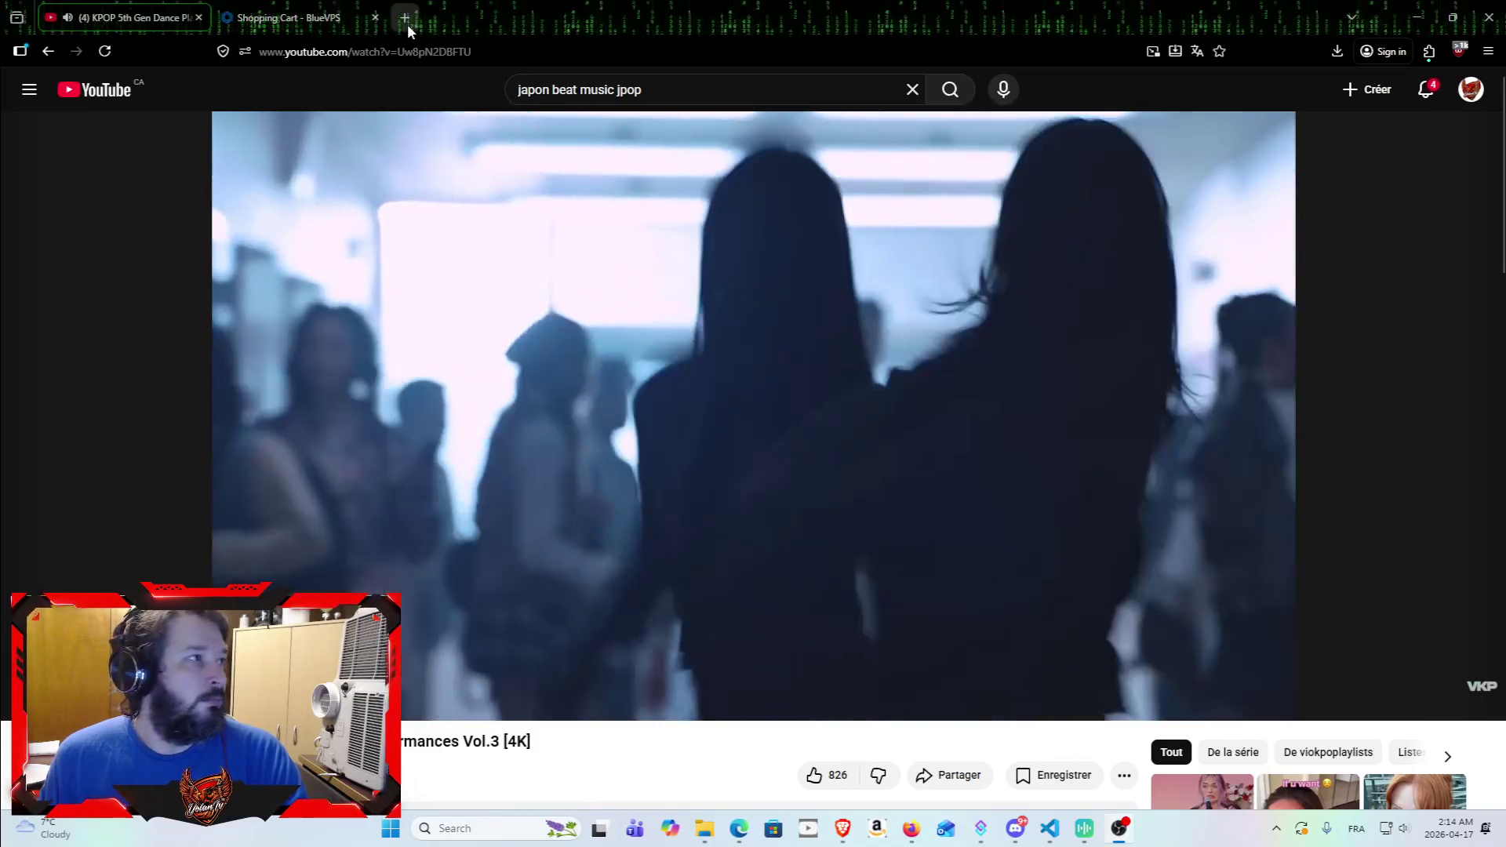
Step: Open a new tab beside the KPOP dance video tab and load YouTube's home page in it
click(407, 24)
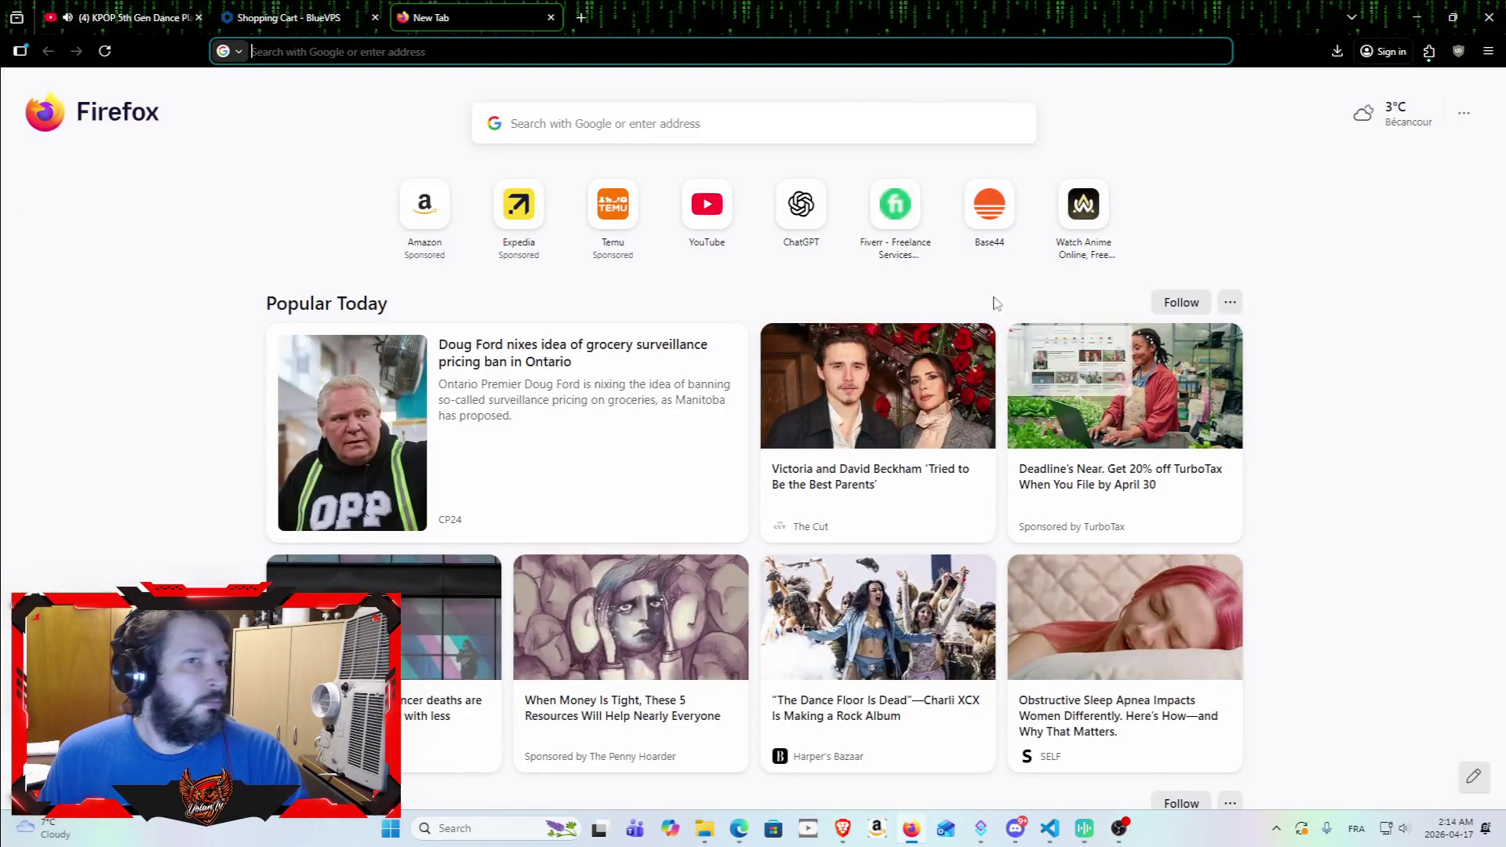
click(145, 14)
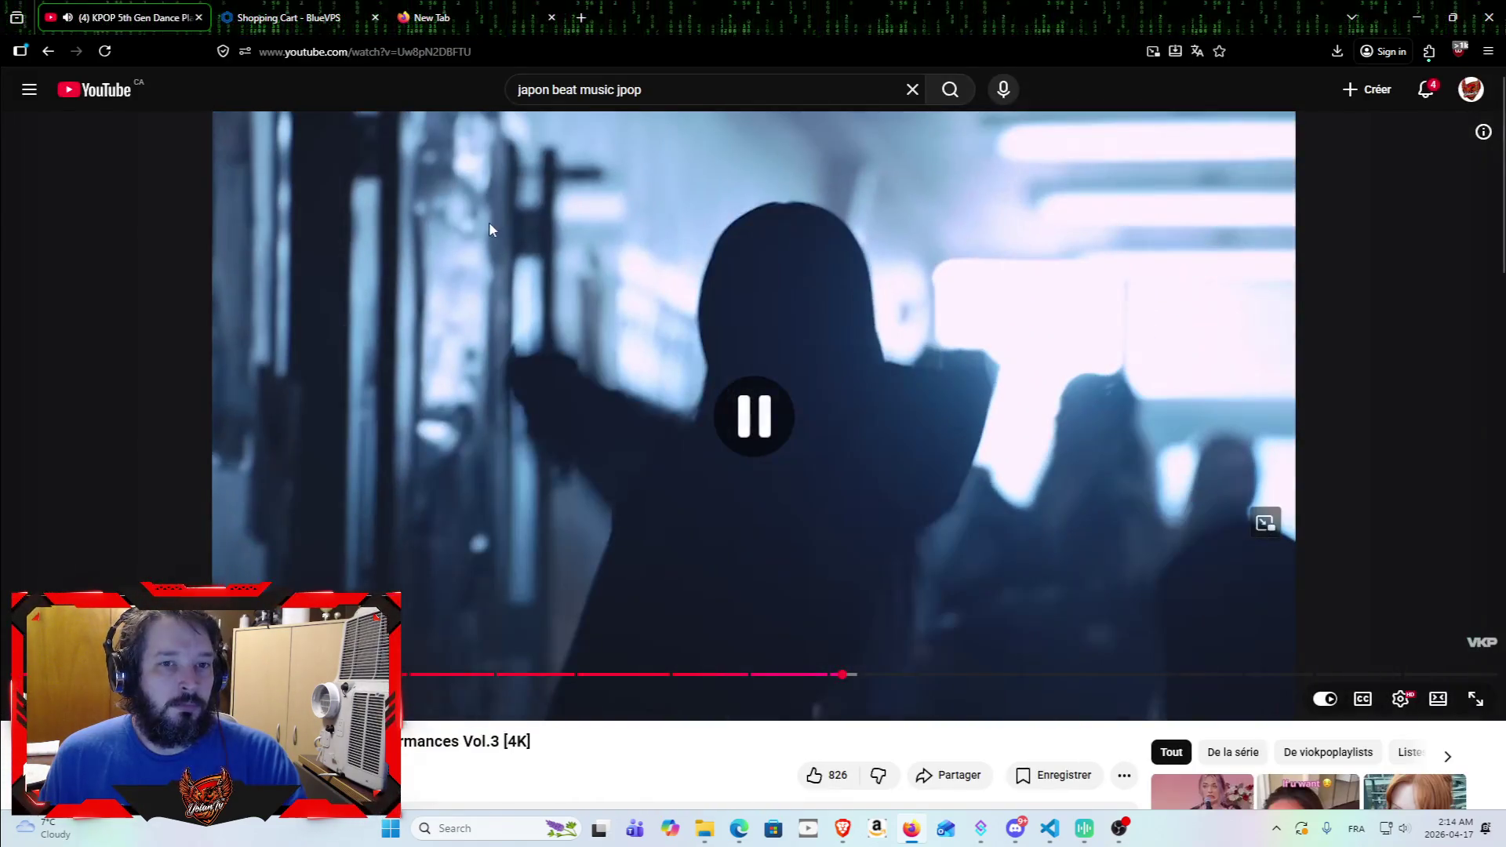
click(515, 14)
mouse_move(511, 7)
mouse_down()
mouse_move(377, 7)
mouse_move(635, 8)
mouse_up()
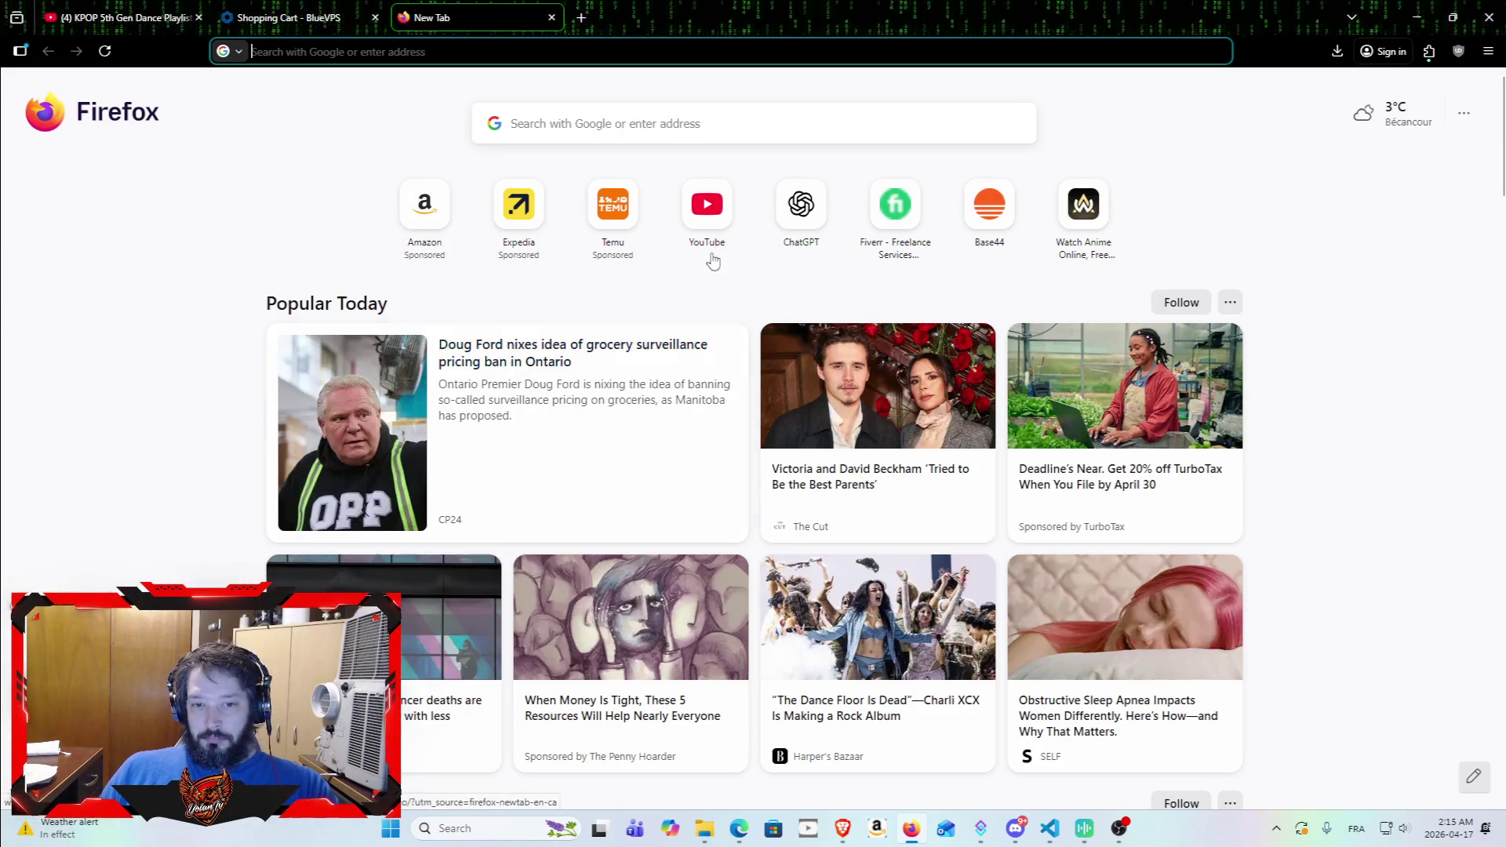
click(697, 220)
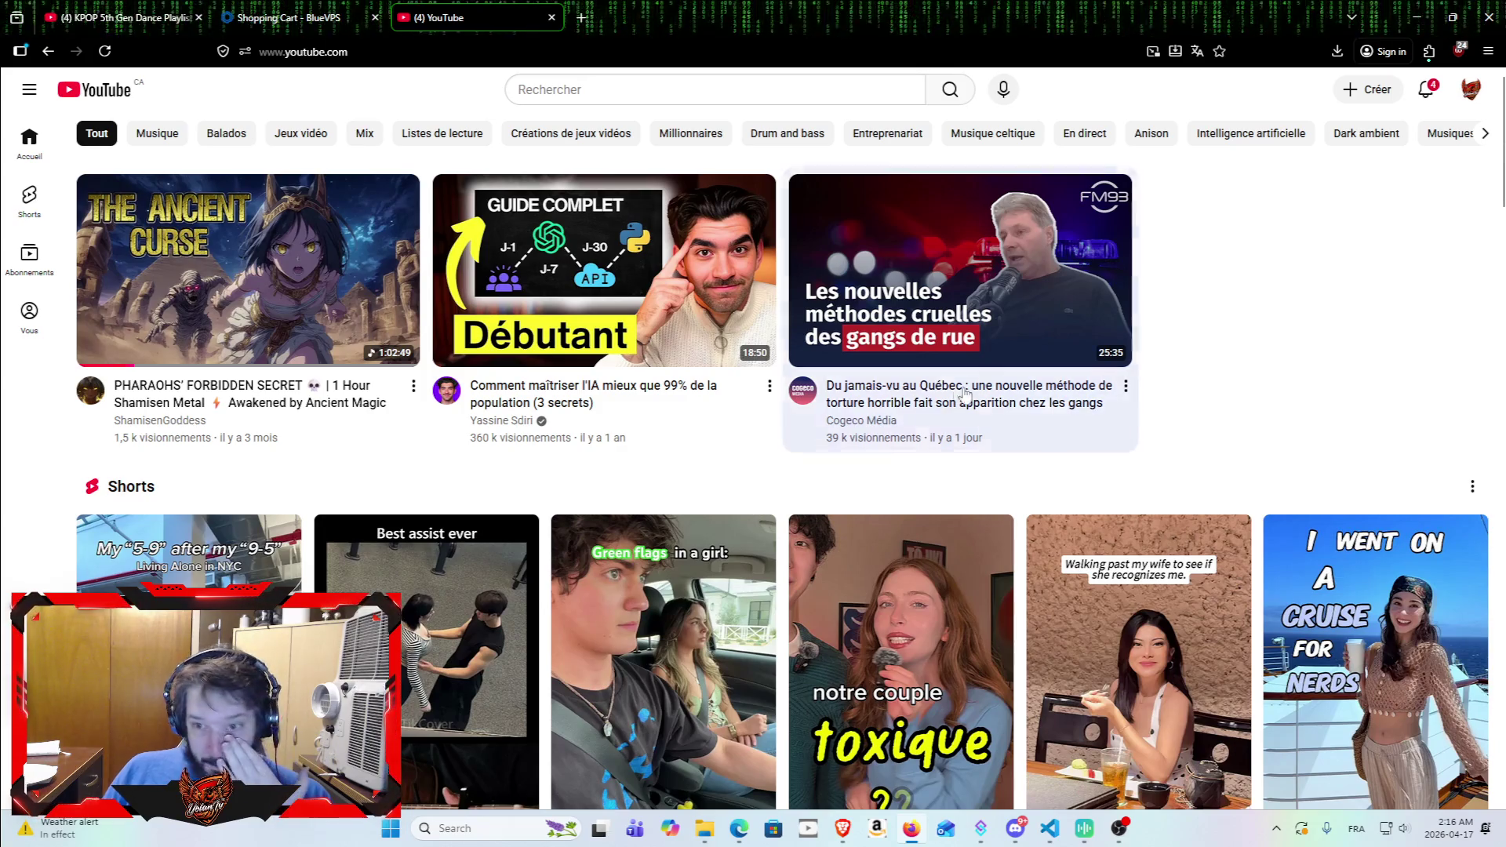
scroll(872, 391, down, 2)
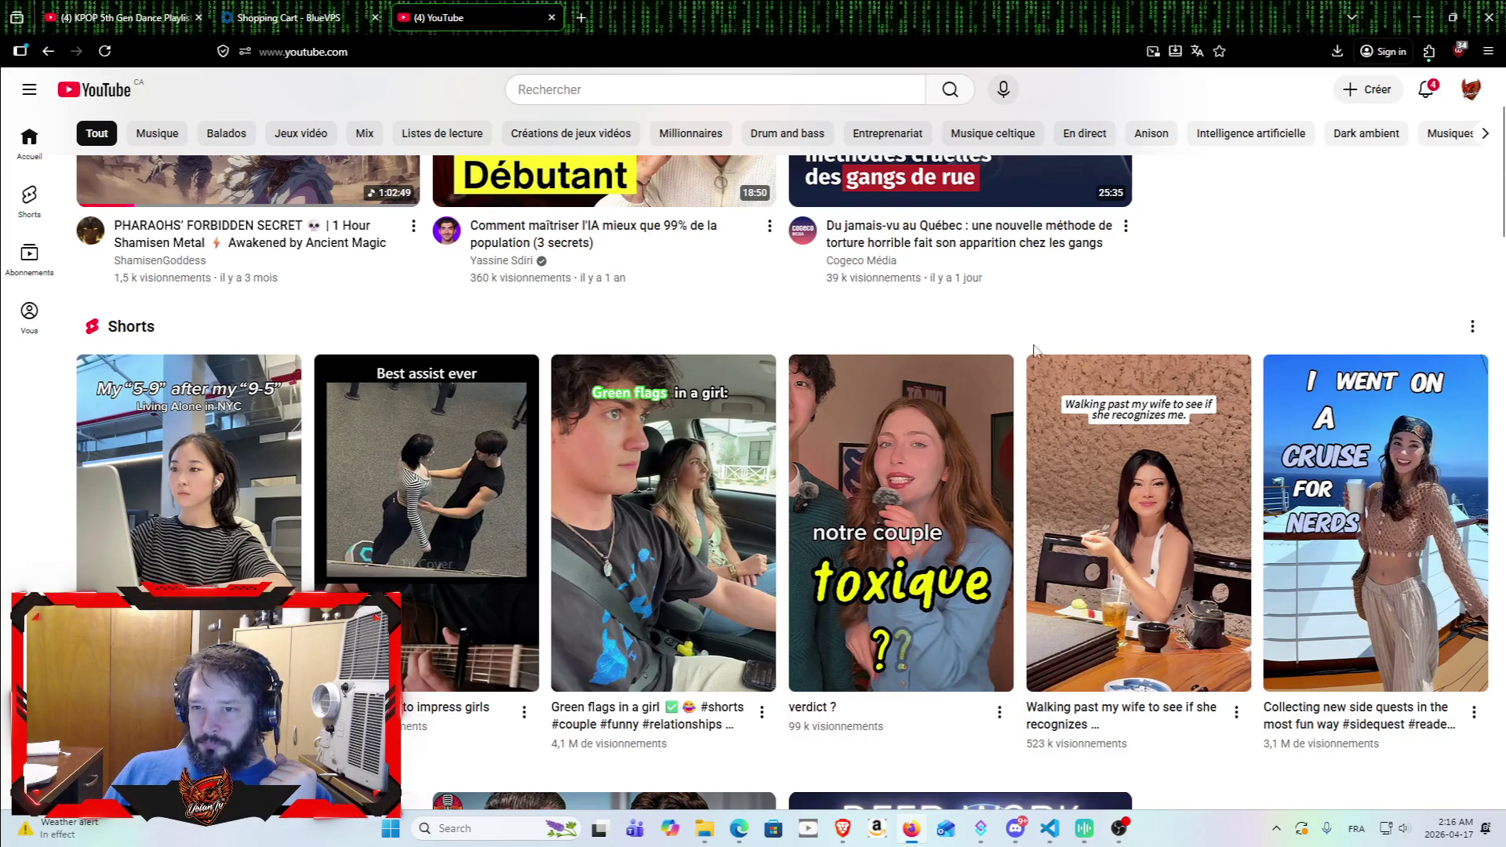
mouse_move(1107, 446)
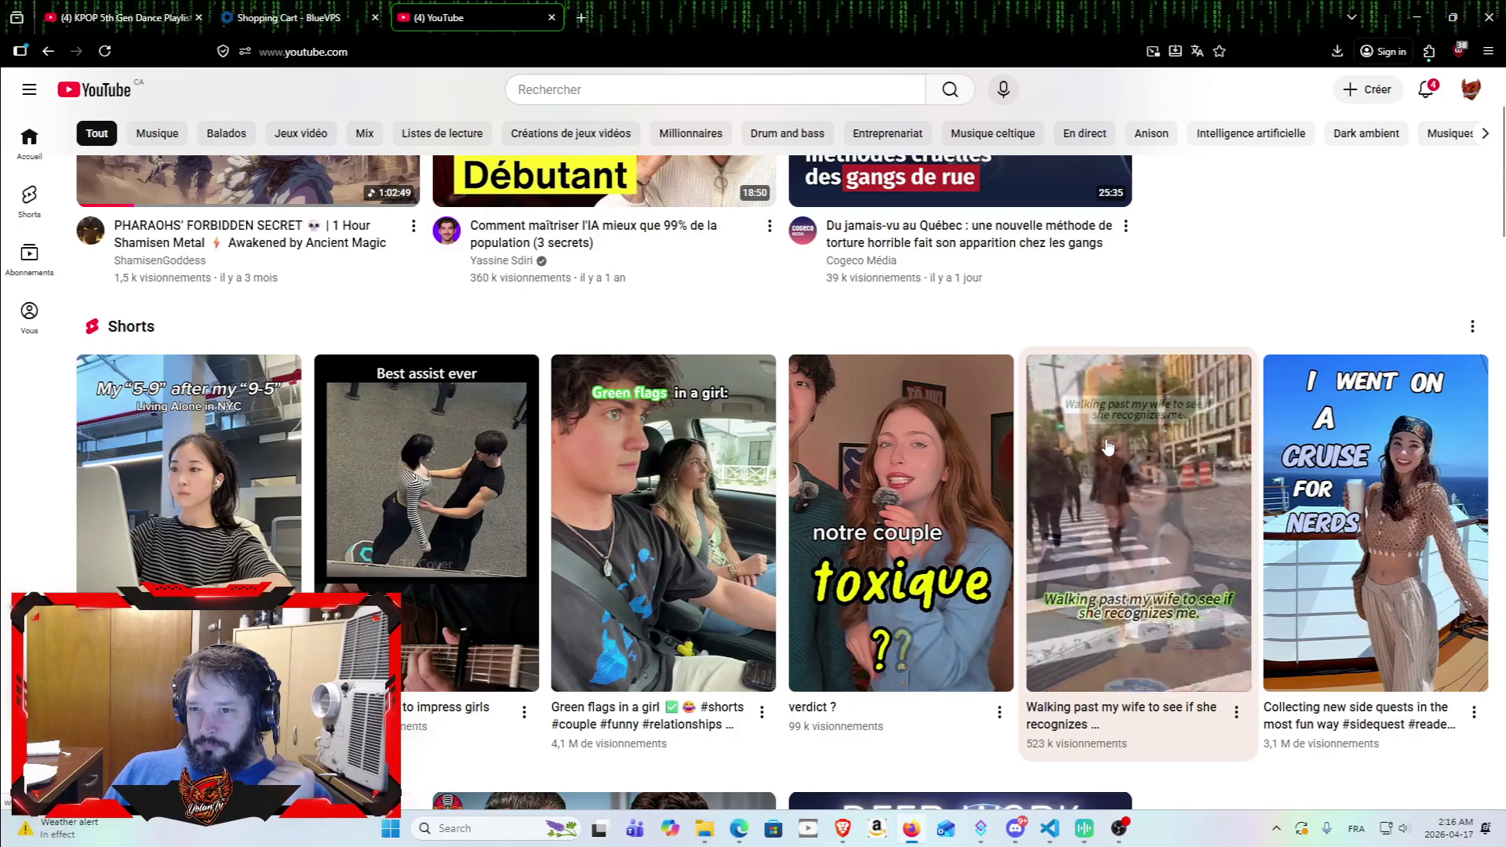
mouse_move(924, 443)
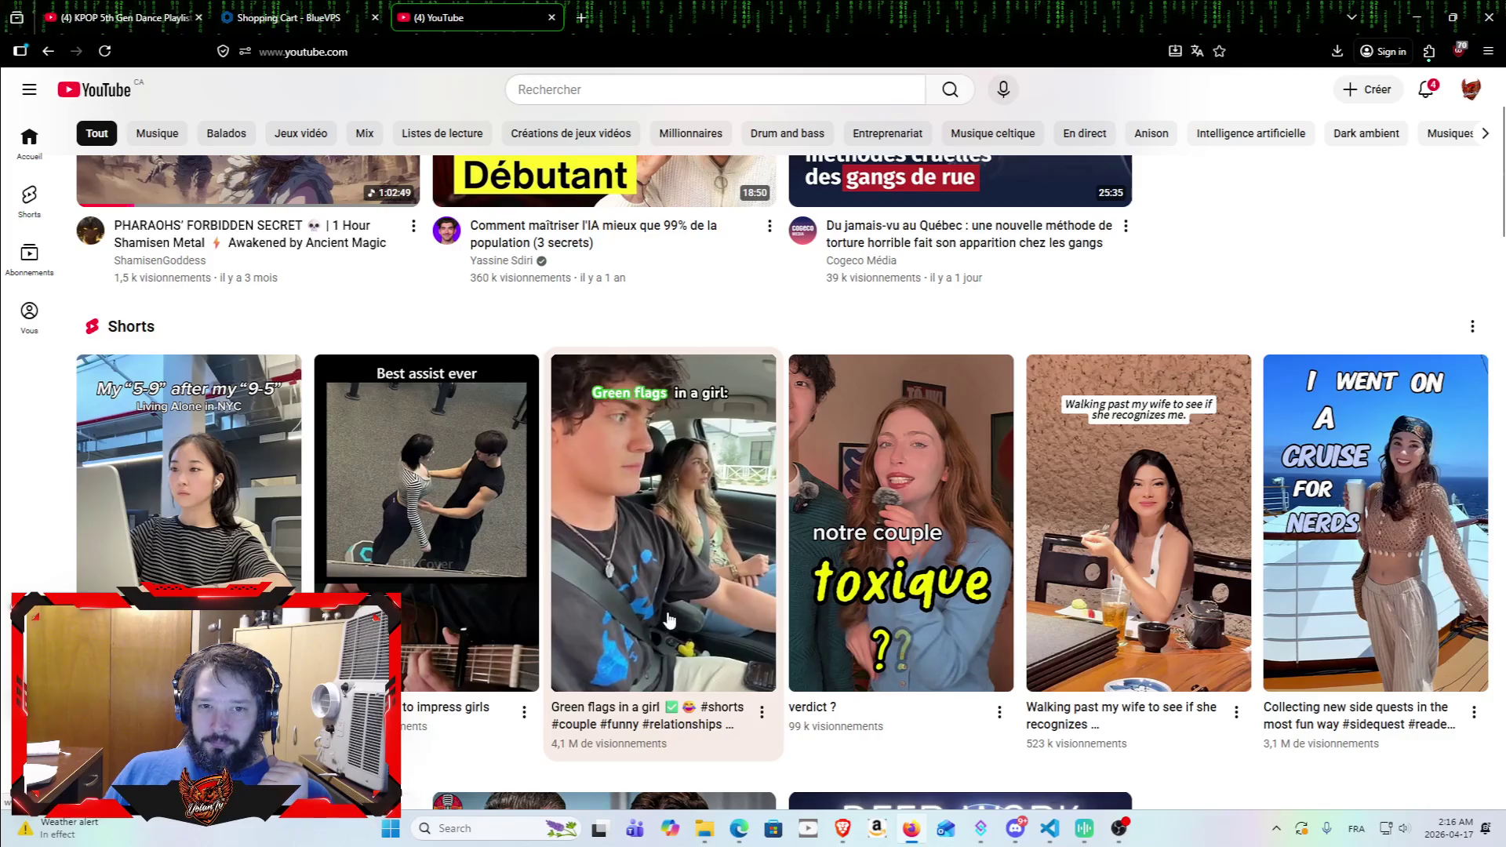
scroll(678, 658, down, 7)
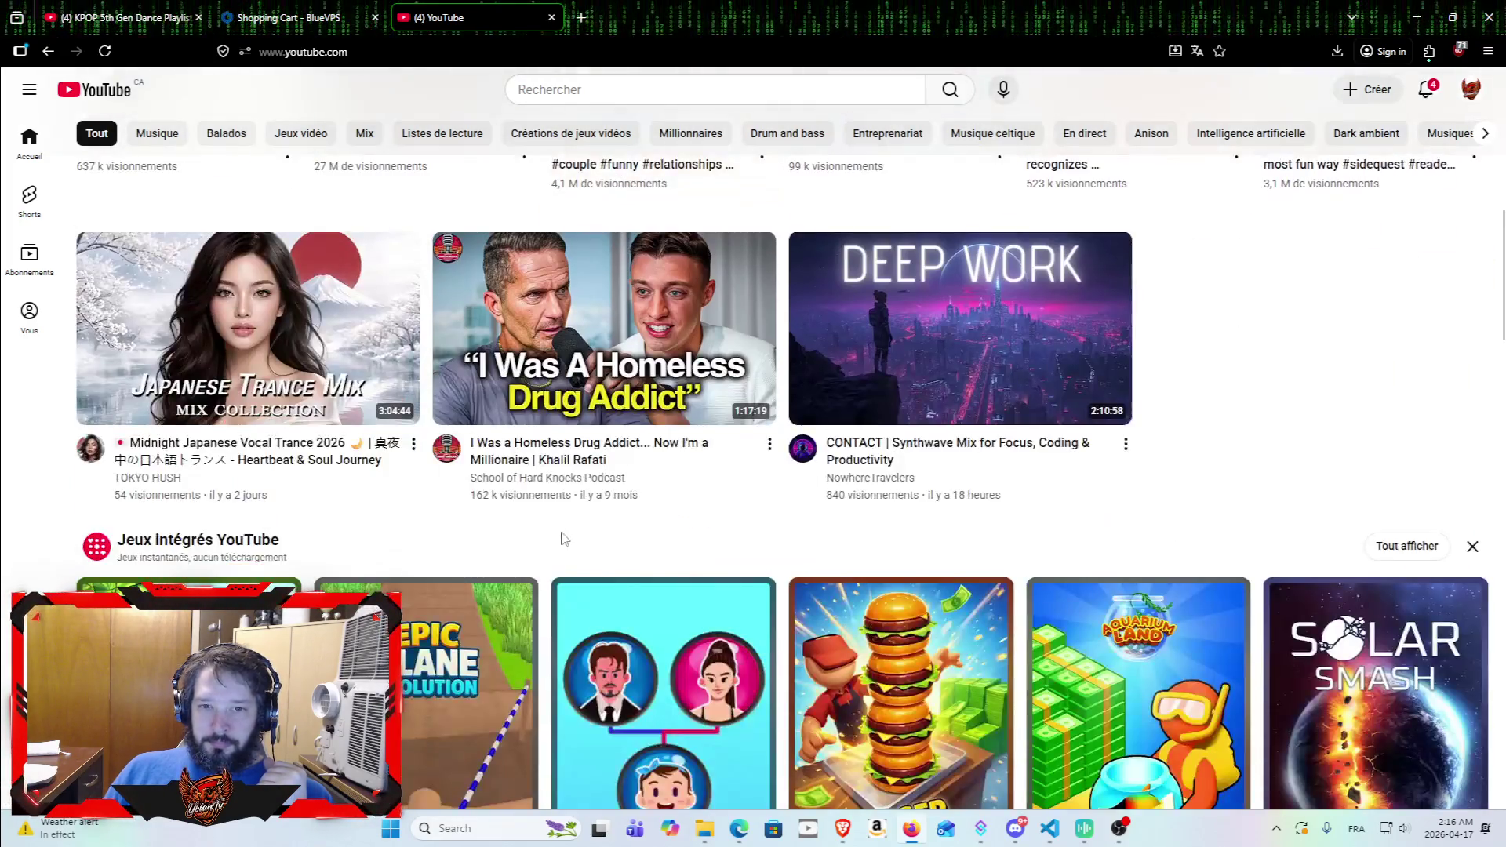
scroll(668, 468, down, 1)
scroll(664, 433, down, 7)
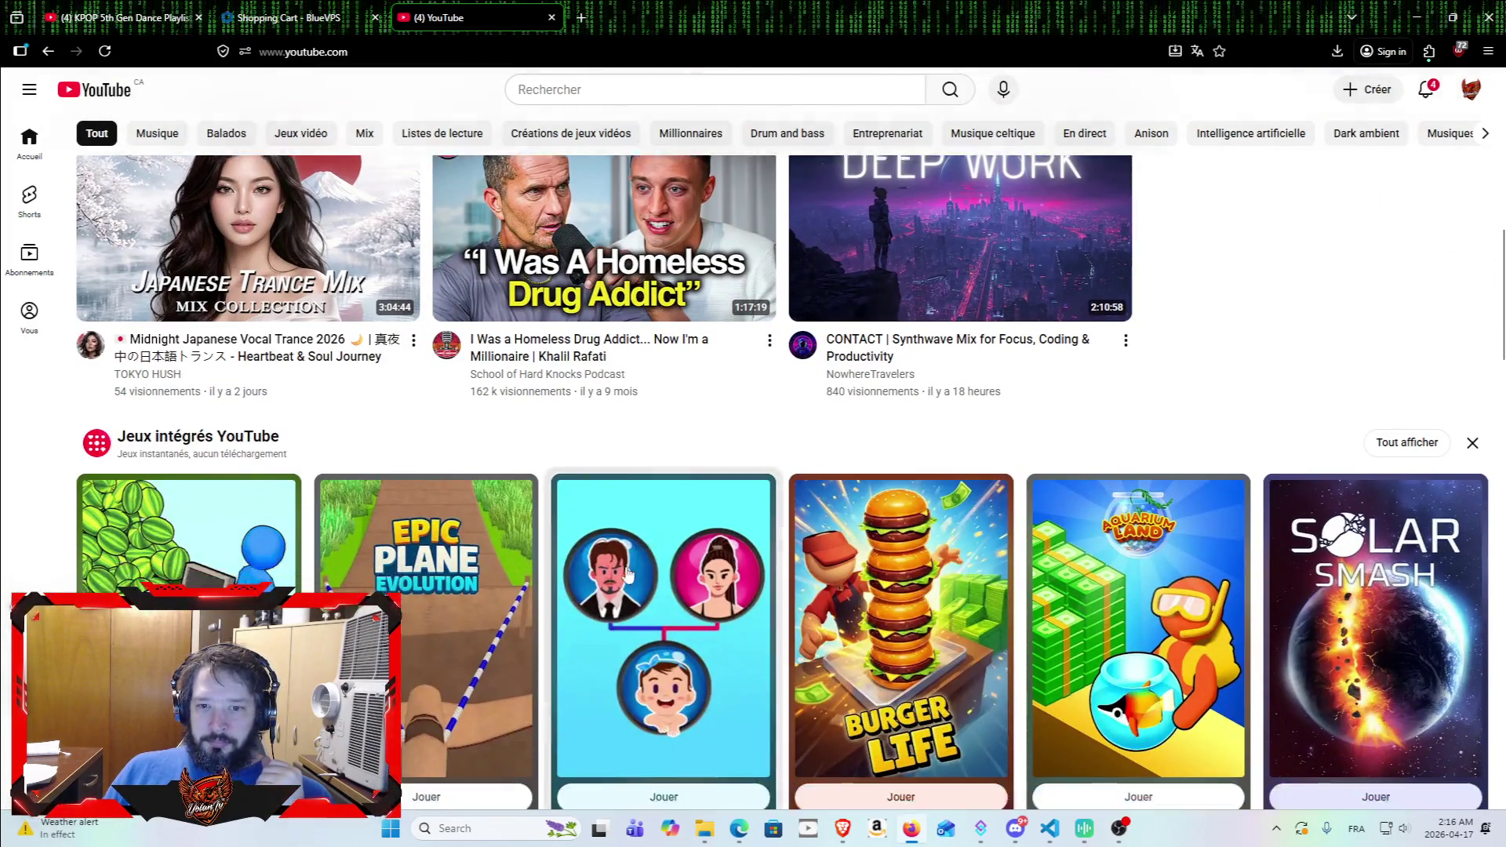
scroll(502, 525, down, 2)
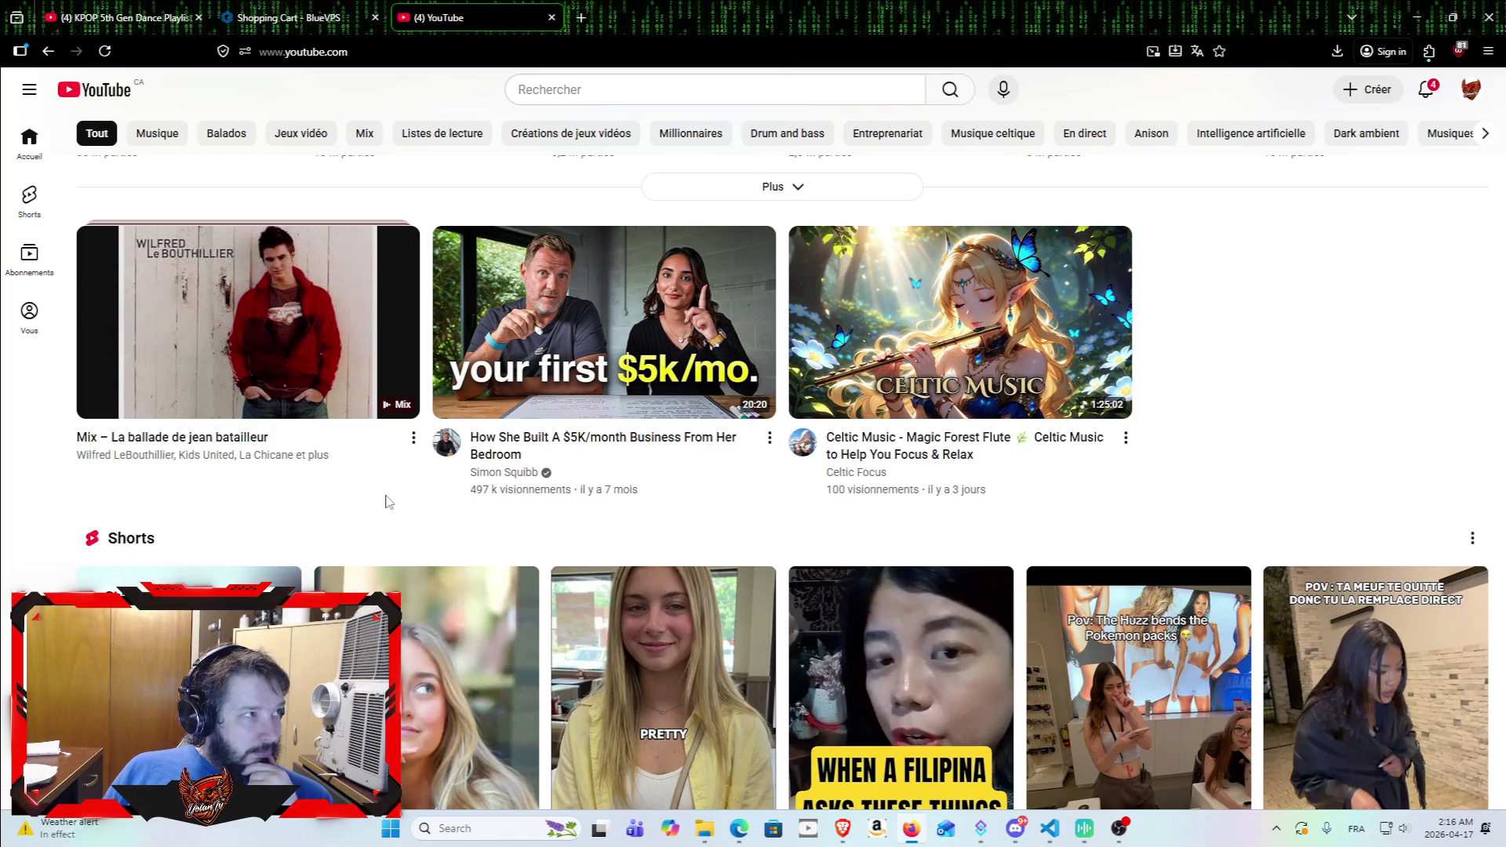
scroll(781, 518, down, 5)
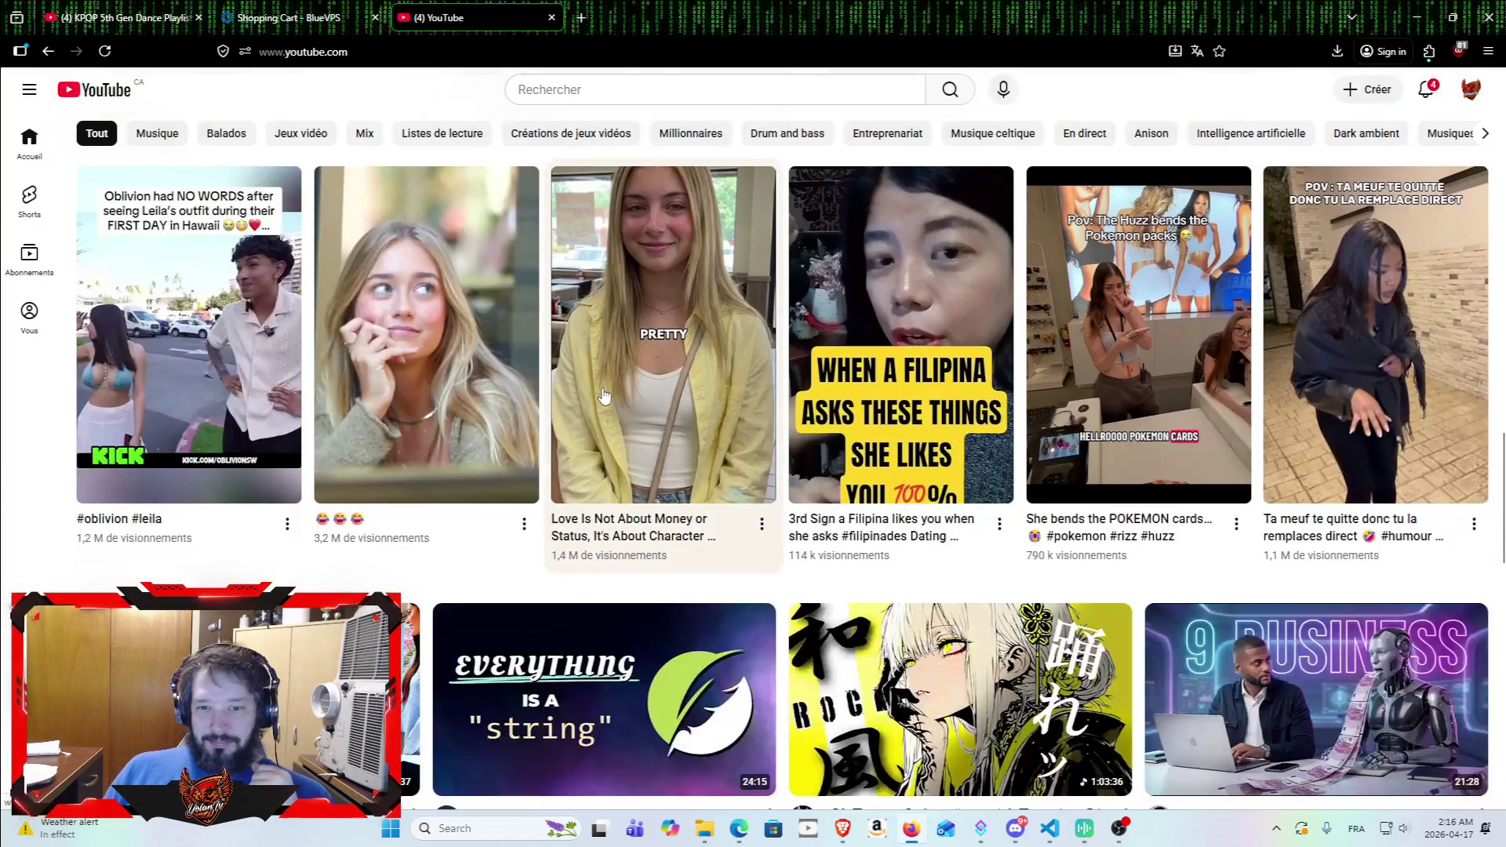
click(705, 441)
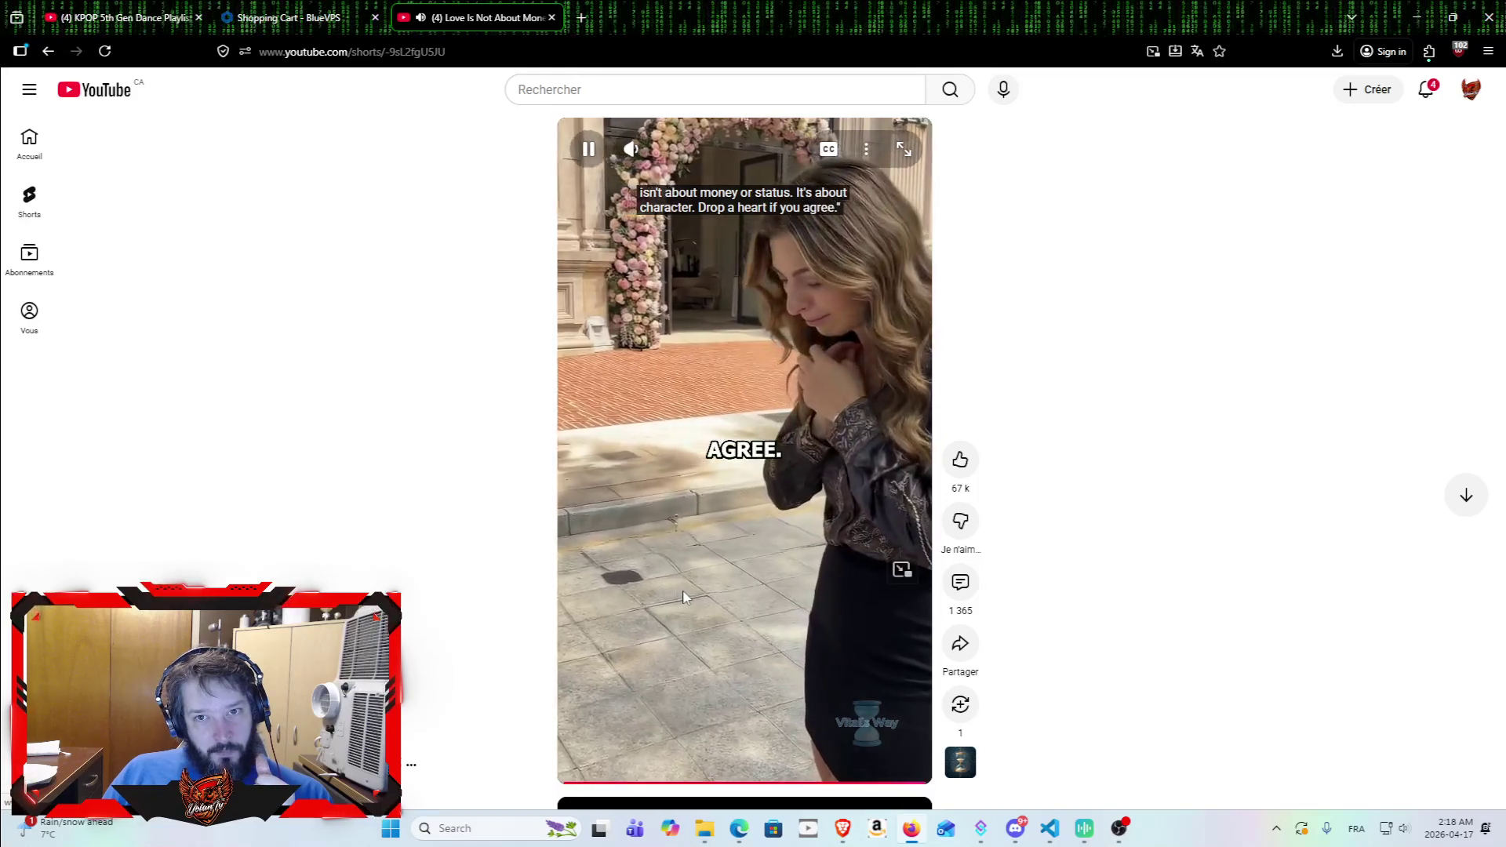
click(98, 92)
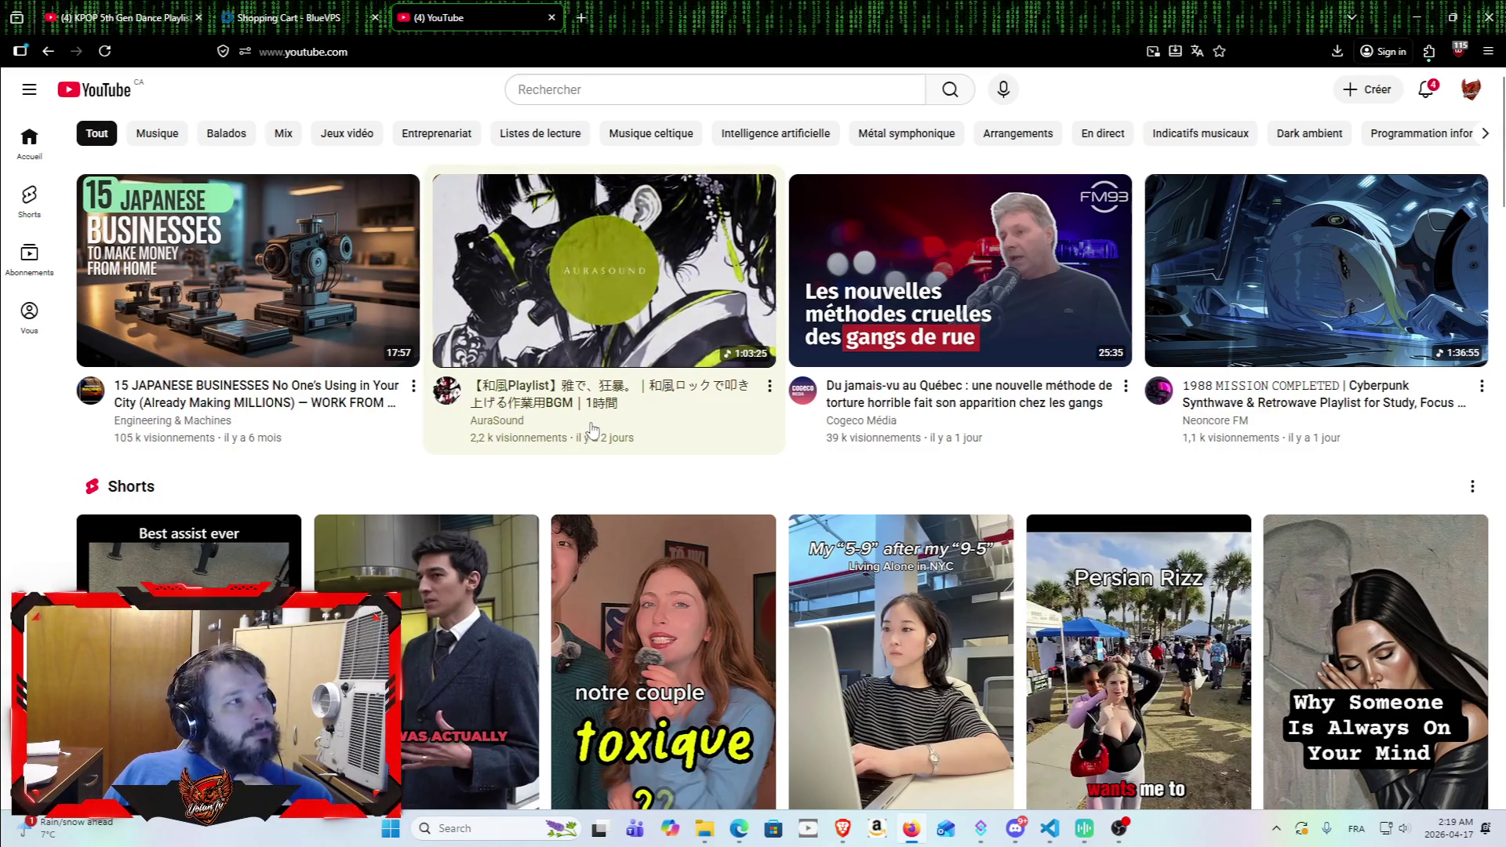
Step: Scroll past the games row in the home feed and play the 'TU L'AS' video
scroll(658, 479, down, 4)
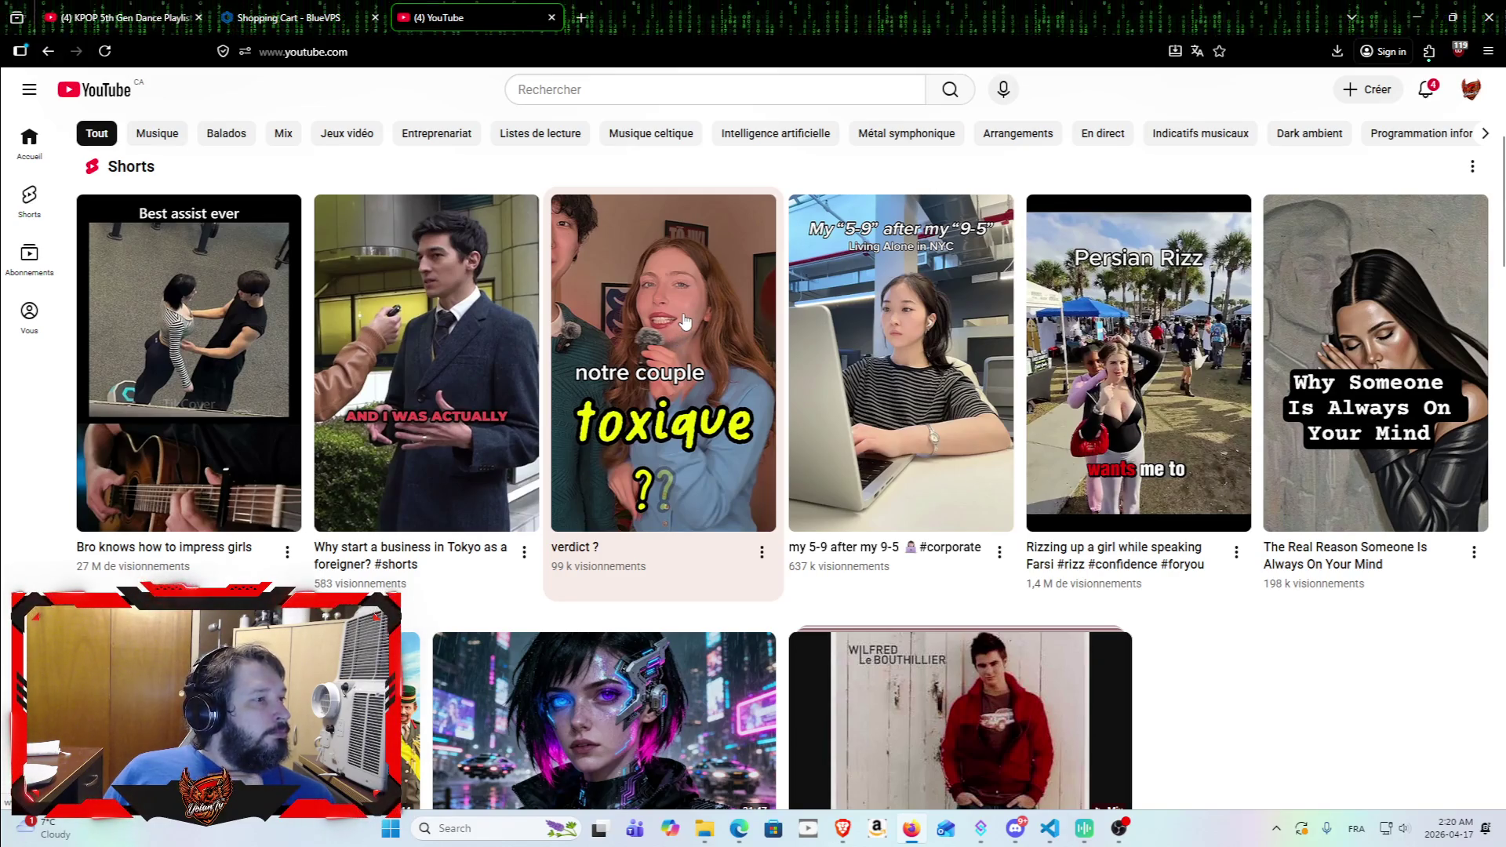
scroll(627, 157, down, 3)
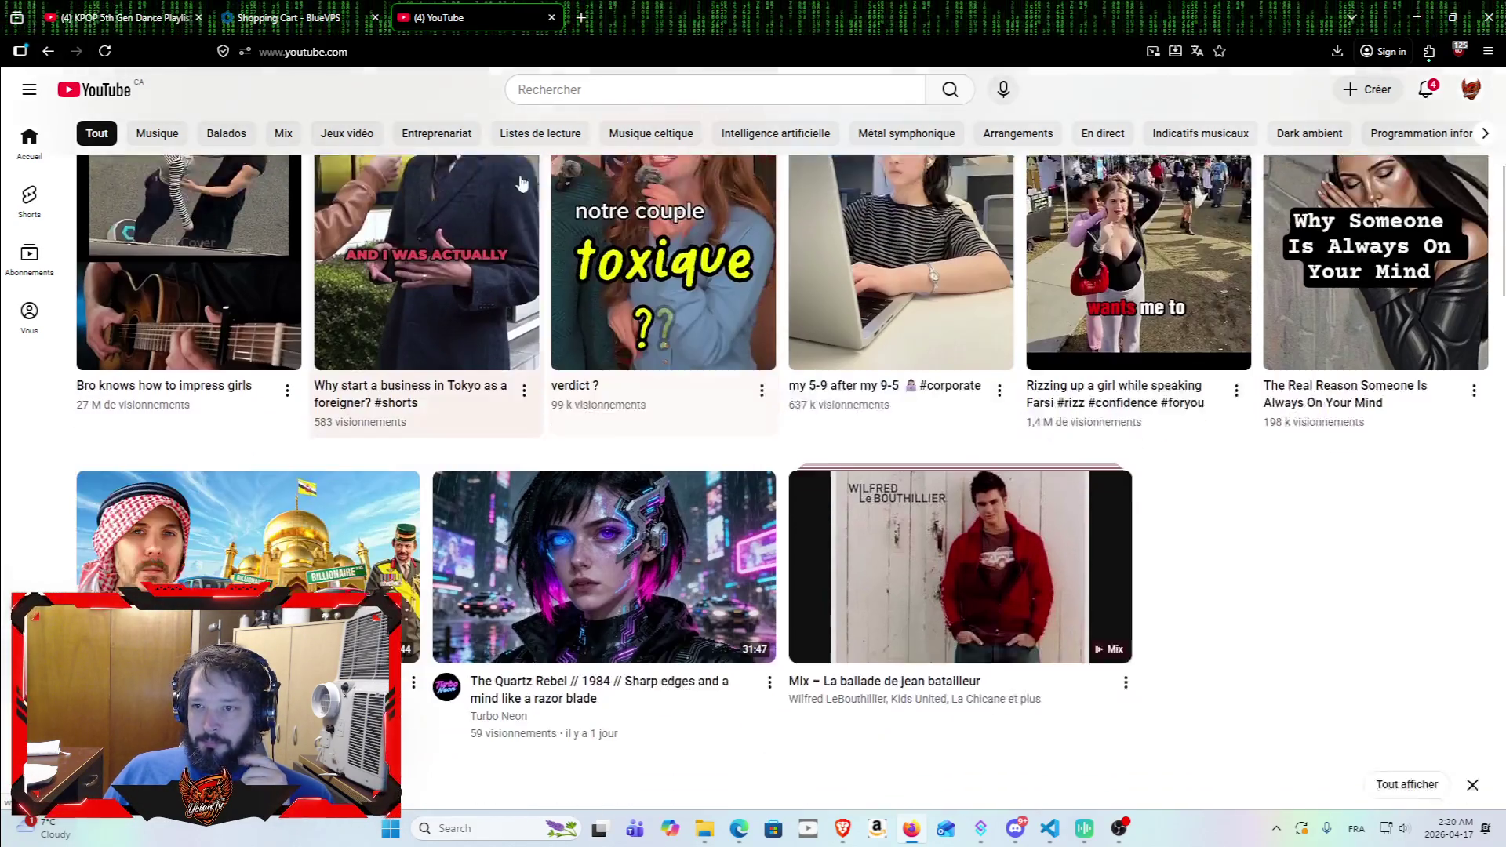
scroll(411, 353, down, 6)
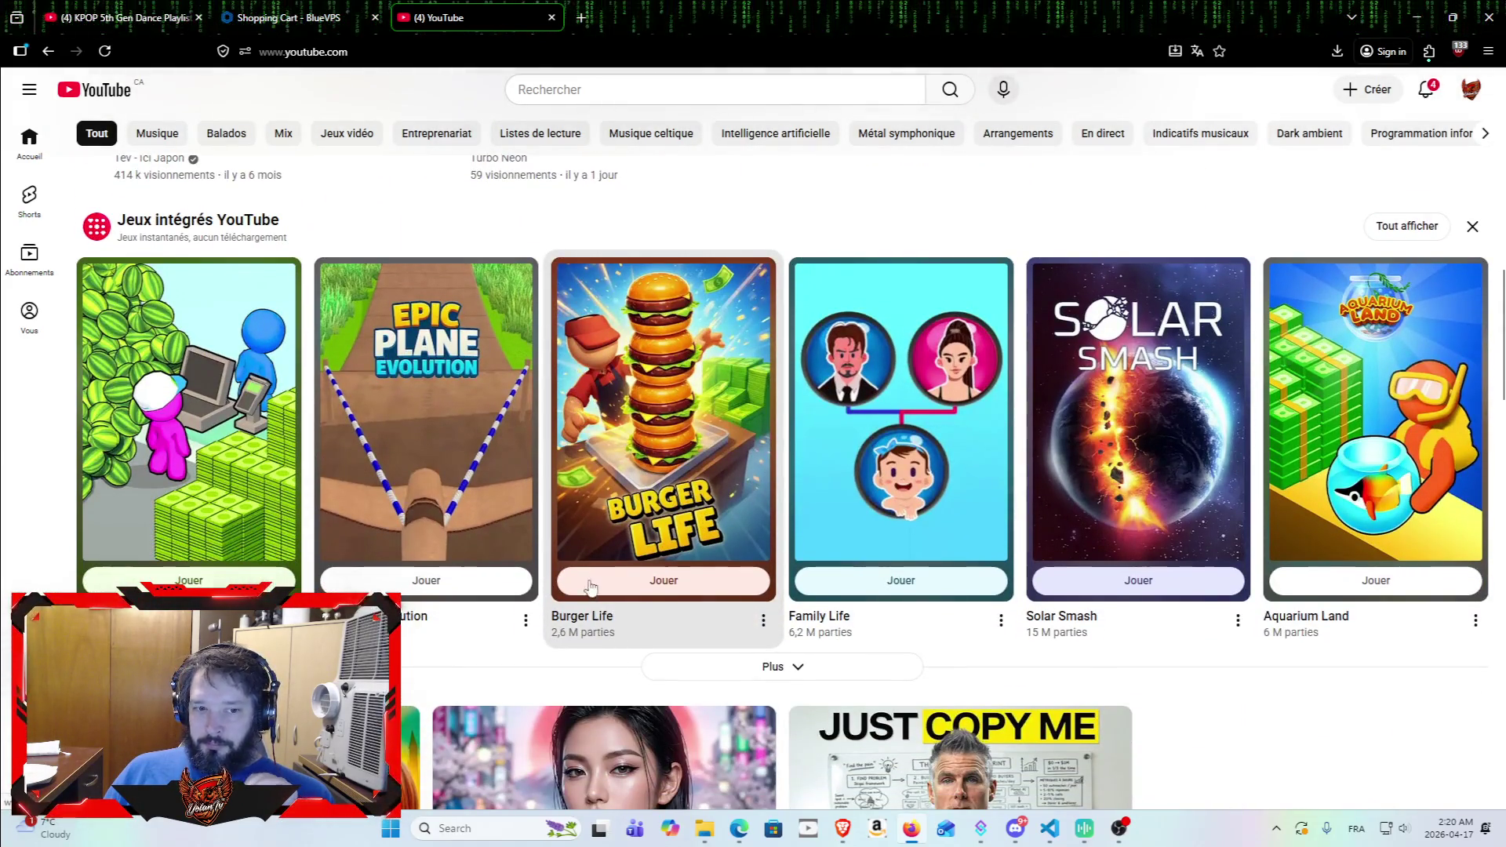
scroll(592, 589, down, 3)
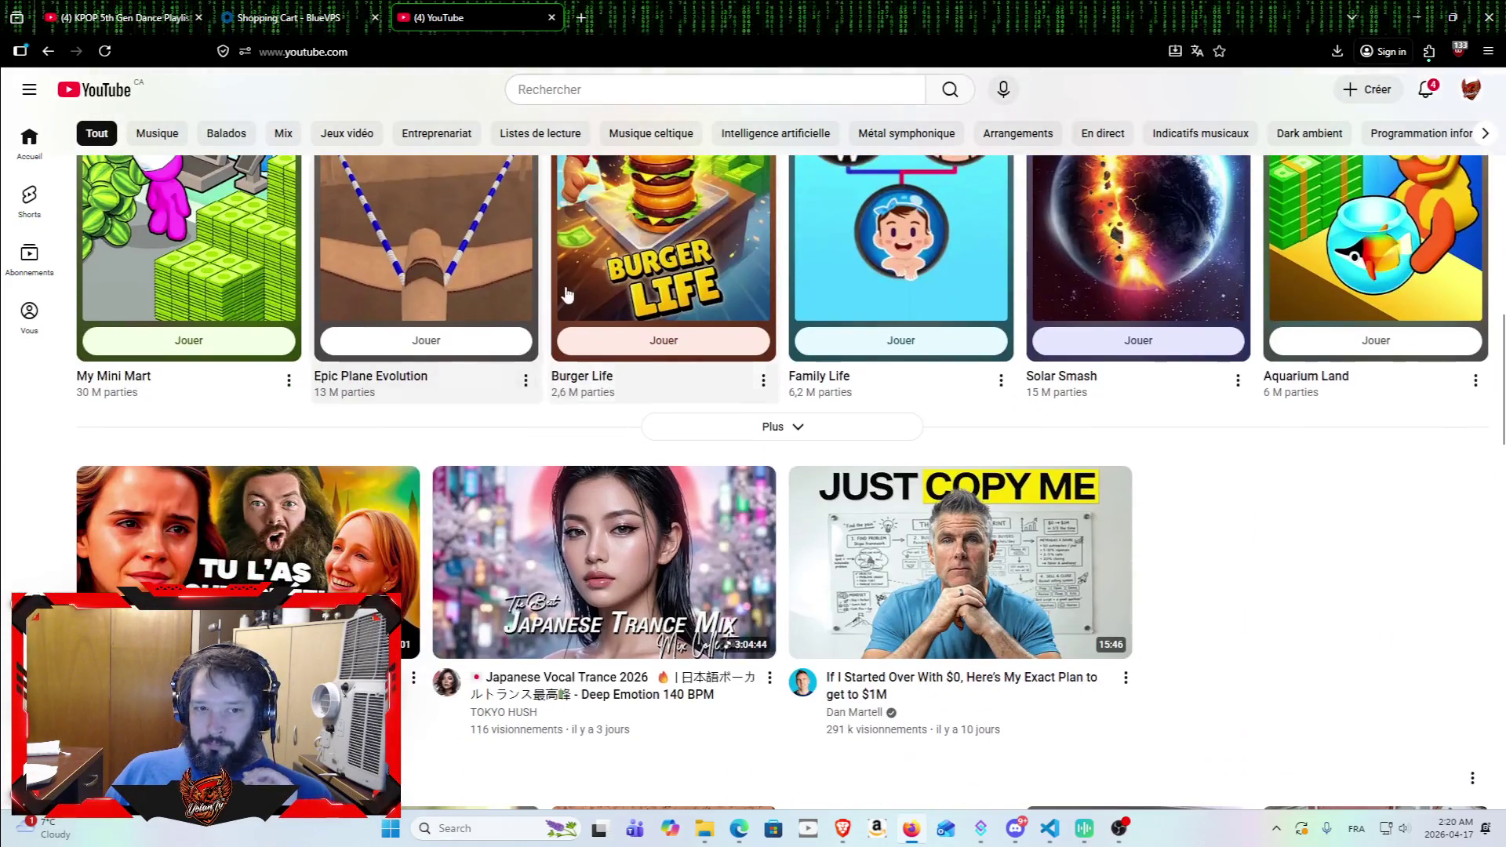
click(288, 547)
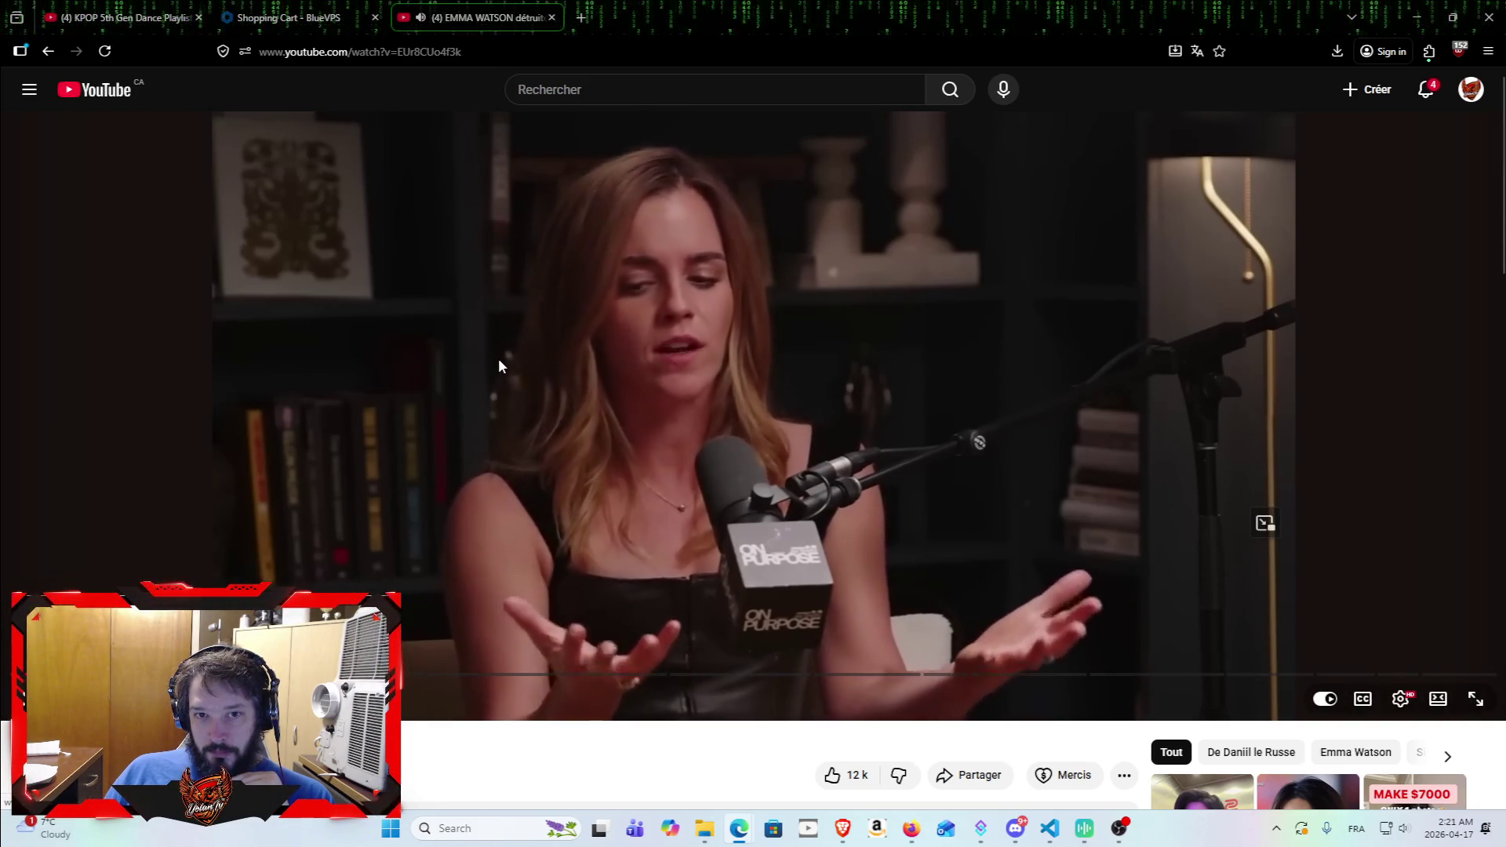
Step: Pause the Emma Watson commentary video in the player
click(342, 298)
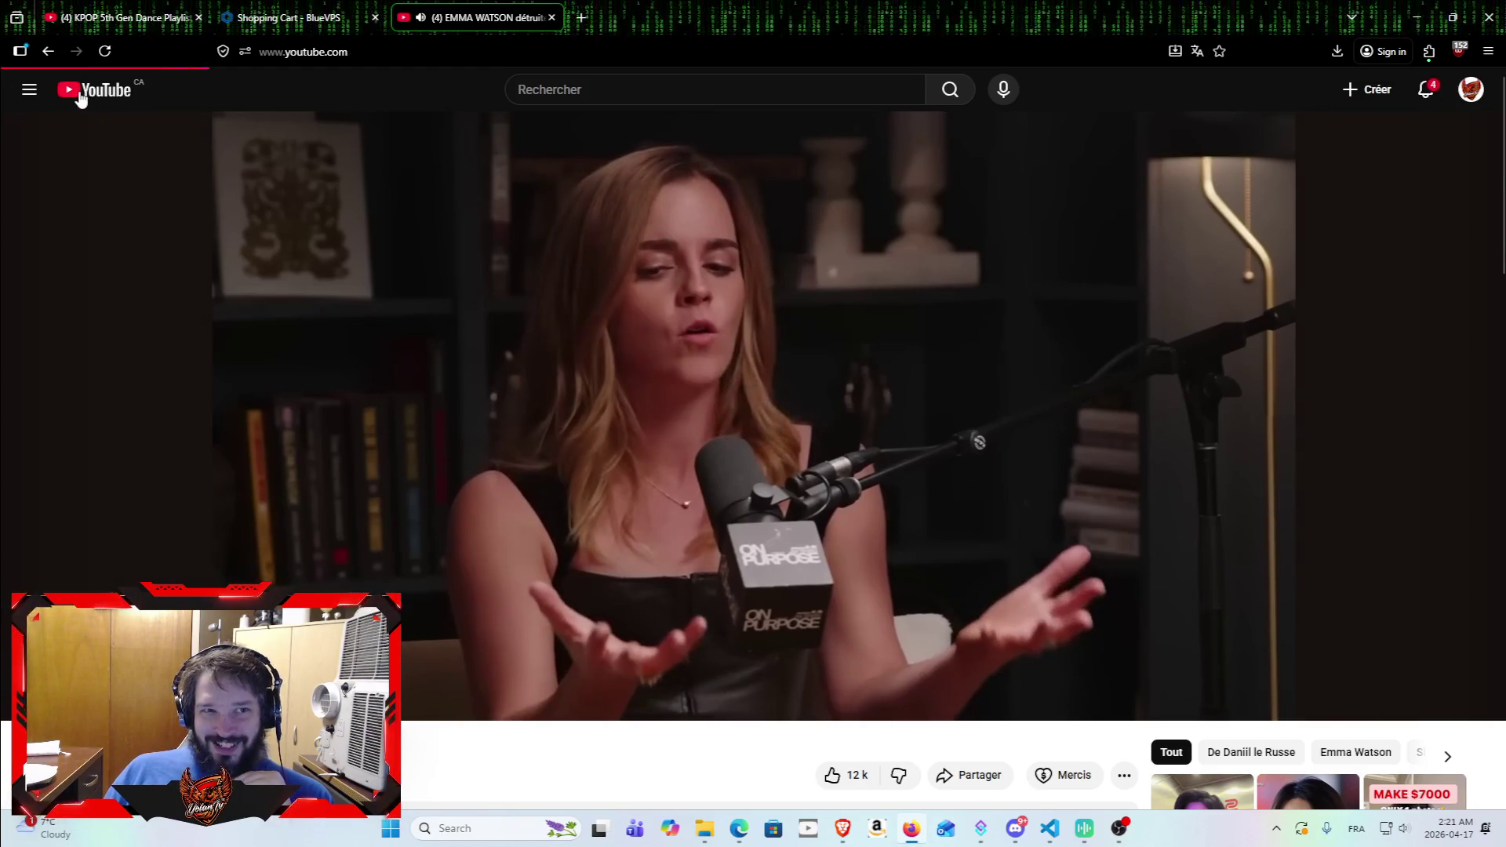
Step: Go back to the YouTube home feed and play the industrial Zero 1-hour metal playlist
click(94, 89)
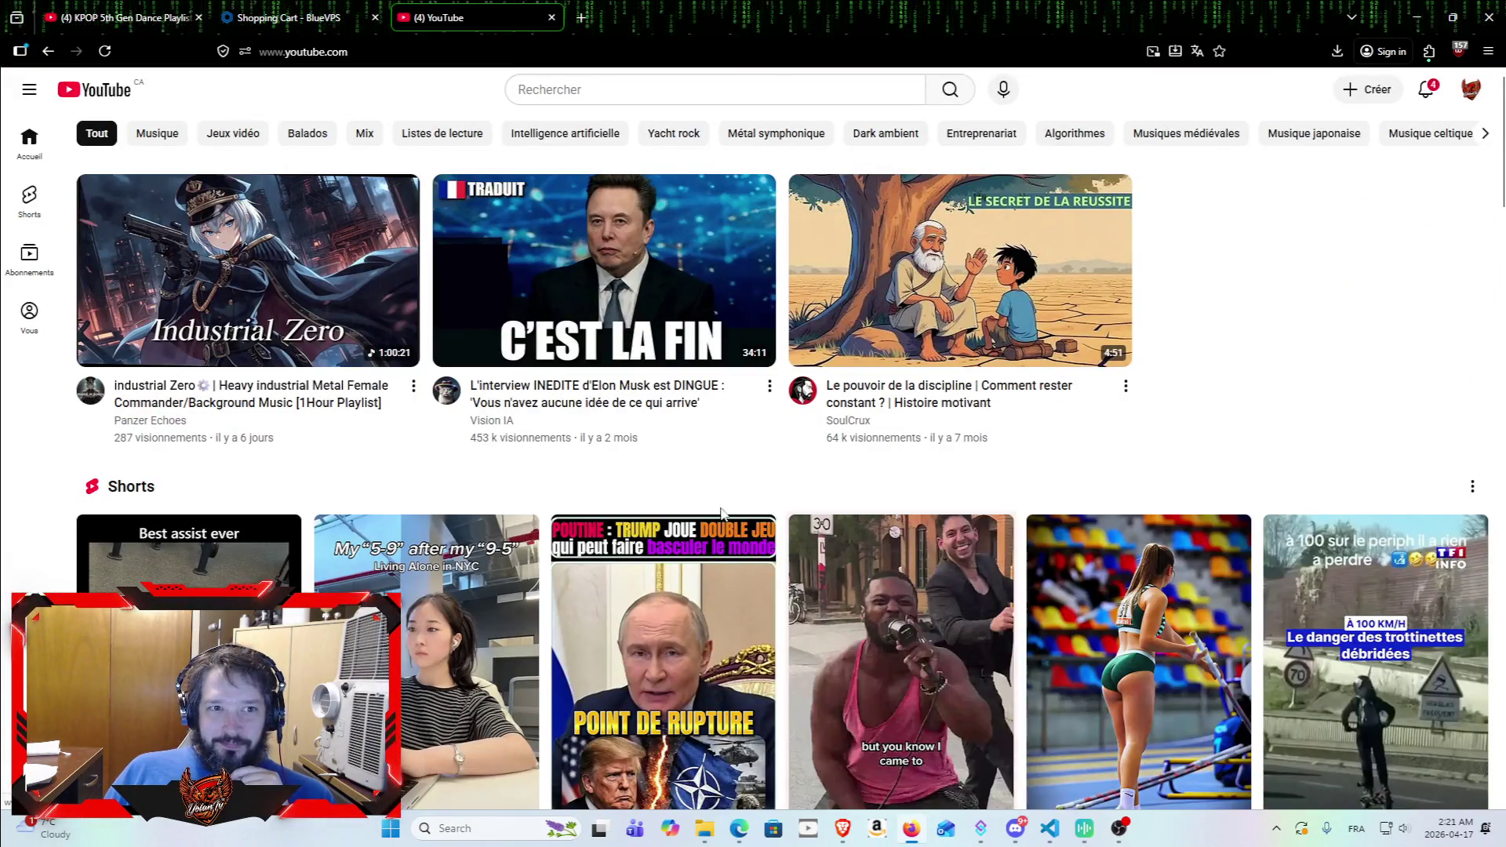
mouse_move(255, 260)
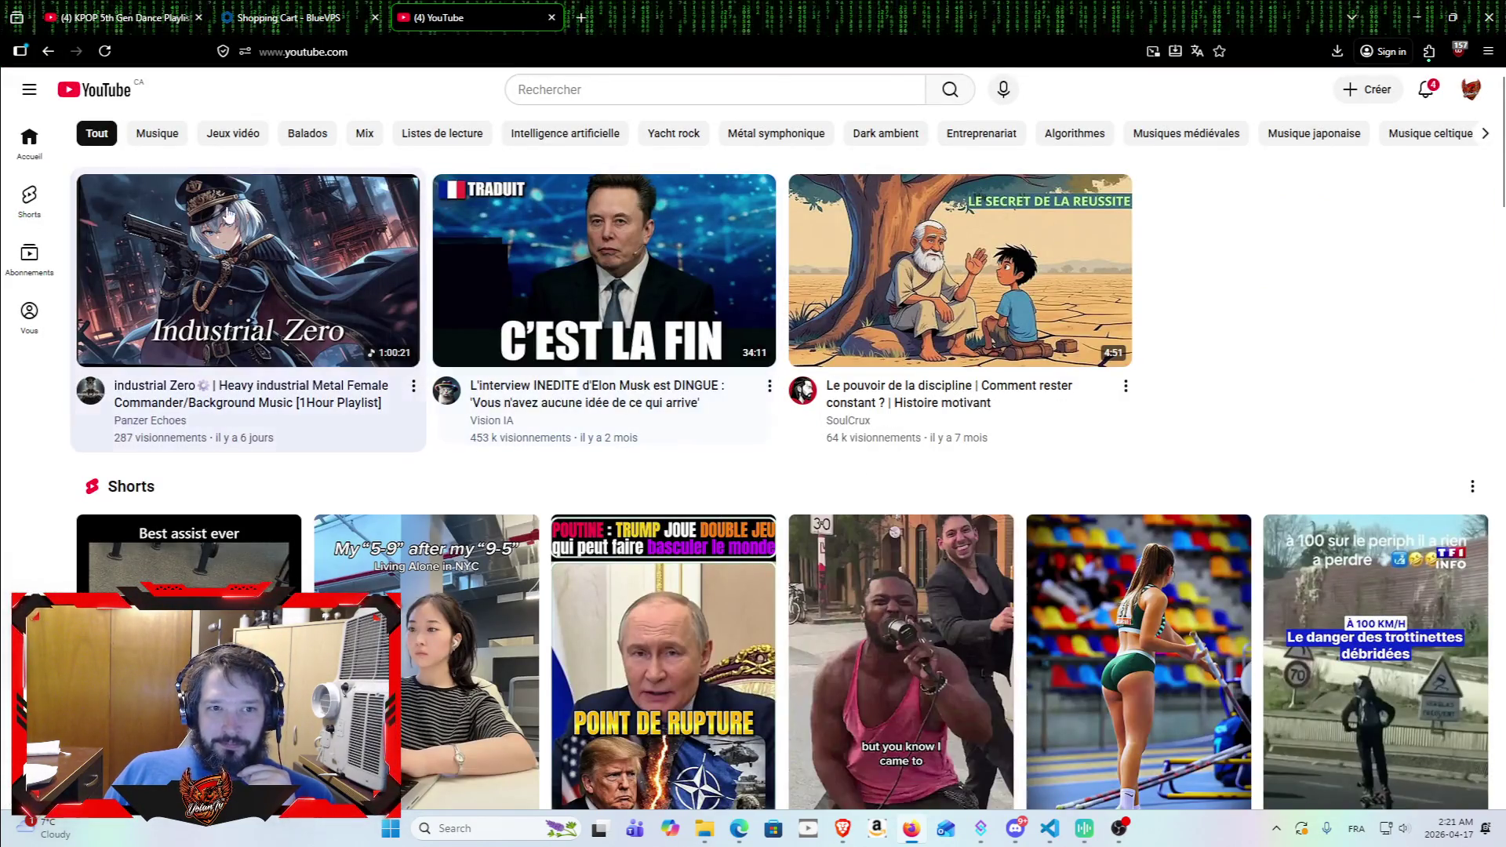
click(255, 261)
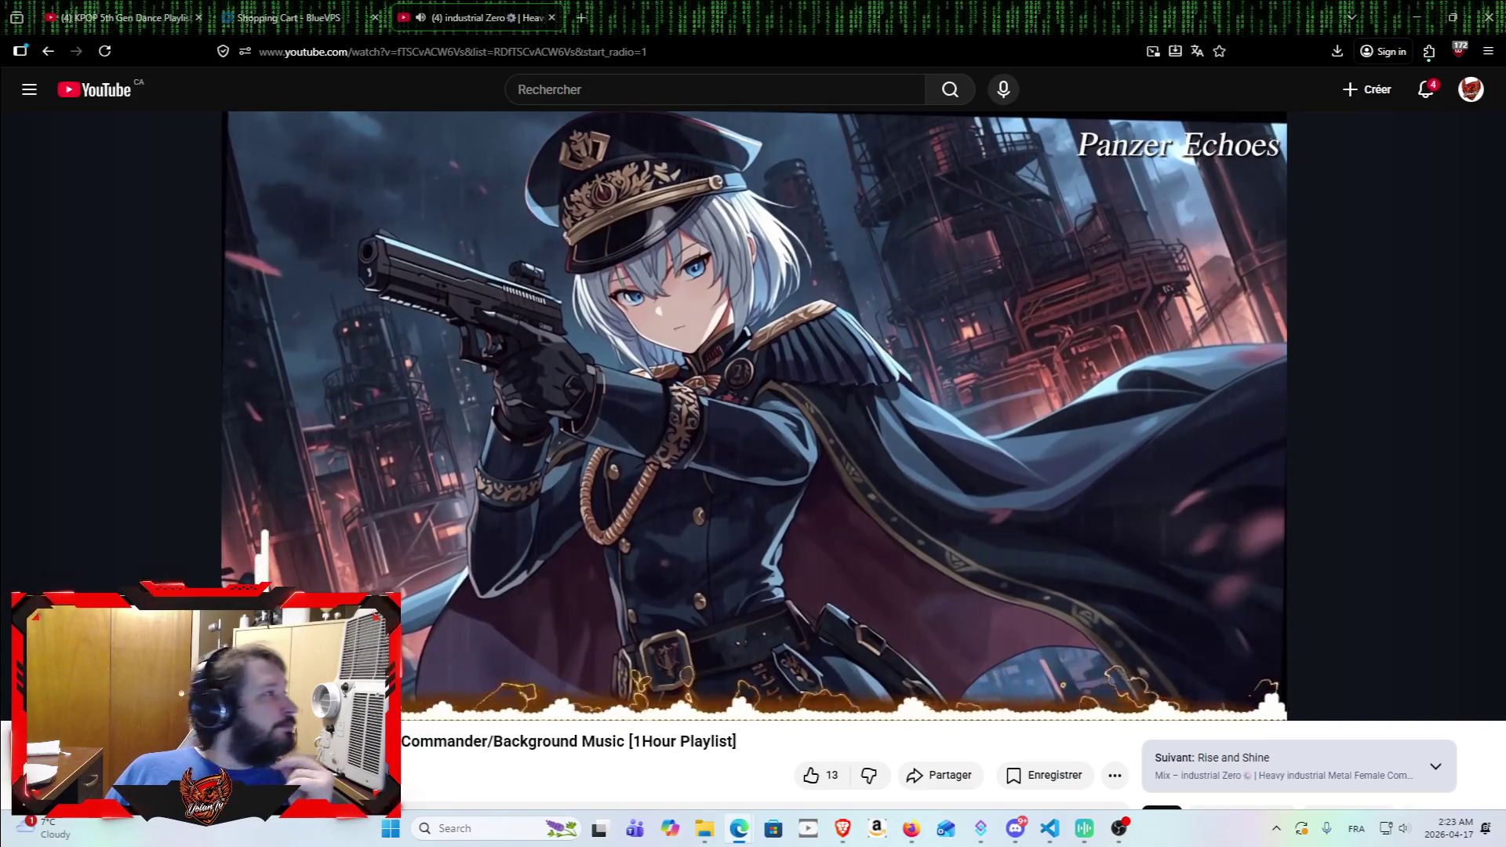
mouse_move(665, 544)
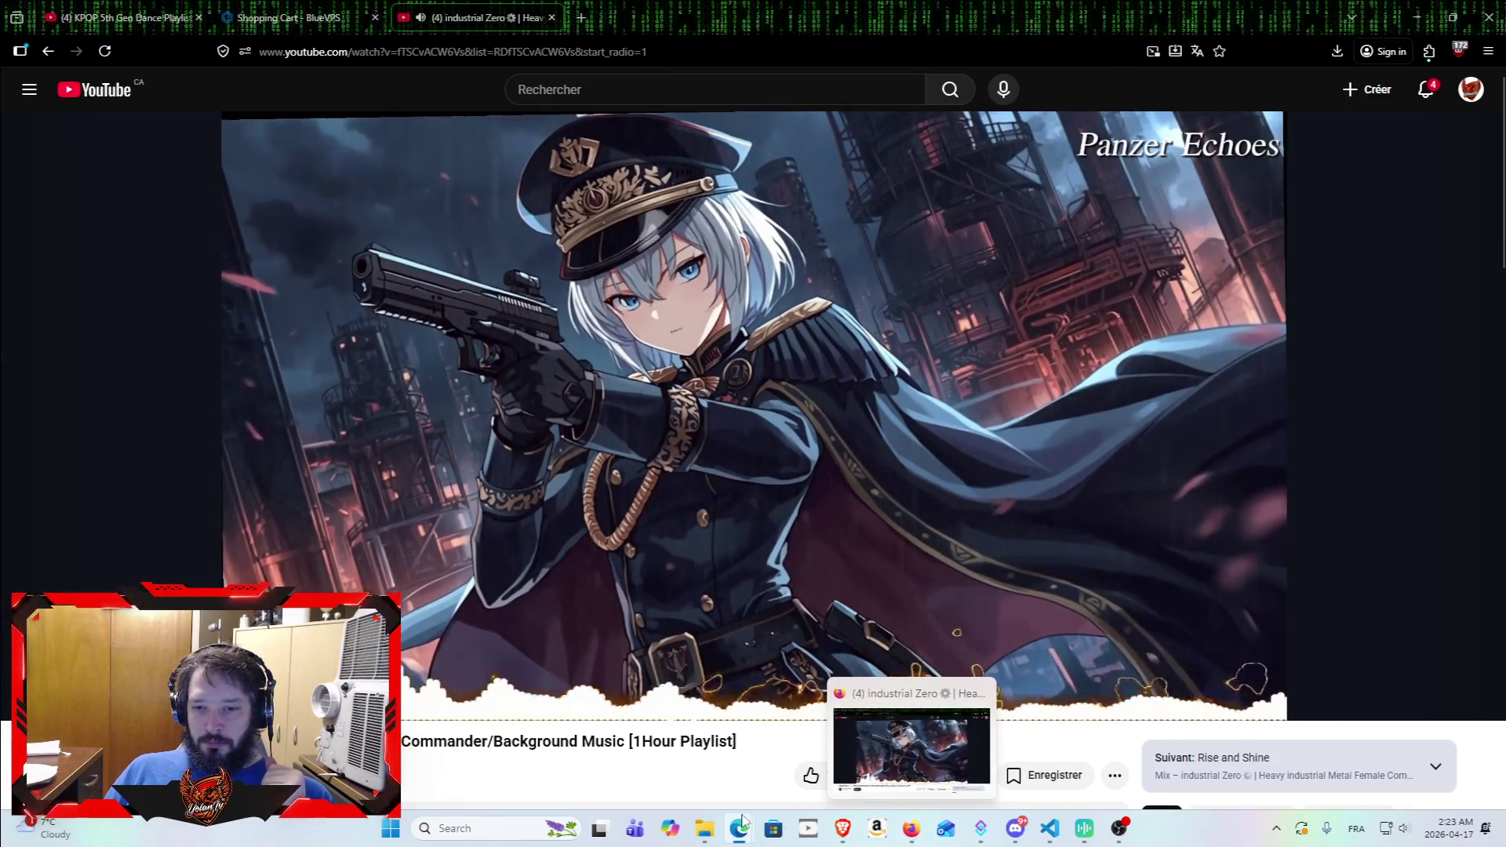
Step: Close the 'Gérer les power-ups' Edge window from the taskbar, then open a new Firefox tab
mouse_move(745, 832)
mouse_move(737, 737)
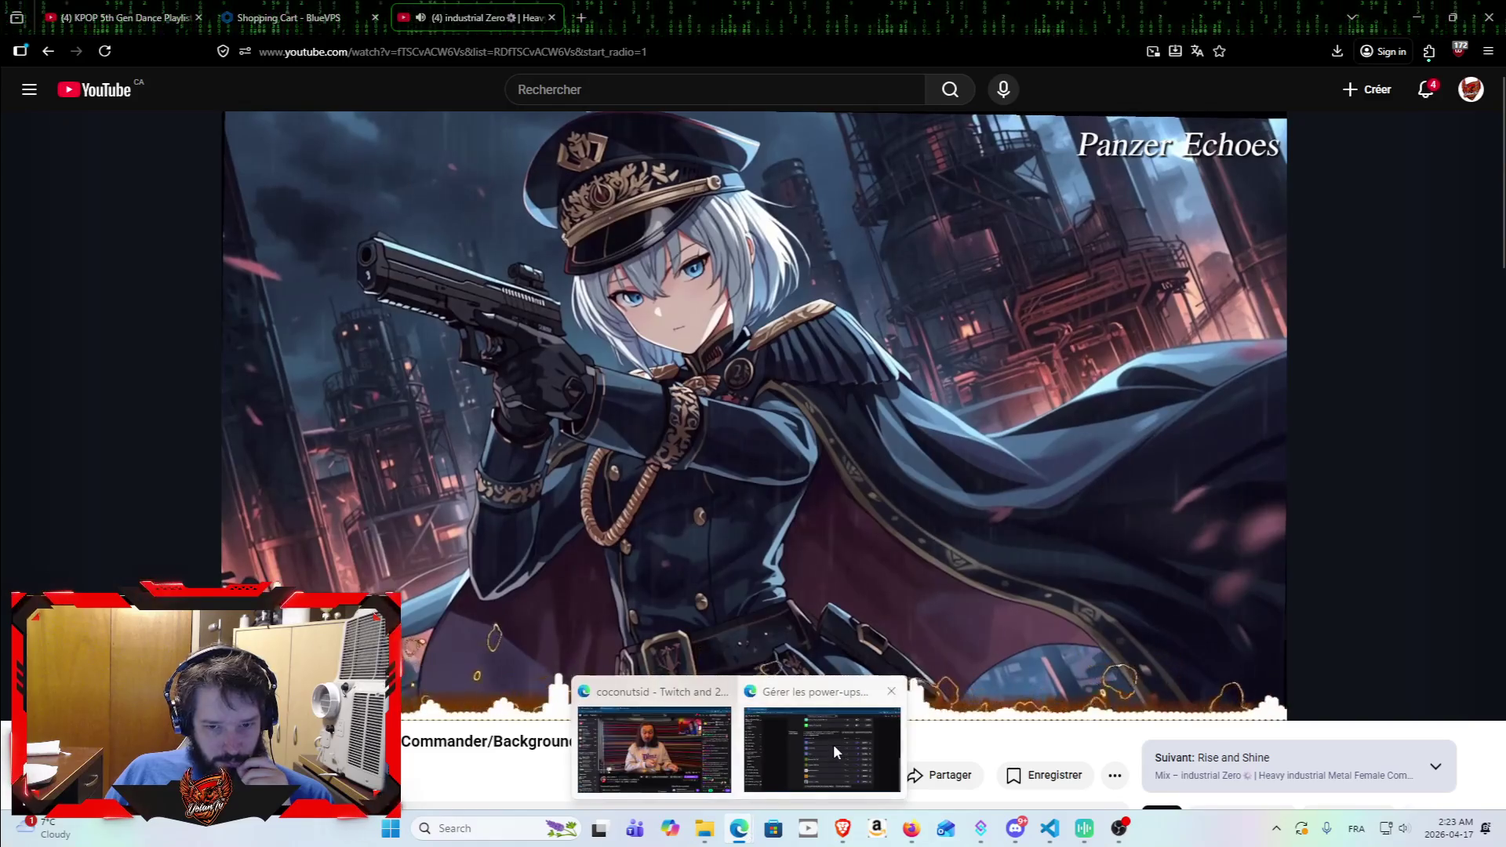
mouse_move(833, 742)
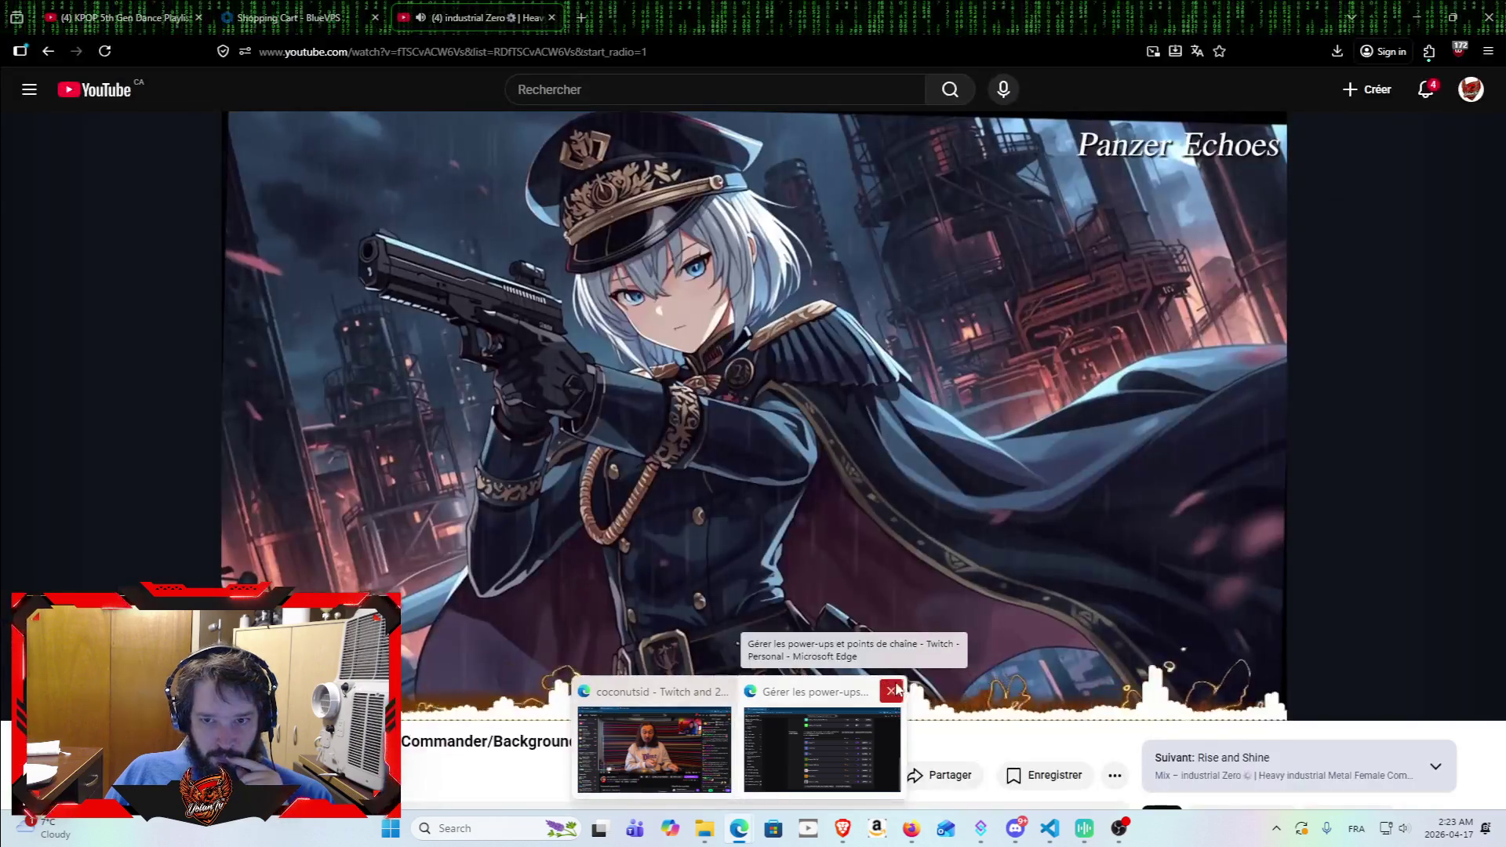
click(892, 691)
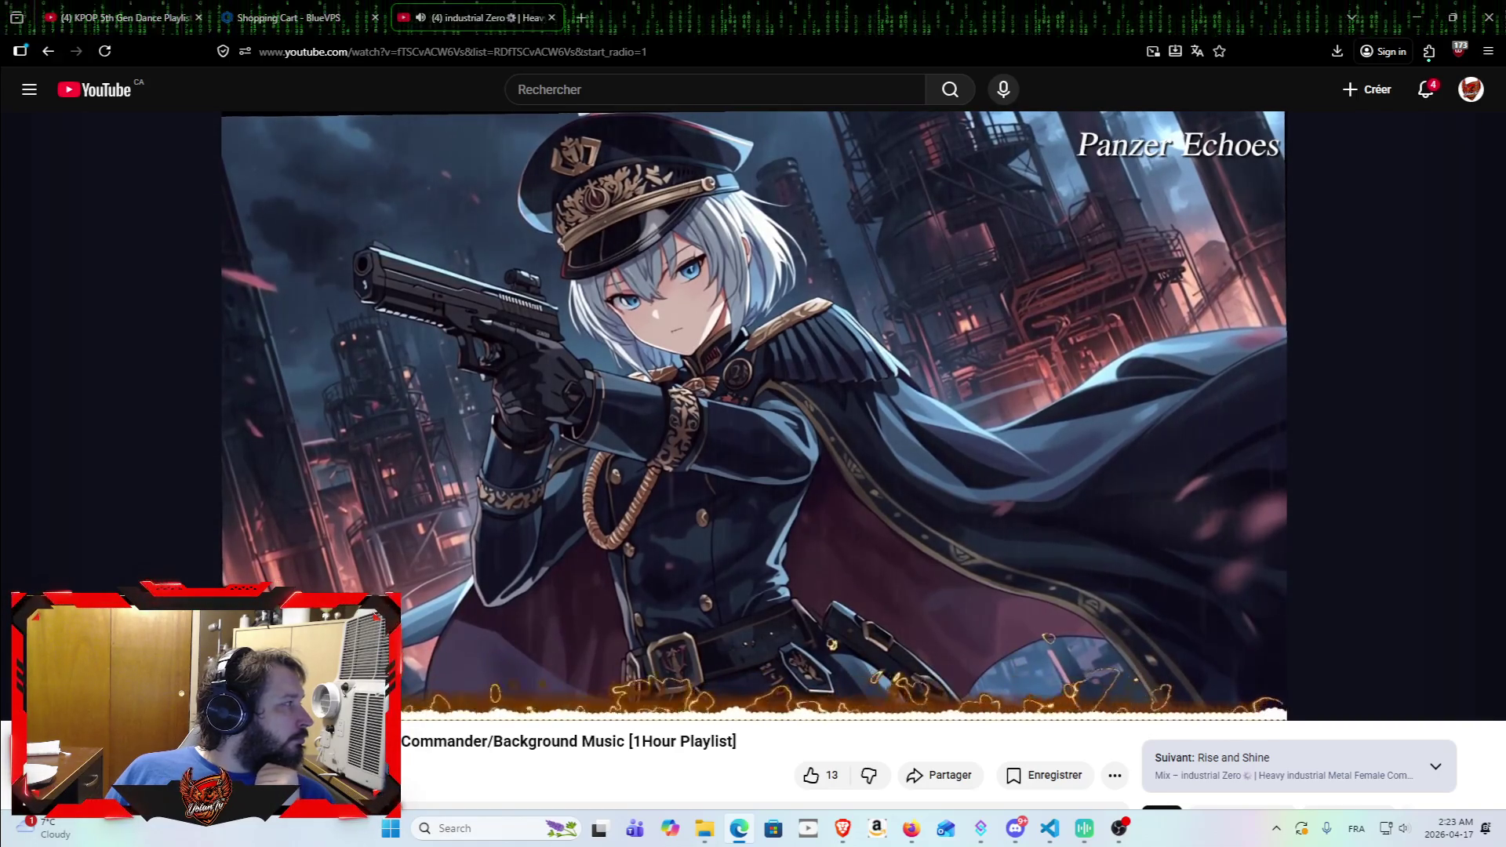
click(582, 16)
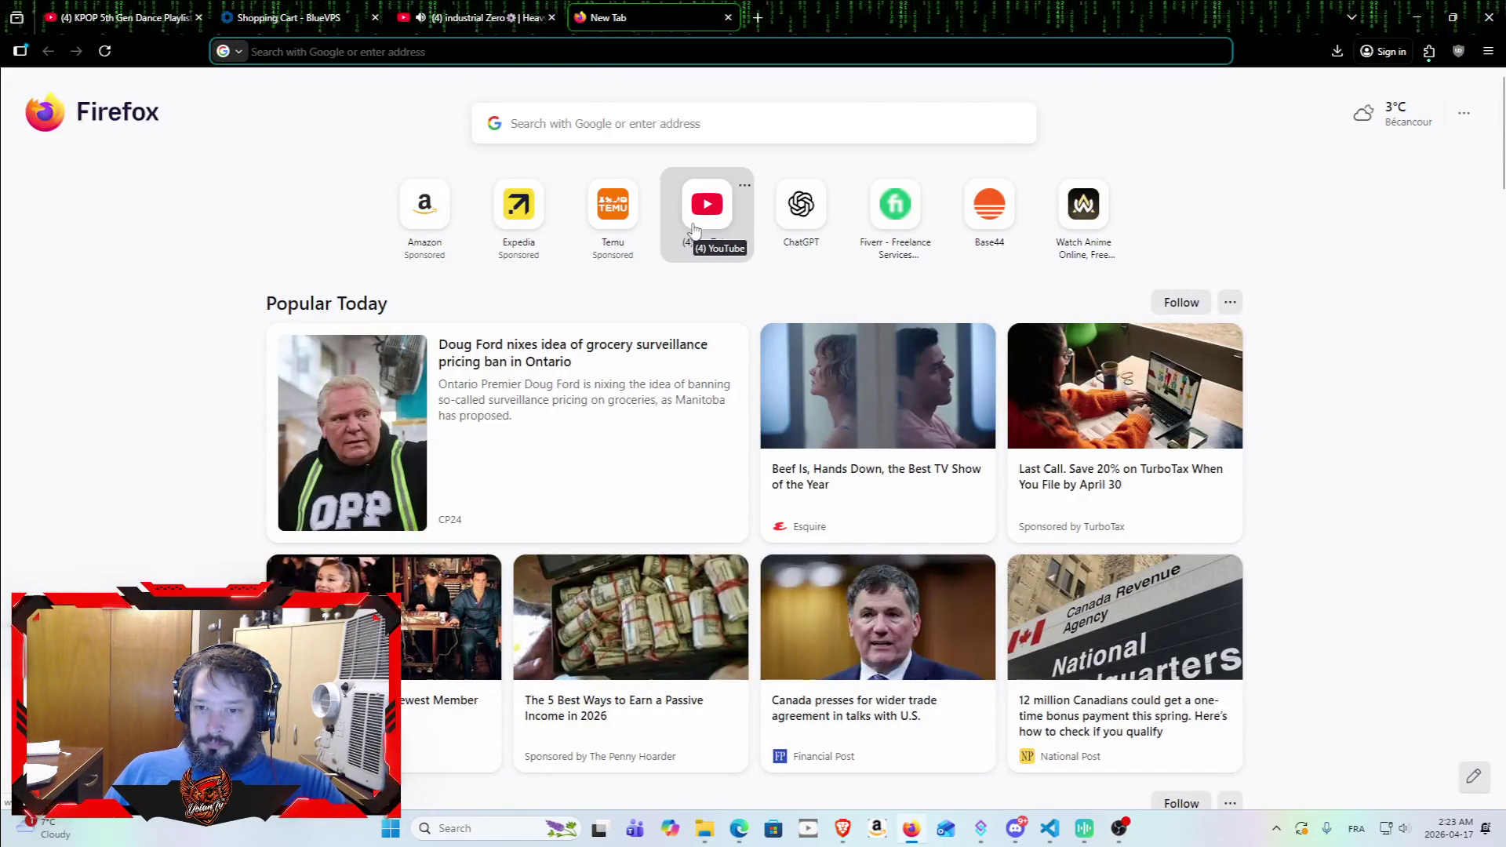
Step: In the blank new tab, go to claude.ai by entering 'claude' in the address bar
click(670, 127)
key(ctrl+shift+Tab)
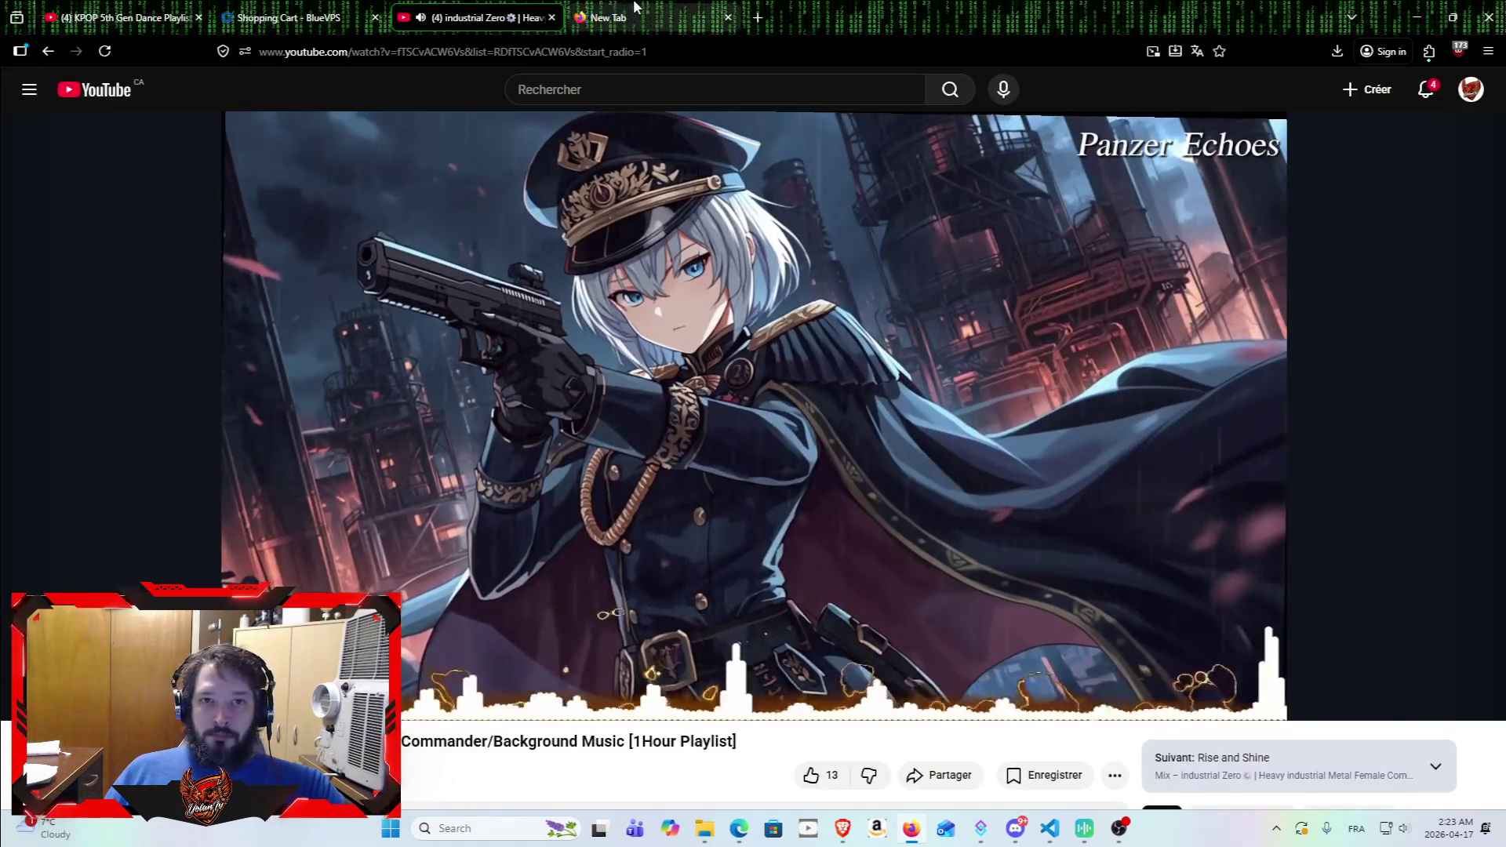
key(ctrl+Tab)
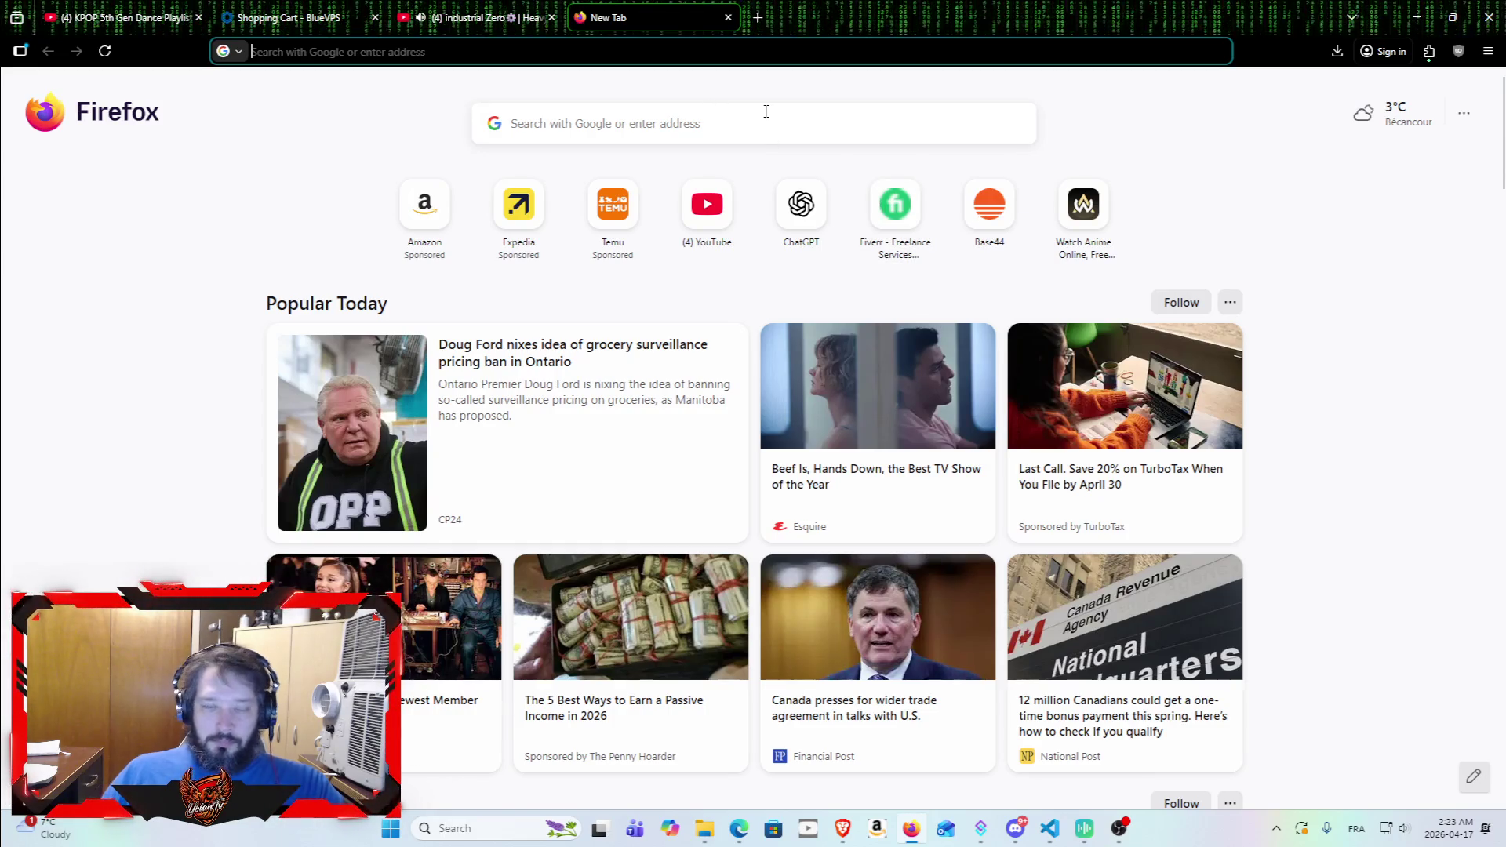
text(claude.ai/)
key(Return)
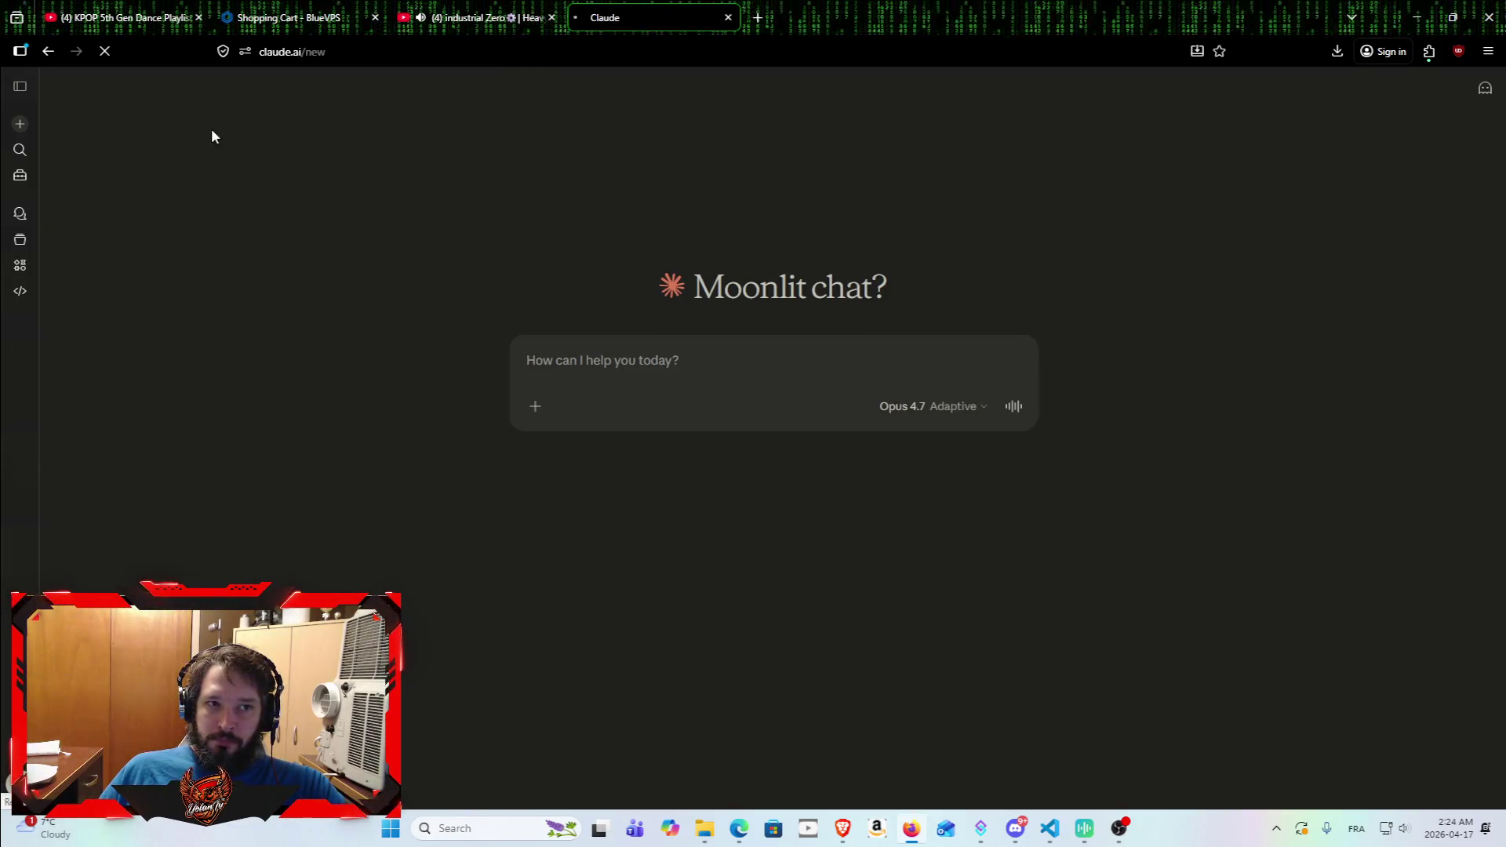
Step: Ask Claude if it remembers you and to write Fiverr gig descriptions matching your skills
text(did y)
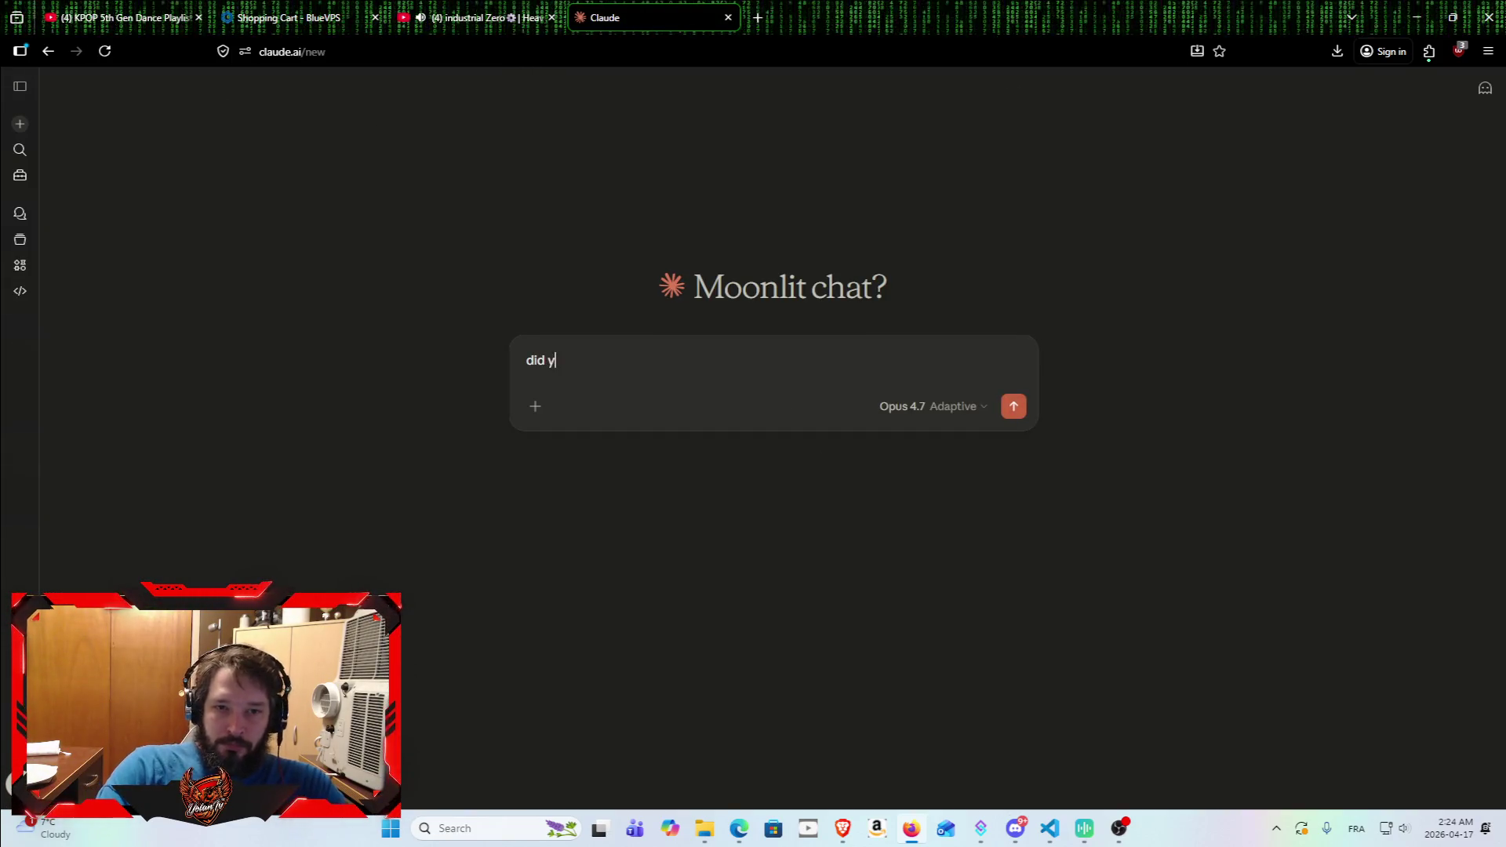
text(ou keep in mem)
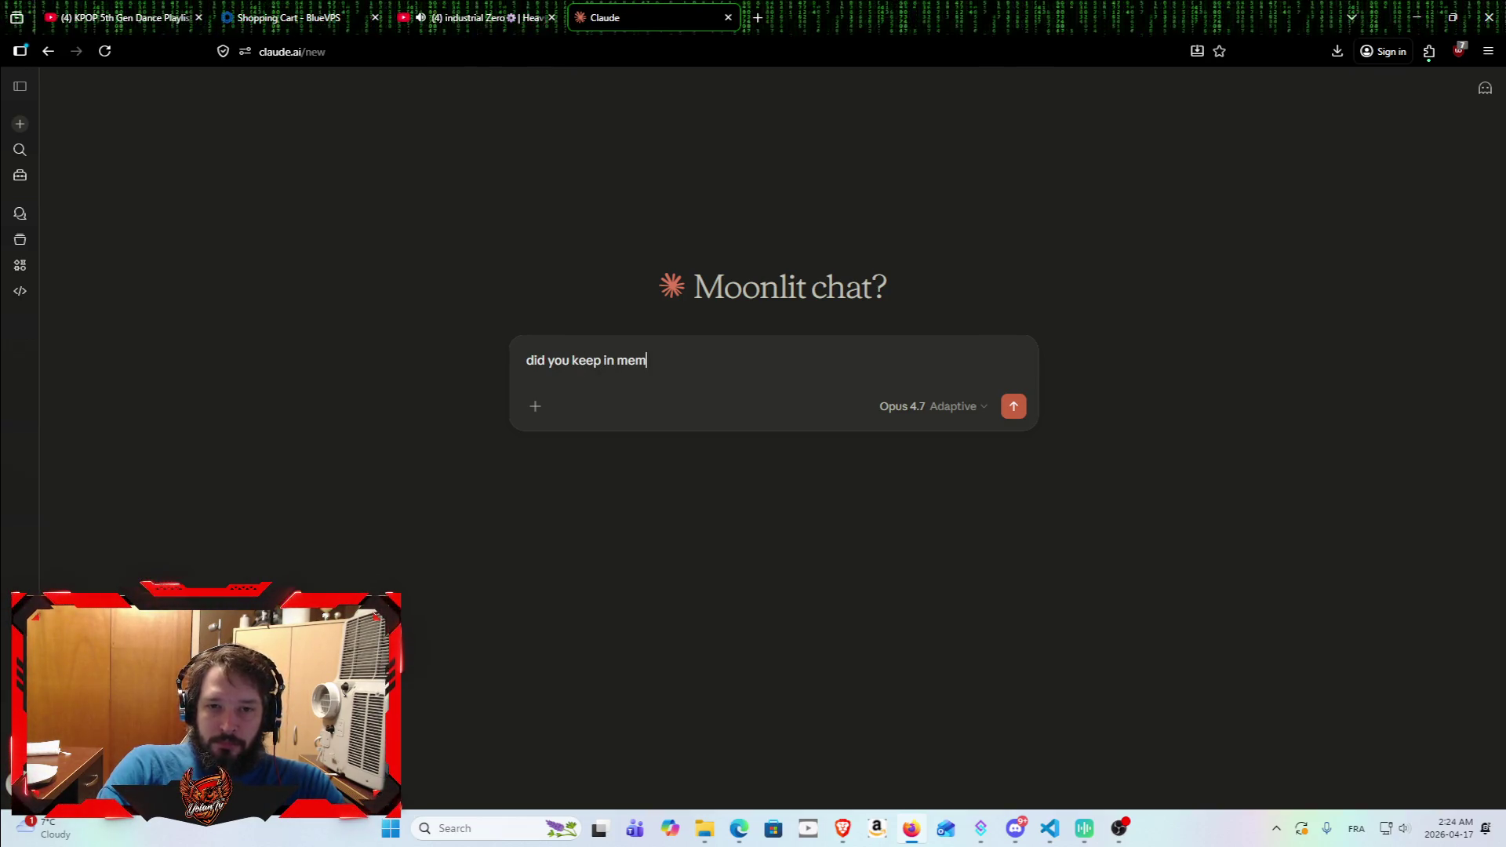
text(ory some st)
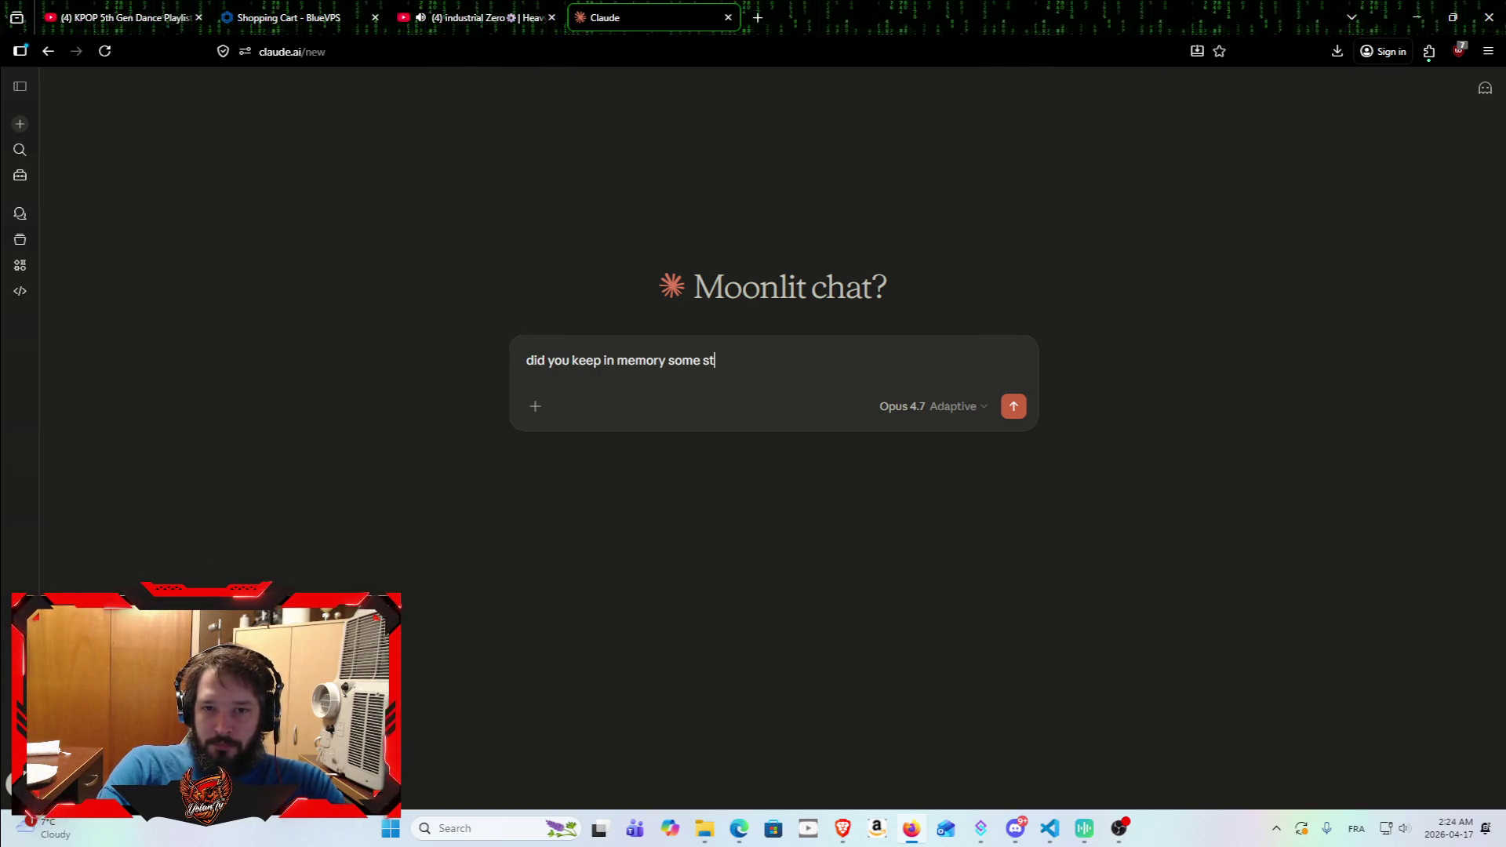
text(uff about me )
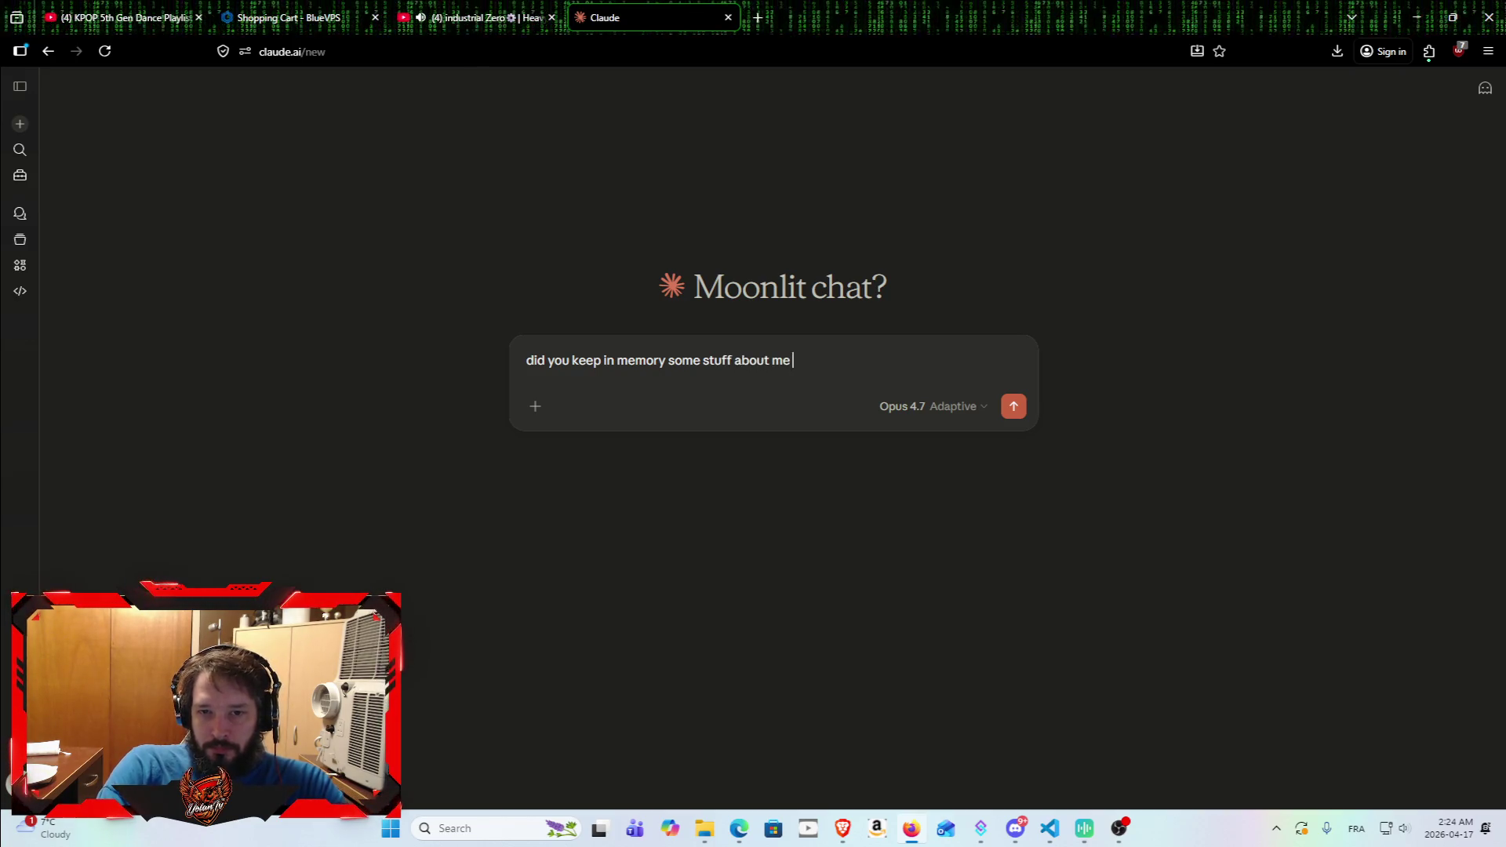
text(? if yes can )
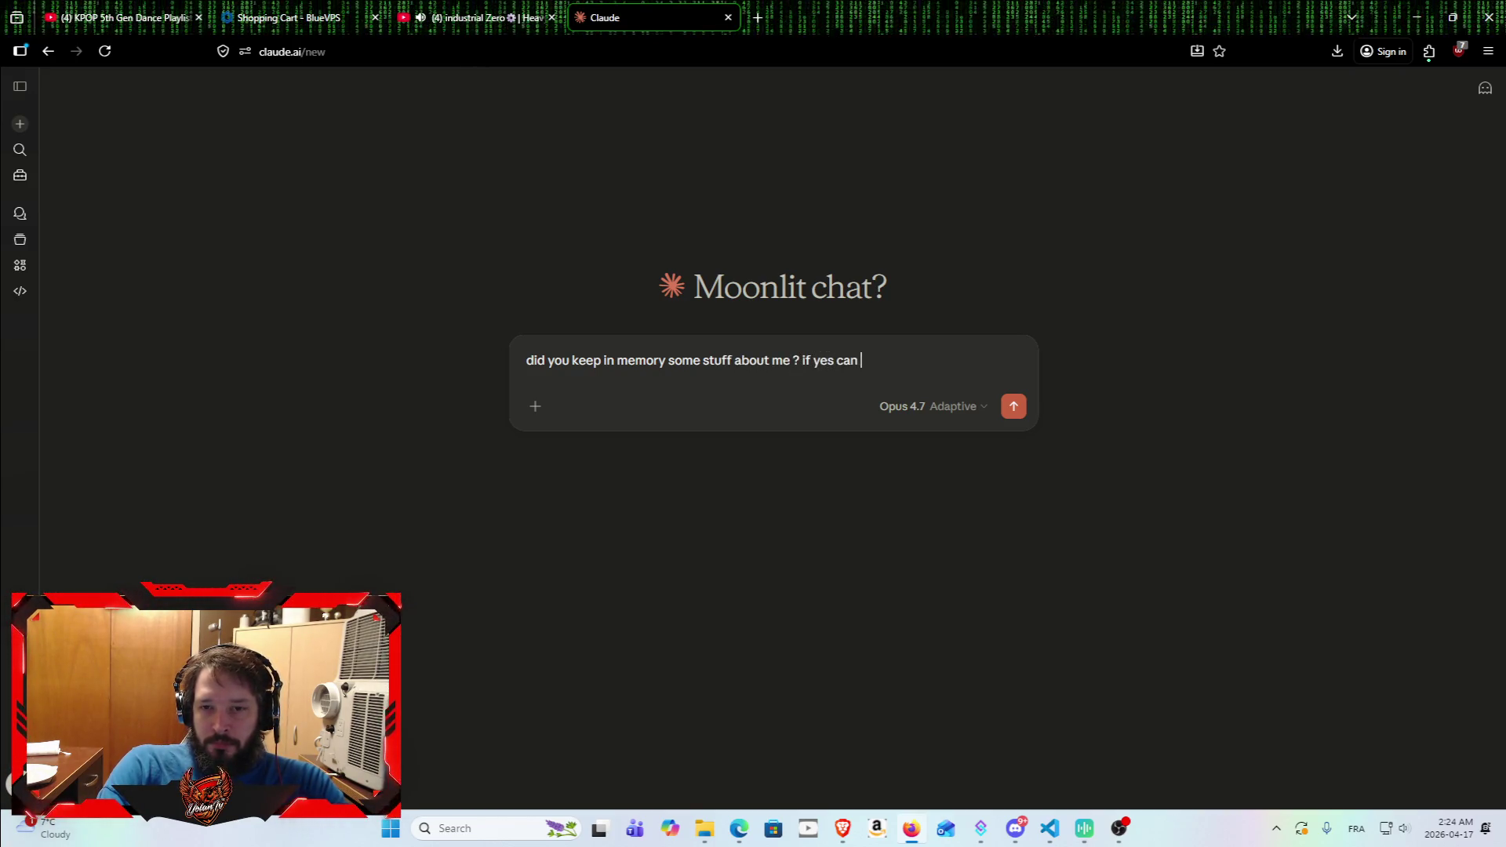
text(you make fiverr gig descrip)
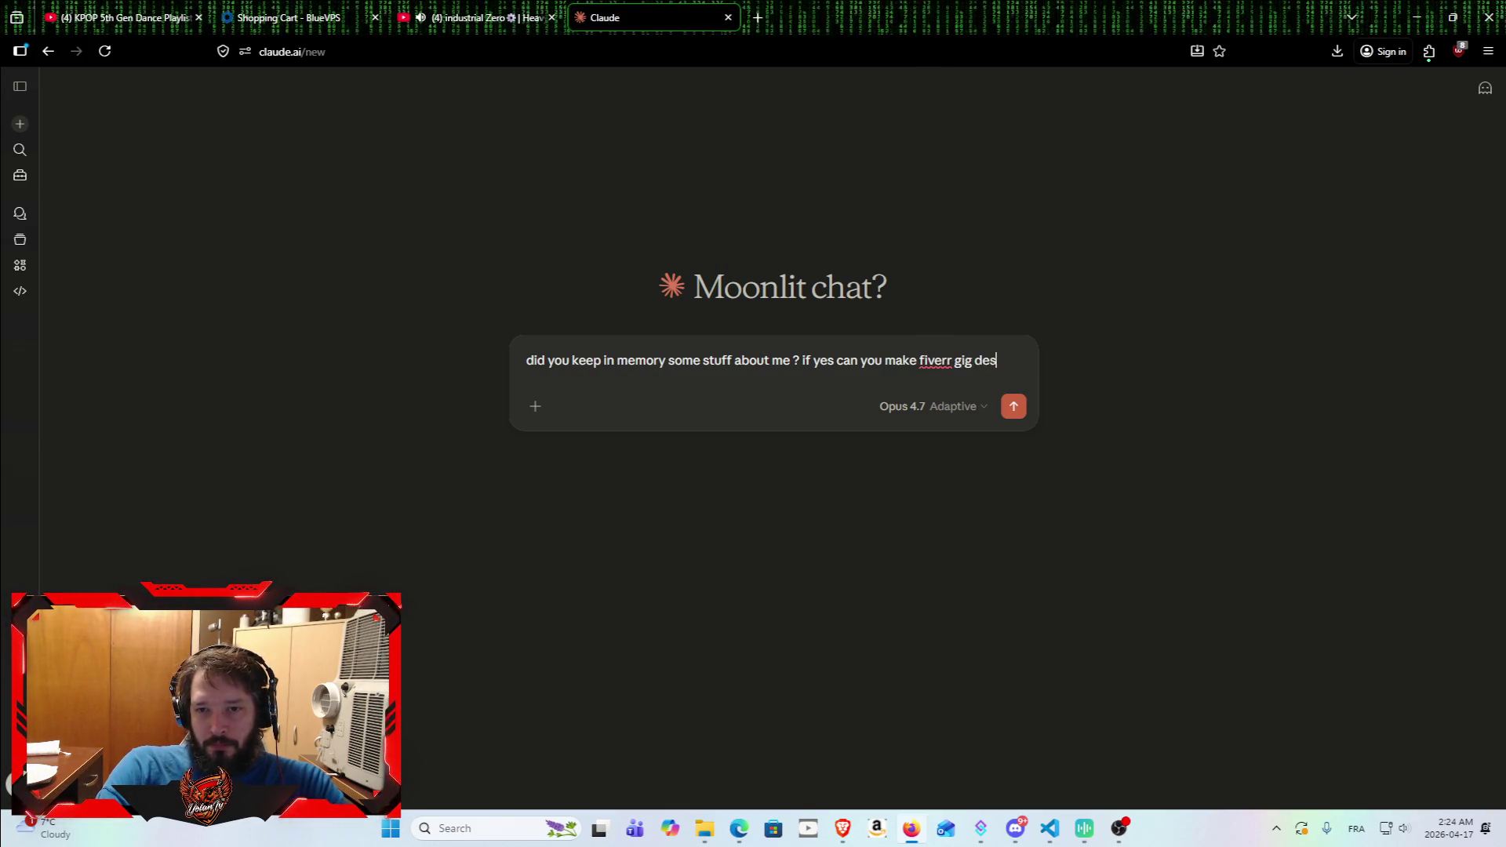
text(tions in link with my knowledge)
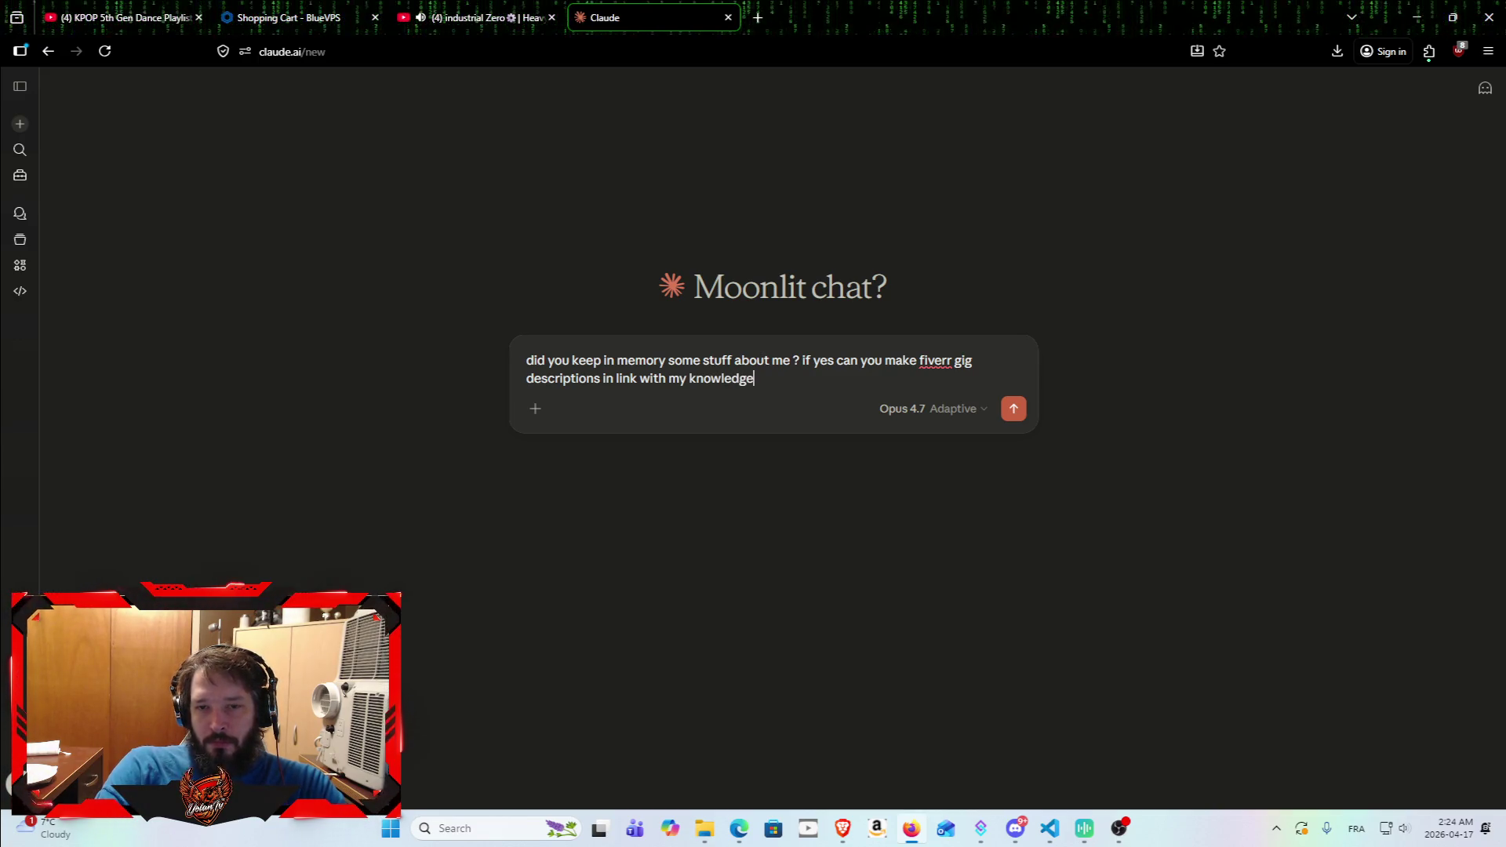
key(Return)
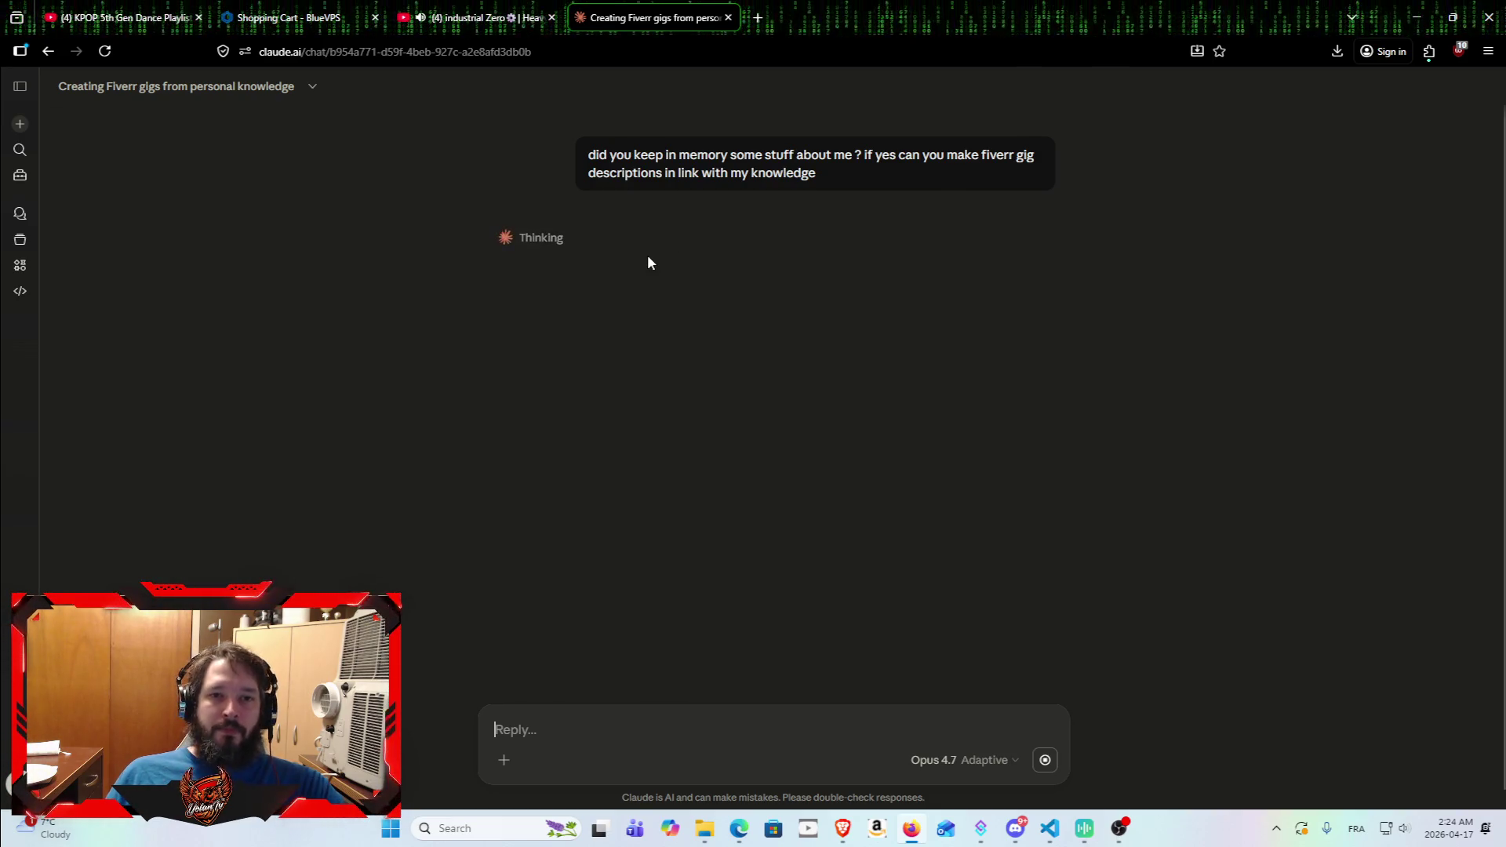
Step: Switch to the YouTube Commander/Background Music mix tab while Claude is thinking
key(ctrl+shift+Tab)
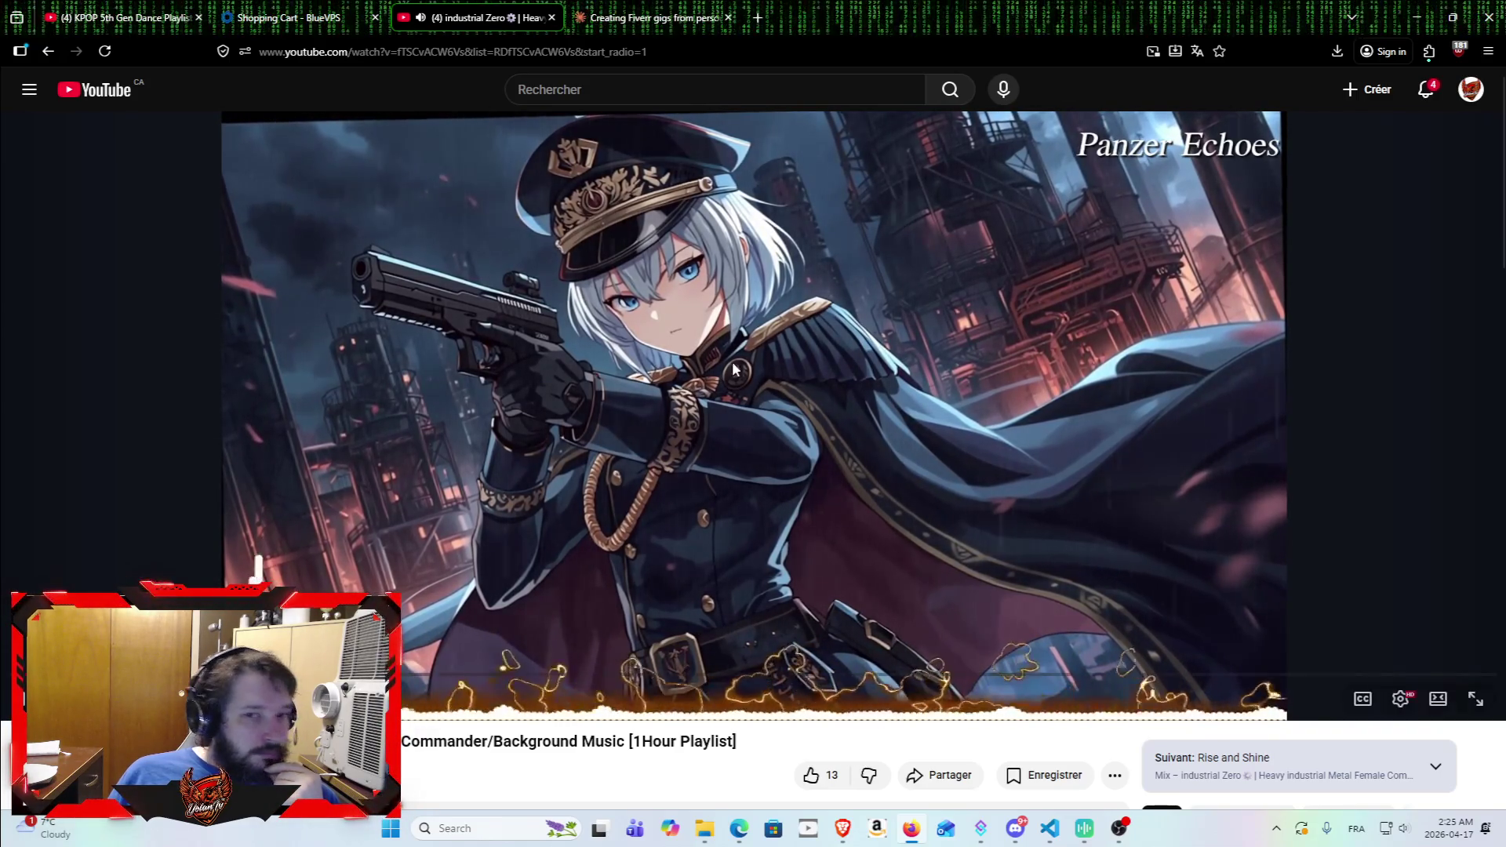
Step: Switch back to the Claude chat to see the proposed gigs, starting with Unity / C# gameplay code
key(ctrl+Tab)
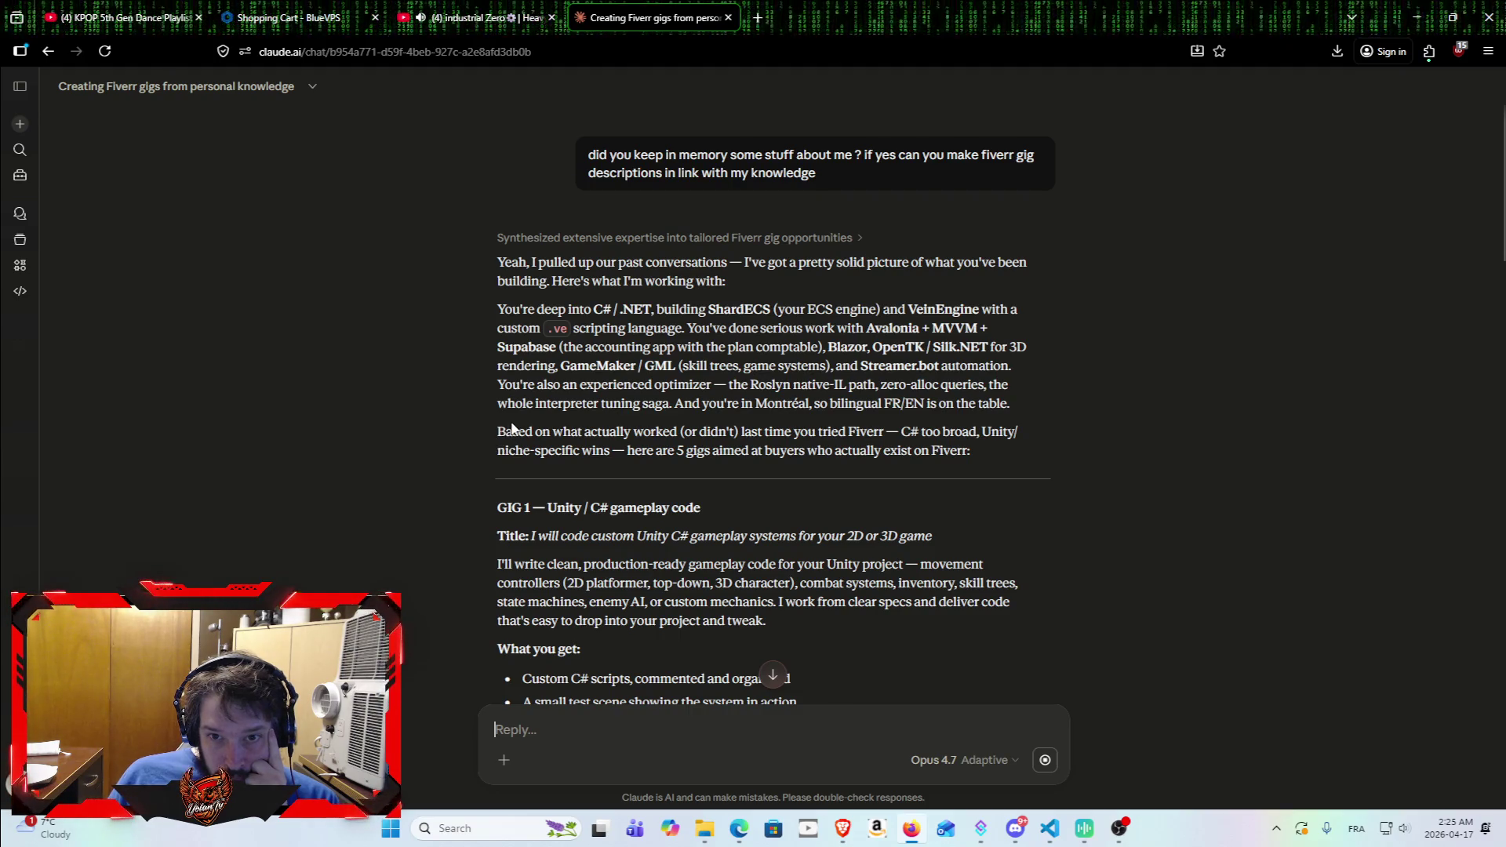
scroll(510, 423, down, 2)
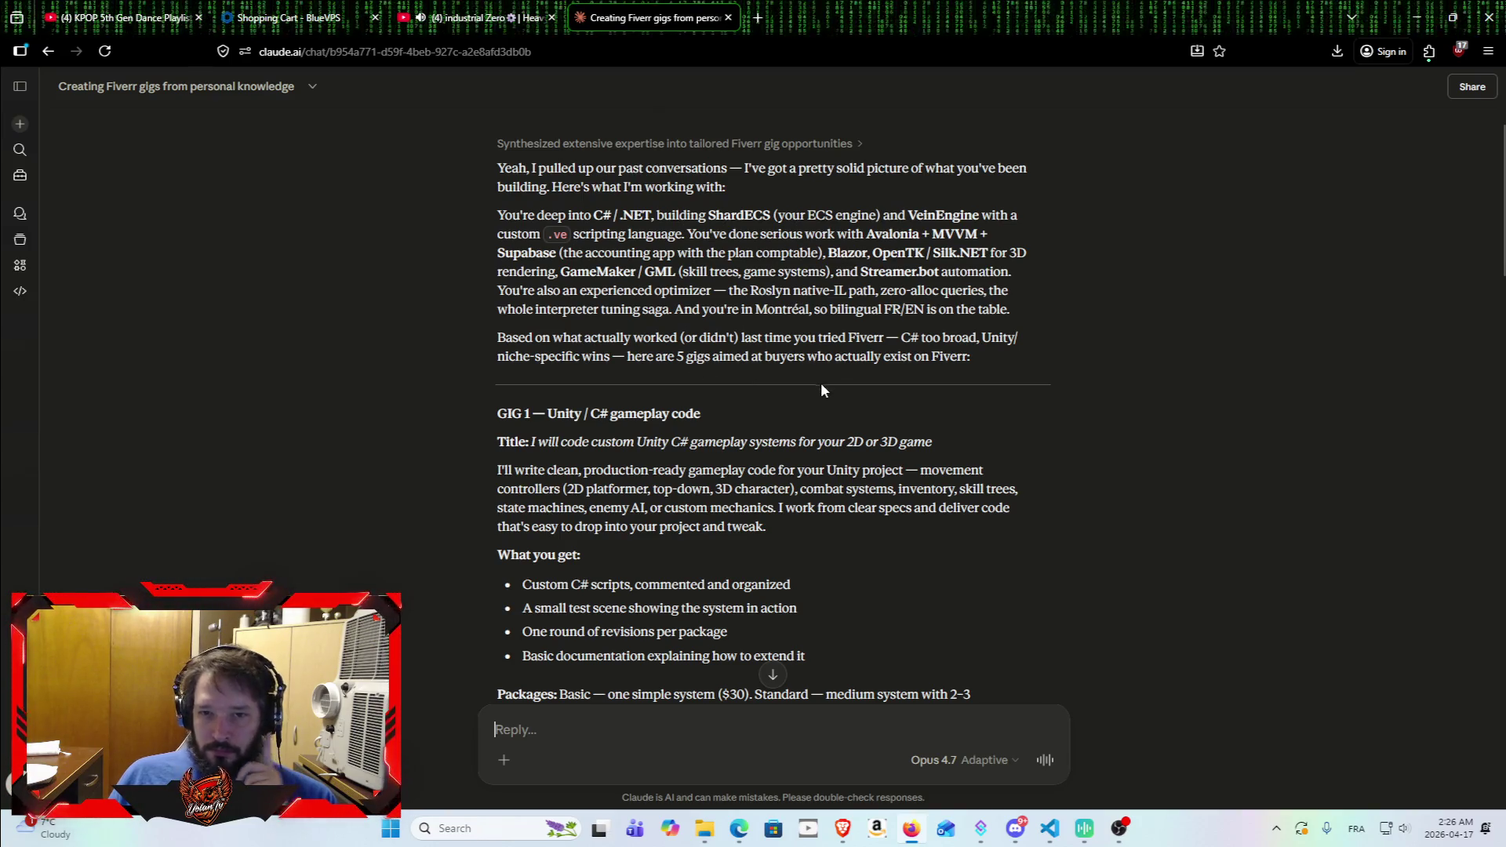
scroll(459, 406, down, 1)
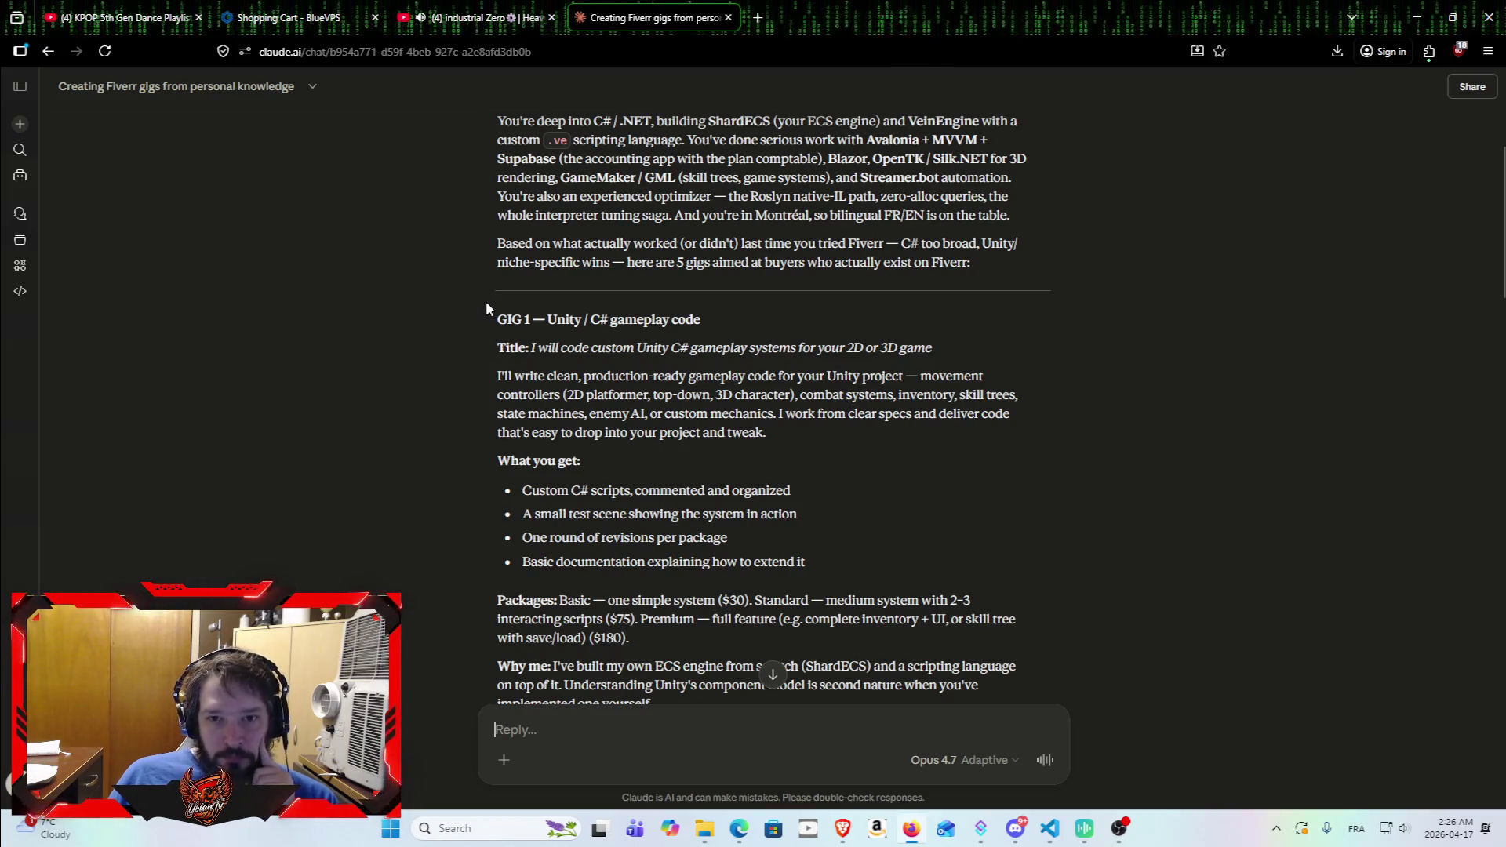
drag(501, 313, 756, 326)
click(756, 326)
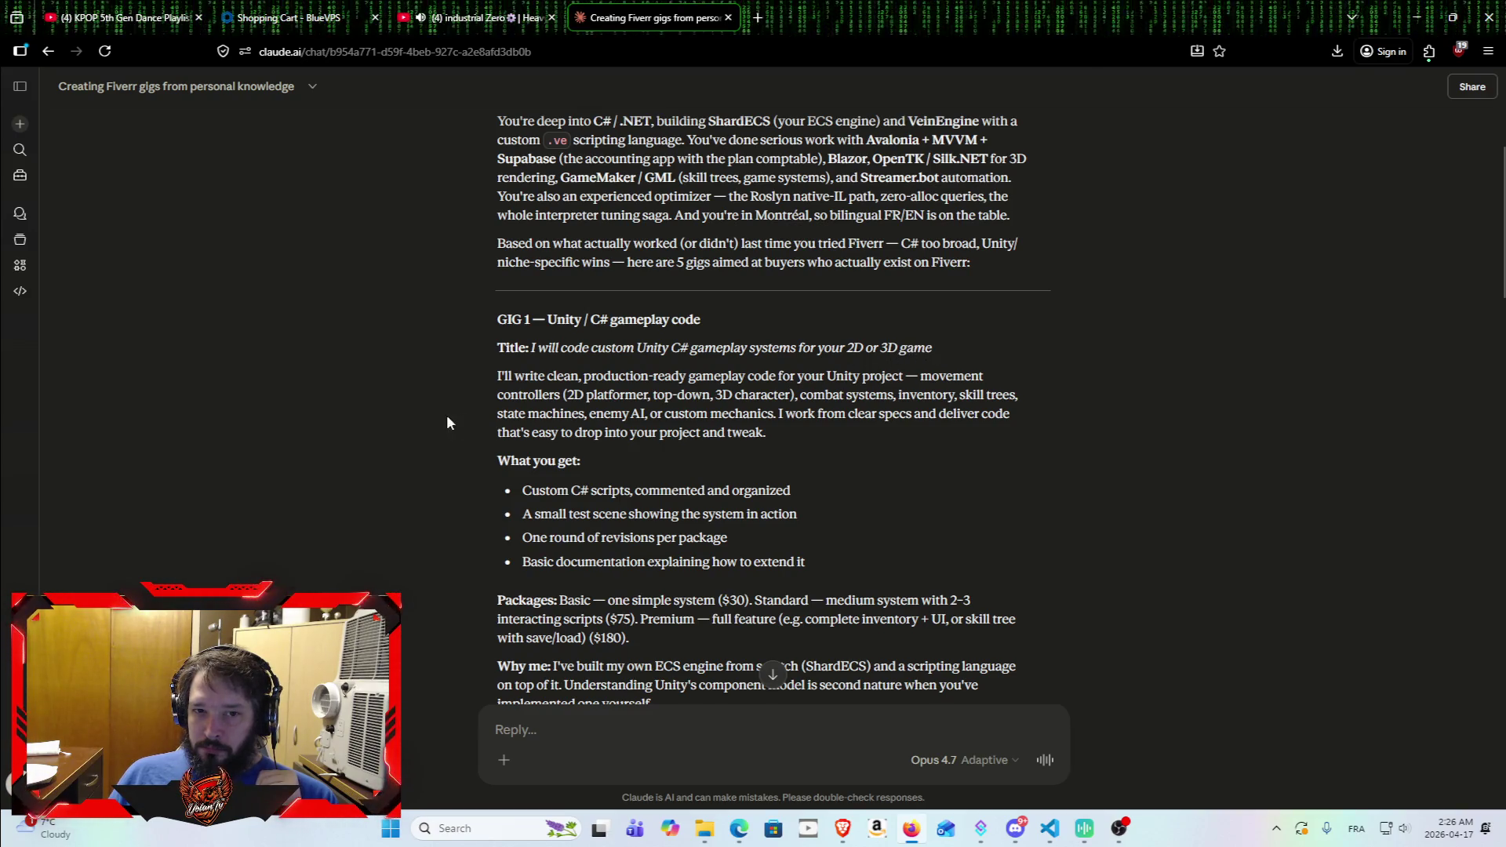
mouse_move(492, 375)
mouse_down()
mouse_move(934, 377)
mouse_move(1077, 401)
mouse_move(872, 455)
mouse_up()
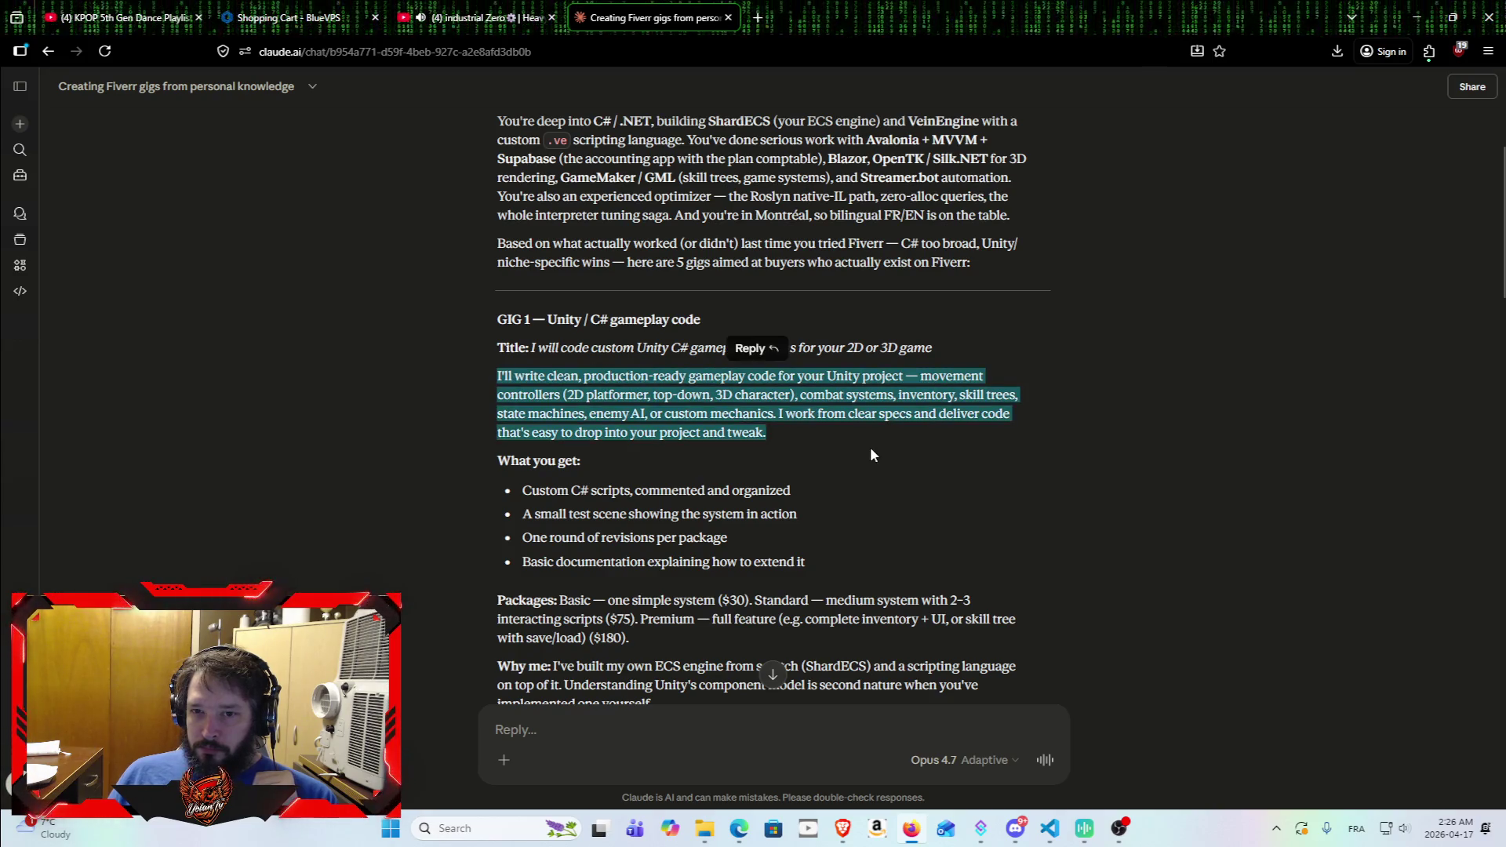
click(872, 455)
mouse_move(494, 377)
mouse_down()
mouse_move(855, 413)
mouse_move(729, 430)
mouse_move(474, 369)
mouse_move(491, 328)
mouse_up()
click(806, 429)
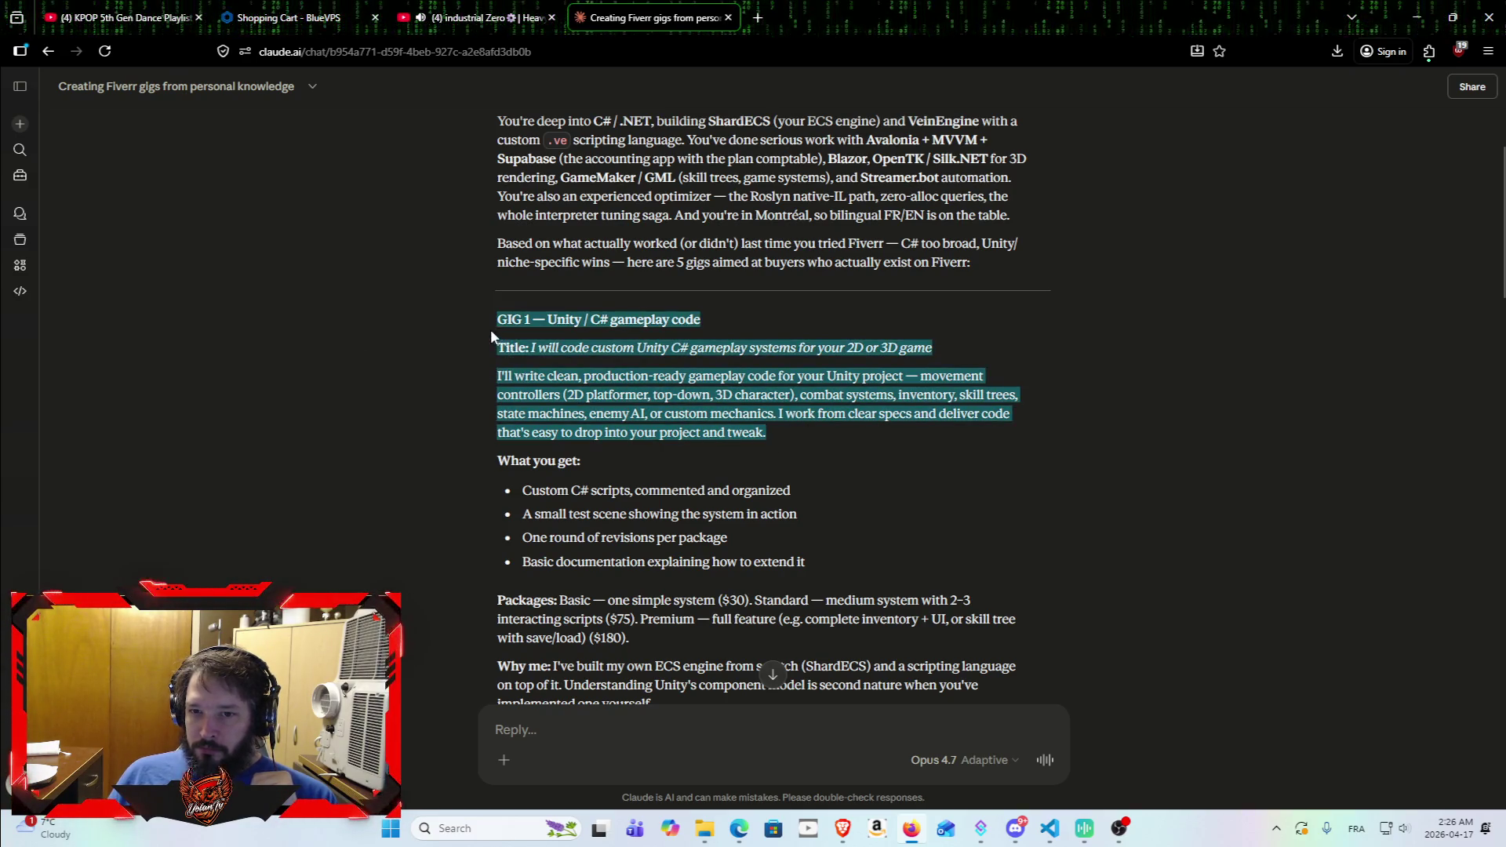
click(486, 423)
scroll(486, 424, down, 1)
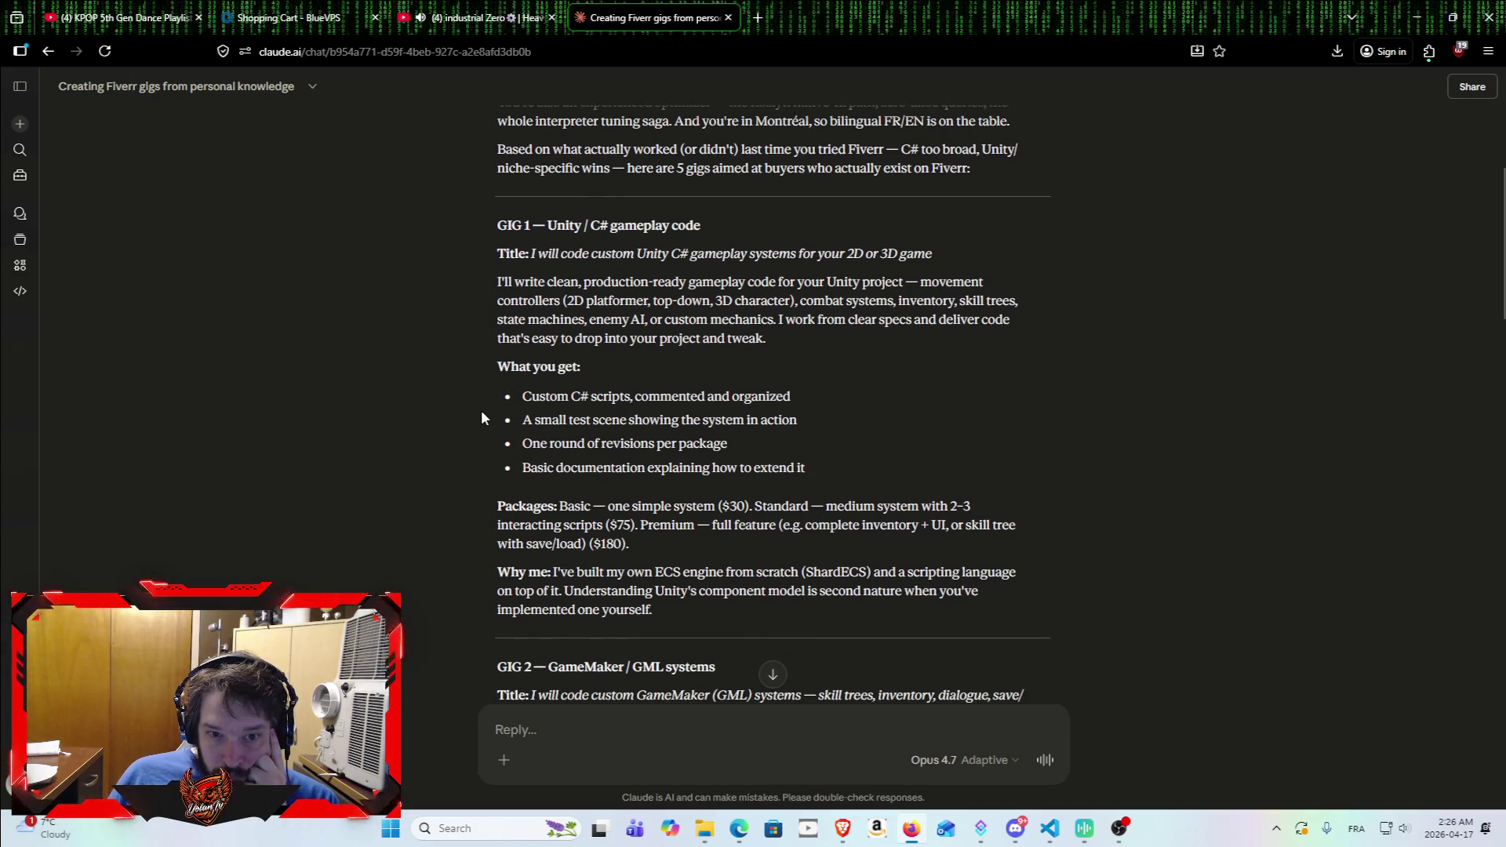
scroll(461, 426, down, 4)
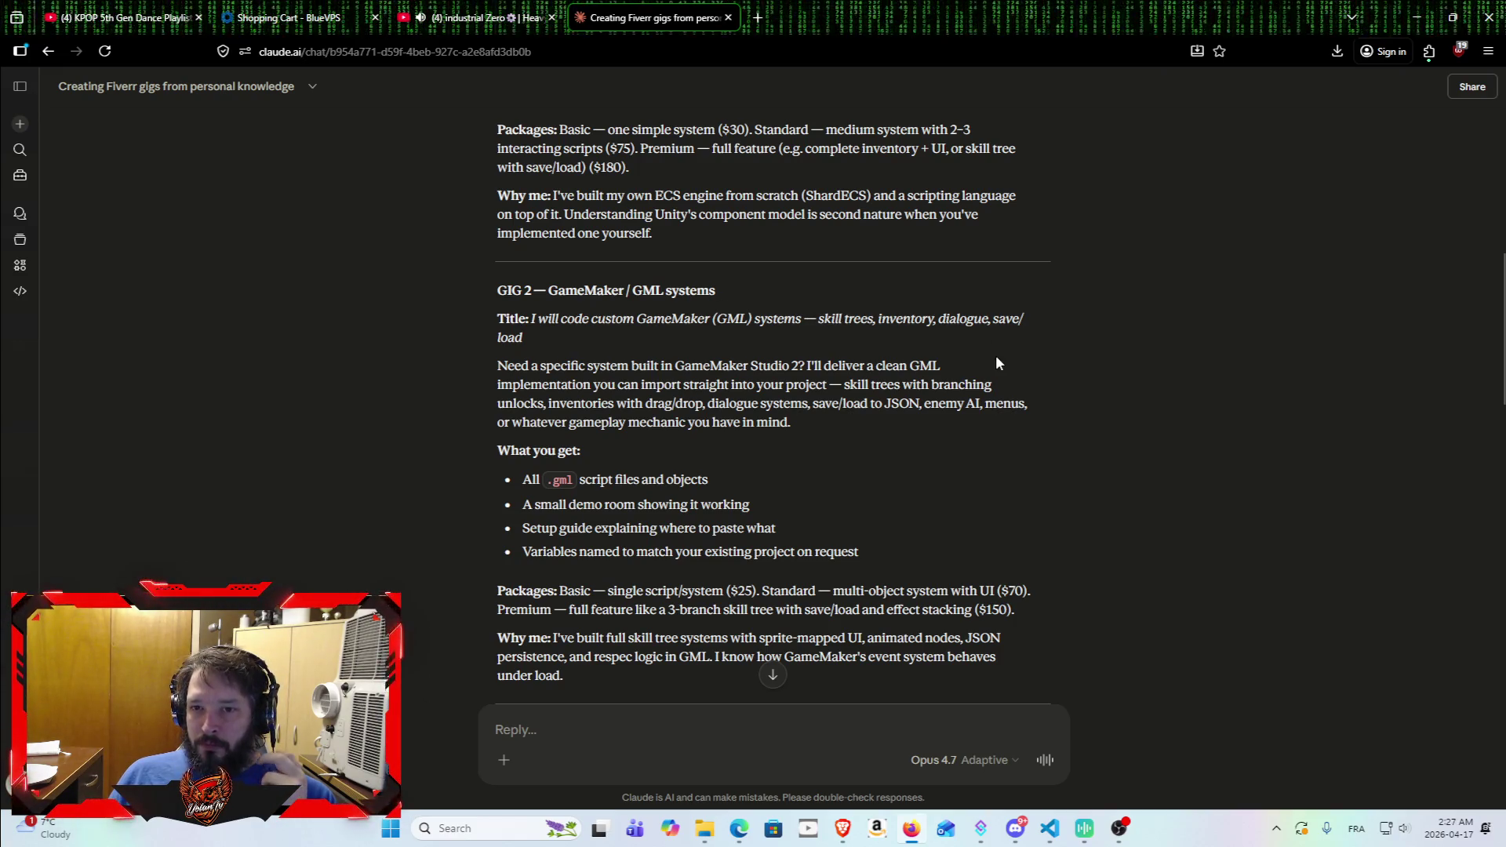
drag(493, 365, 1007, 365)
click(988, 431)
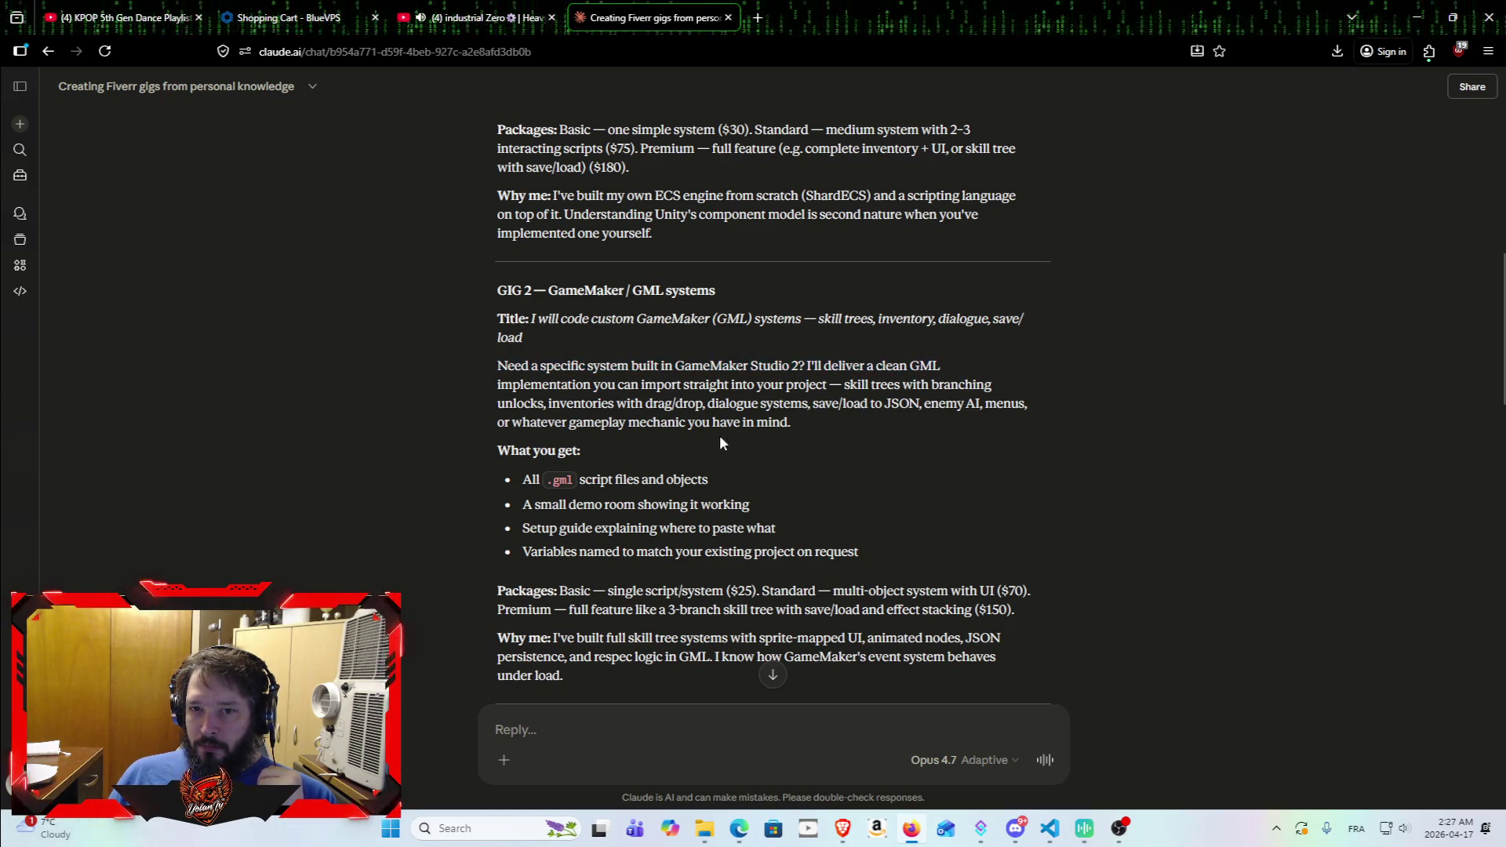
mouse_move(495, 384)
mouse_down()
mouse_move(995, 386)
mouse_move(966, 430)
mouse_up()
click(826, 431)
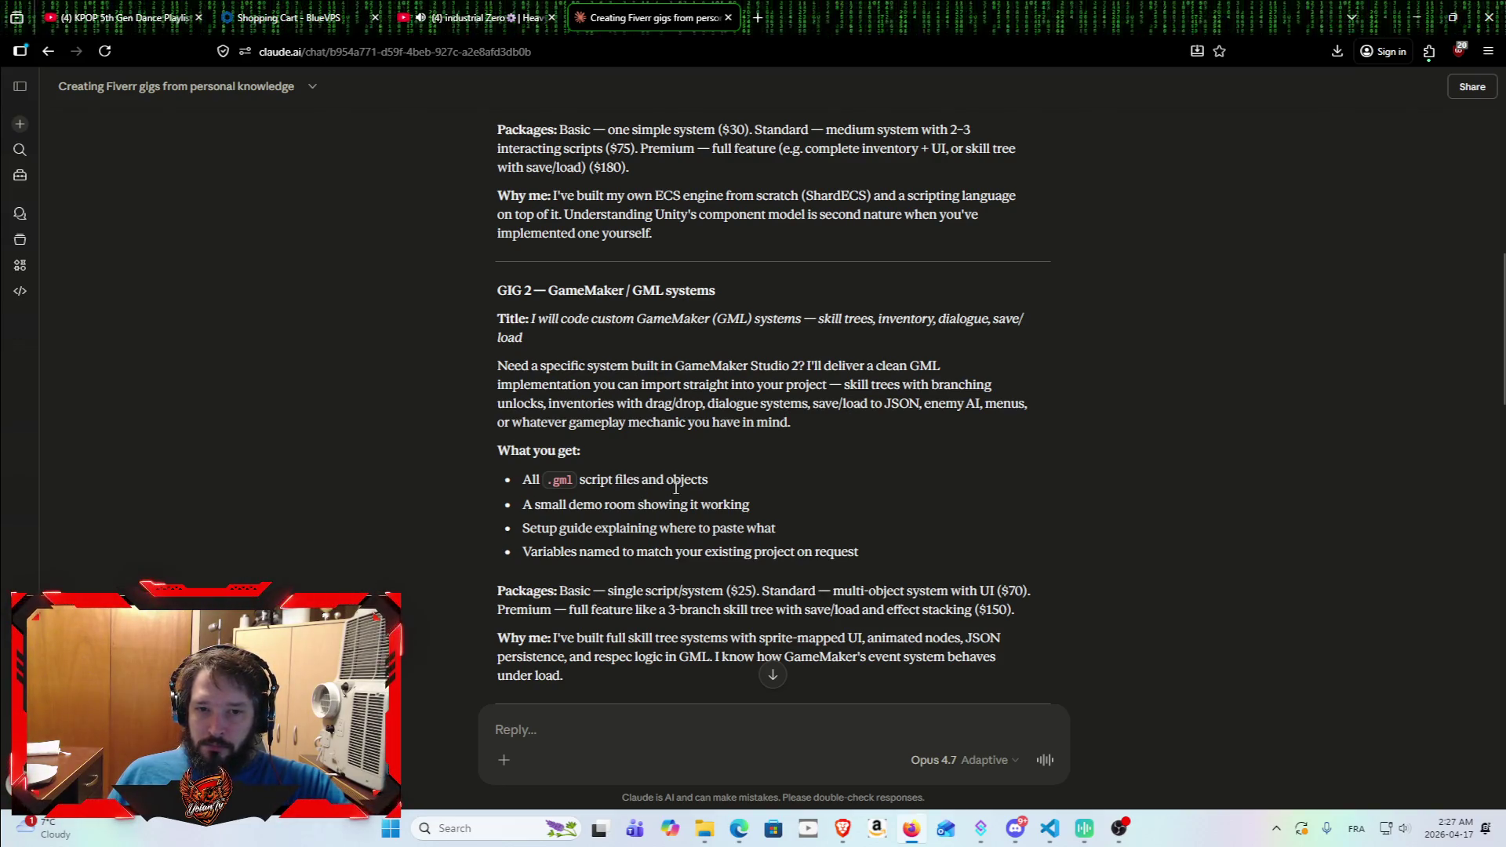
scroll(533, 476, down, 2)
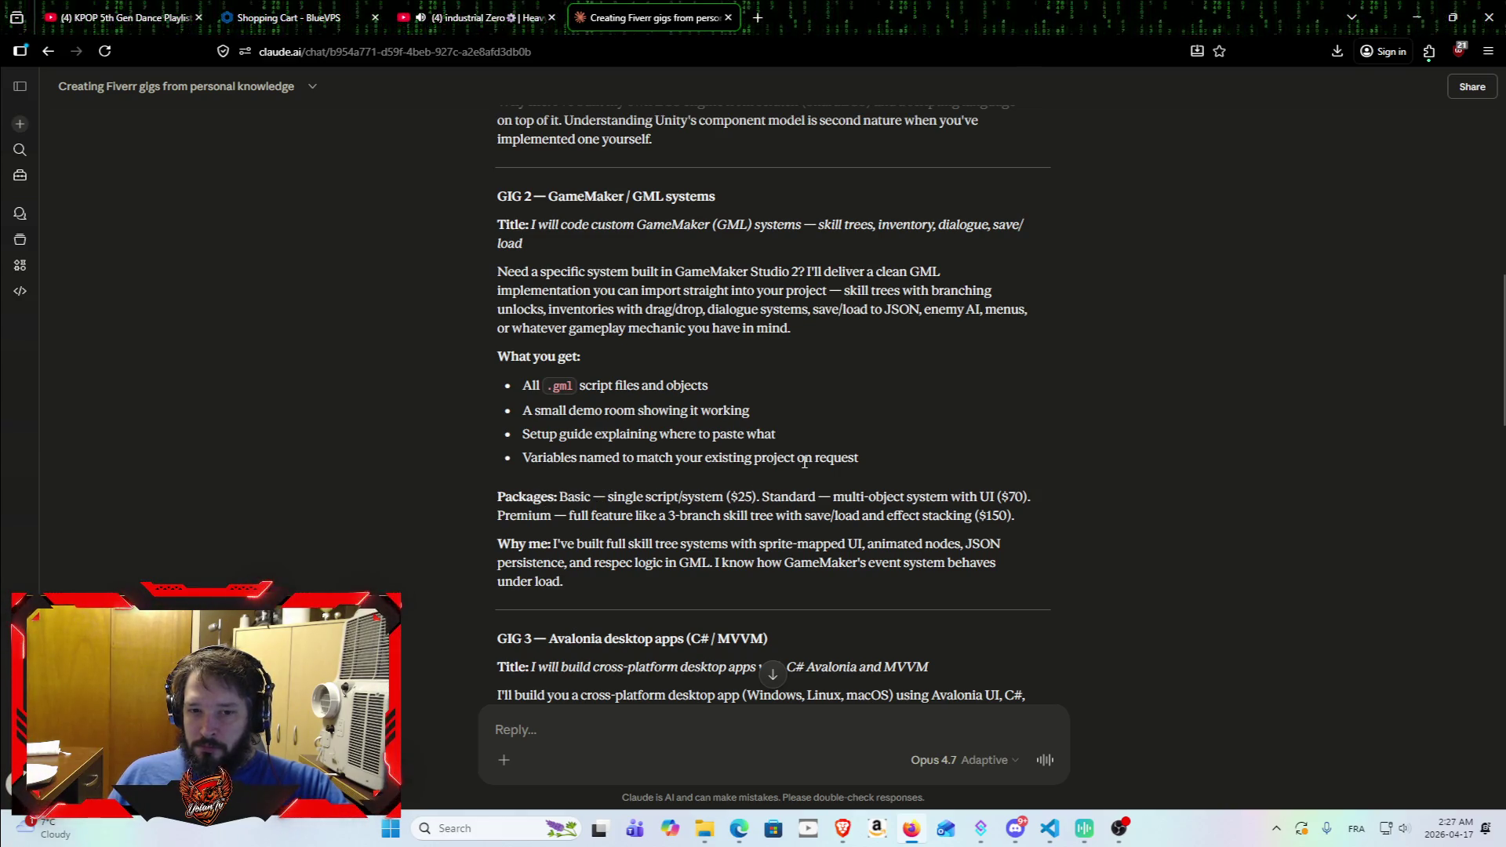
scroll(491, 513, down, 1)
scroll(490, 494, down, 5)
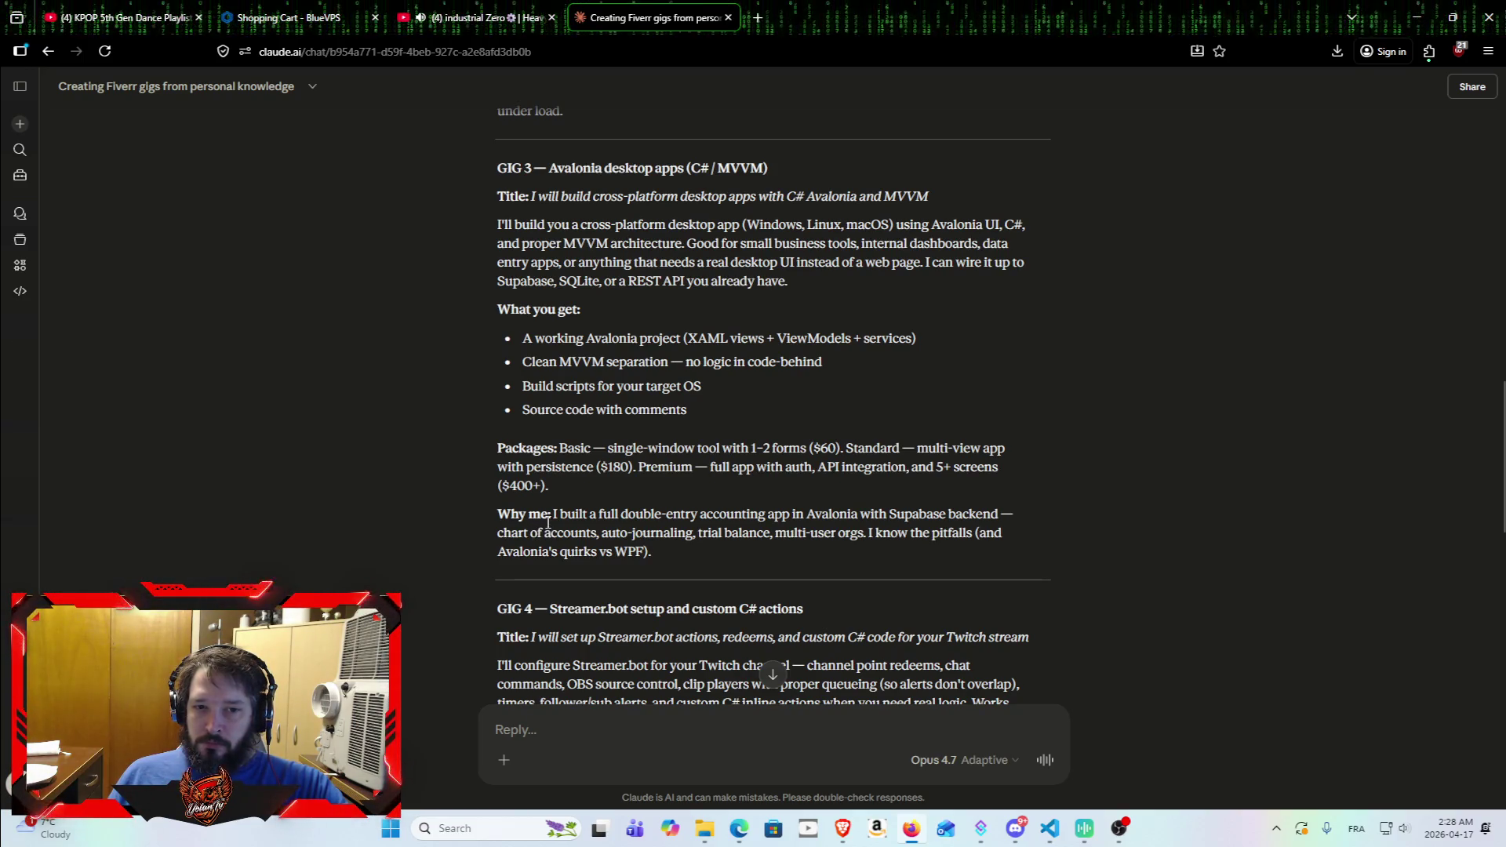
scroll(547, 545, up, 1)
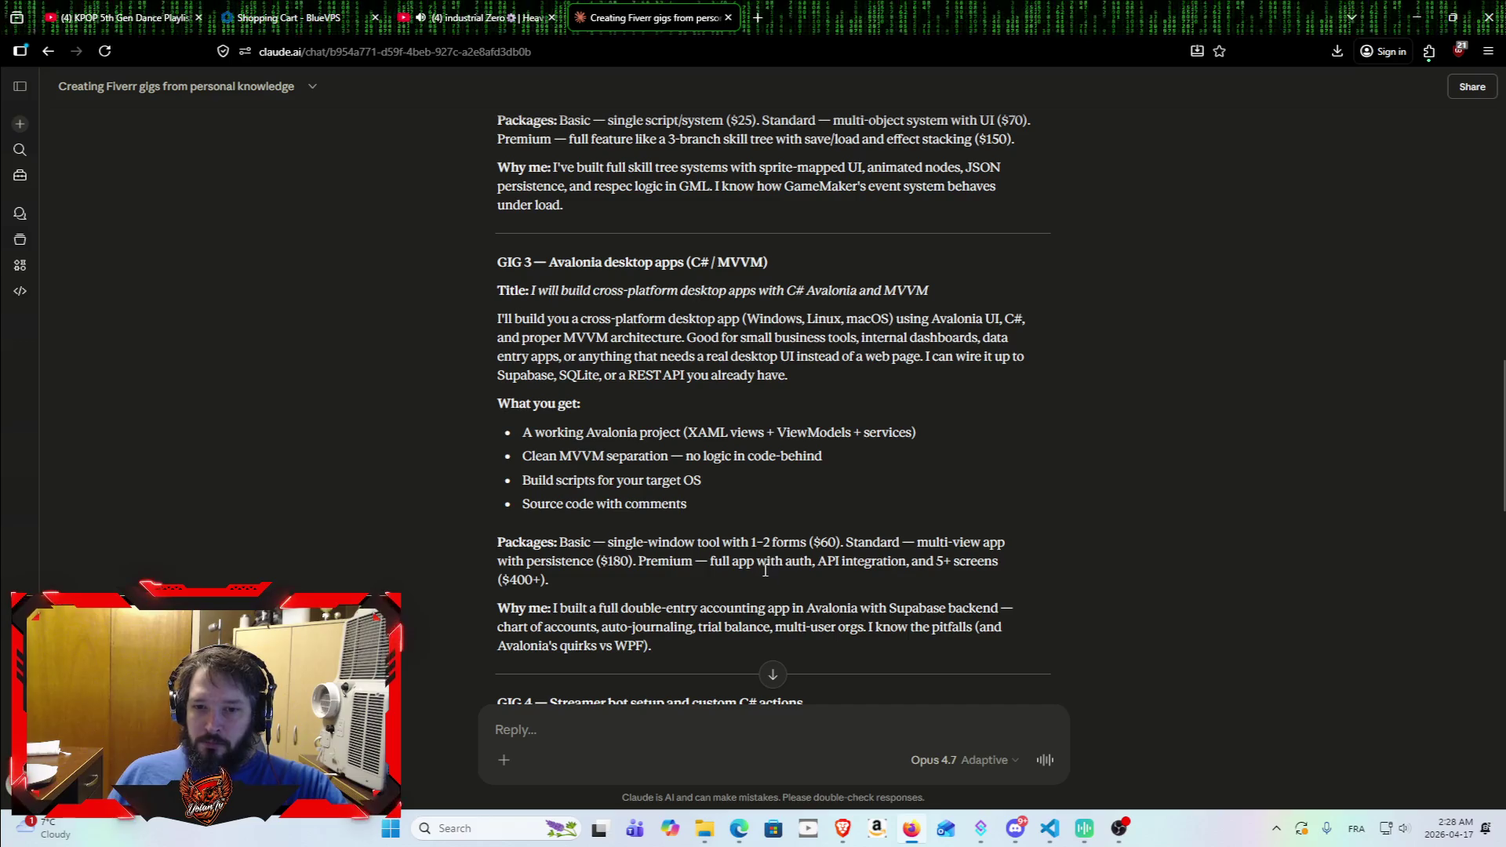
scroll(506, 580, up, 1)
scroll(512, 547, down, 1)
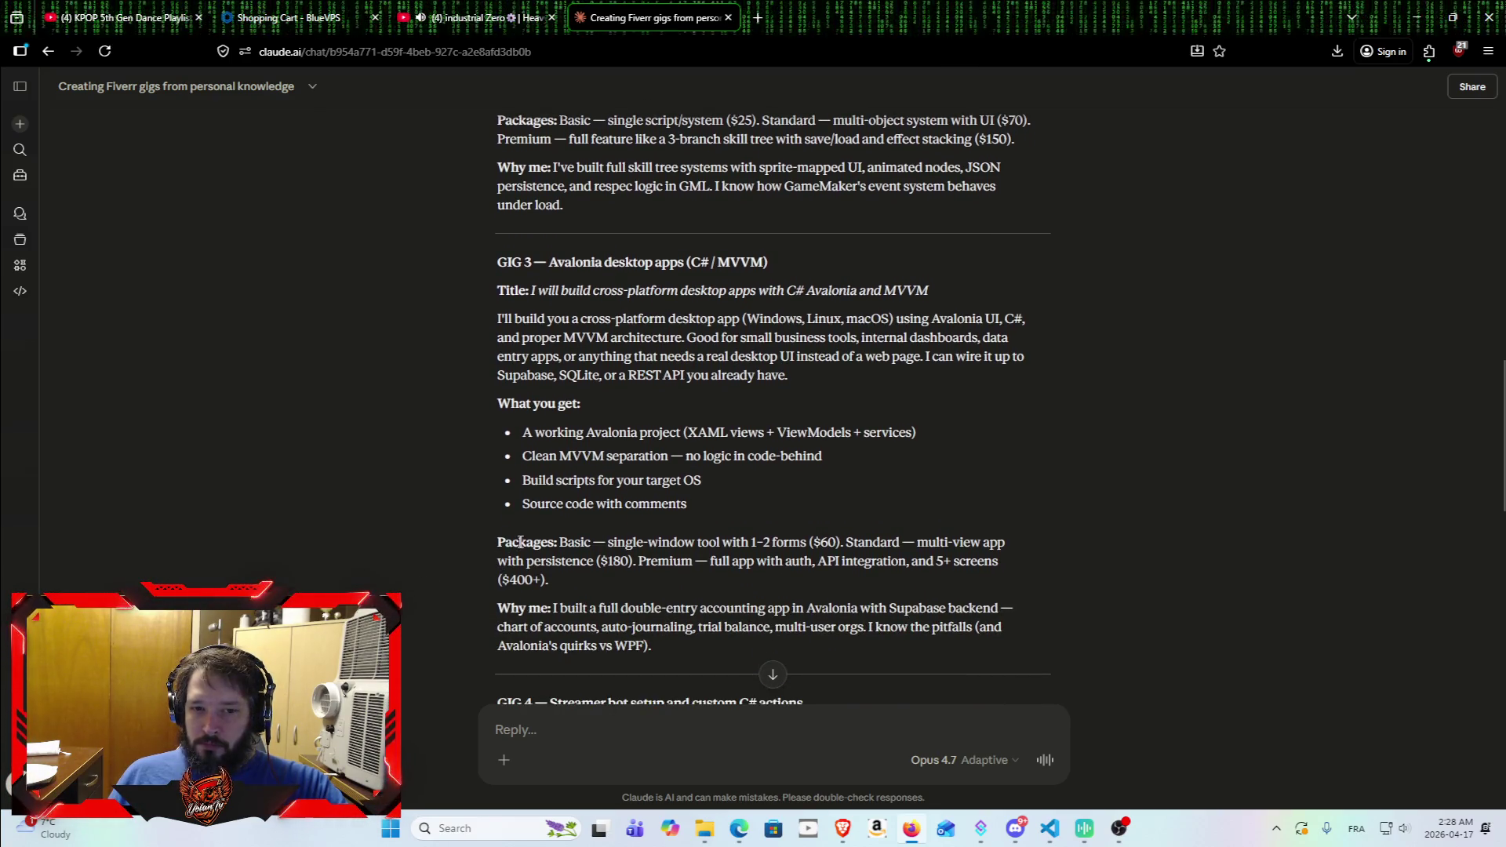
scroll(538, 558, up, 1)
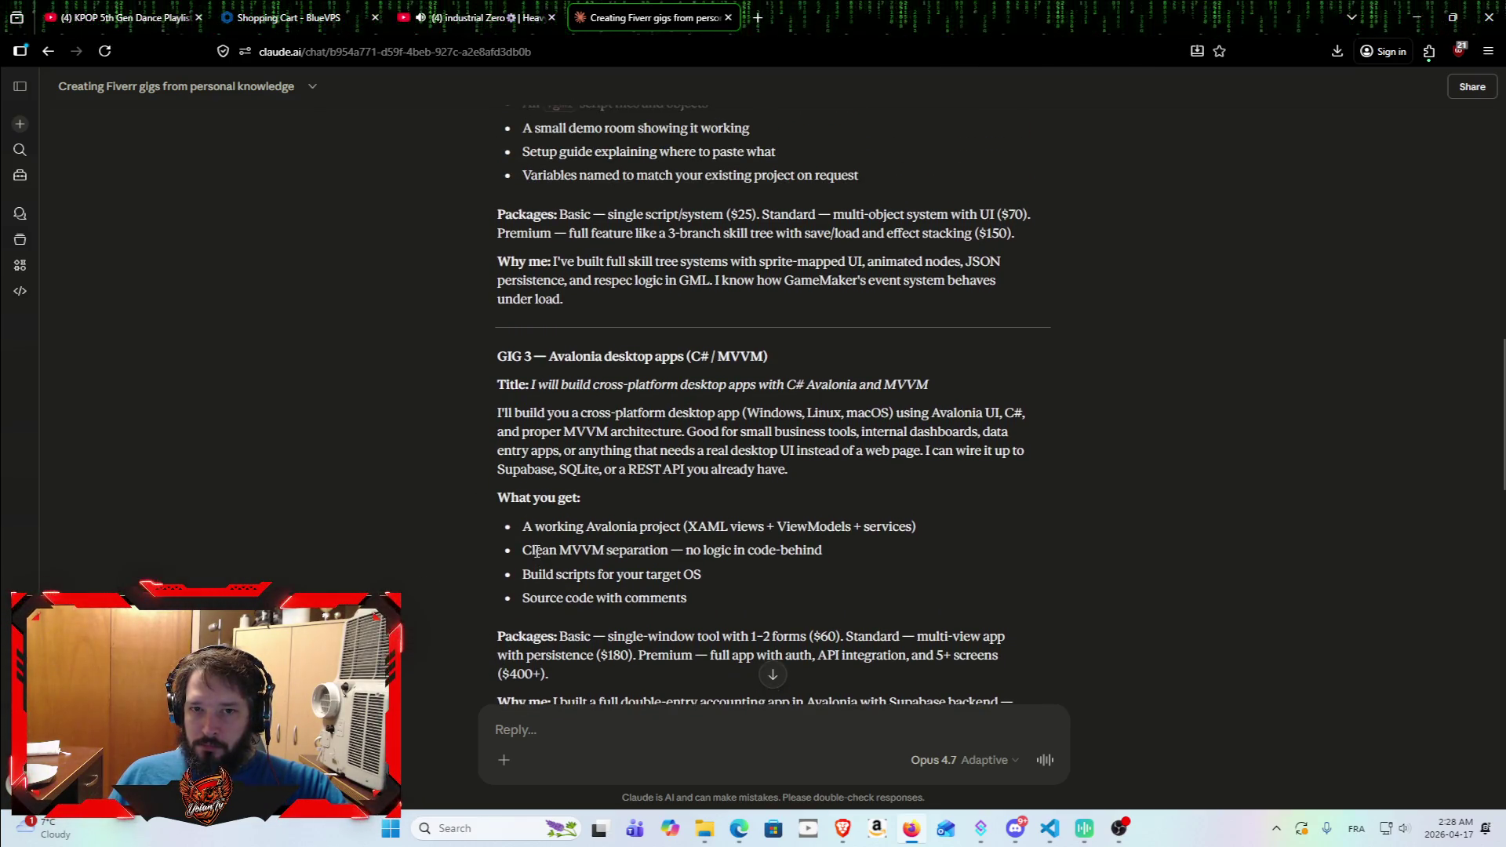
scroll(518, 561, down, 1)
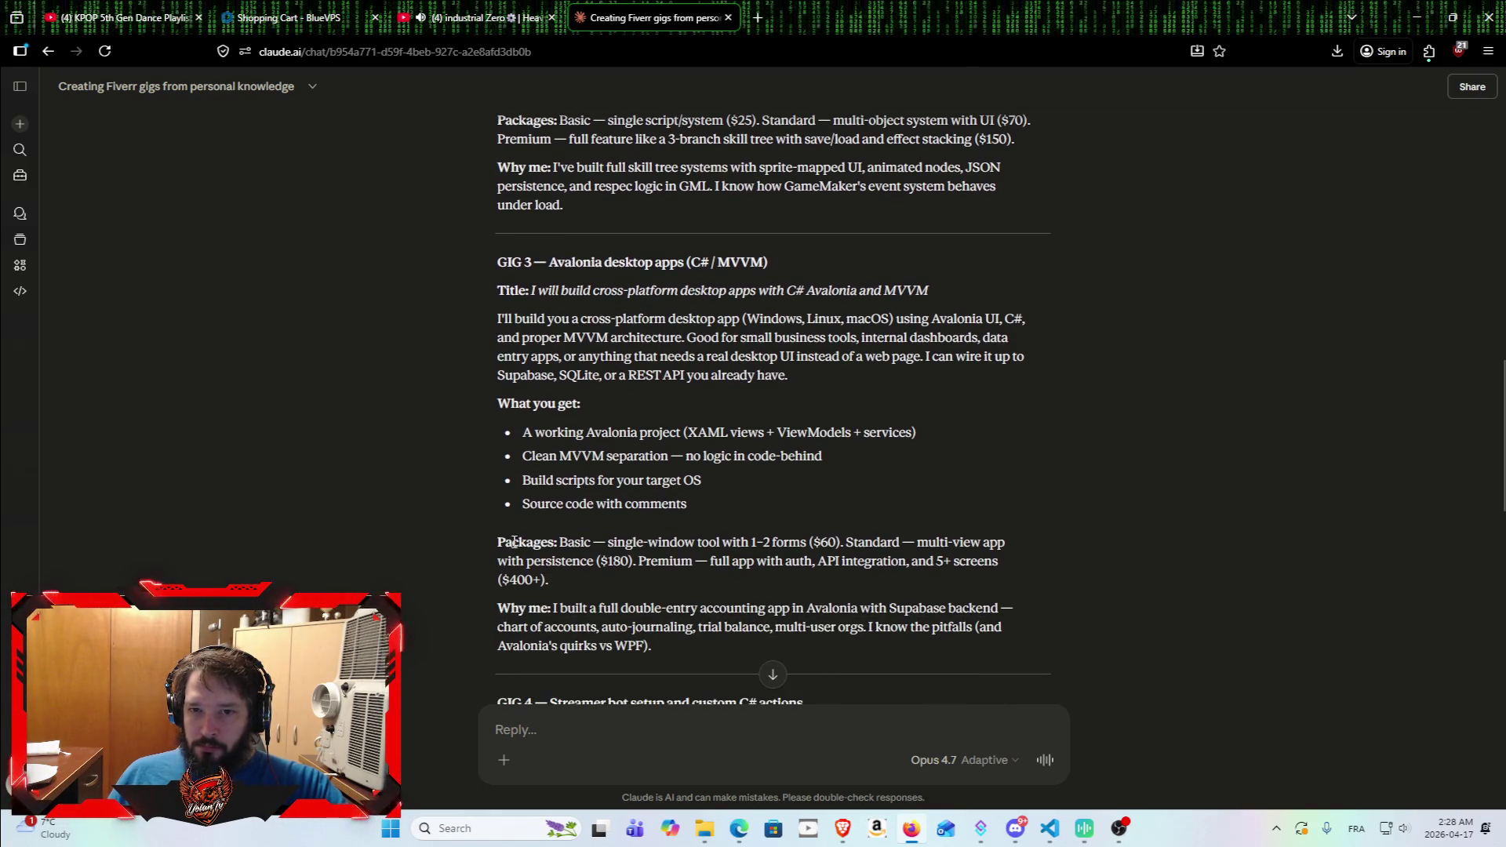
scroll(511, 542, down, 5)
scroll(511, 398, down, 1)
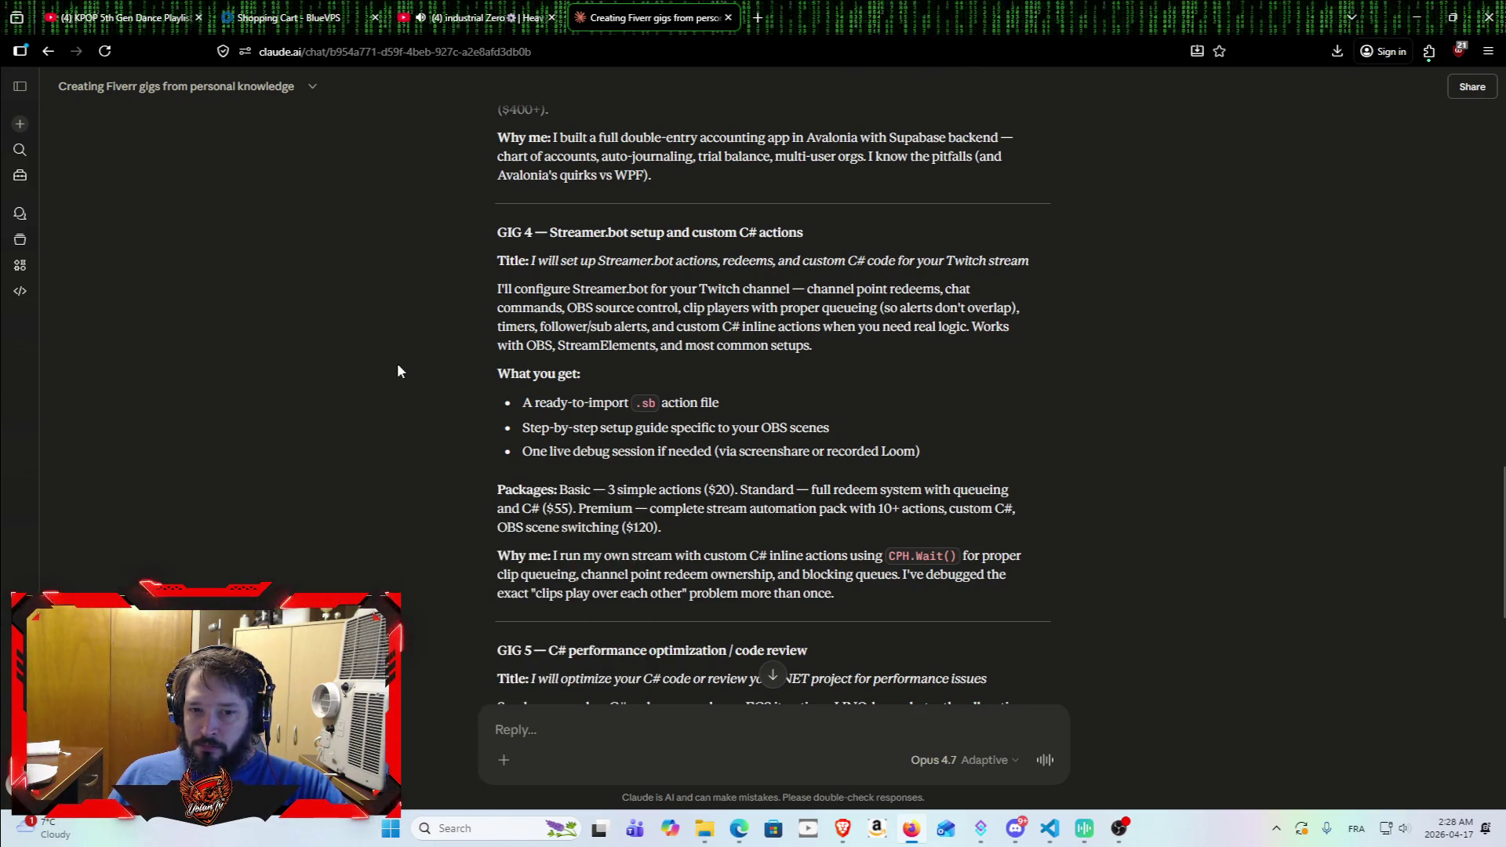
scroll(400, 365, down, 3)
scroll(412, 368, down, 2)
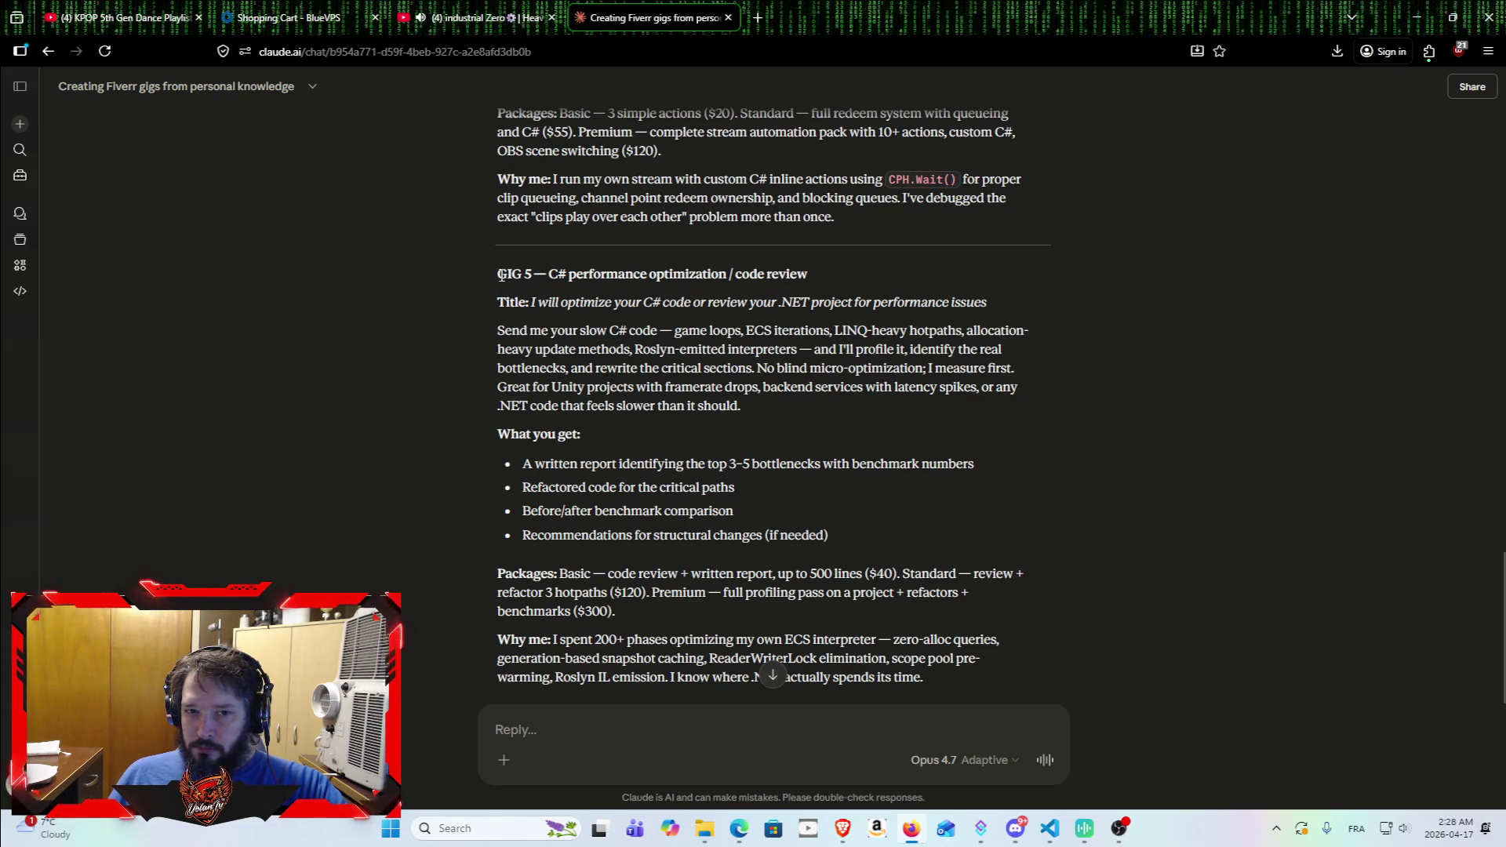
drag(494, 272, 887, 349)
click(866, 463)
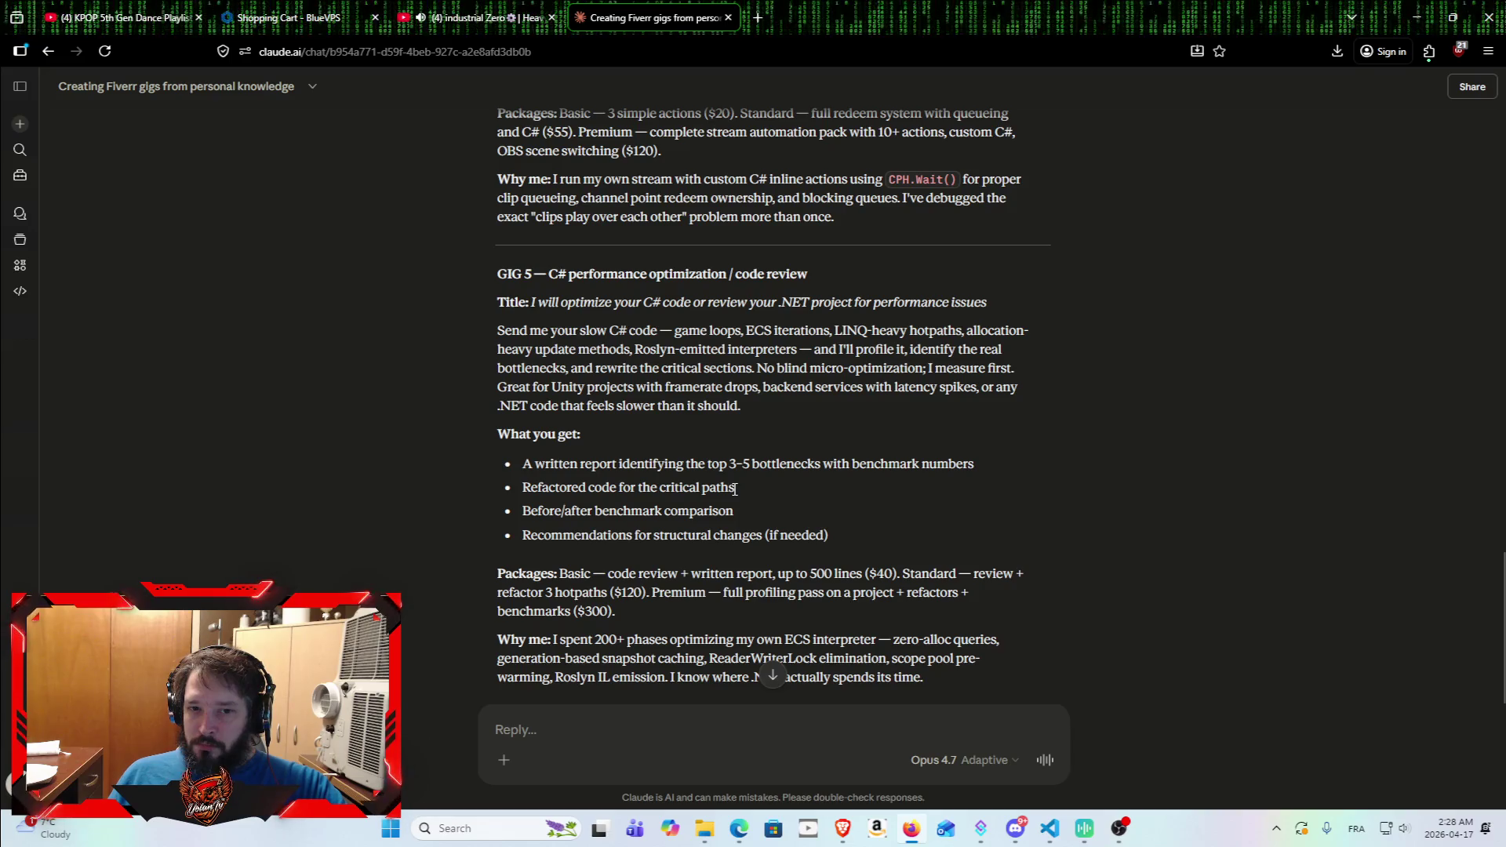
scroll(541, 521, down, 3)
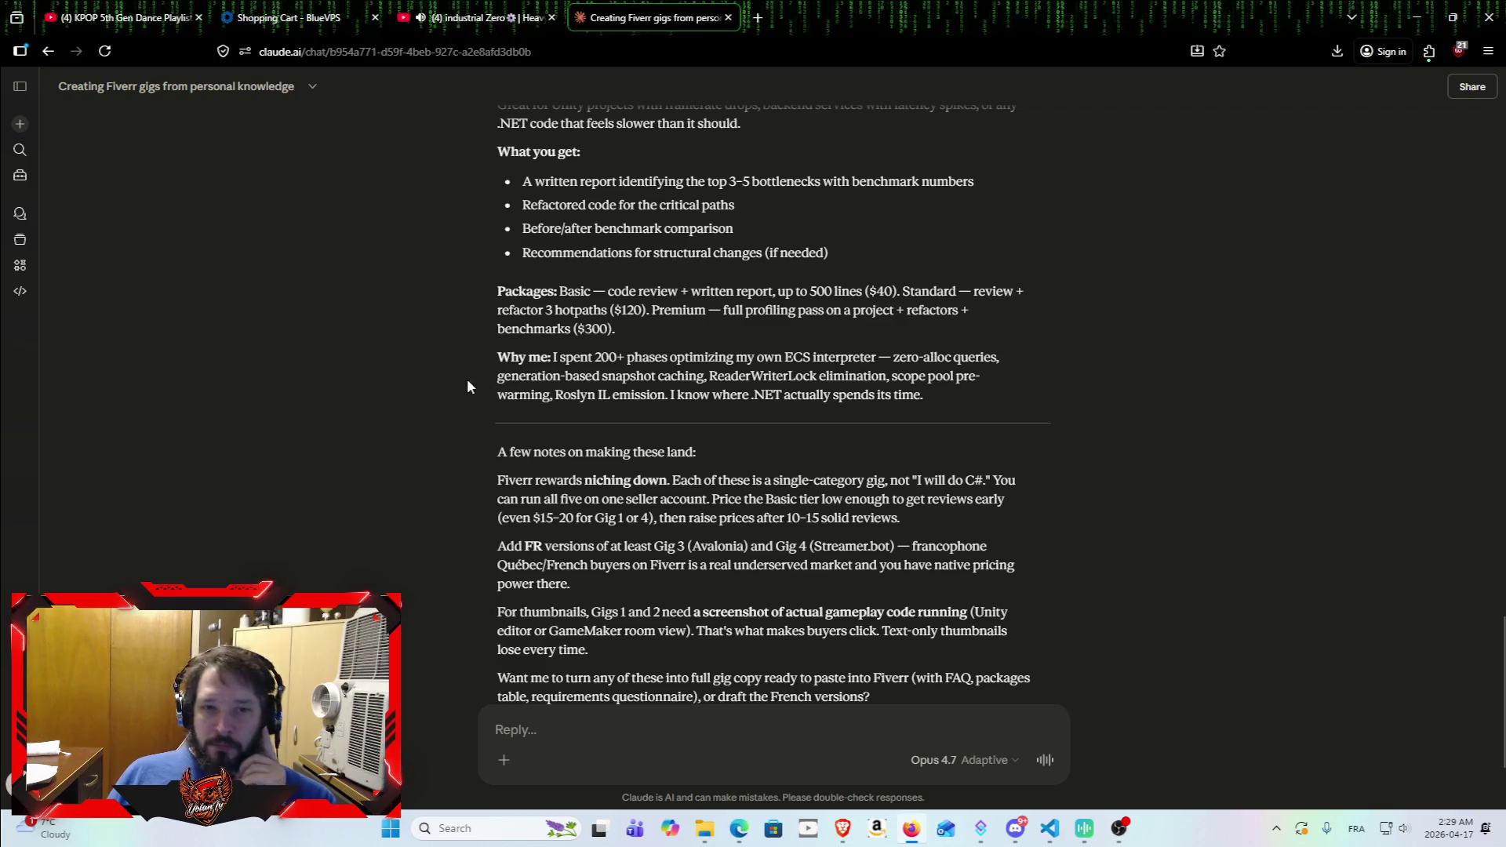
scroll(452, 425, up, 2)
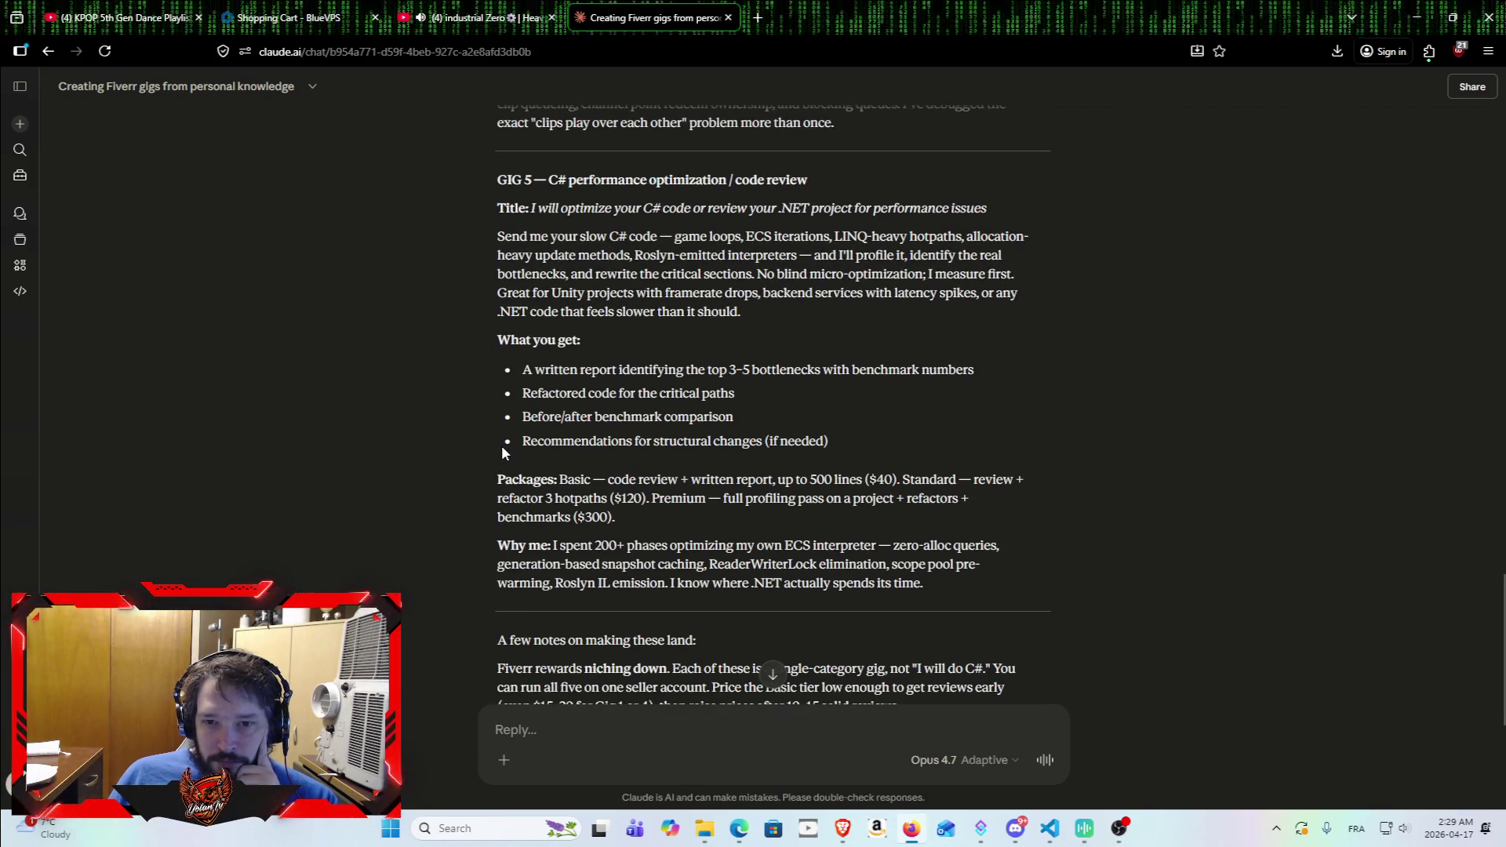
scroll(494, 450, down, 2)
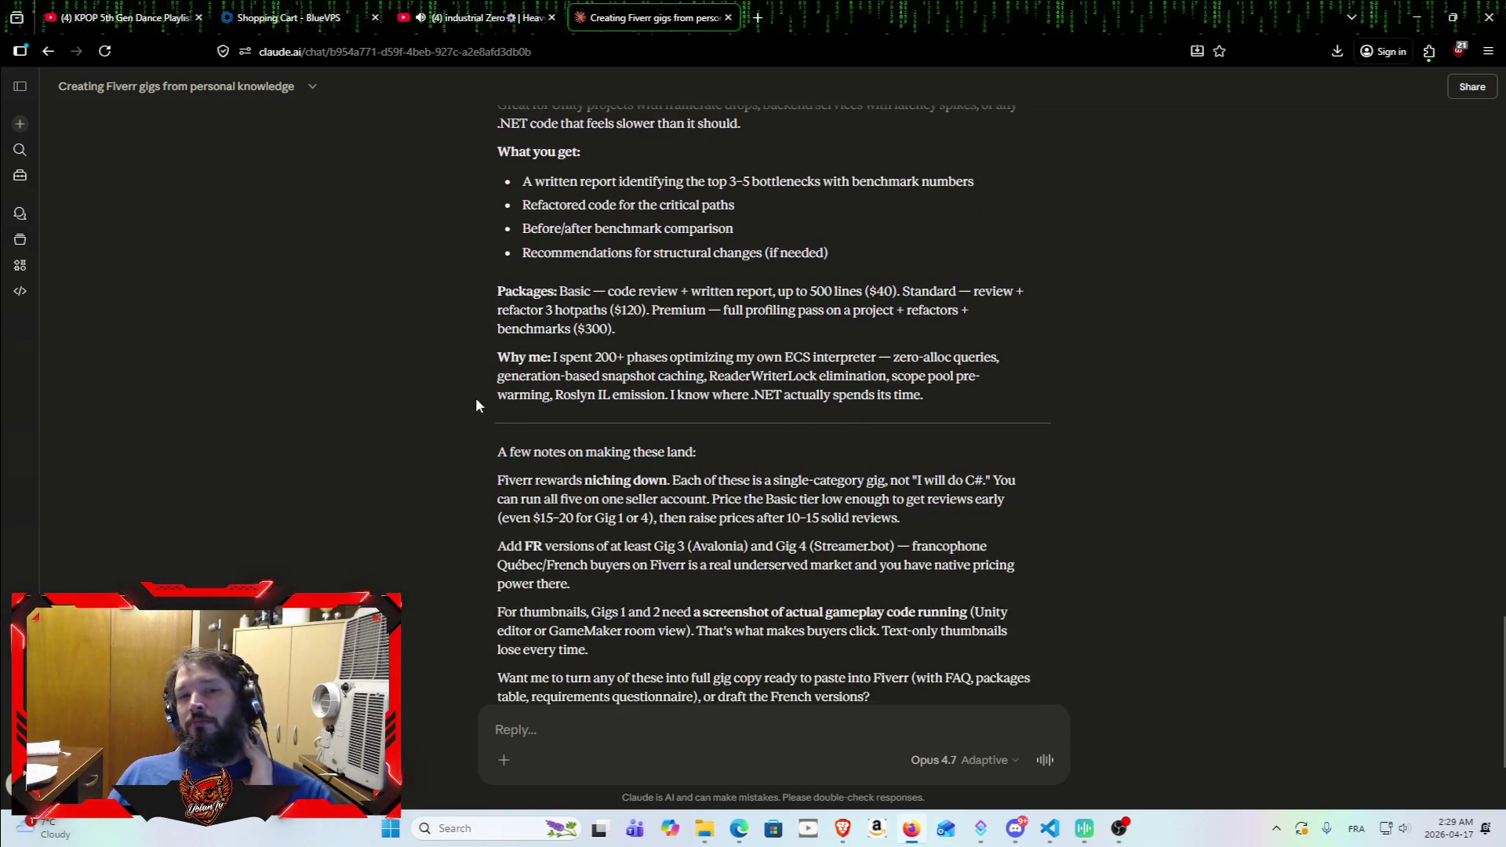
scroll(474, 404, up, 2)
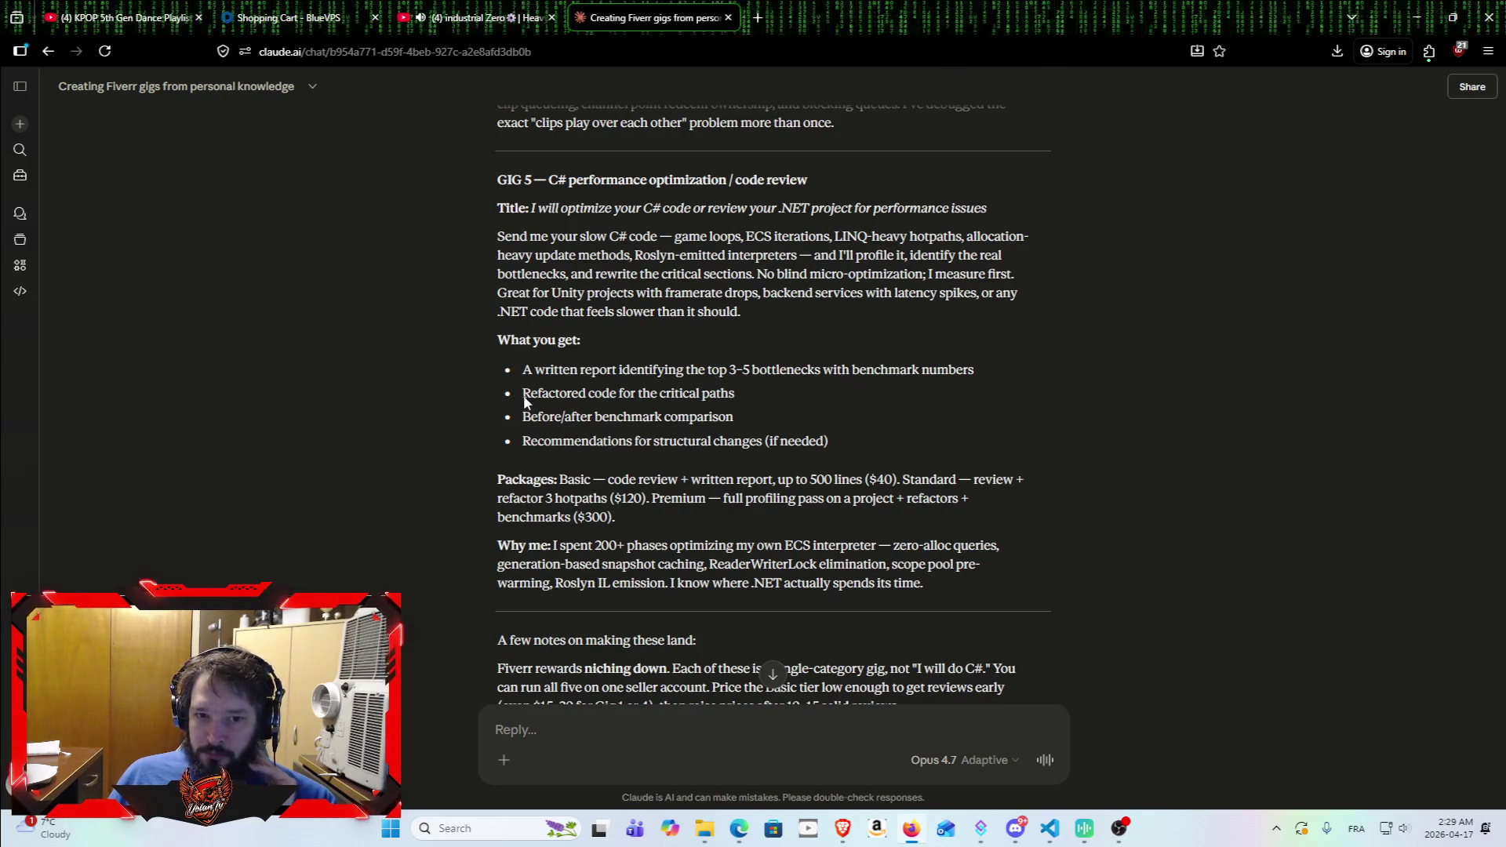
scroll(657, 524, down, 4)
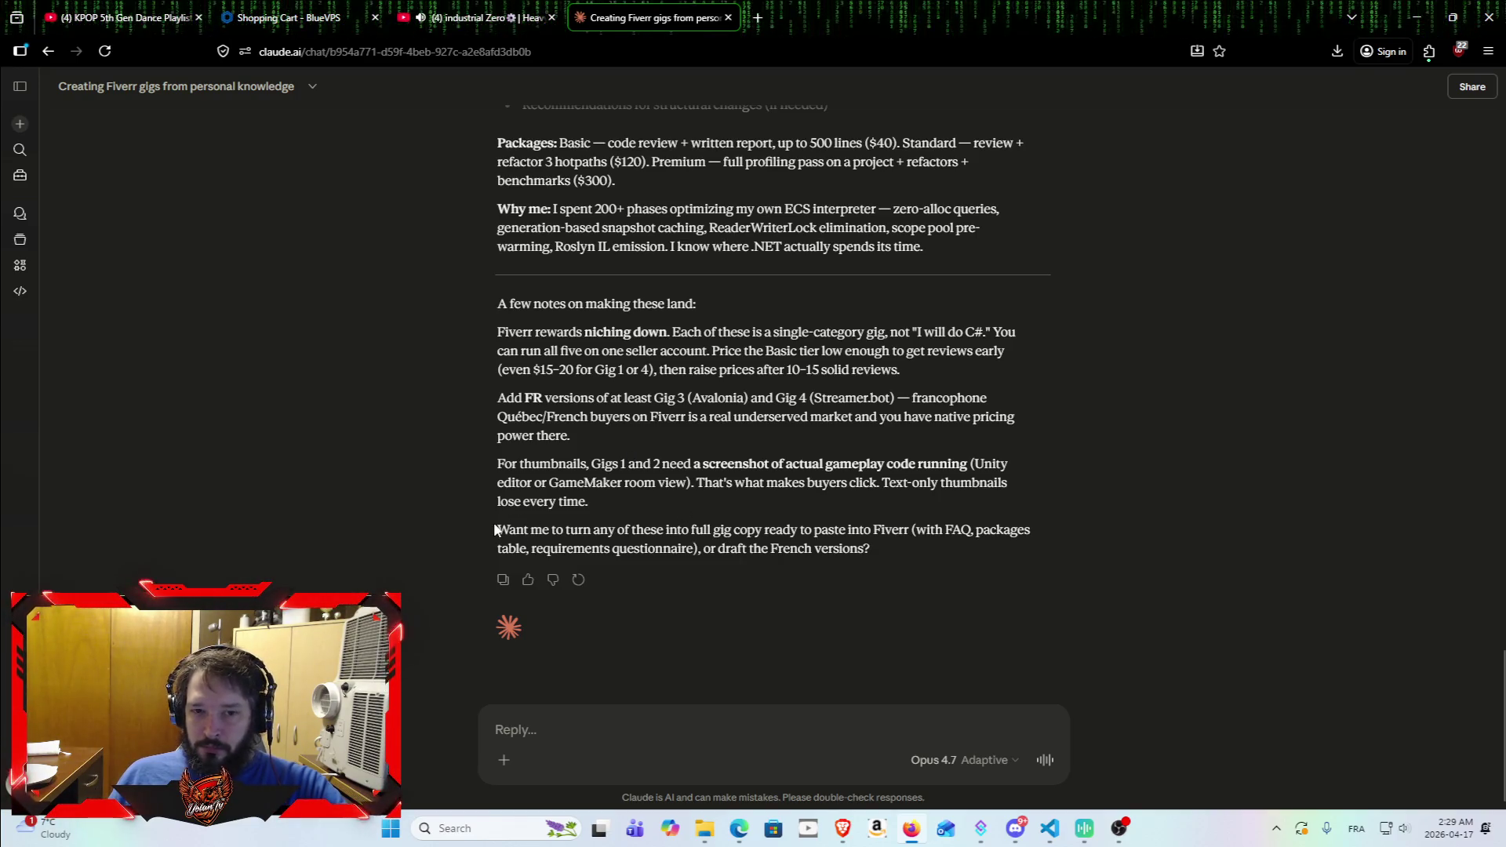
drag(501, 525, 967, 539)
click(939, 554)
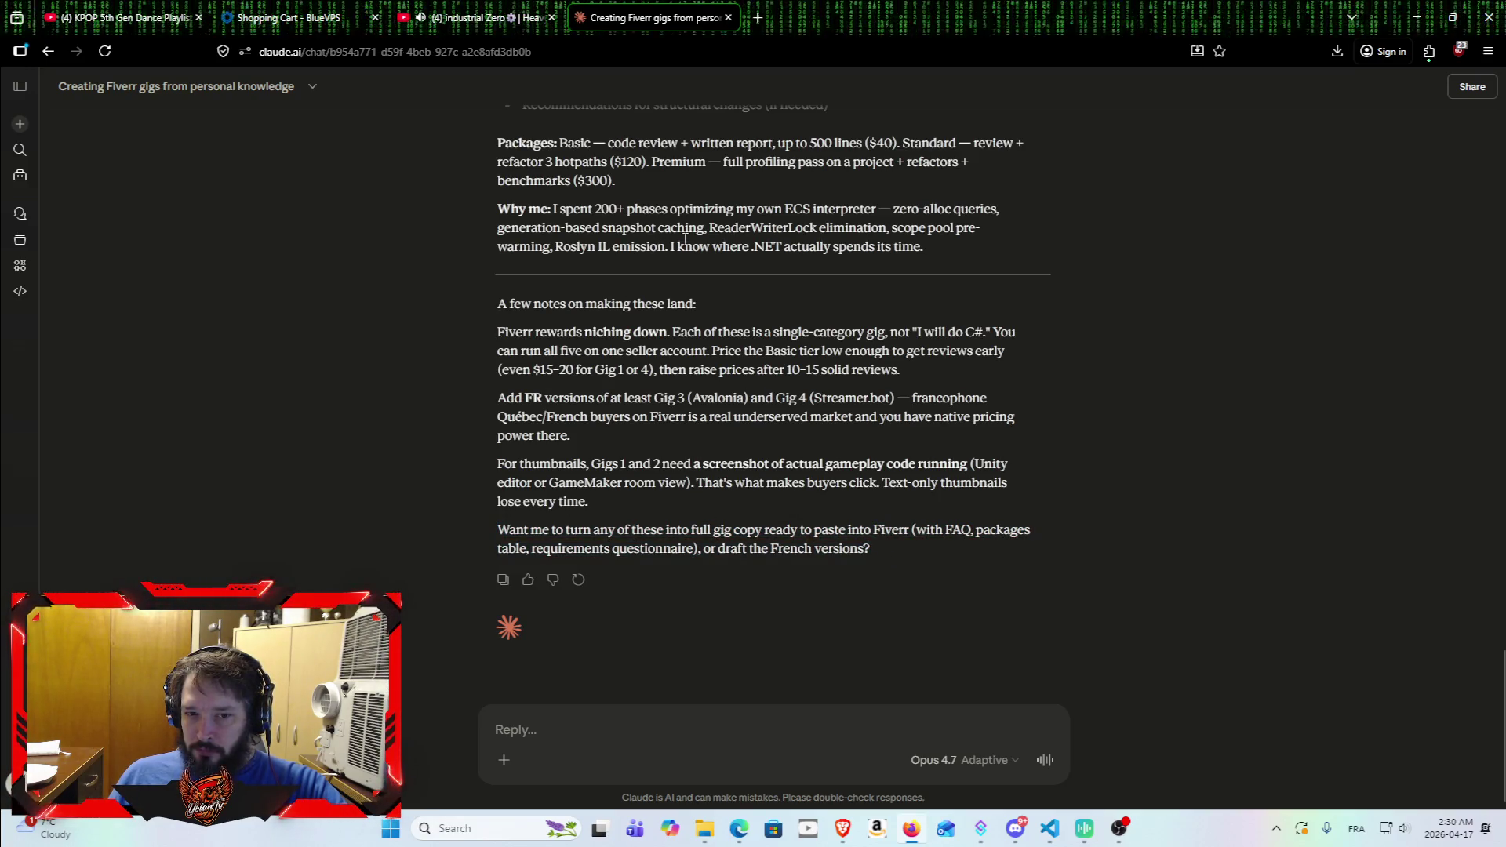
Step: Scroll back up through Claude's proposed gig descriptions to review them
scroll(679, 240, up, 6)
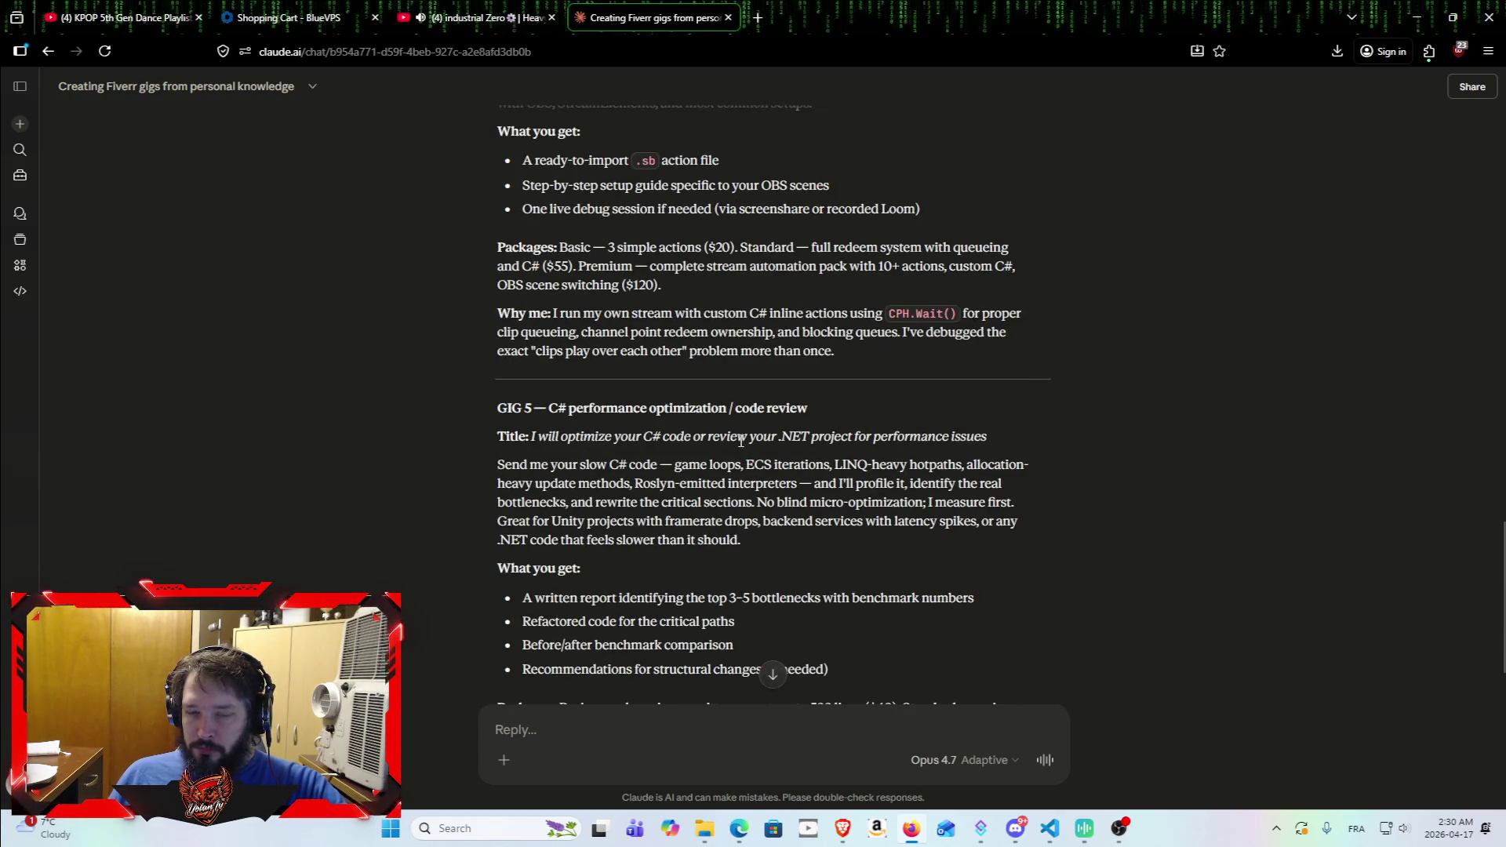
scroll(740, 440, up, 3)
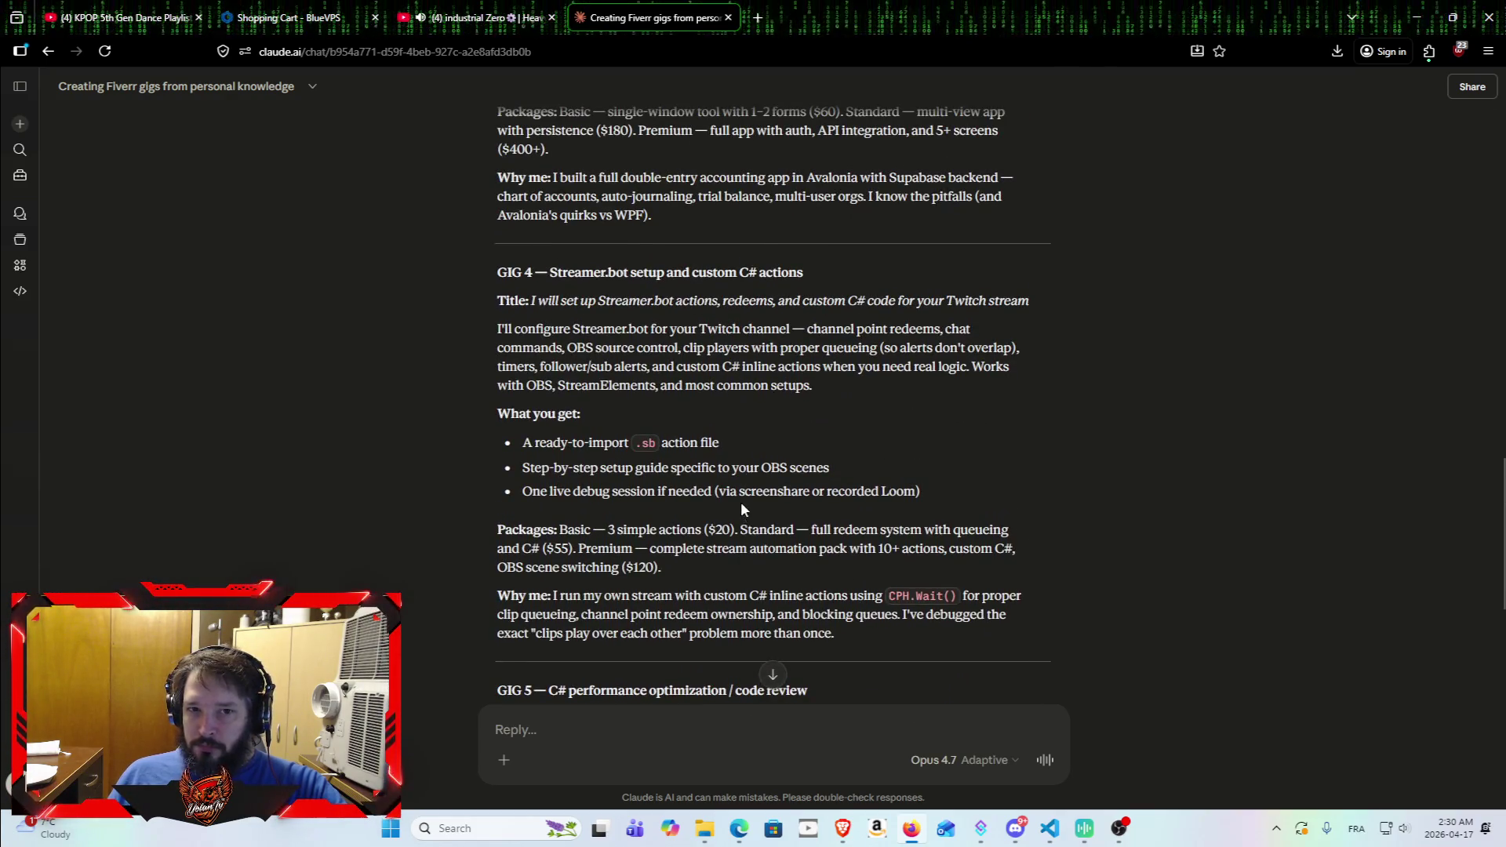
scroll(741, 504, up, 3)
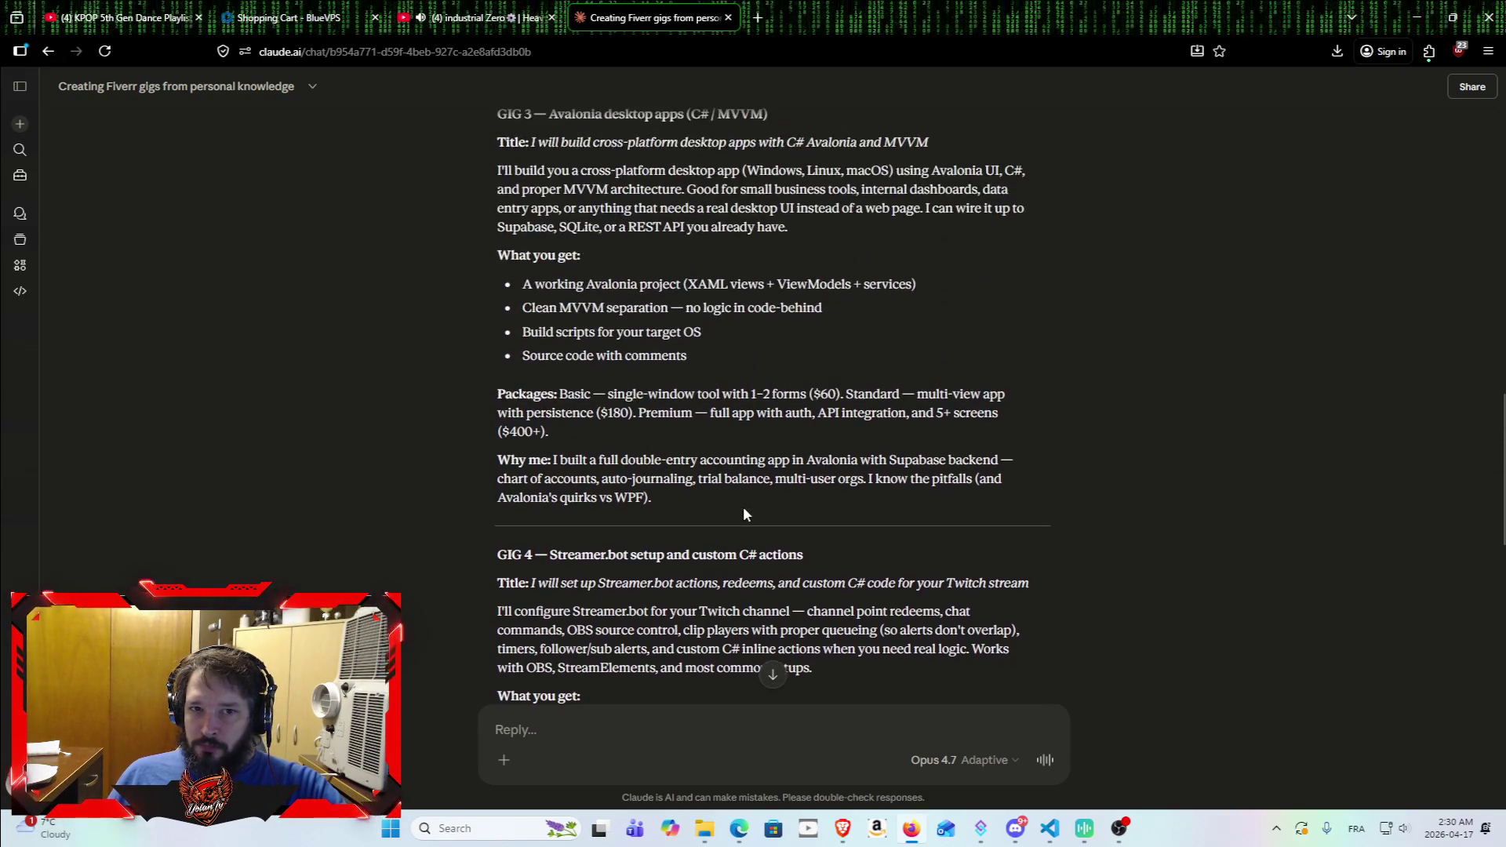
scroll(742, 508, up, 2)
scroll(713, 467, up, 2)
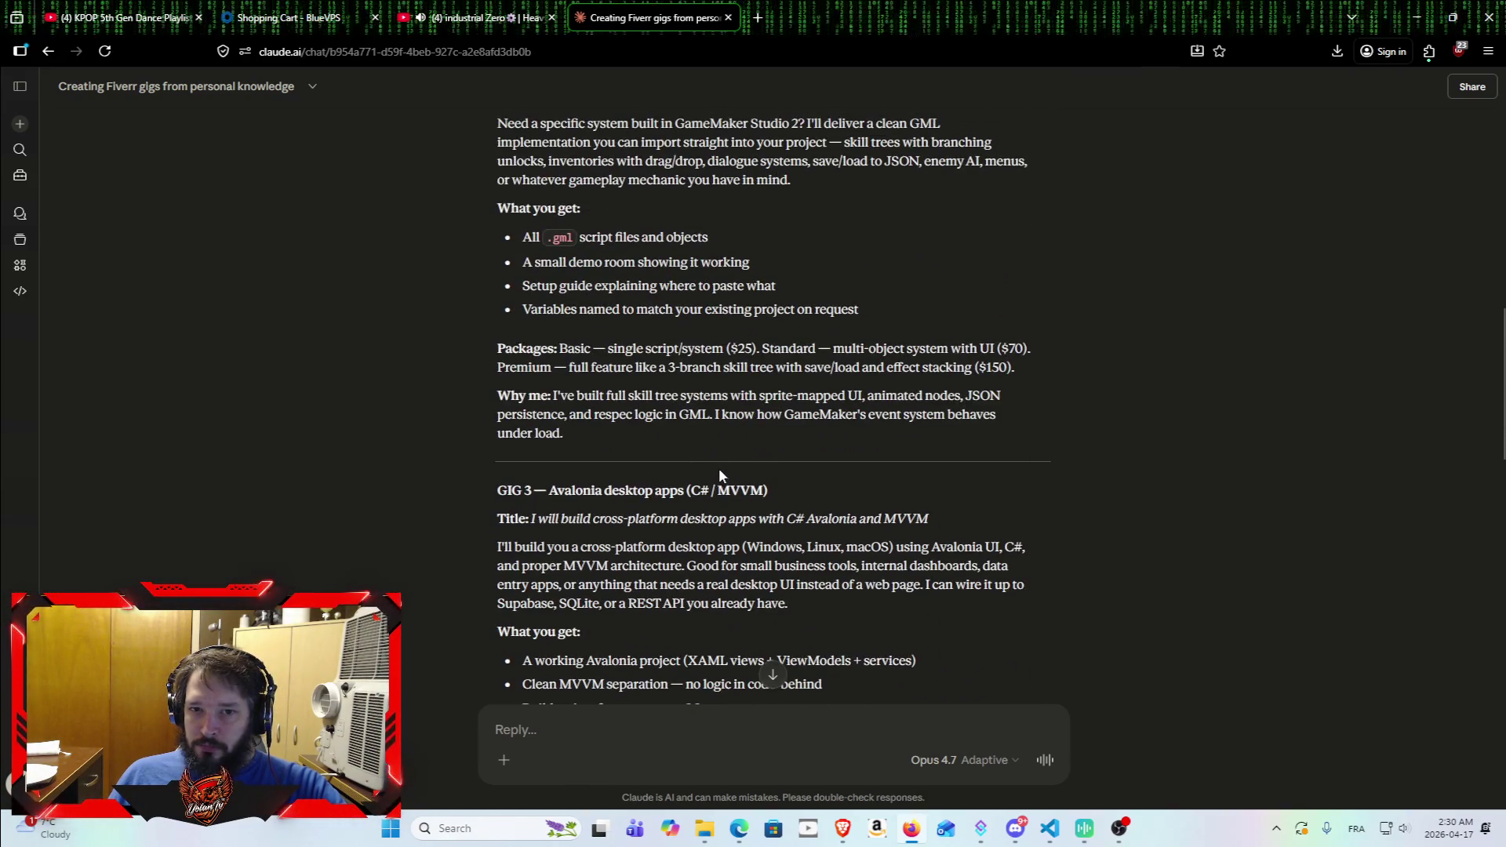
scroll(718, 467, up, 3)
scroll(743, 492, up, 3)
scroll(759, 490, up, 1)
scroll(770, 488, up, 3)
scroll(780, 482, down, 6)
scroll(788, 469, down, 3)
scroll(782, 476, down, 2)
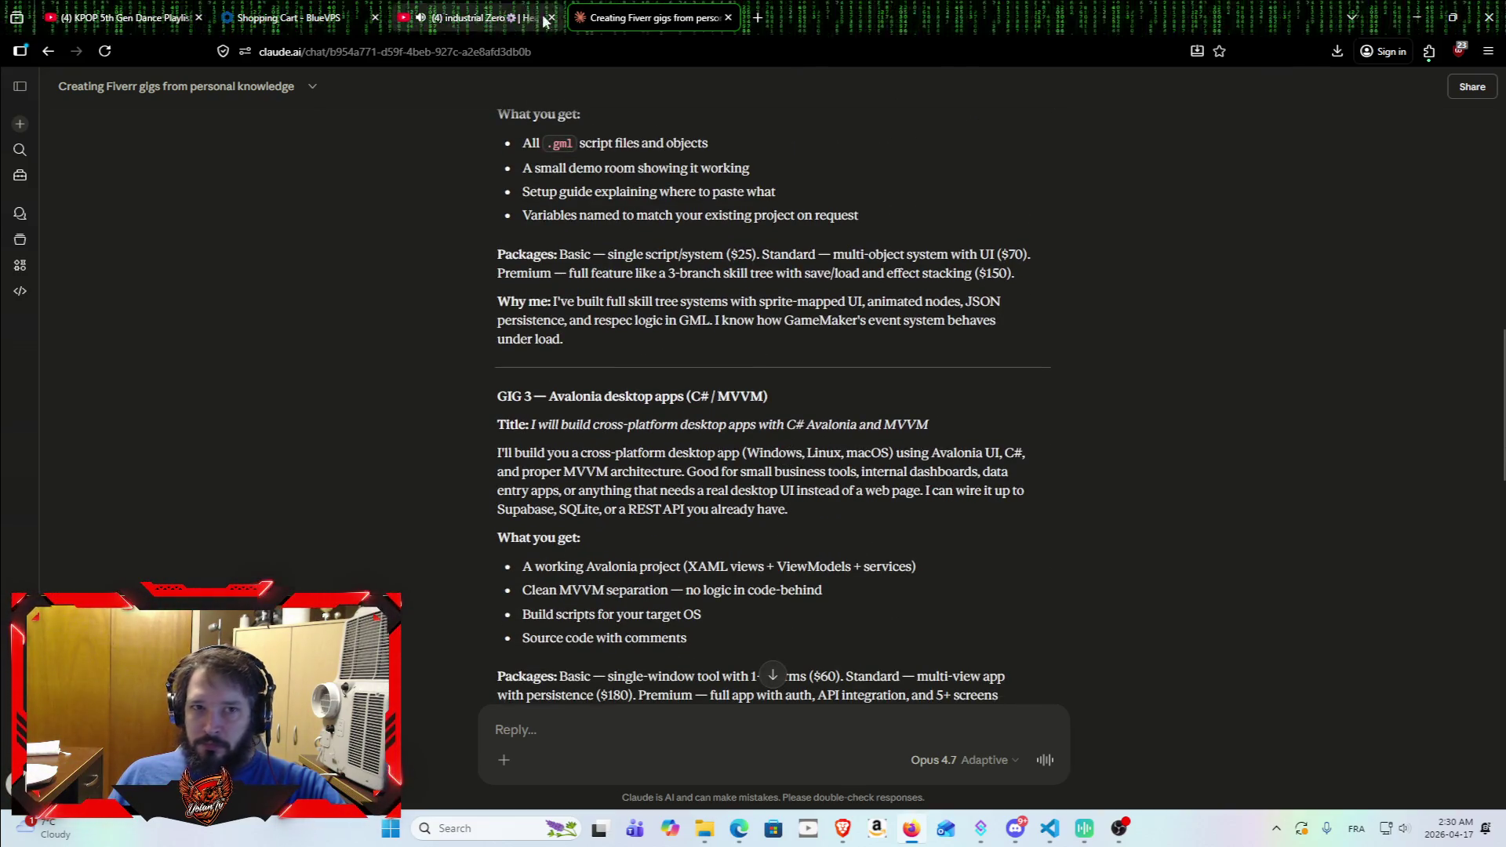
Step: Open Fiverr's home page in a new tab, then return to Claude and start asking how many Fiverr gigs are allowed
click(751, 19)
click(904, 217)
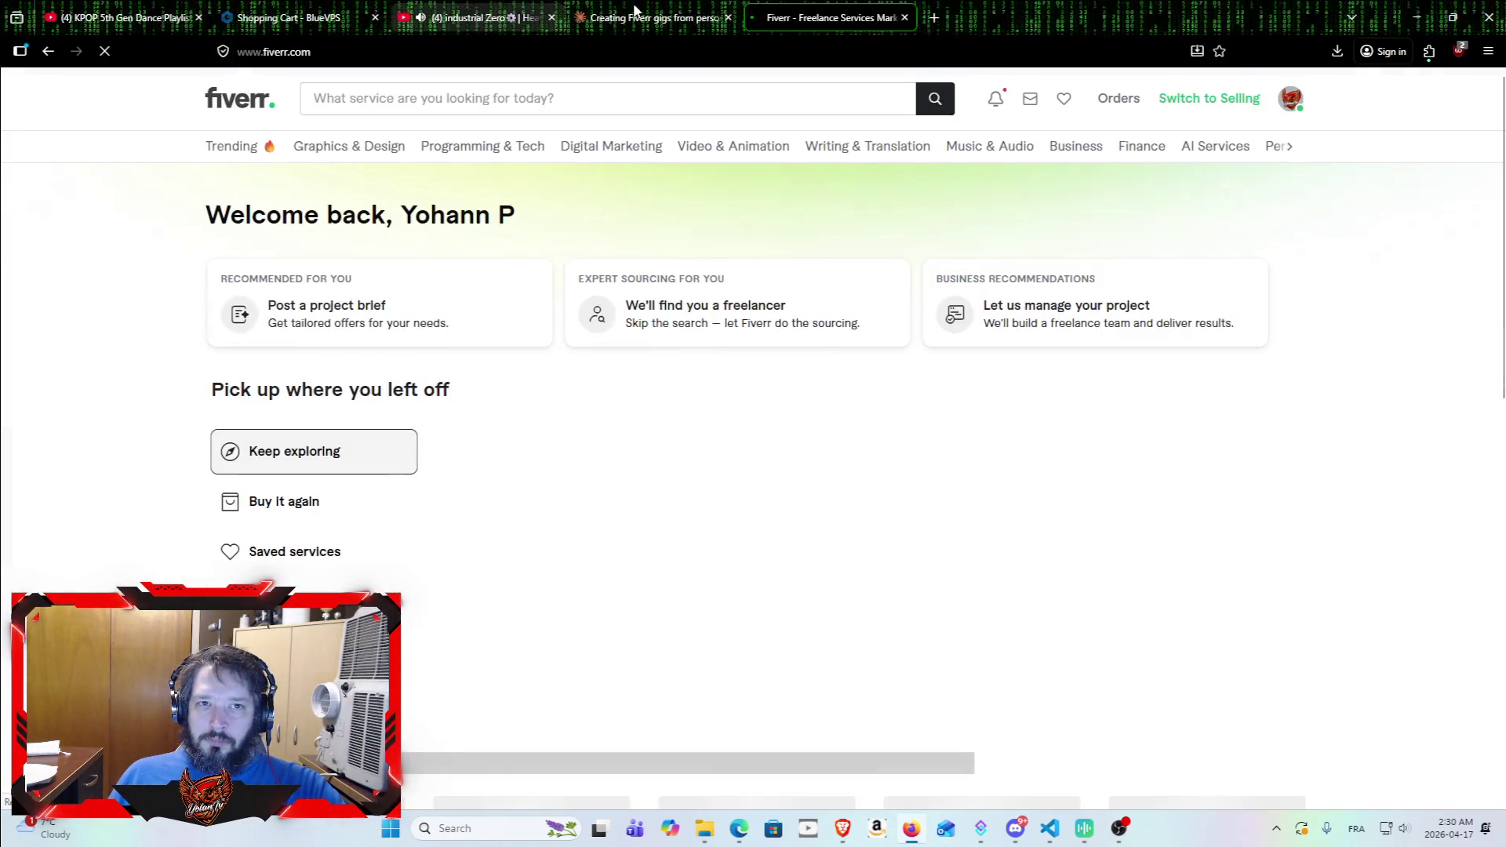
click(635, 15)
text(ho)
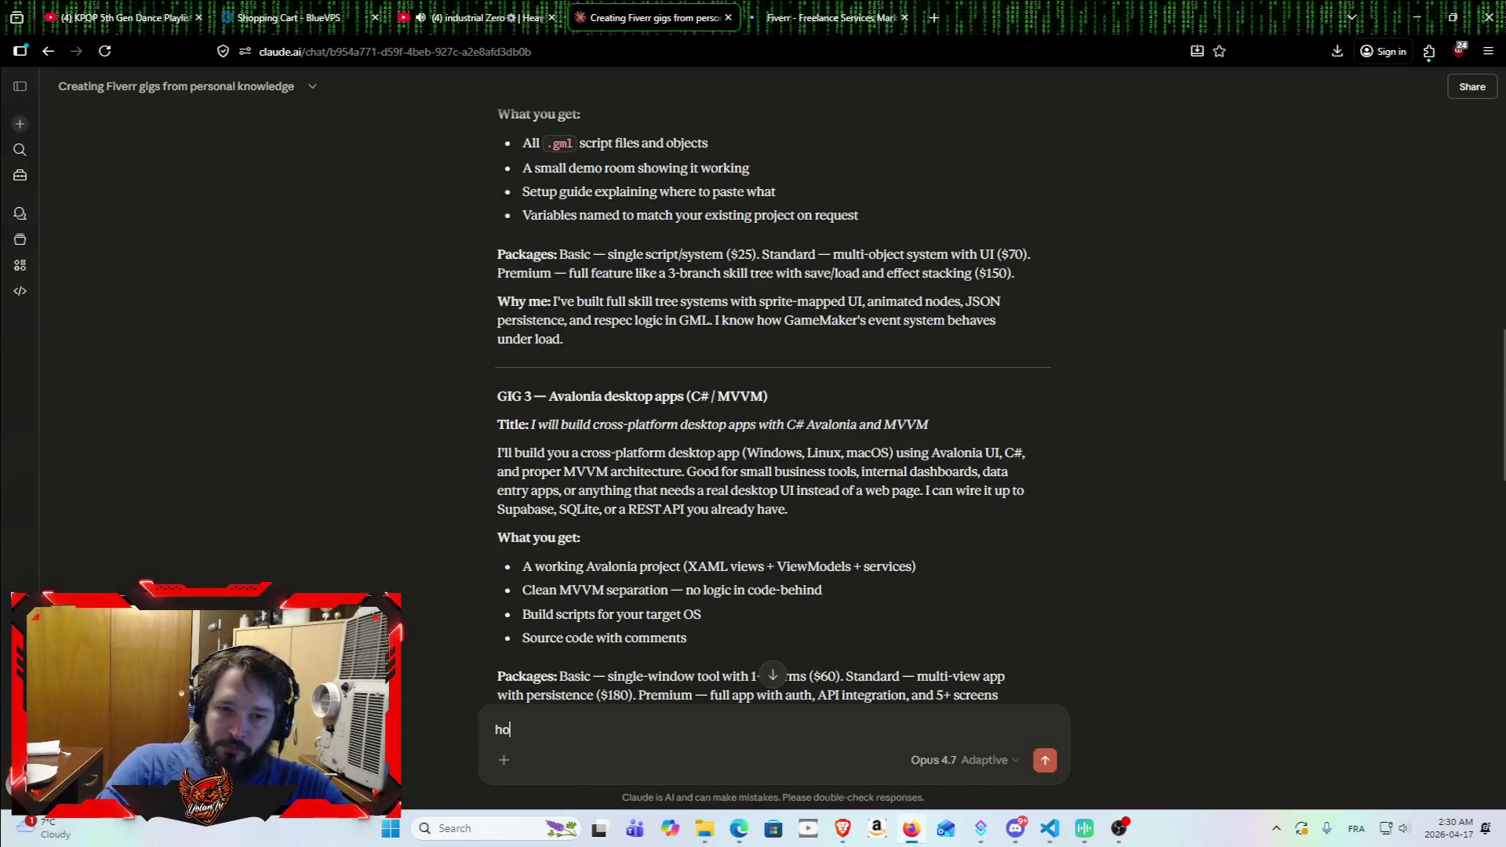
text(w many fi)
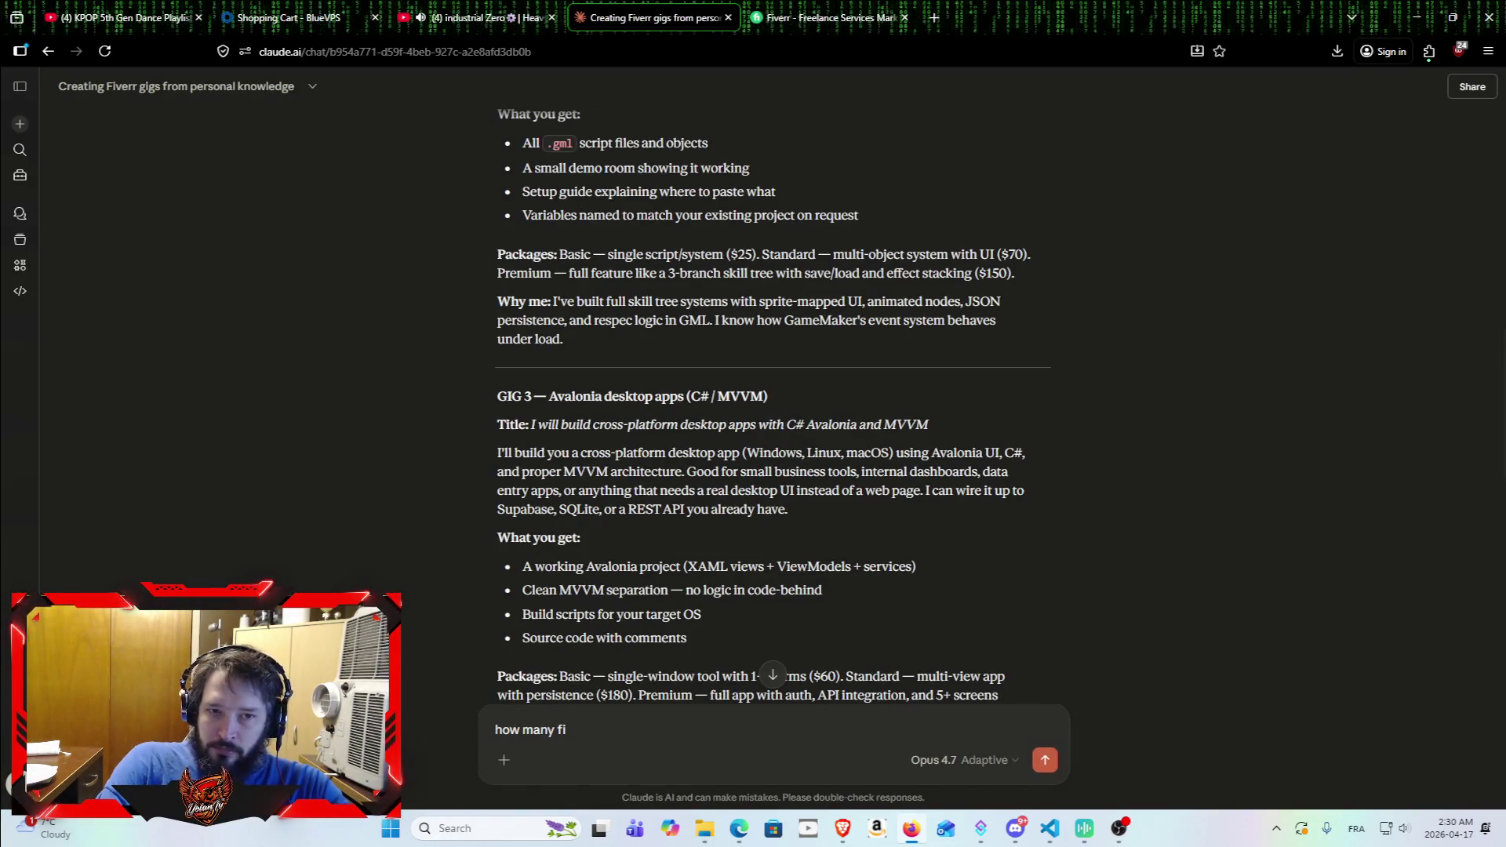
text(ver can i hav)
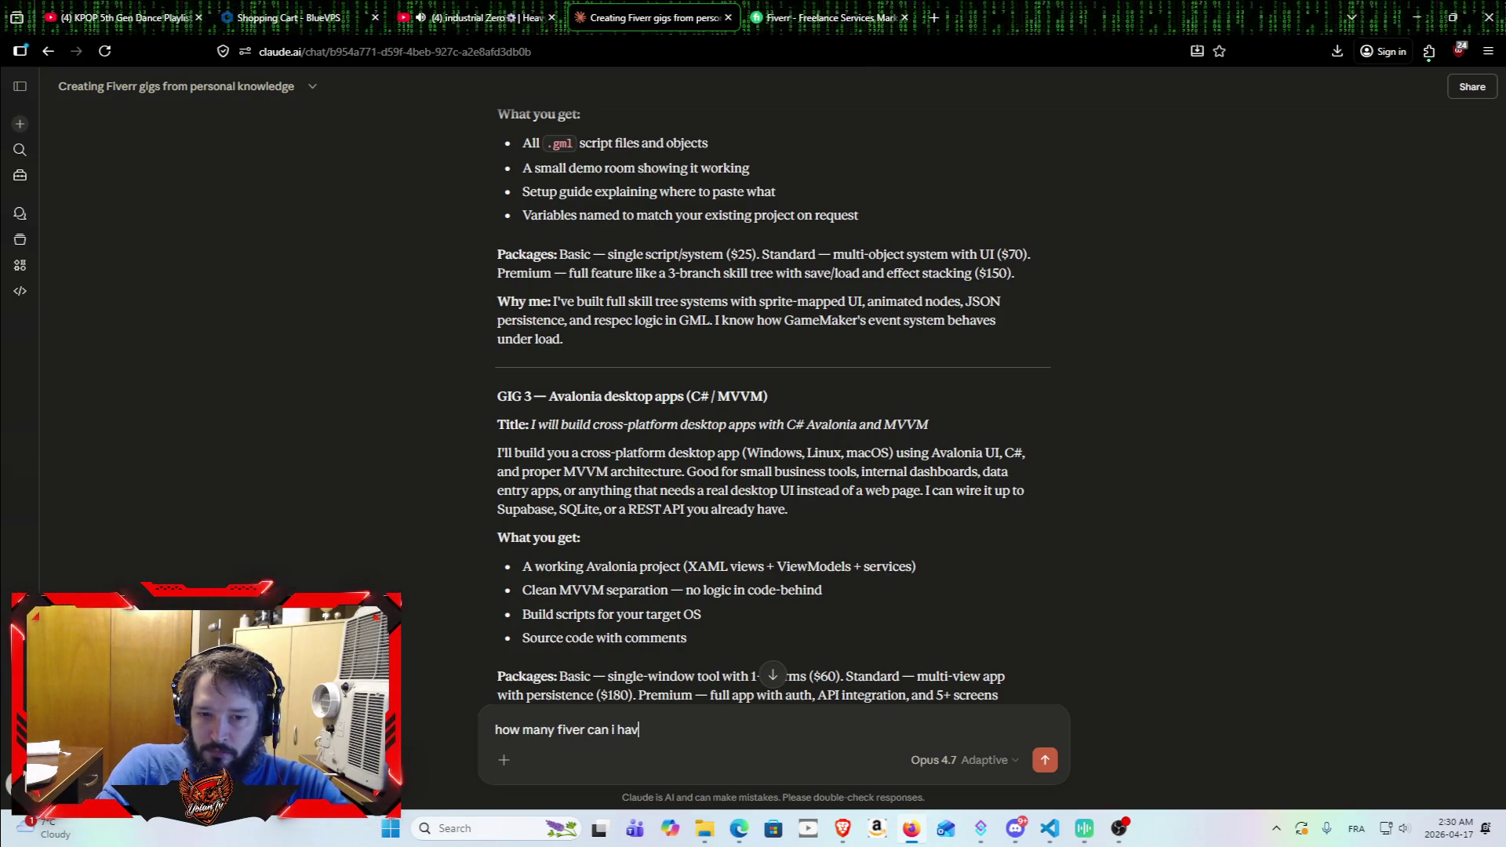
Step: Ask Claude how many Fiverr gigs can be active at once, mentioning about 20 base44 websites already built
key(BackSpace)
key(BackSpace)
key(BackSpace)
text(gig can i have a tthe)
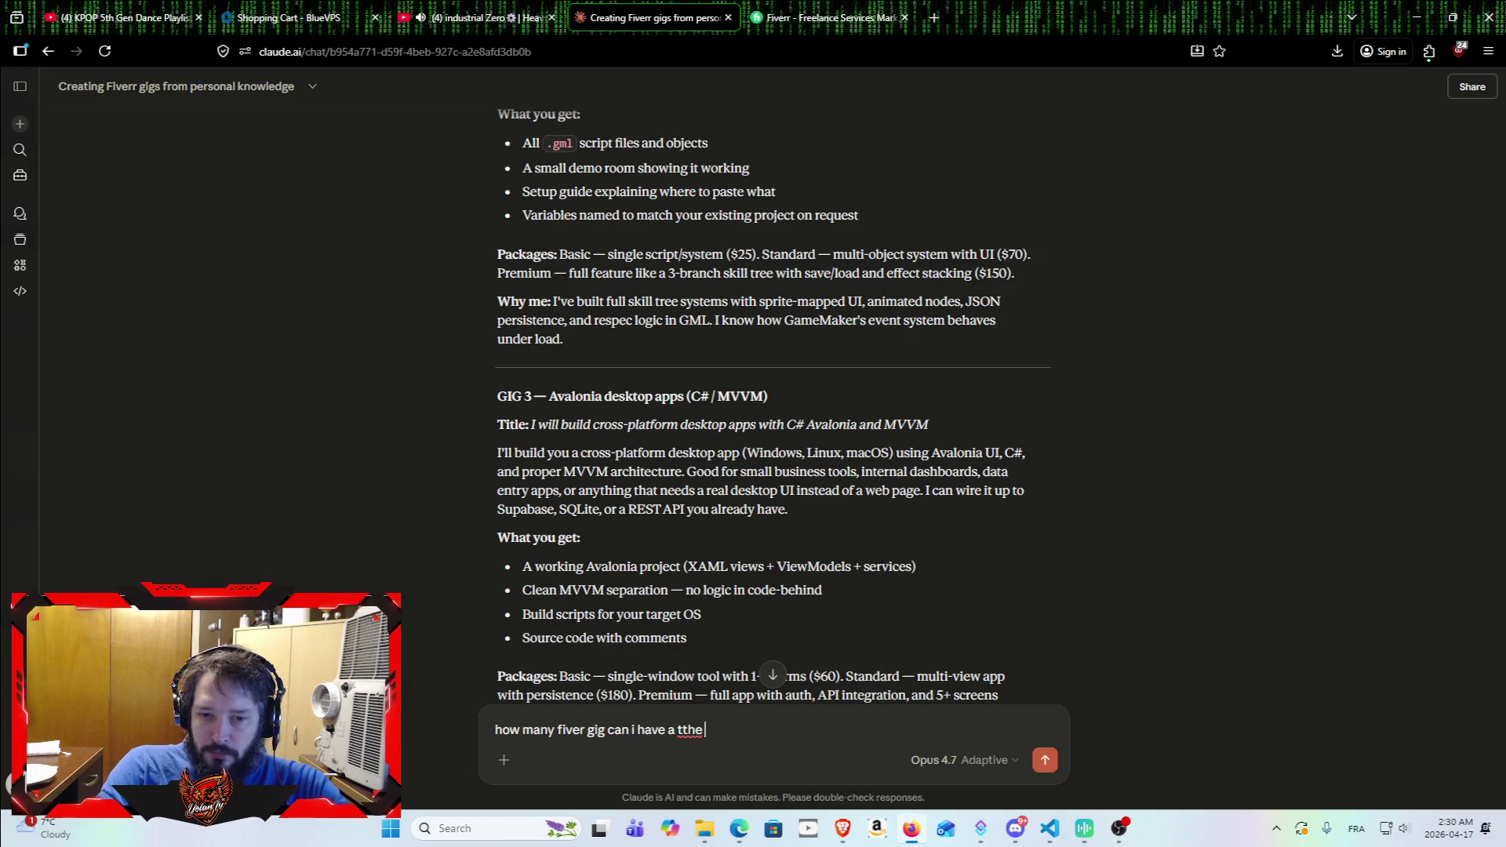
key(BackSpace)
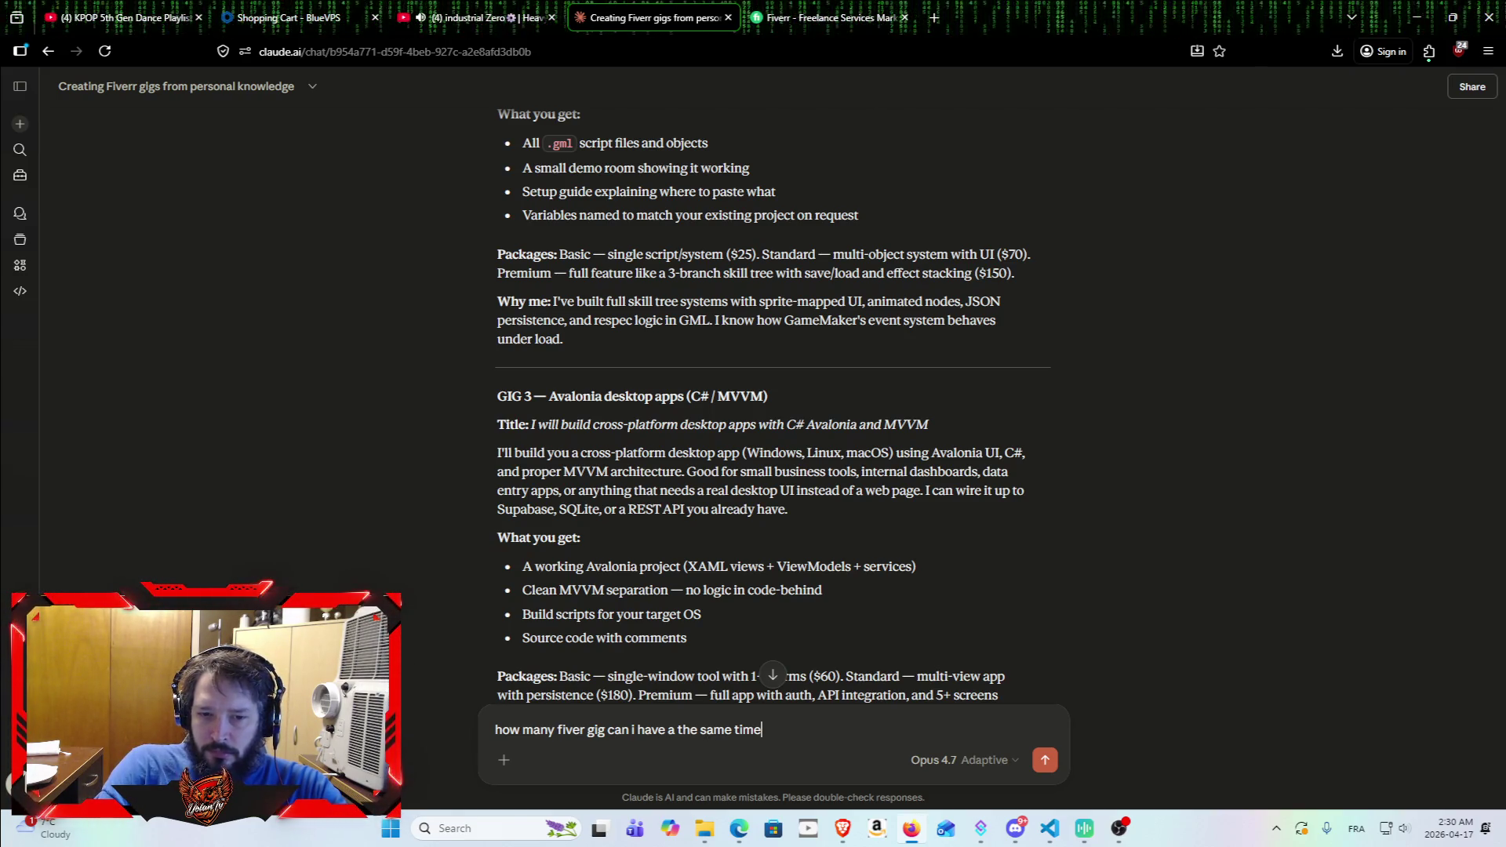
text(t)
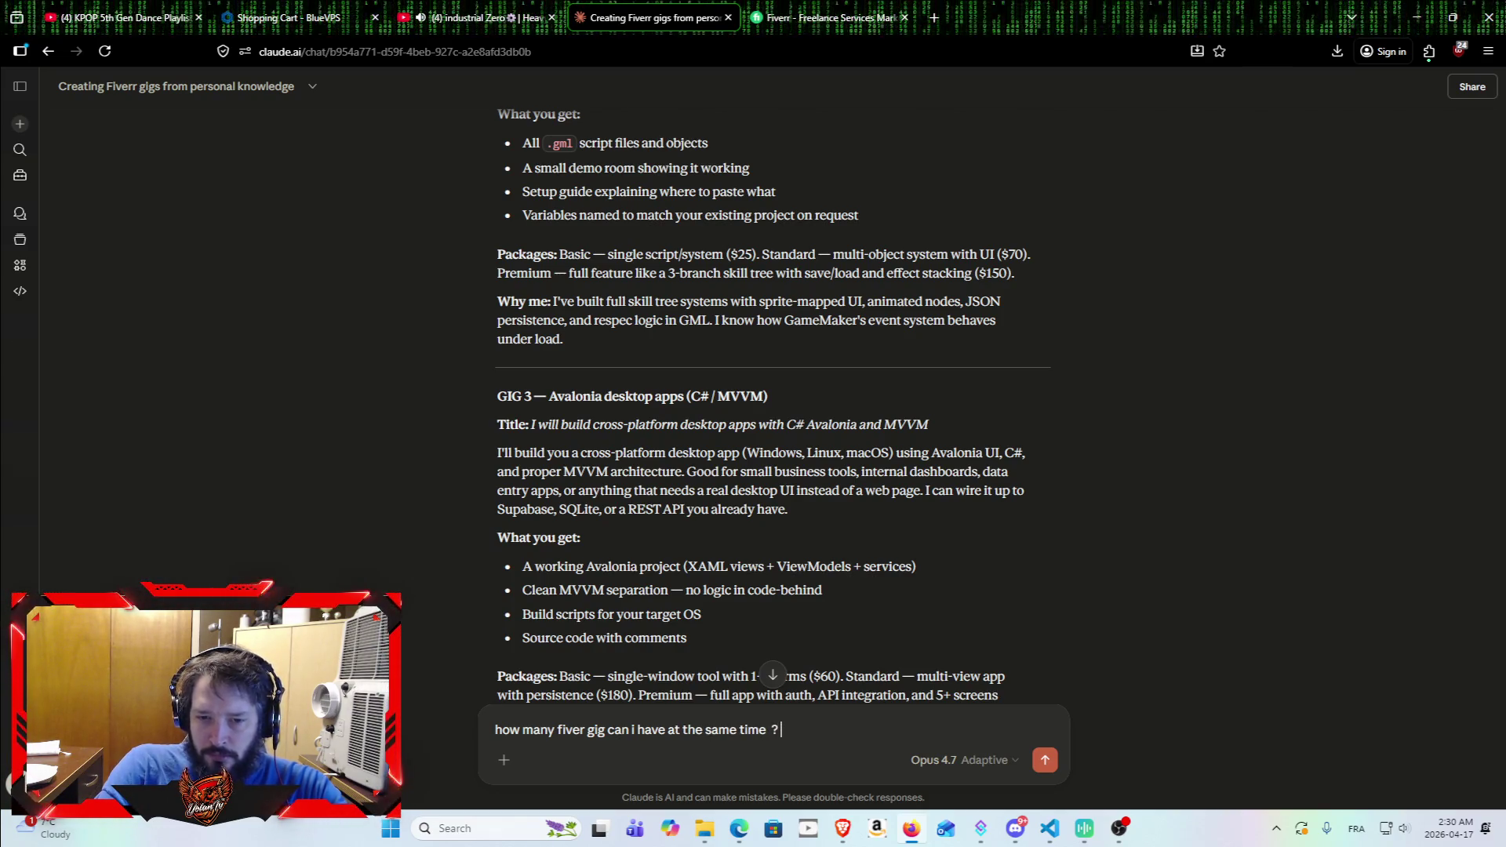
text(forget that i can )
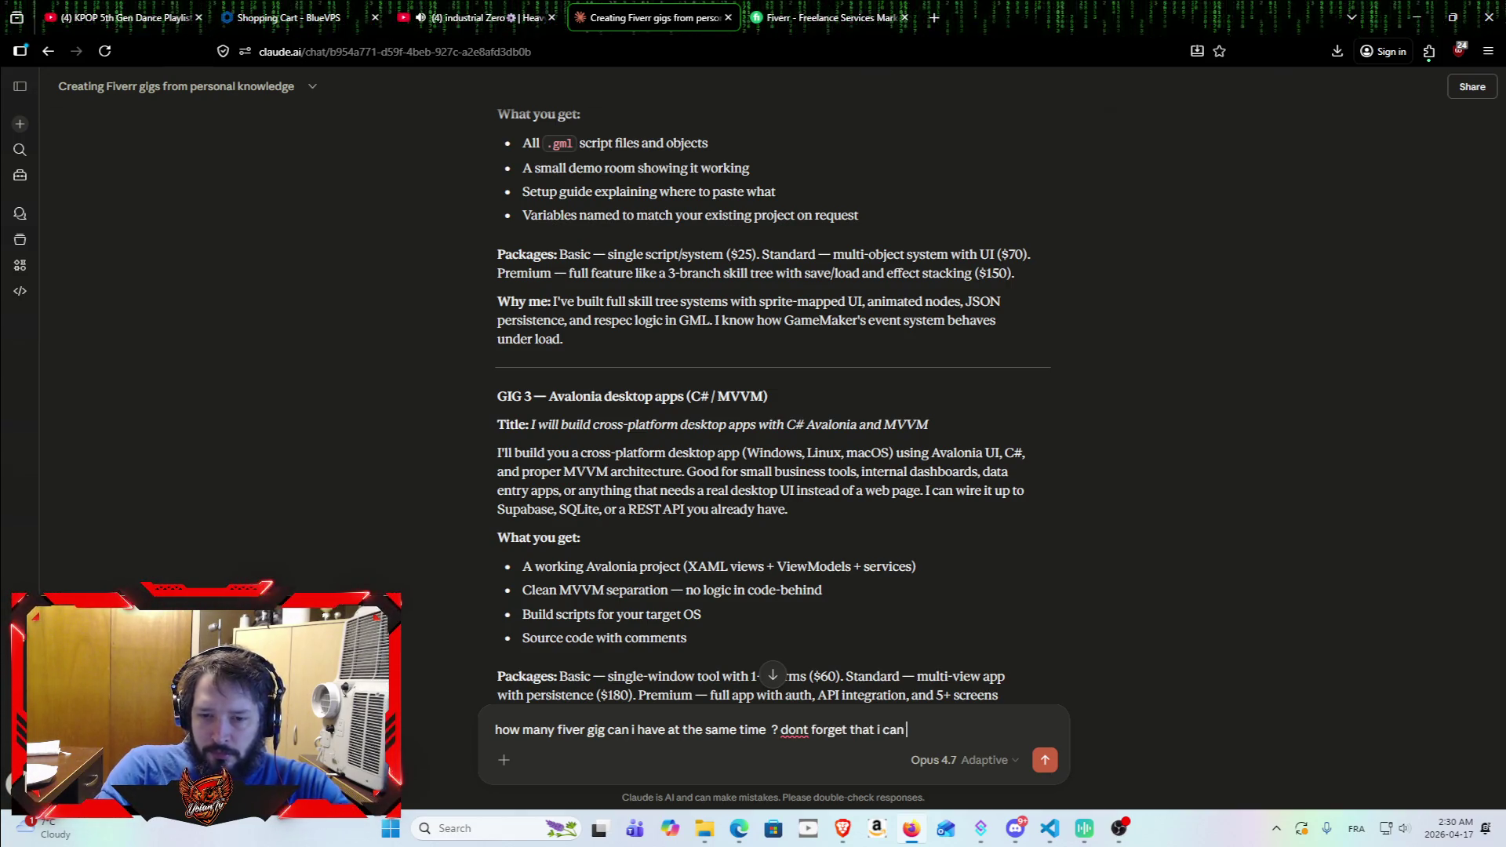
text(do base44 website .. i)
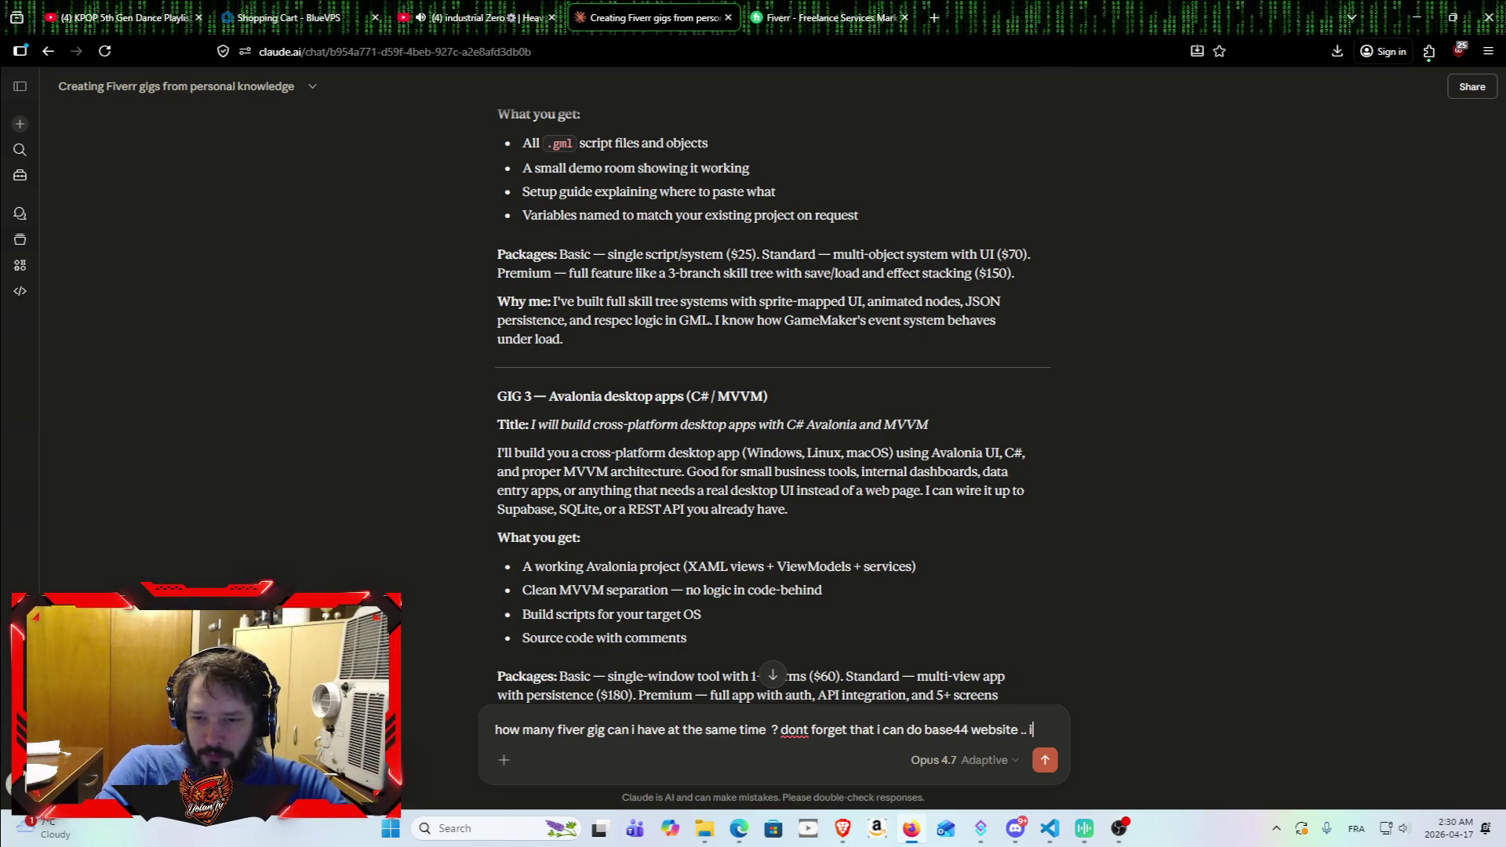
text( have about 20)
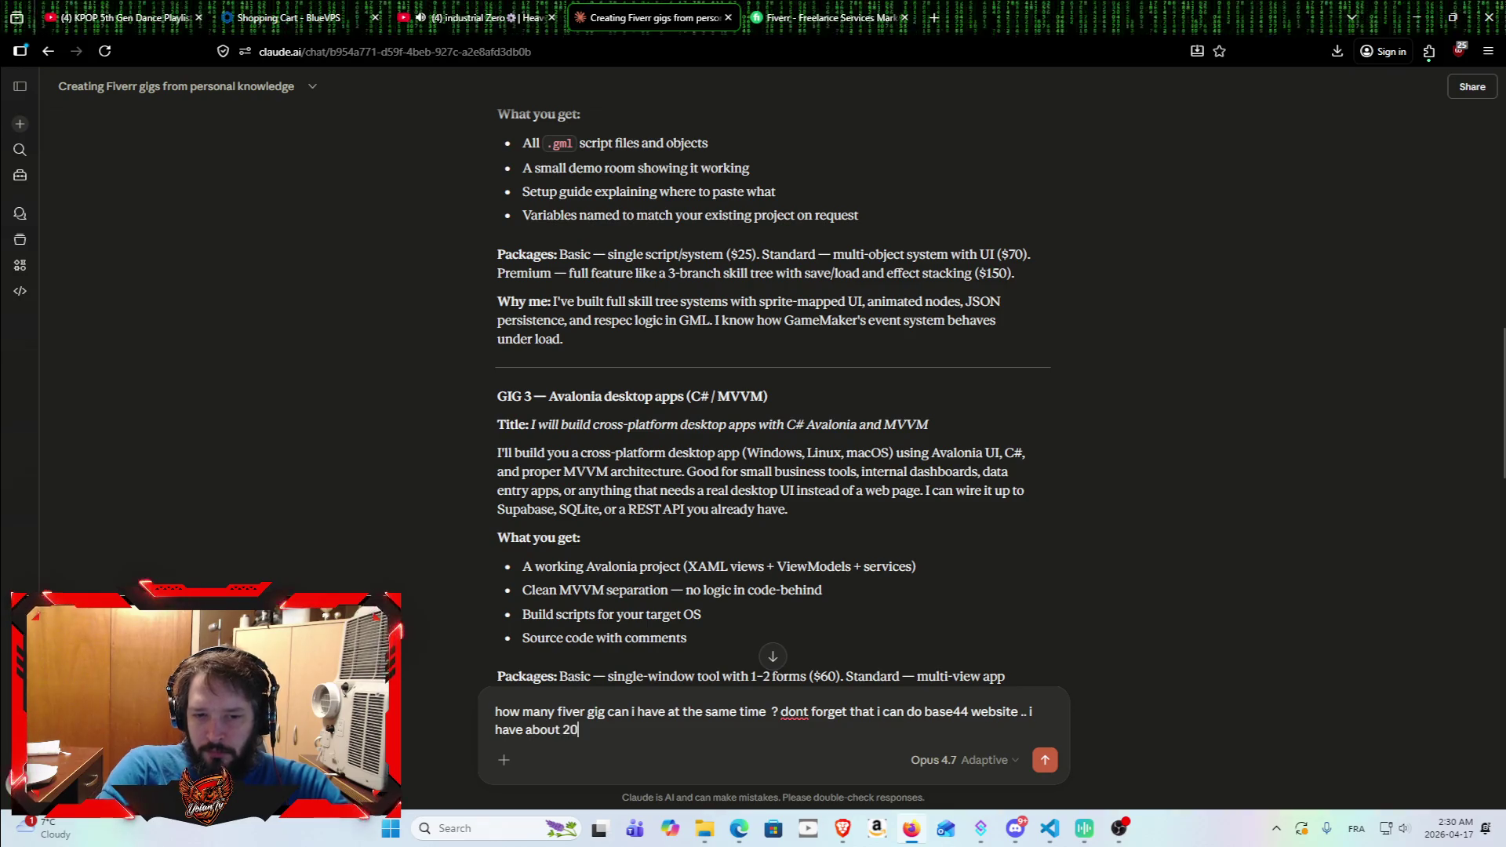
text( right n o)
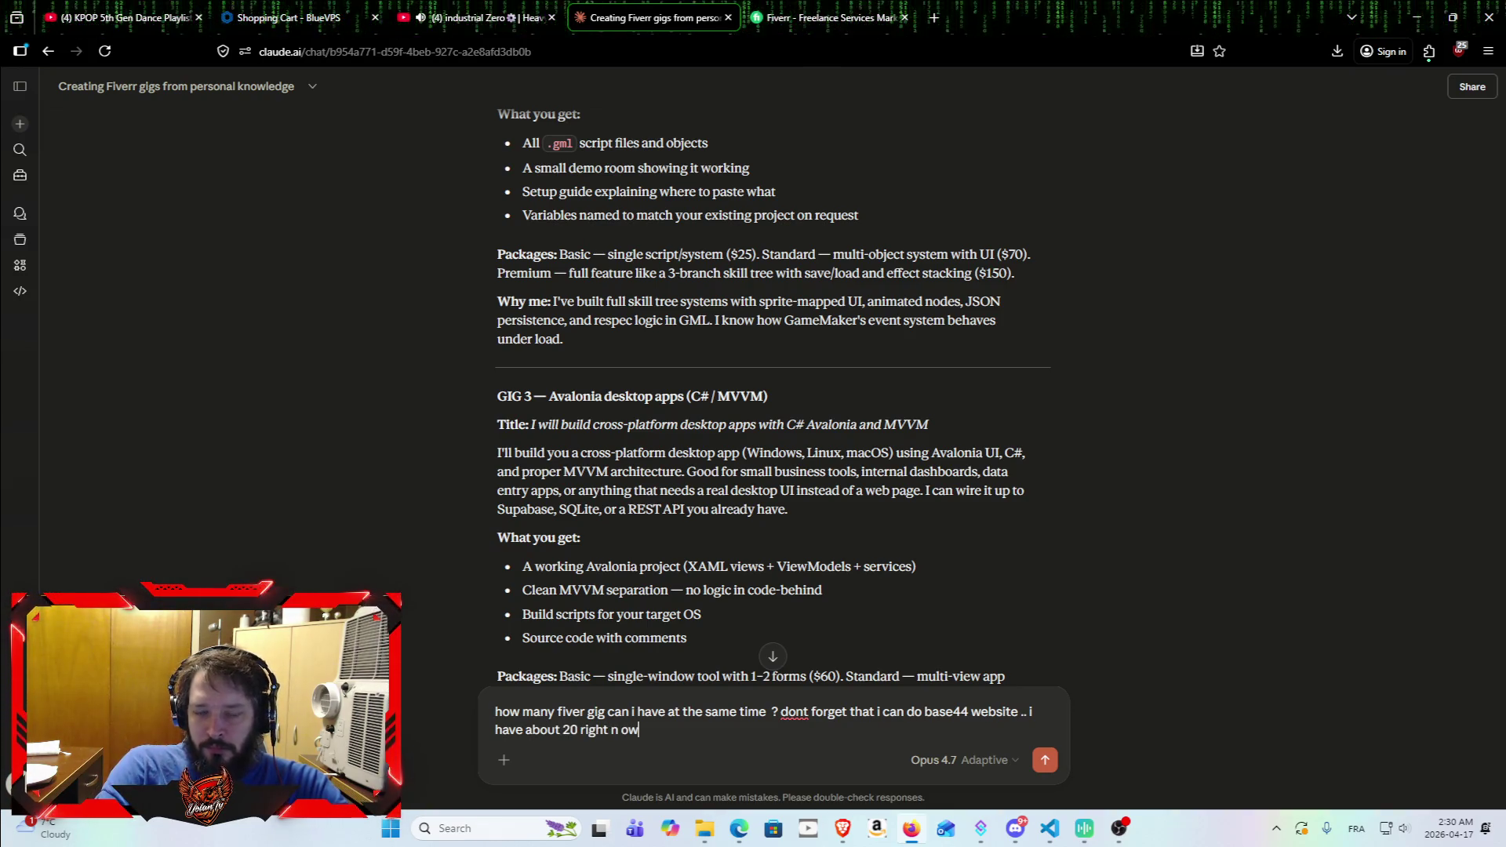
text(w)
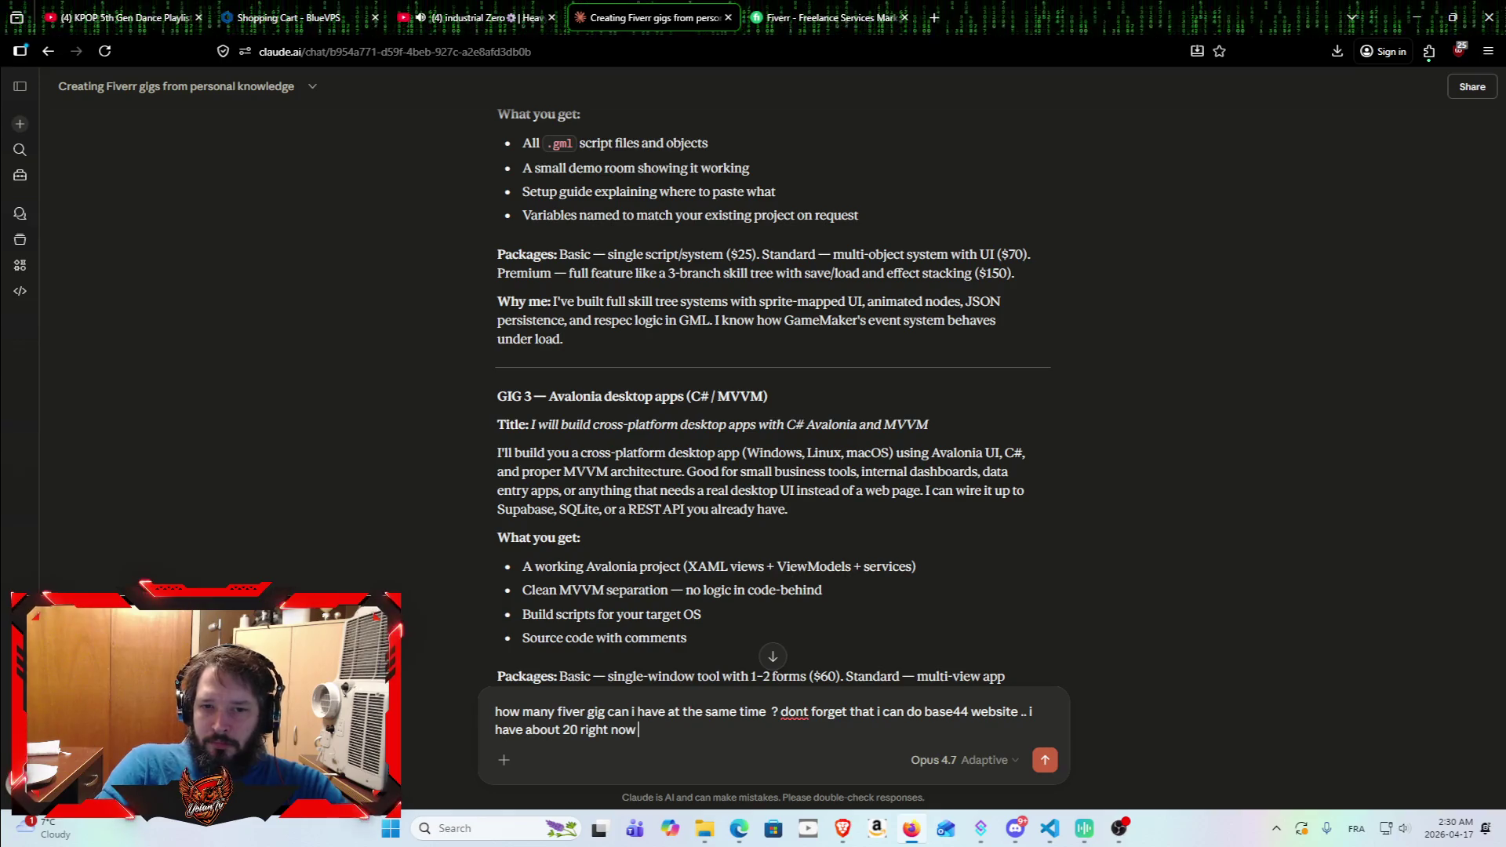
text( .... can you)
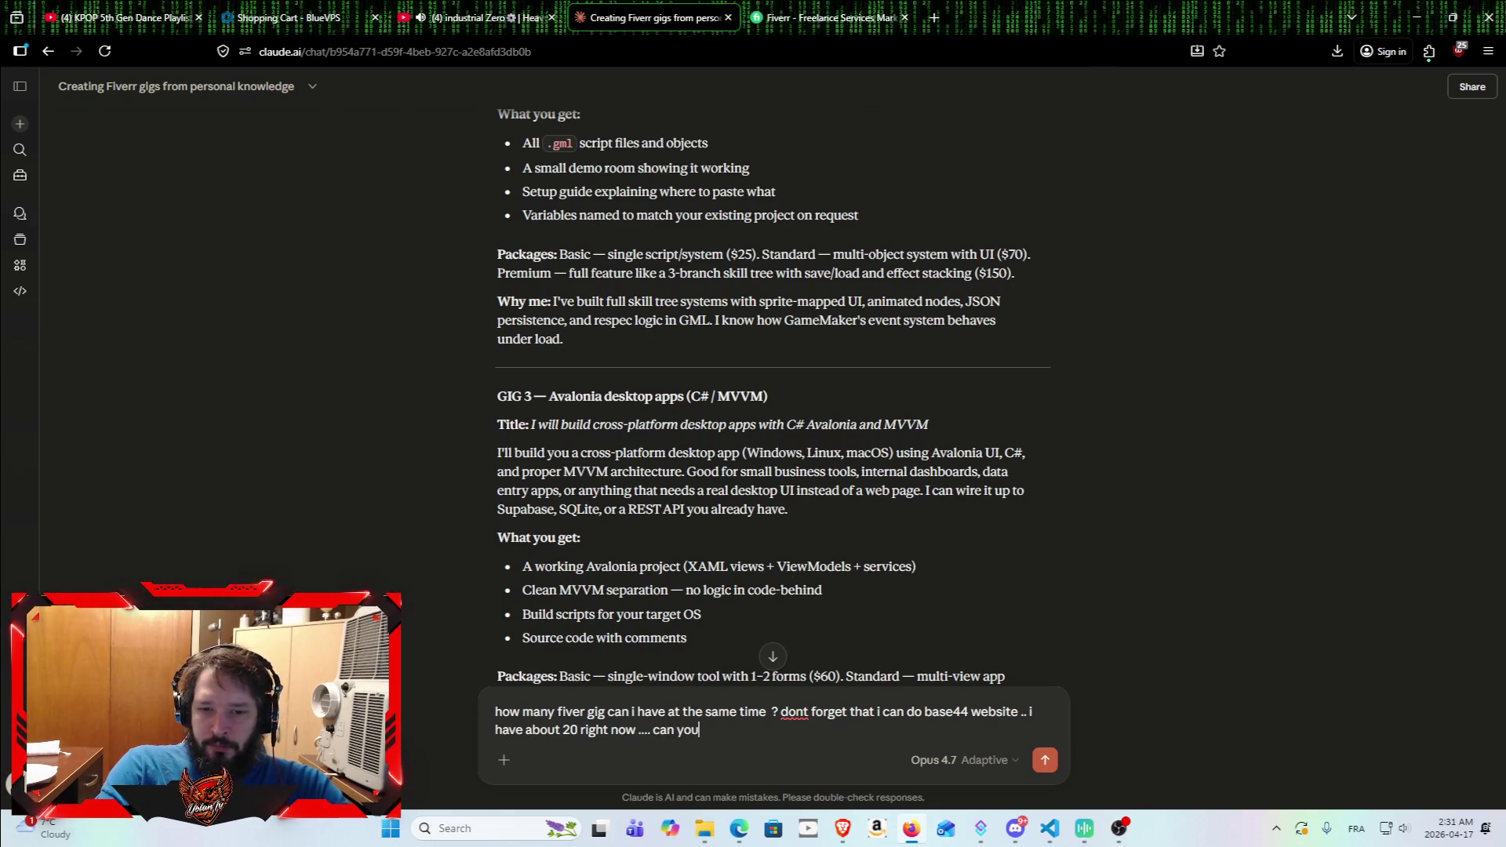
text( gene)
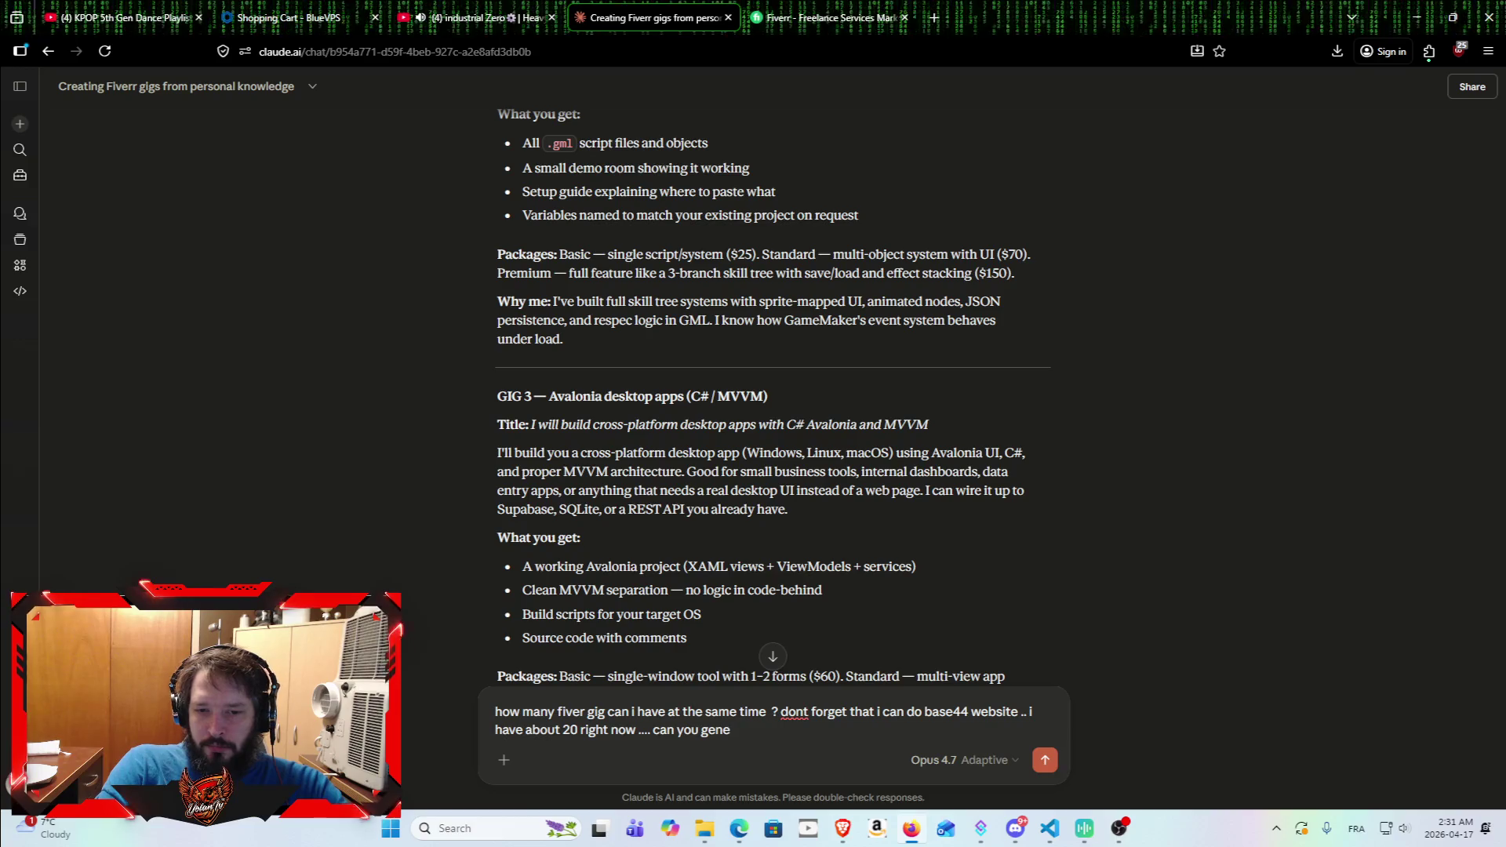
key(BackSpace)
key(BackSpace)
key(BackSpace)
key(BackSpace)
key(BackSpace)
key(Return)
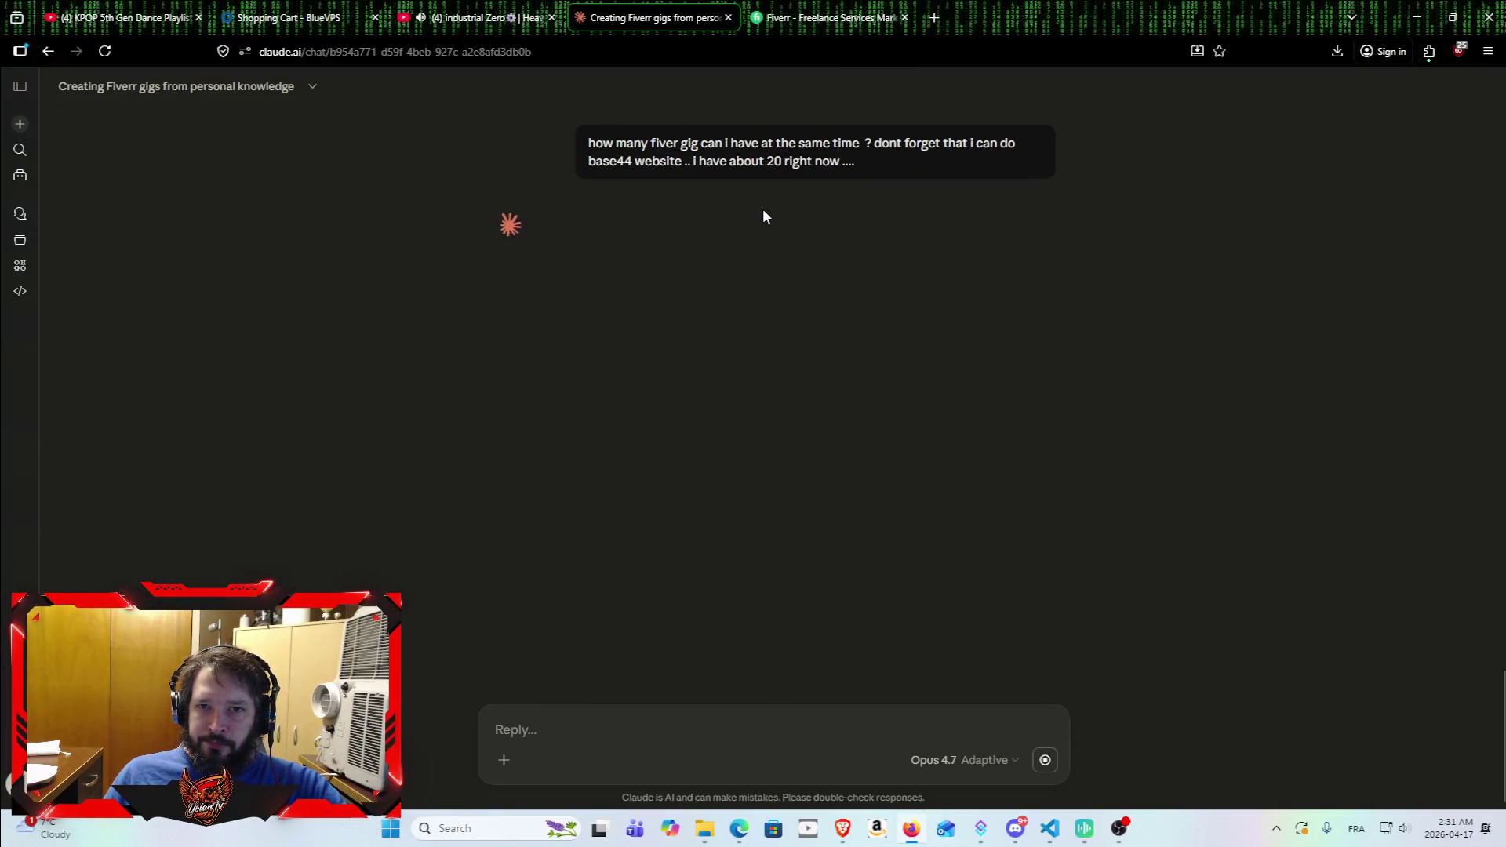
Step: Switch Fiverr to the seller dashboard and open the My Business gigs list
click(831, 17)
click(1288, 100)
click(1208, 98)
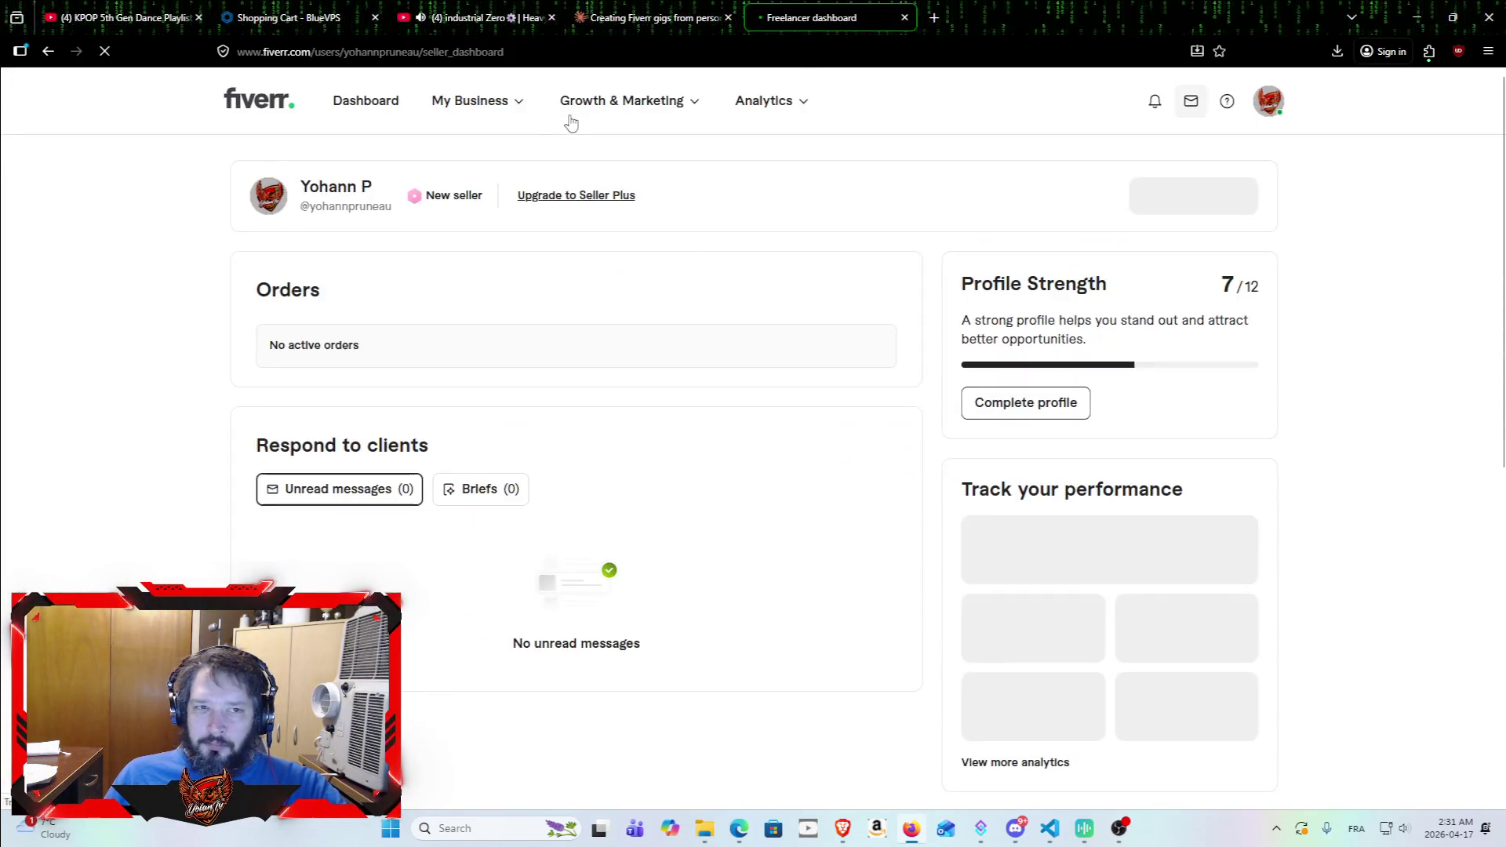
mouse_move(447, 106)
click(478, 177)
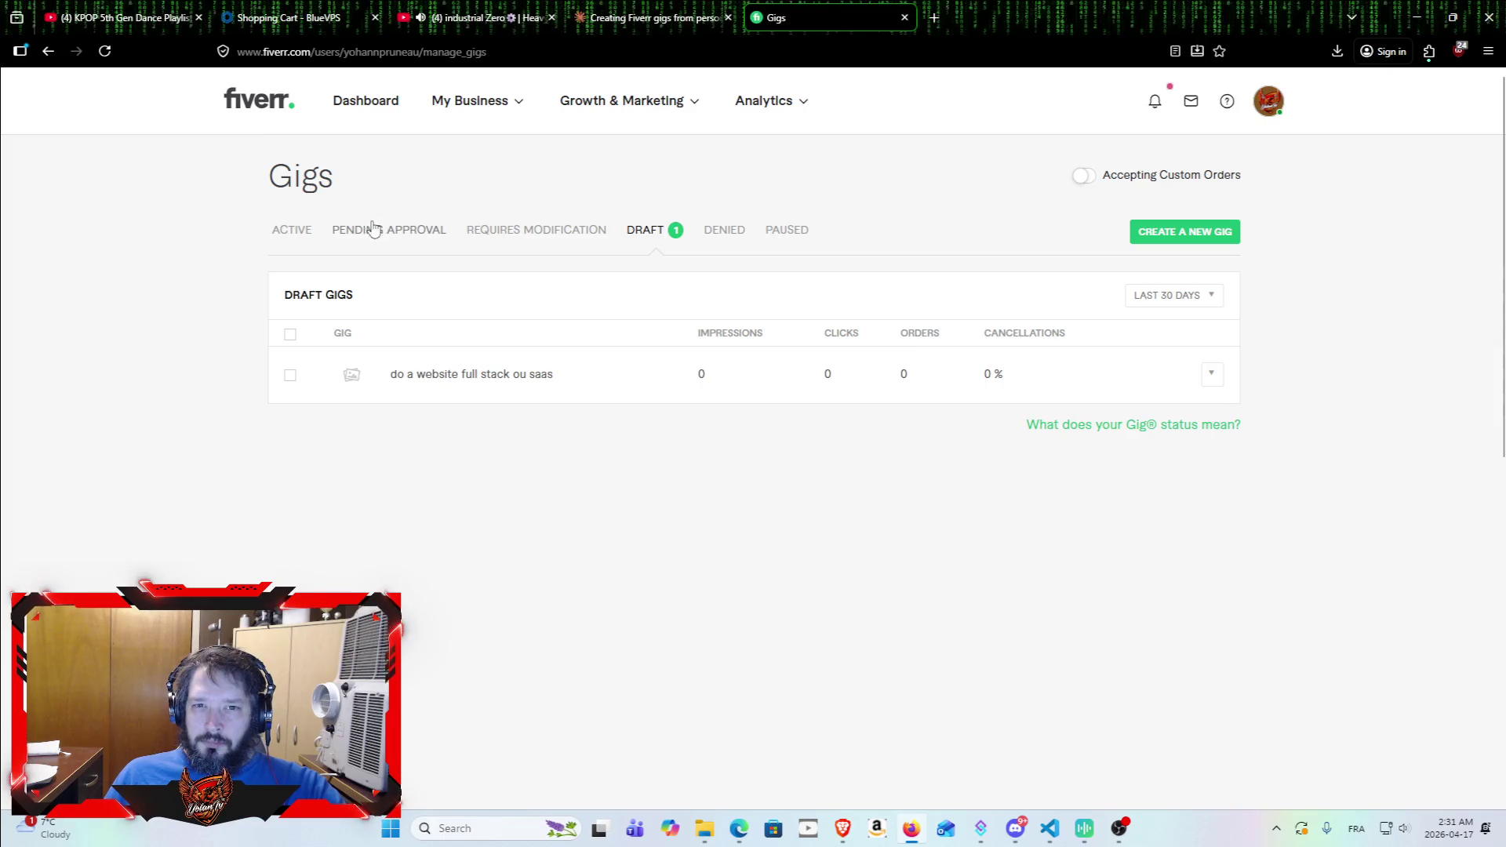
Step: Check the Active, Pending Approval, Requires Modification and Draft gig tabs, then return to Claude
click(294, 245)
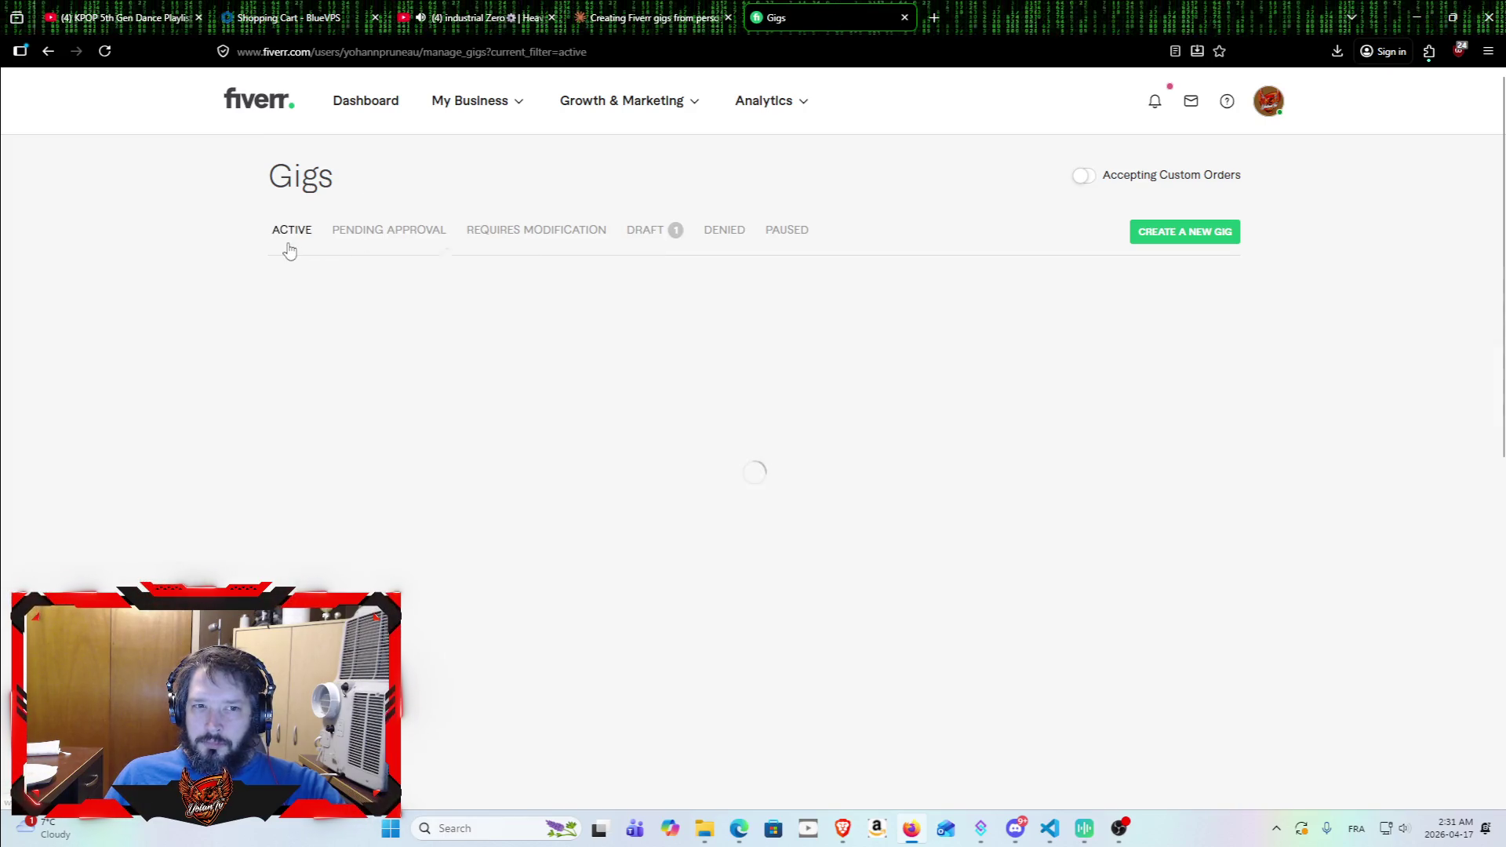
click(394, 234)
click(470, 230)
click(645, 230)
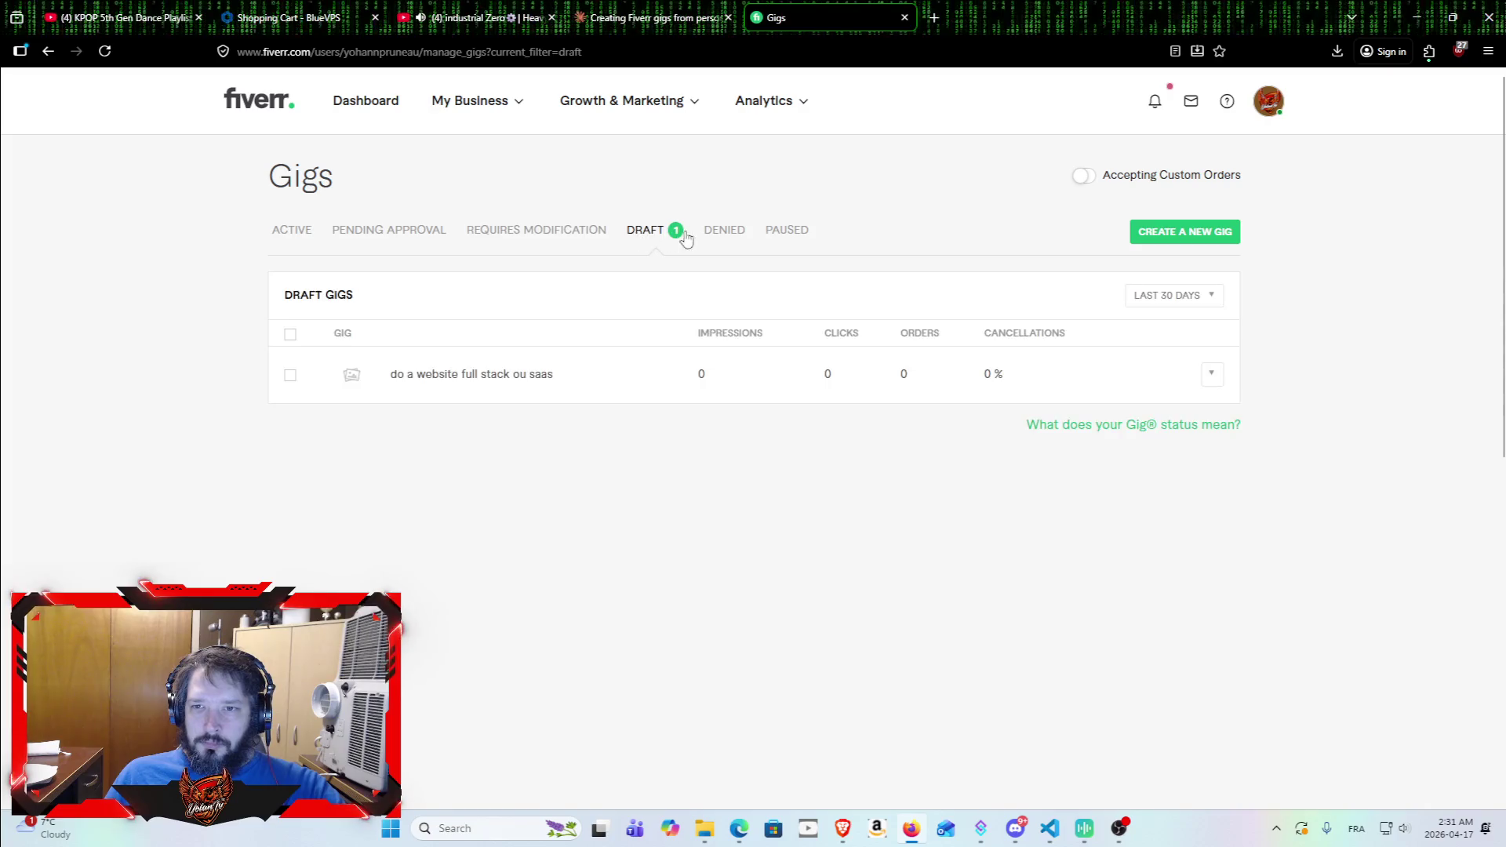
click(1164, 238)
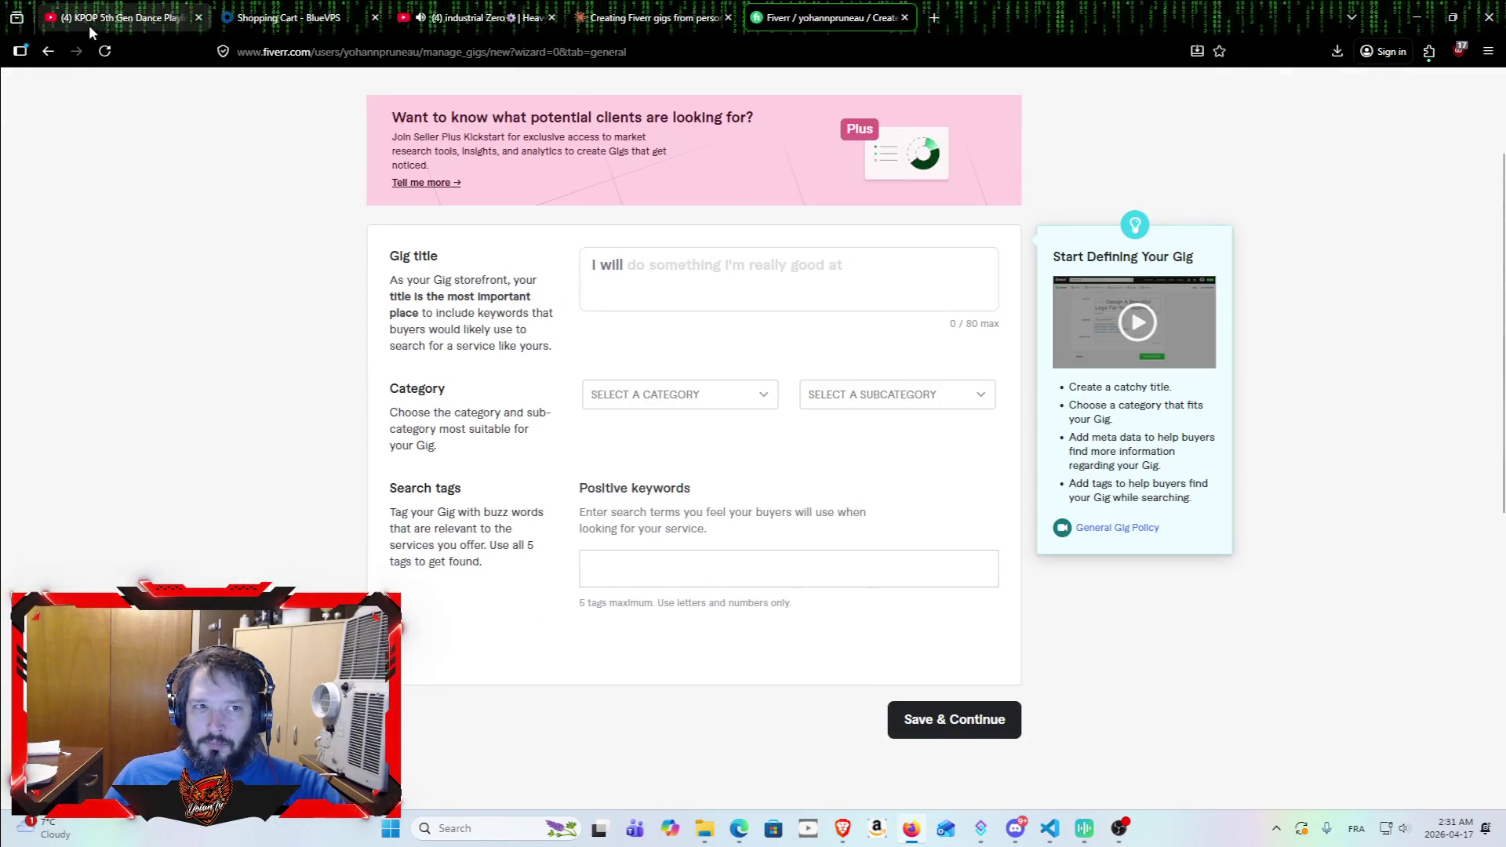
click(46, 50)
click(647, 10)
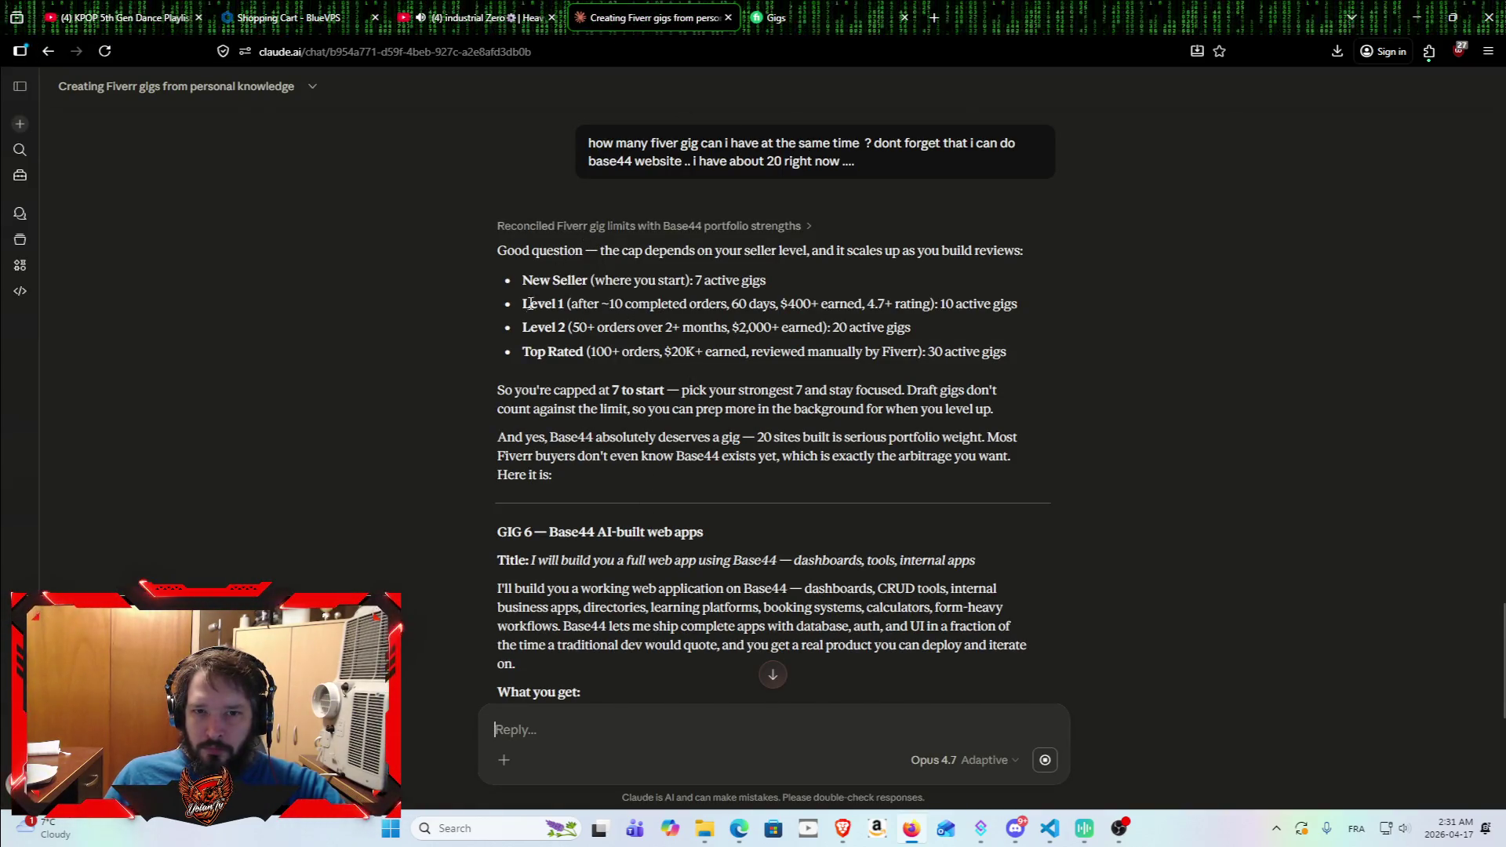
scroll(569, 337, up, 2)
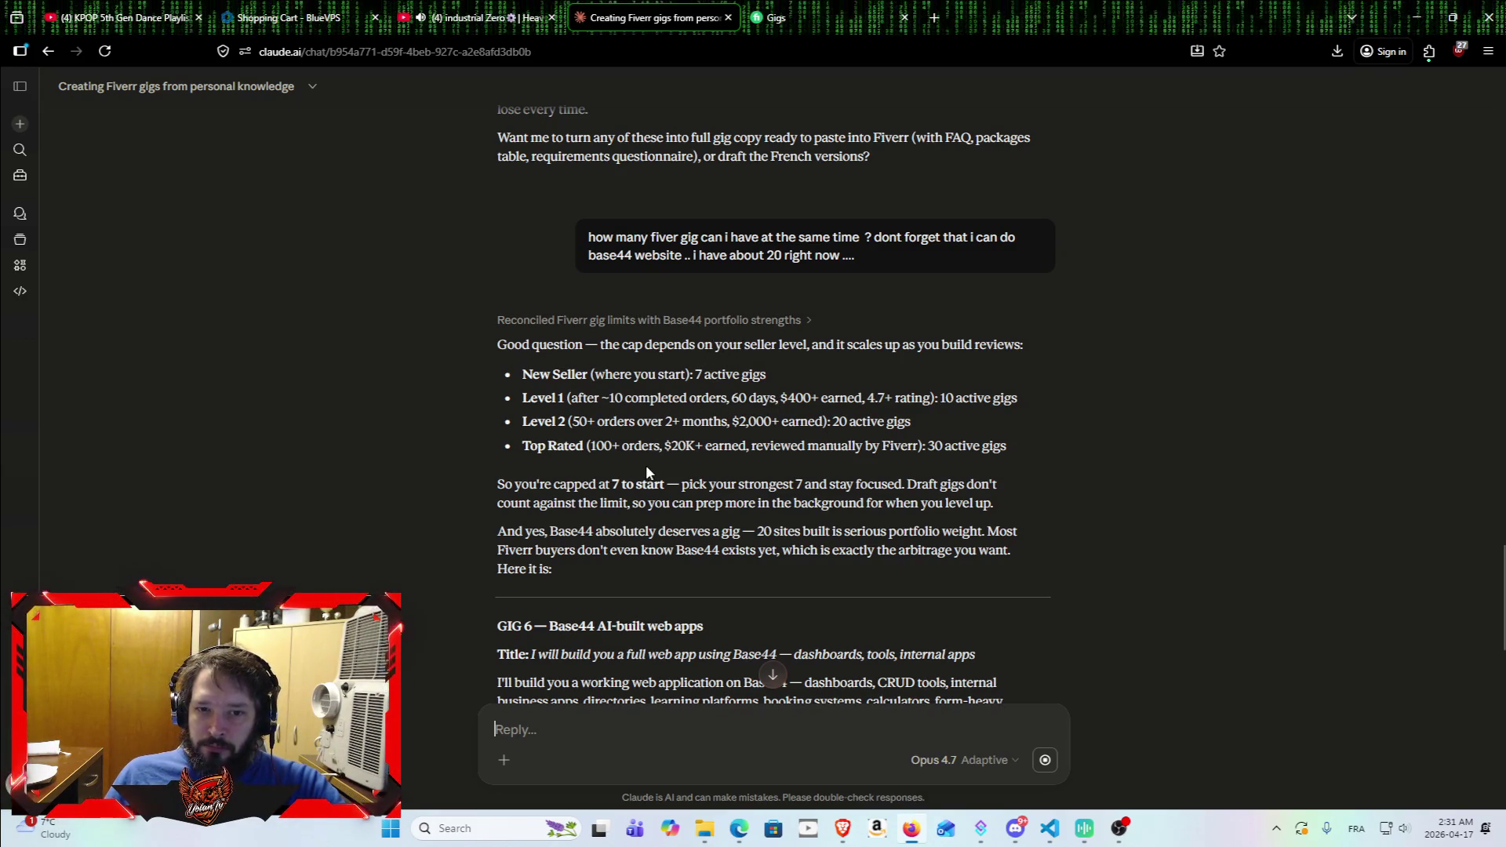
scroll(642, 460, down, 5)
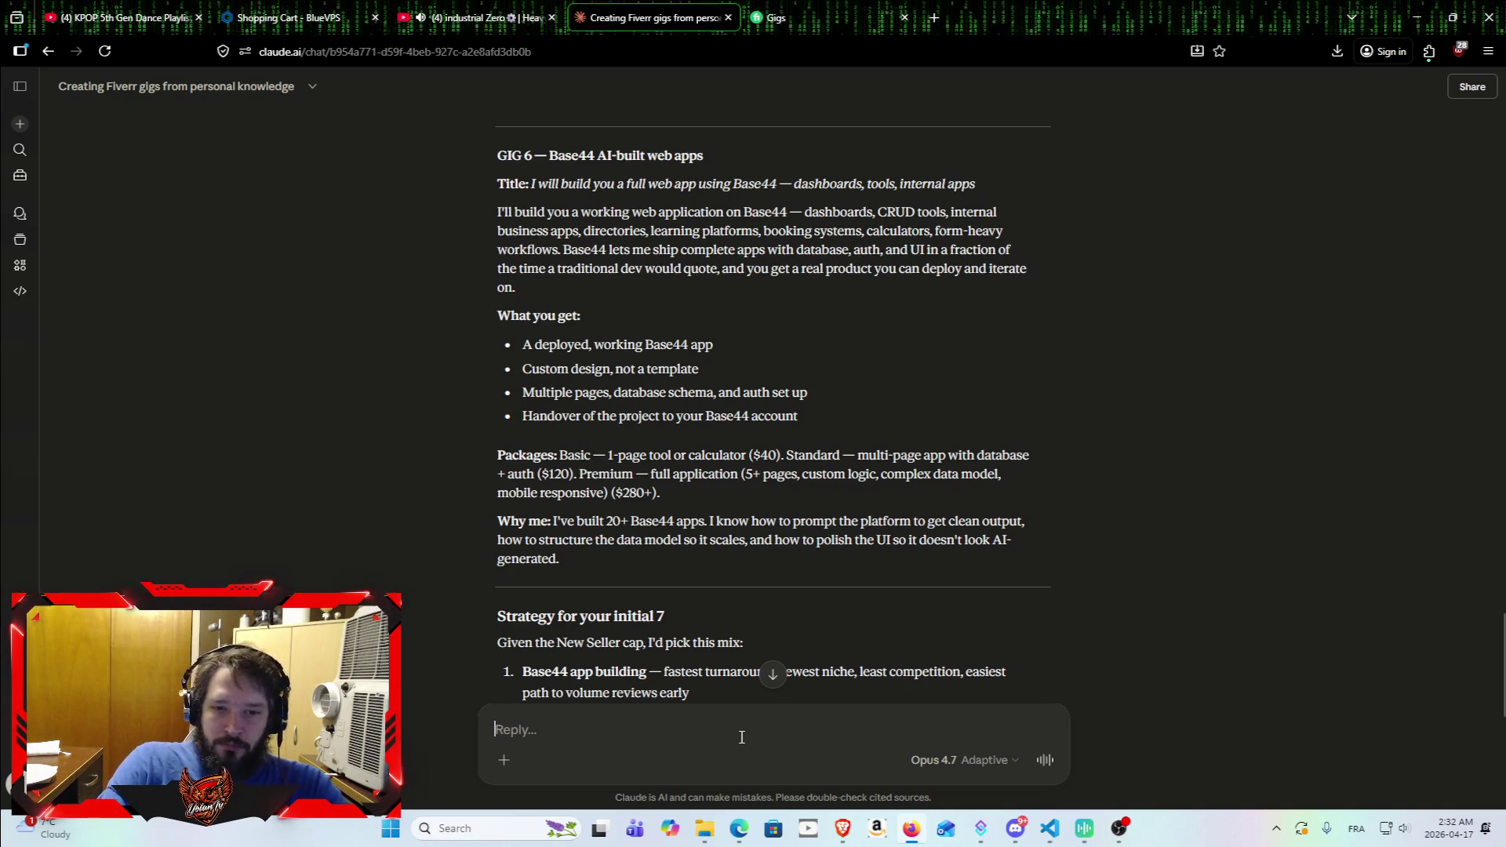
text(okay )
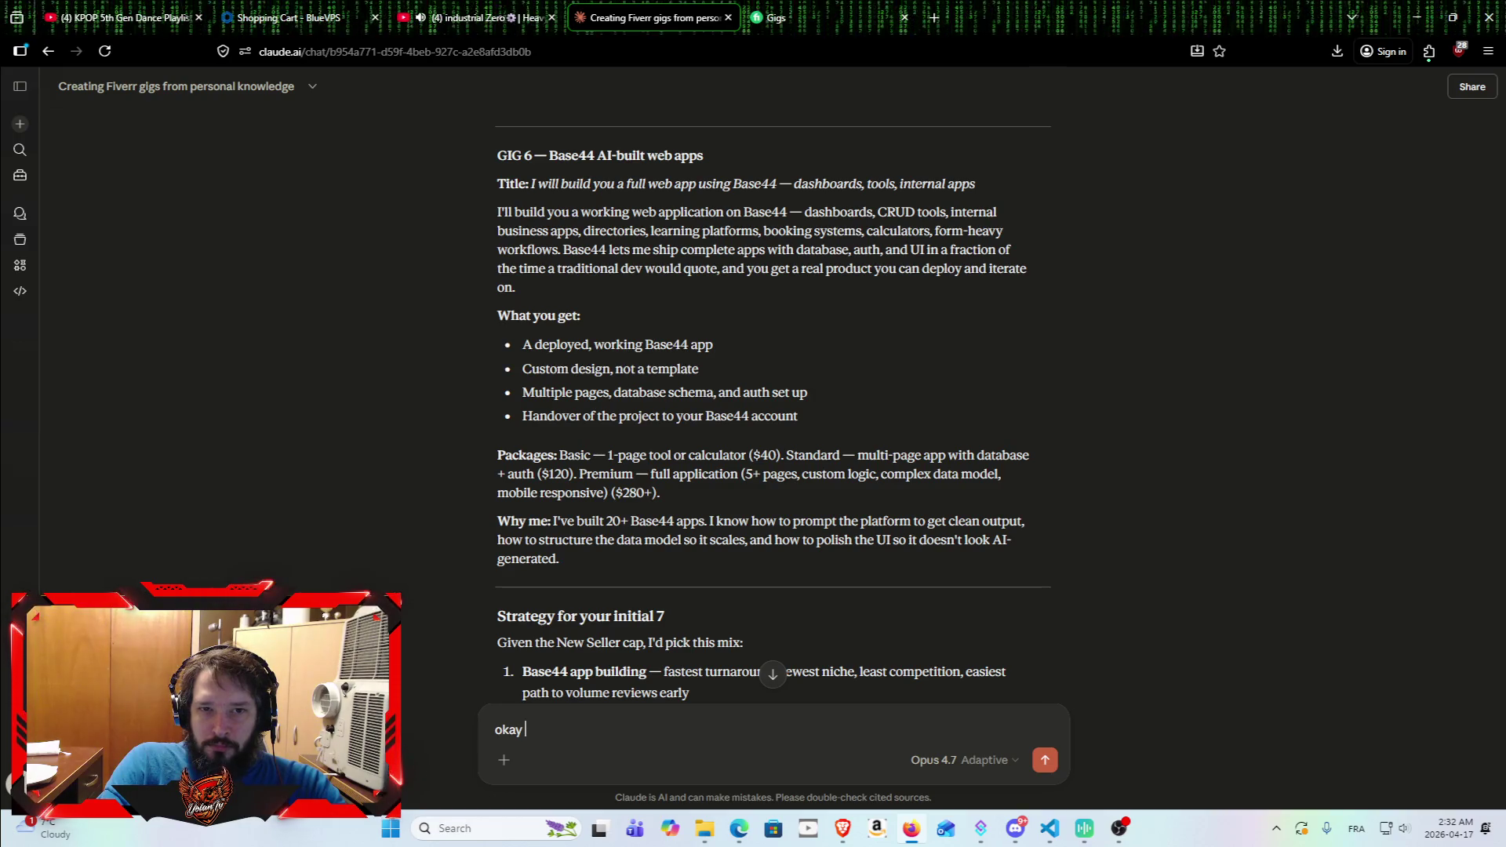
text(provide)
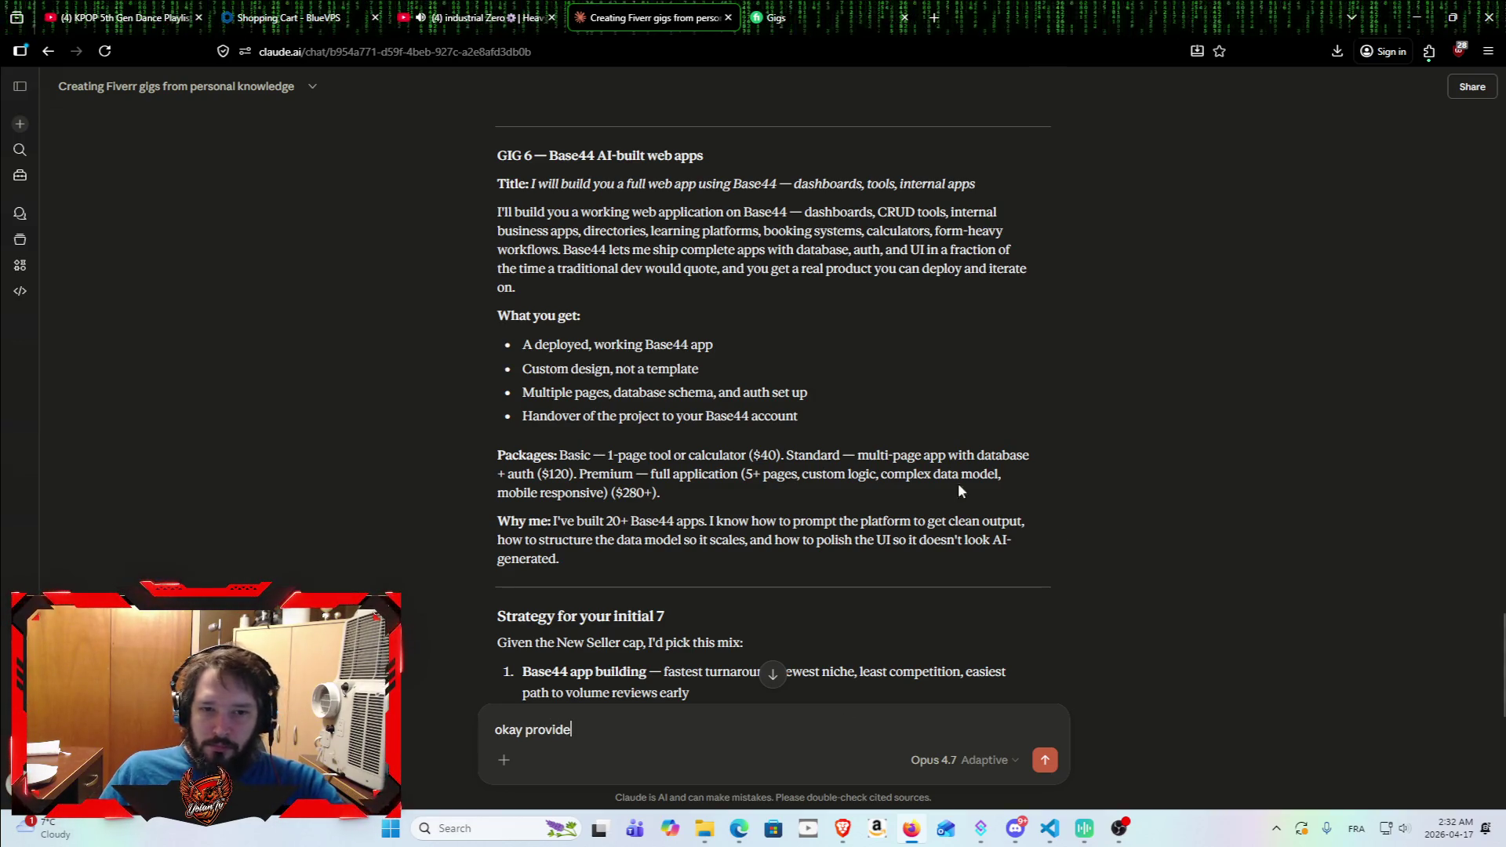
Step: Ask Claude to put the descriptions for gigs 1–6 in a file, ready to copy and paste
scroll(958, 490, up, 10)
scroll(926, 219, down, 5)
text(ile)
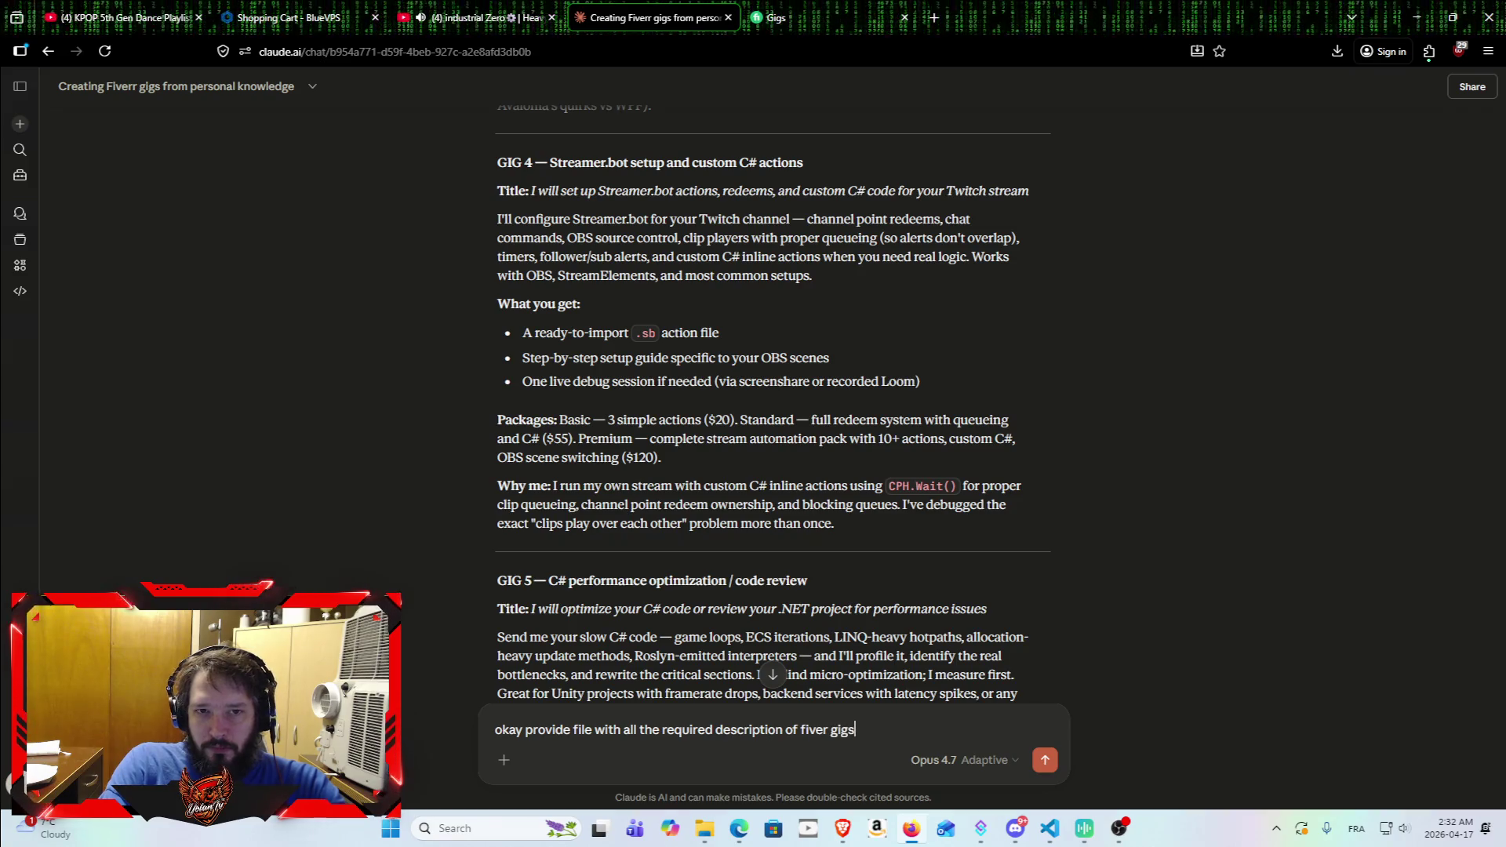
scroll(1056, 251, up, 15)
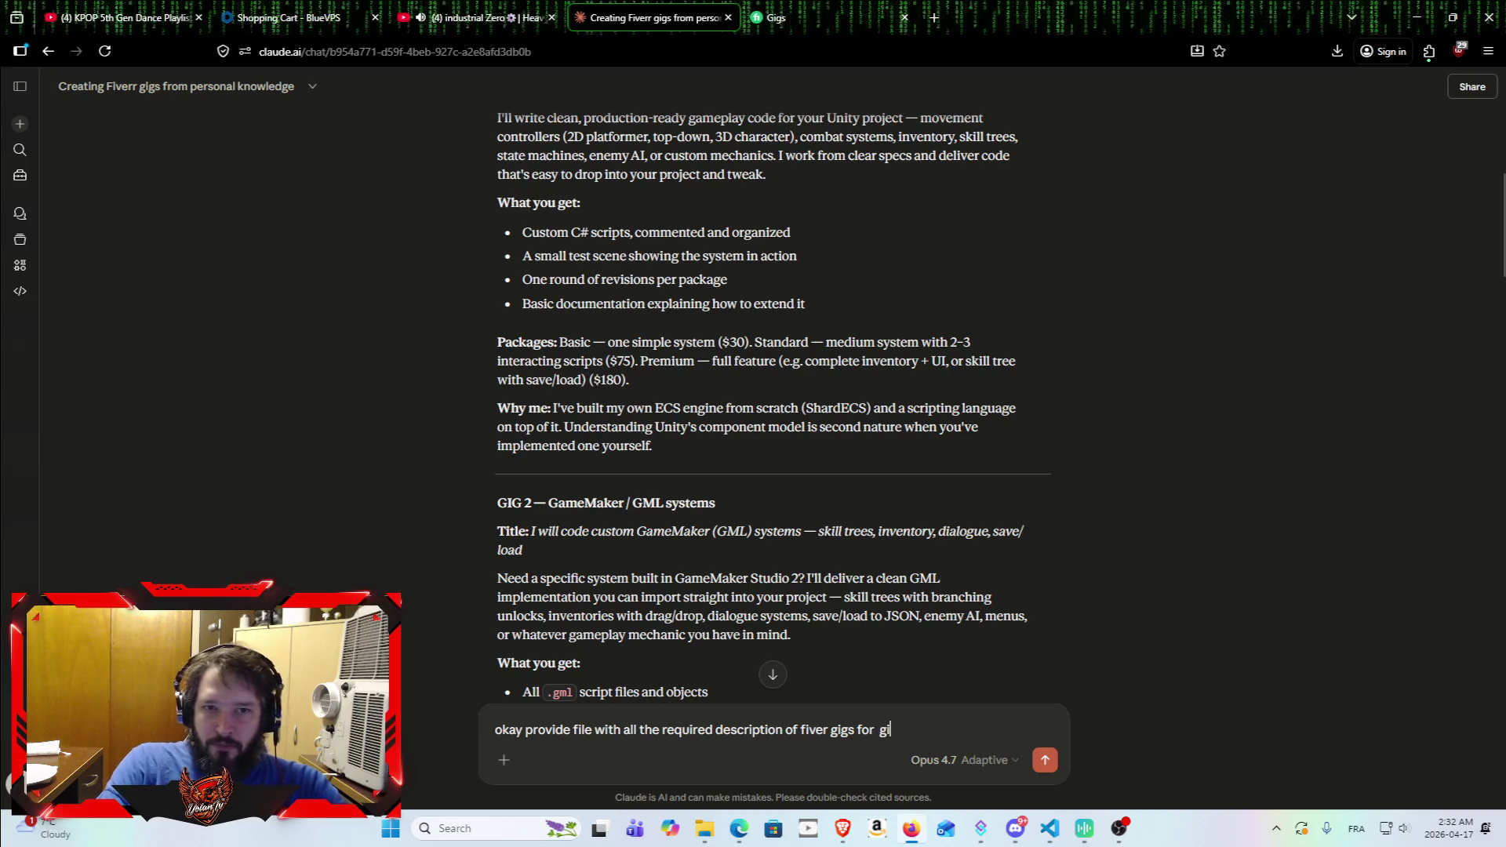
scroll(954, 449, up, 3)
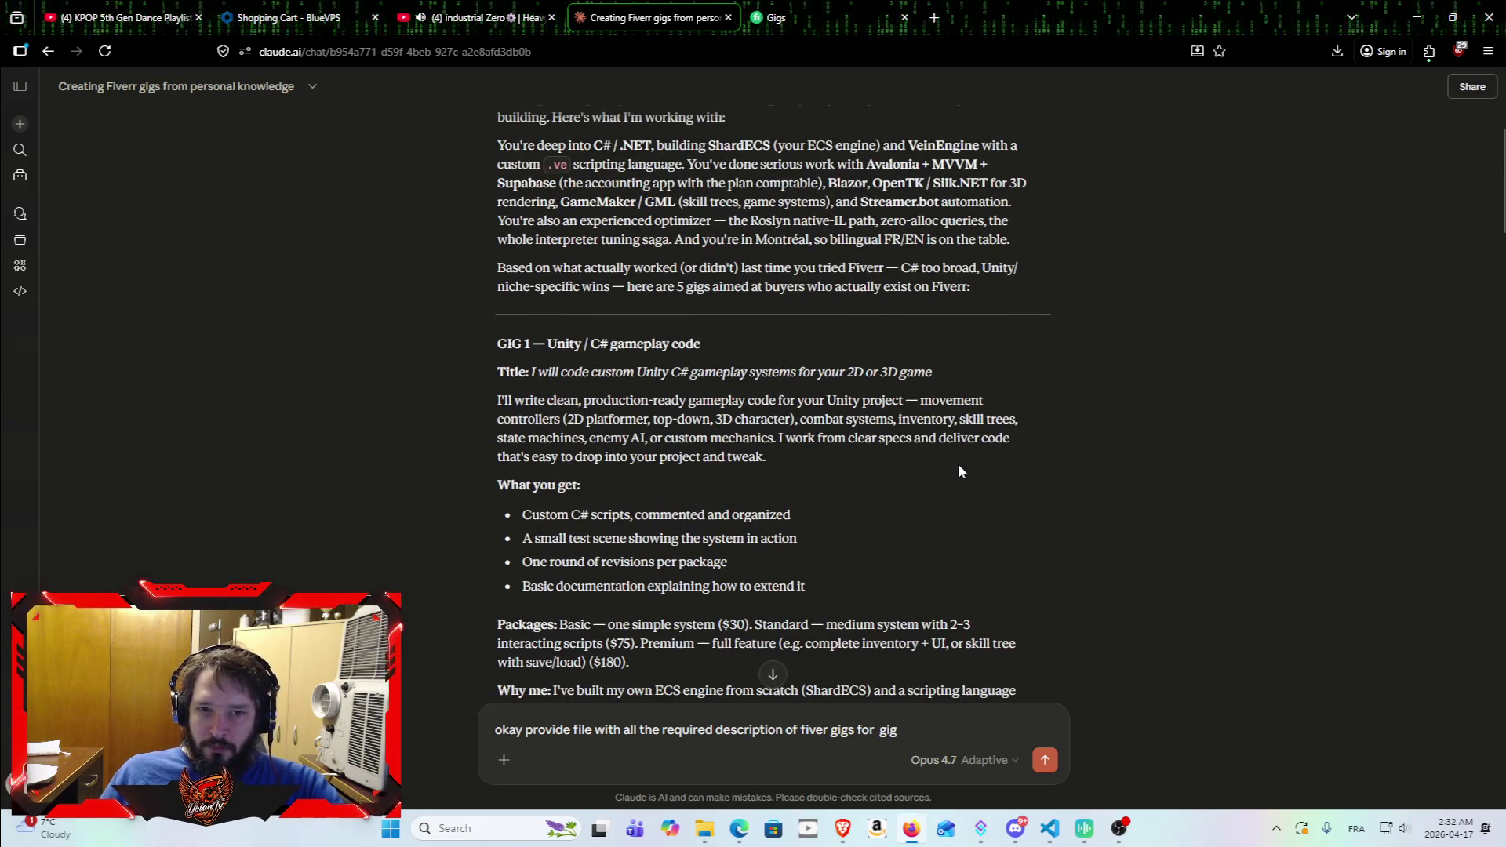
scroll(958, 463, down, 5)
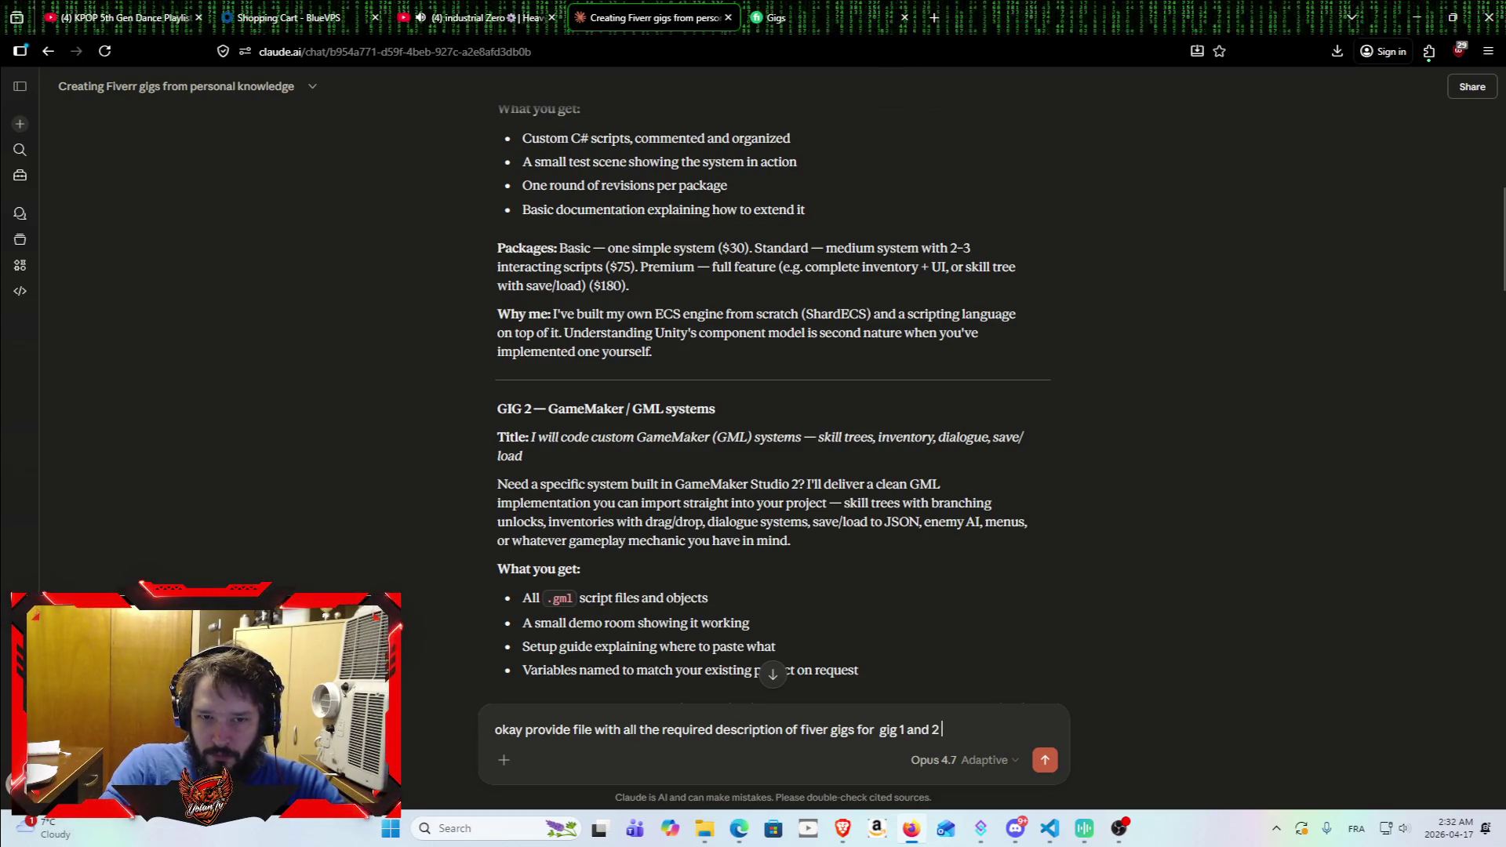
scroll(930, 392, down, 6)
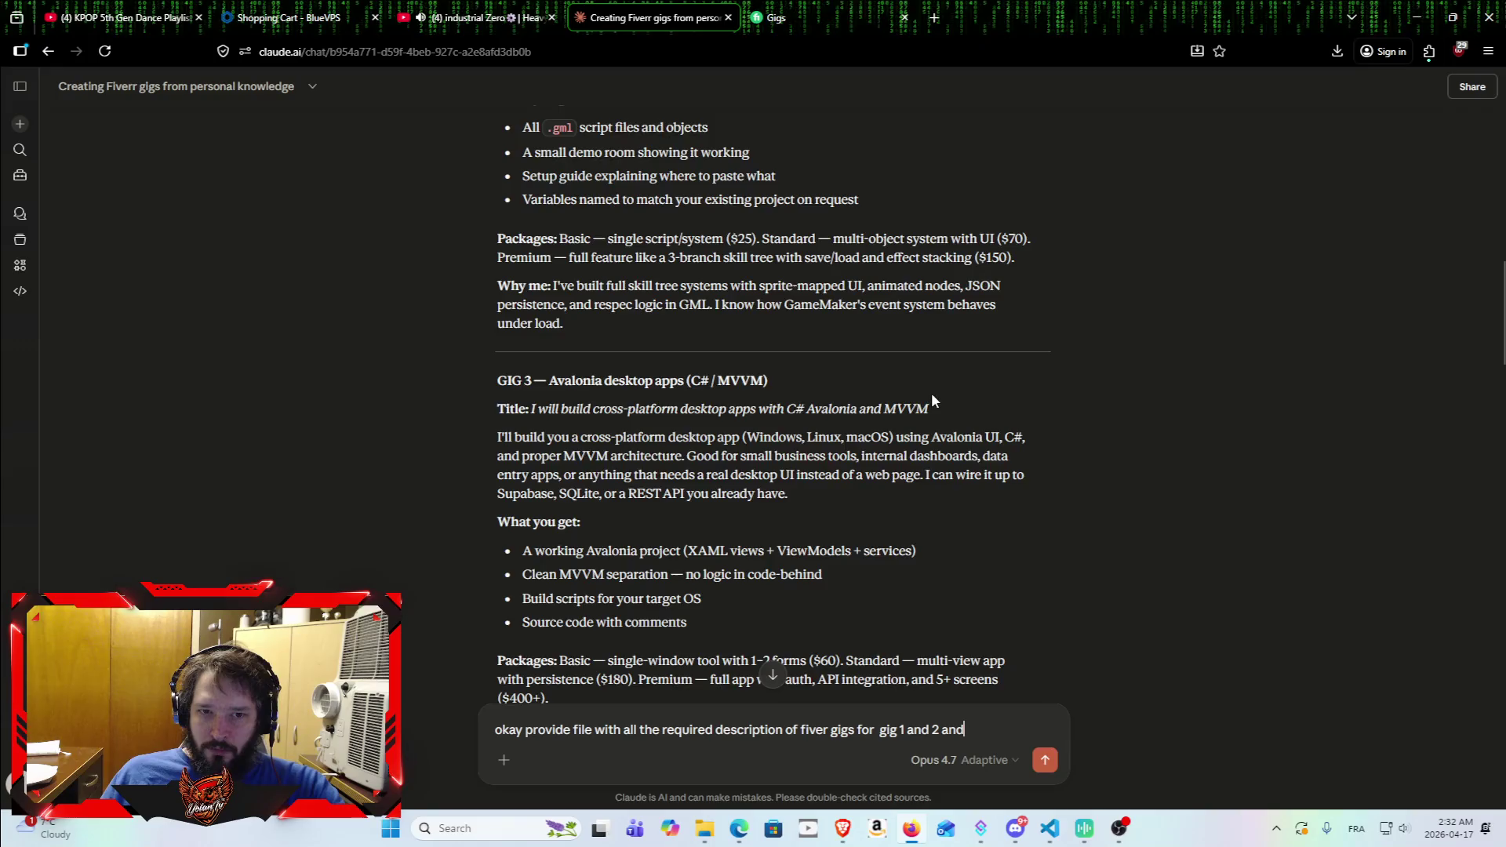
scroll(926, 399, down, 4)
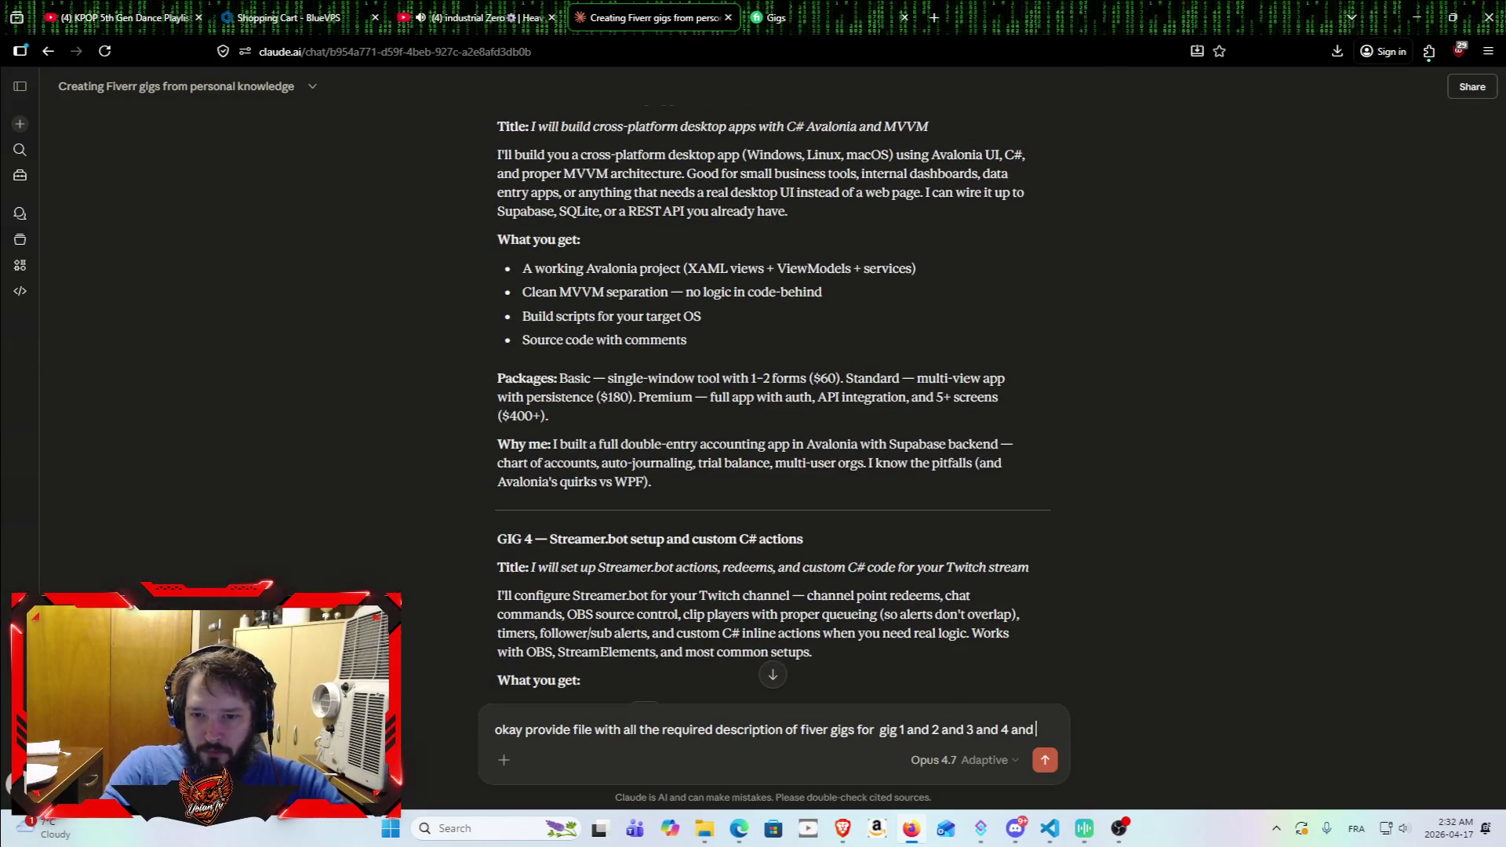
scroll(879, 382, down, 10)
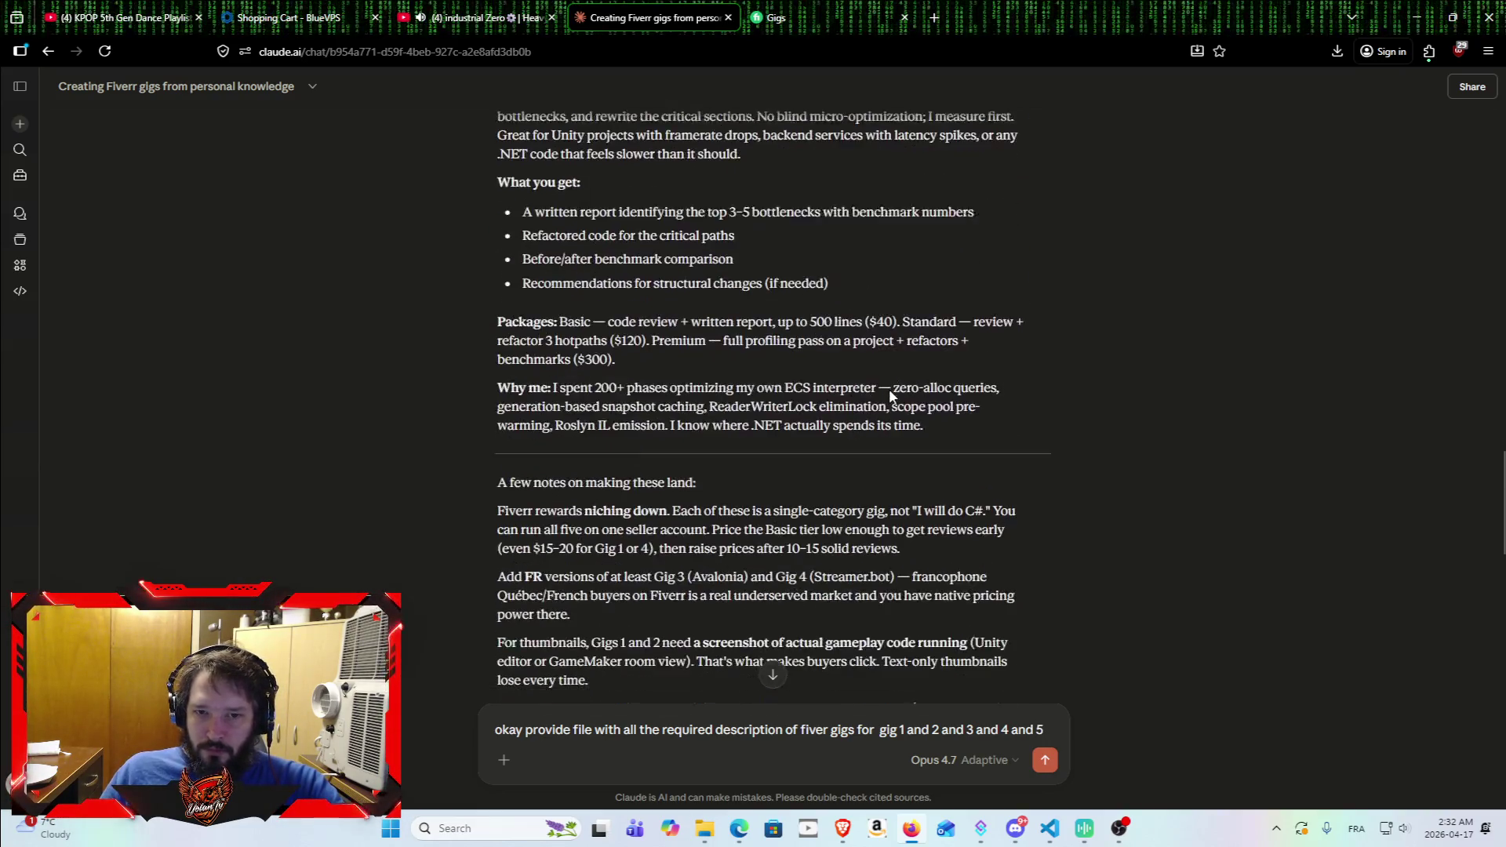
scroll(891, 389, down, 12)
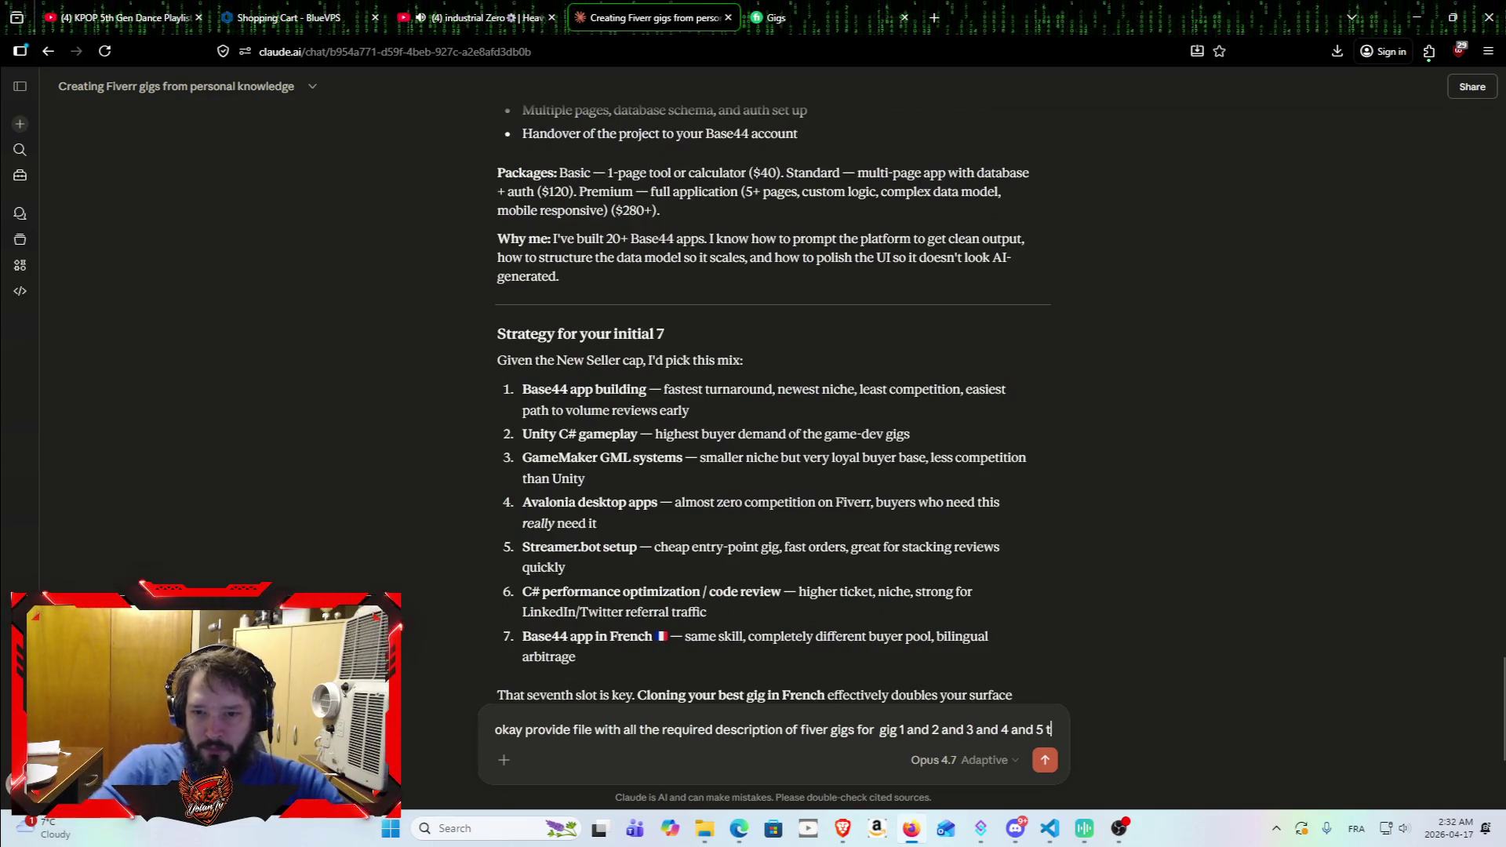
text(hen)
scroll(877, 213, up, 3)
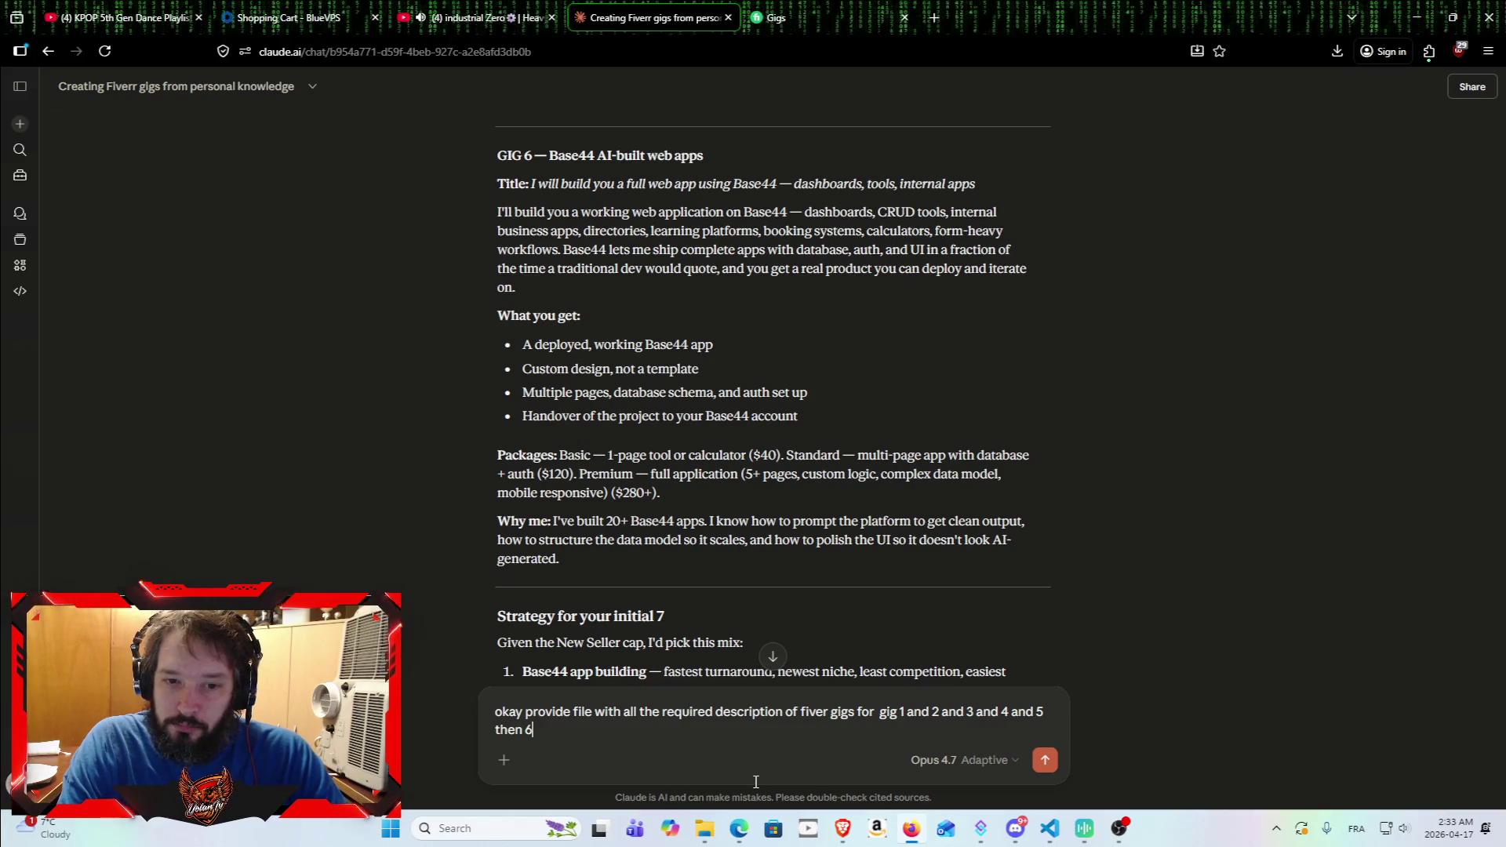
text( may)
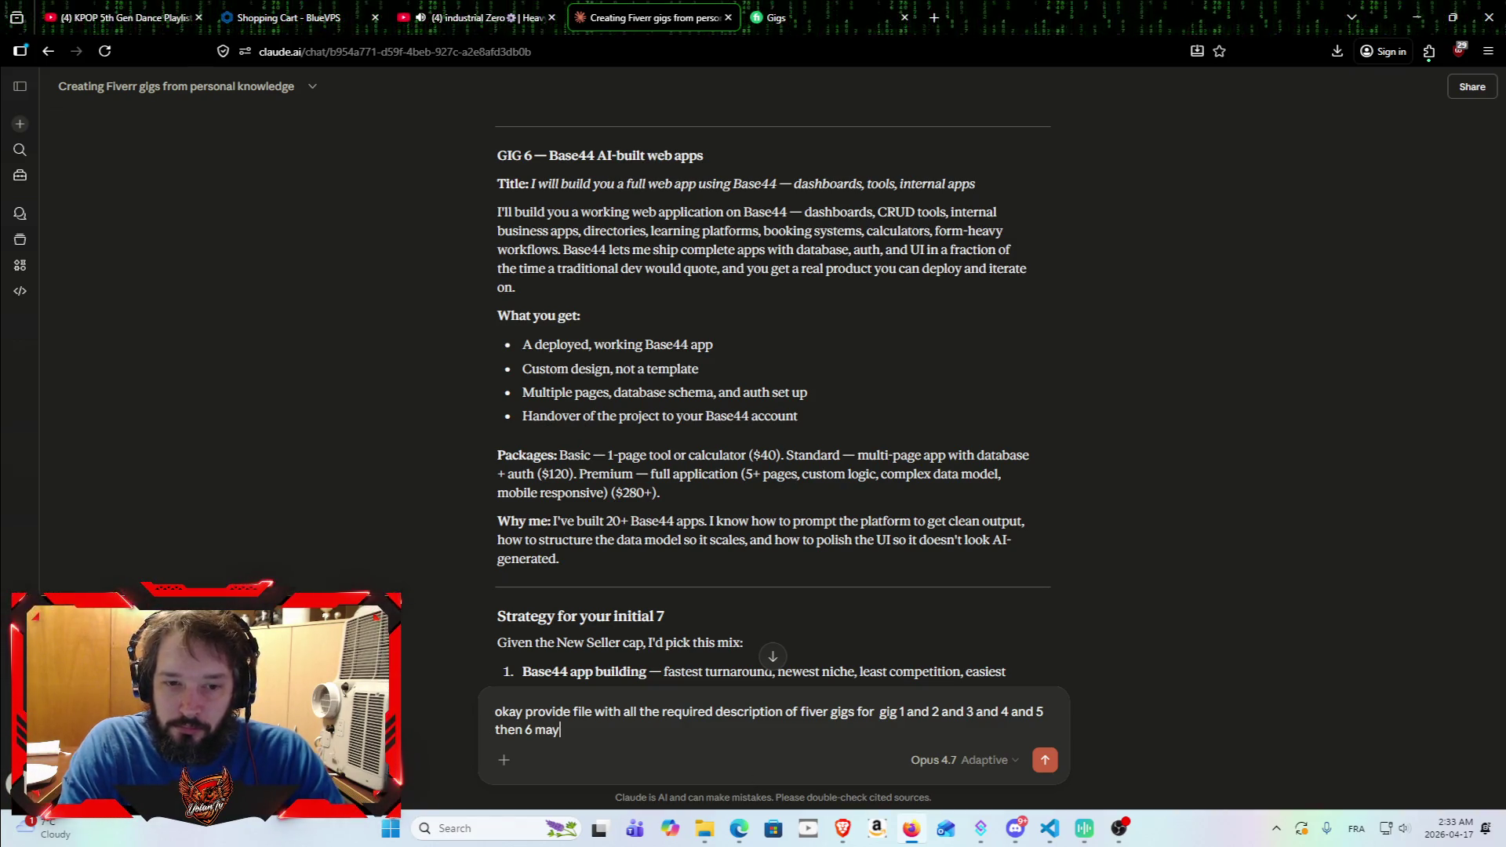
text(be on a file , so i can)
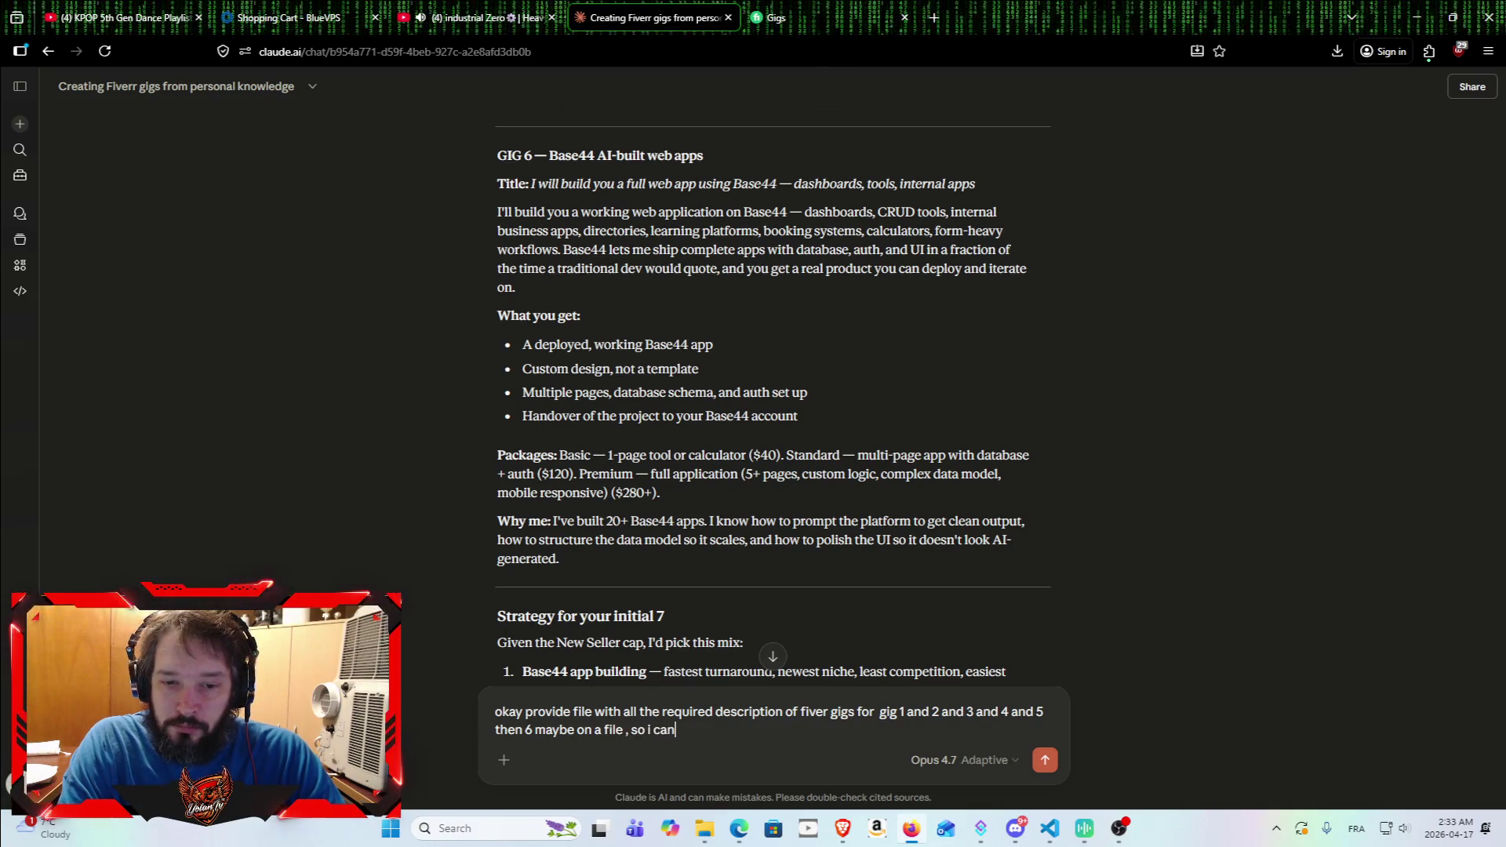
text( copy f)
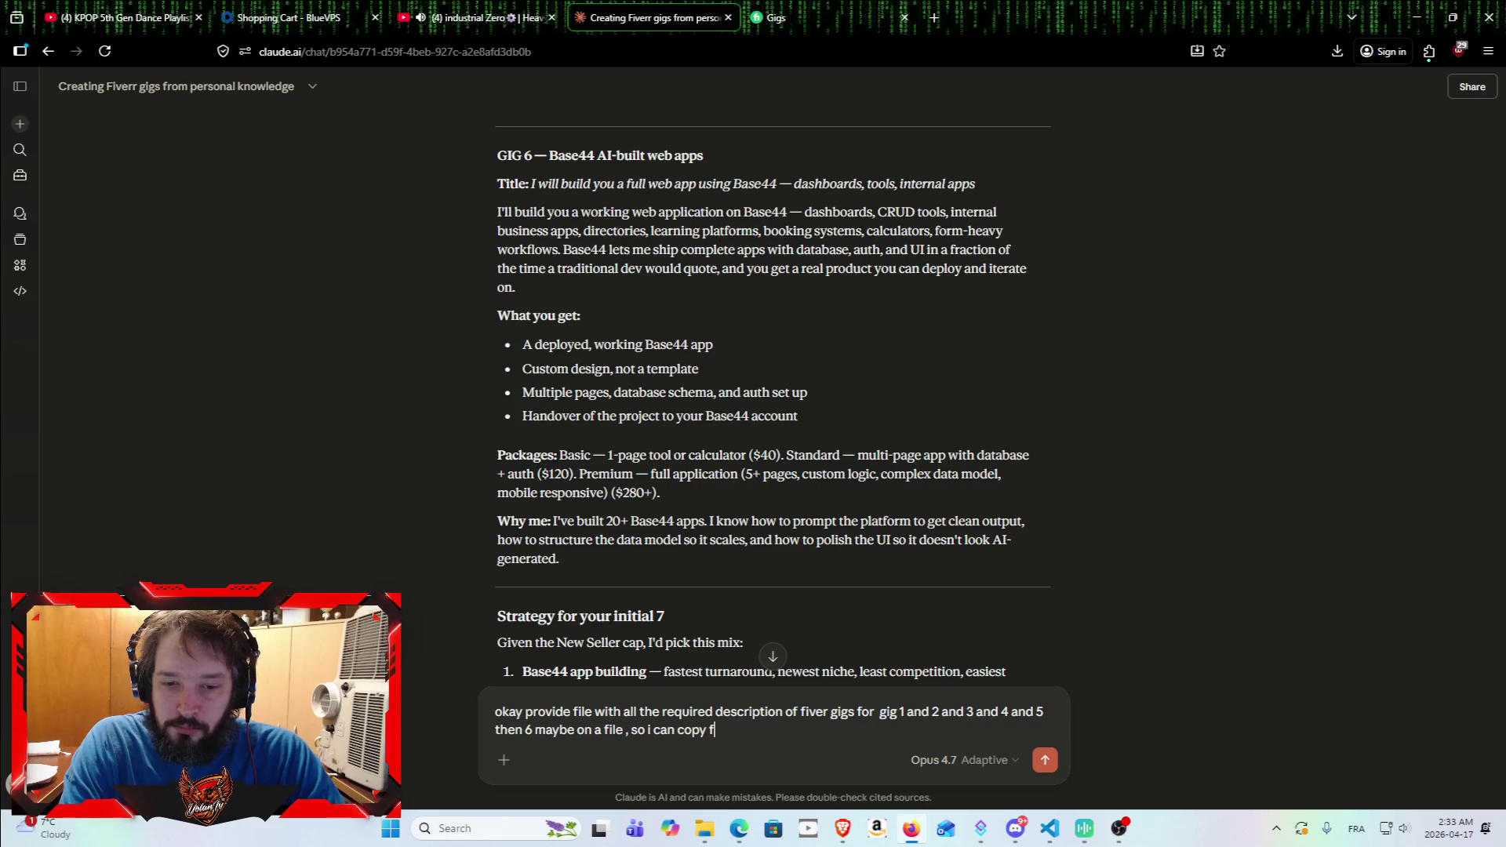
key(BackSpace)
text(past on)
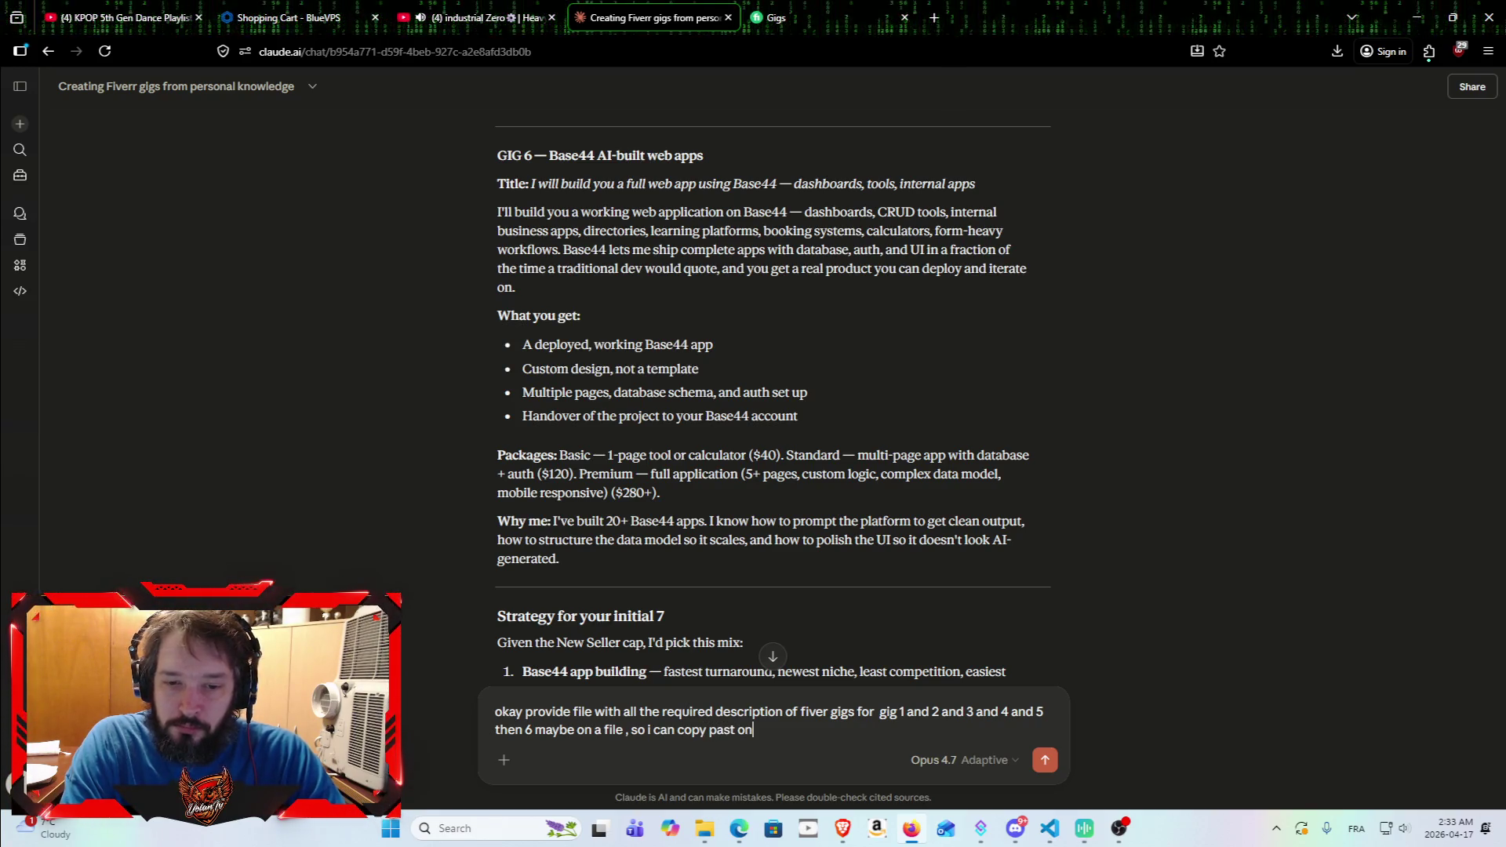
text( all subject)
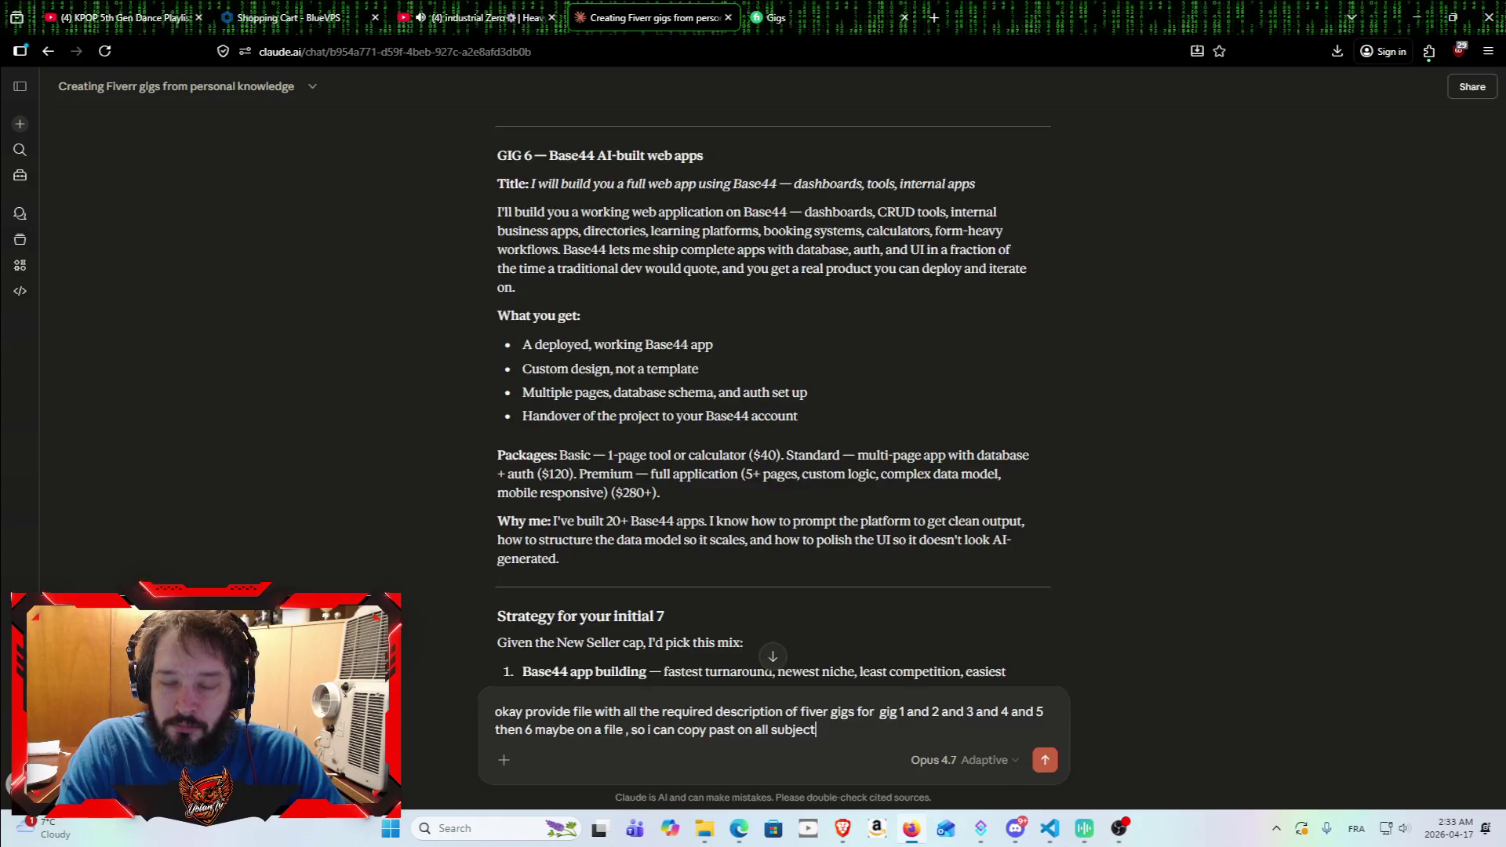
key(Return)
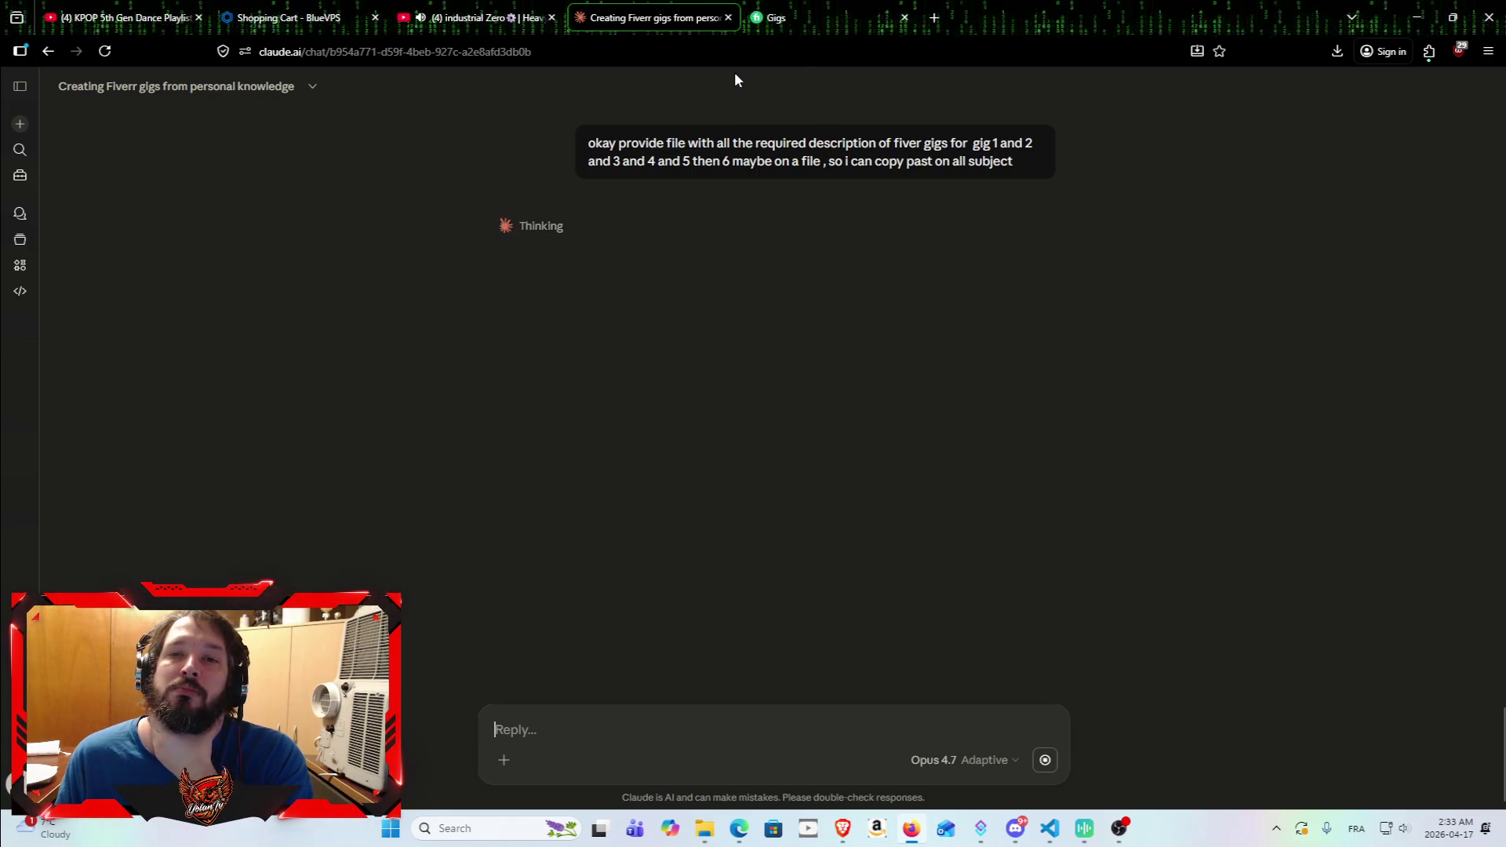
click(1048, 833)
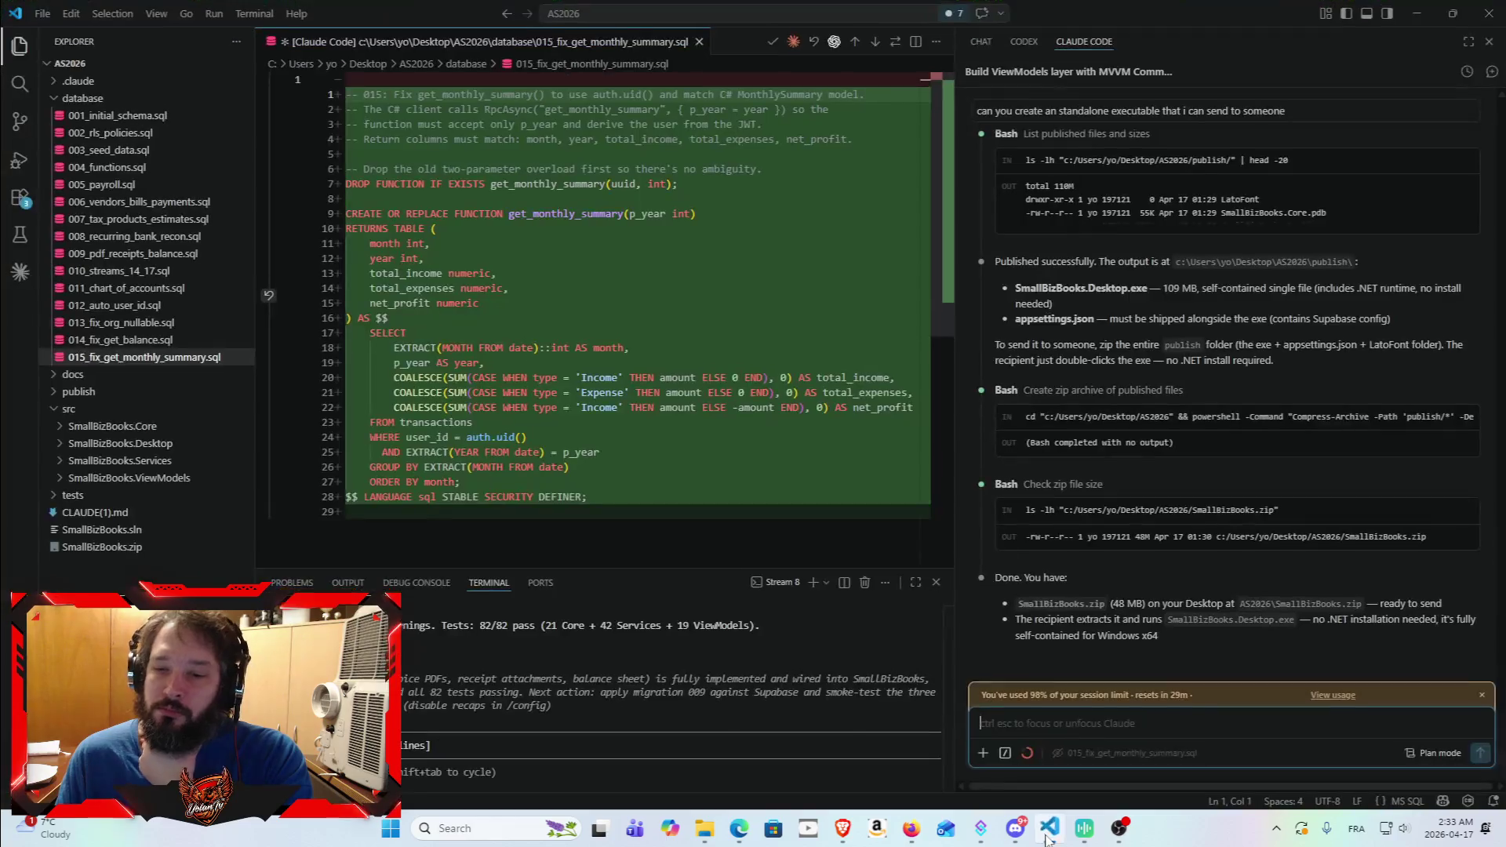
Step: Dismiss the account usage overview, close the 015_fix_get_monthly_summary.sql diff, and minimize VS Code
click(1343, 695)
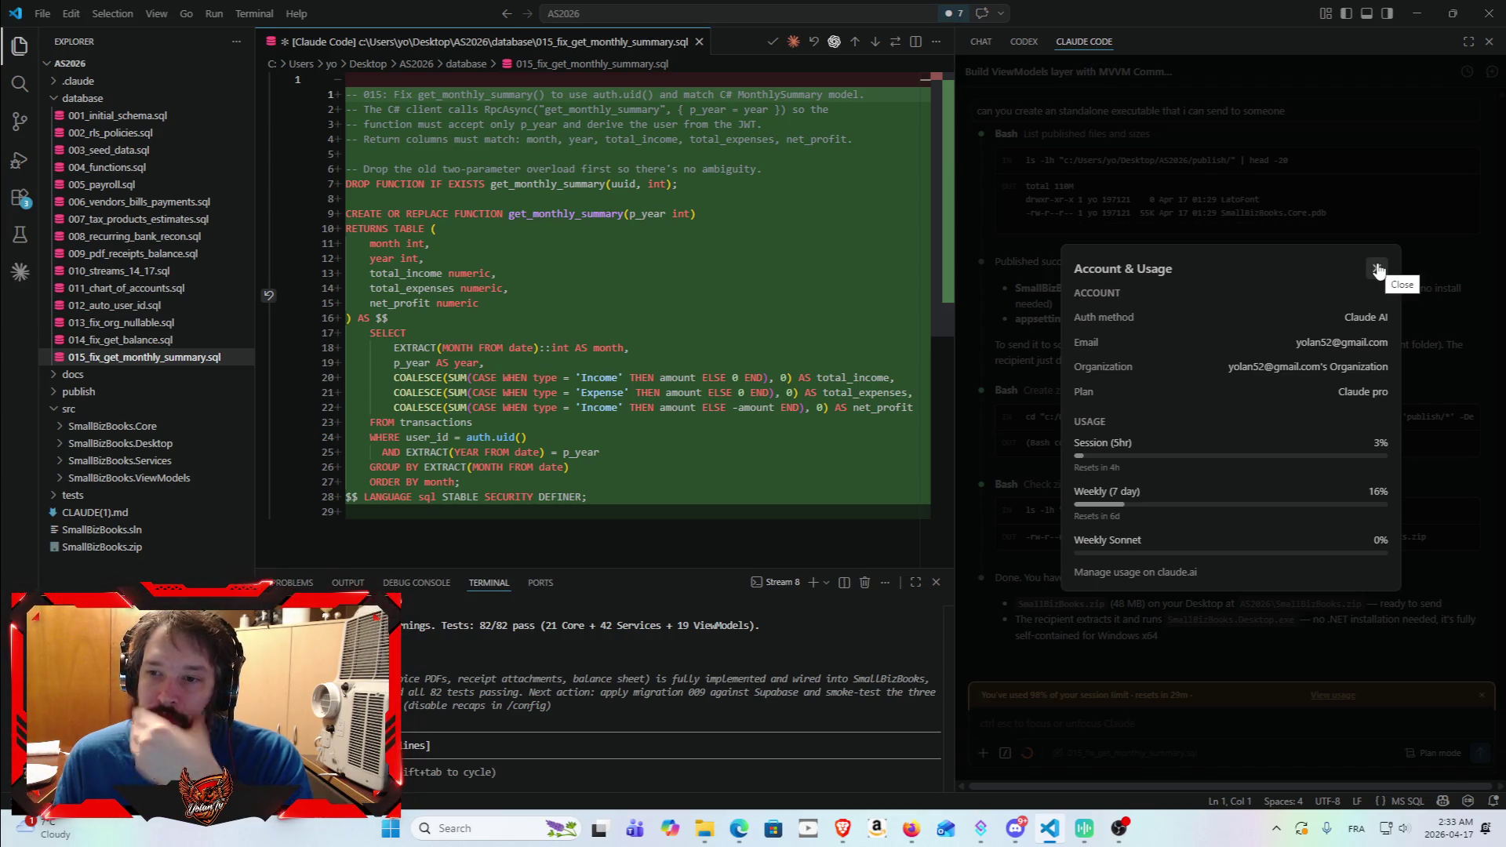
click(1377, 270)
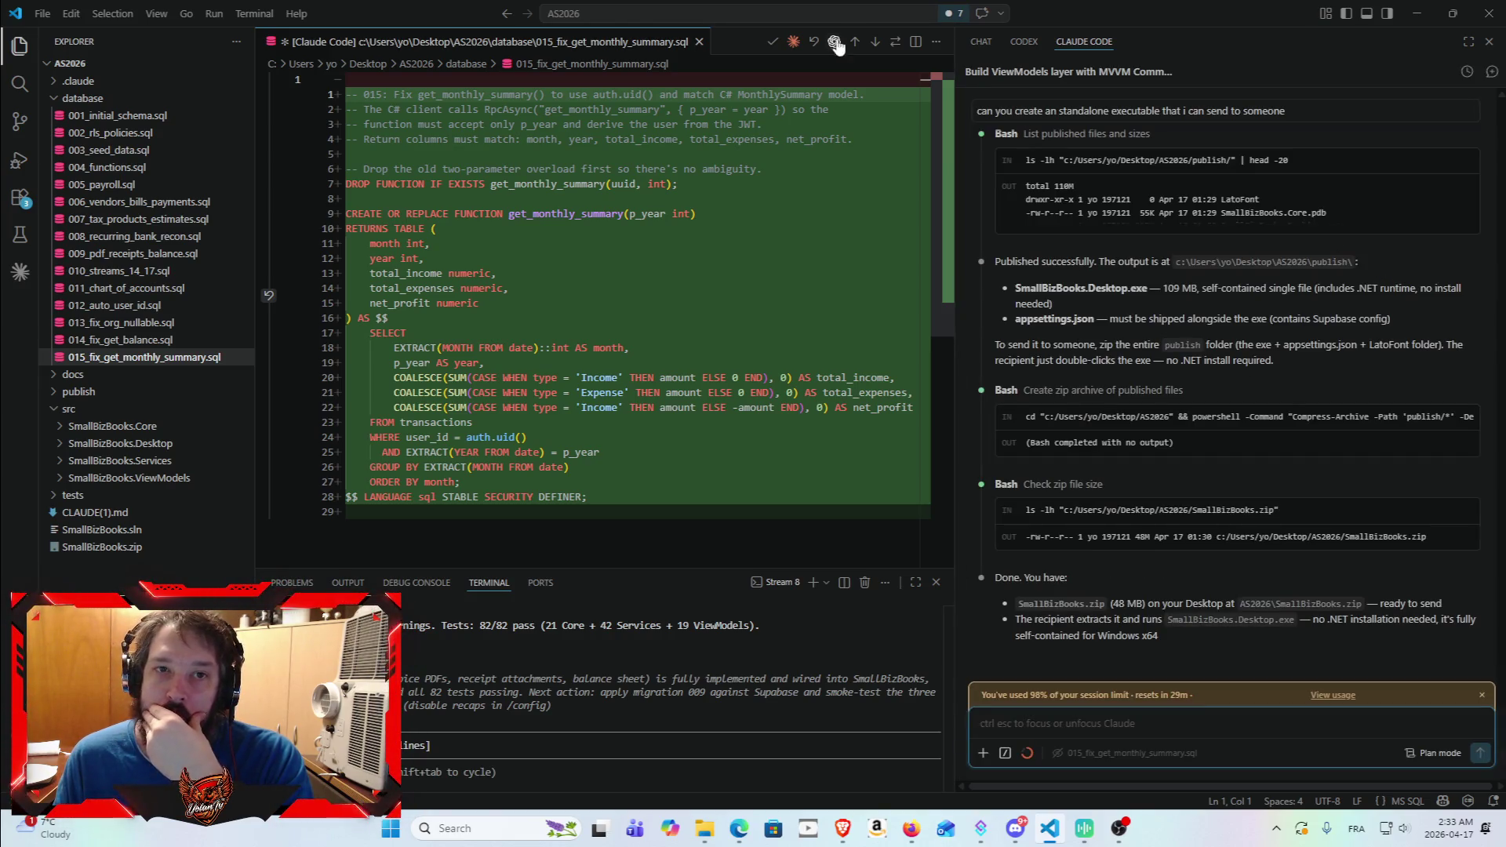
click(699, 42)
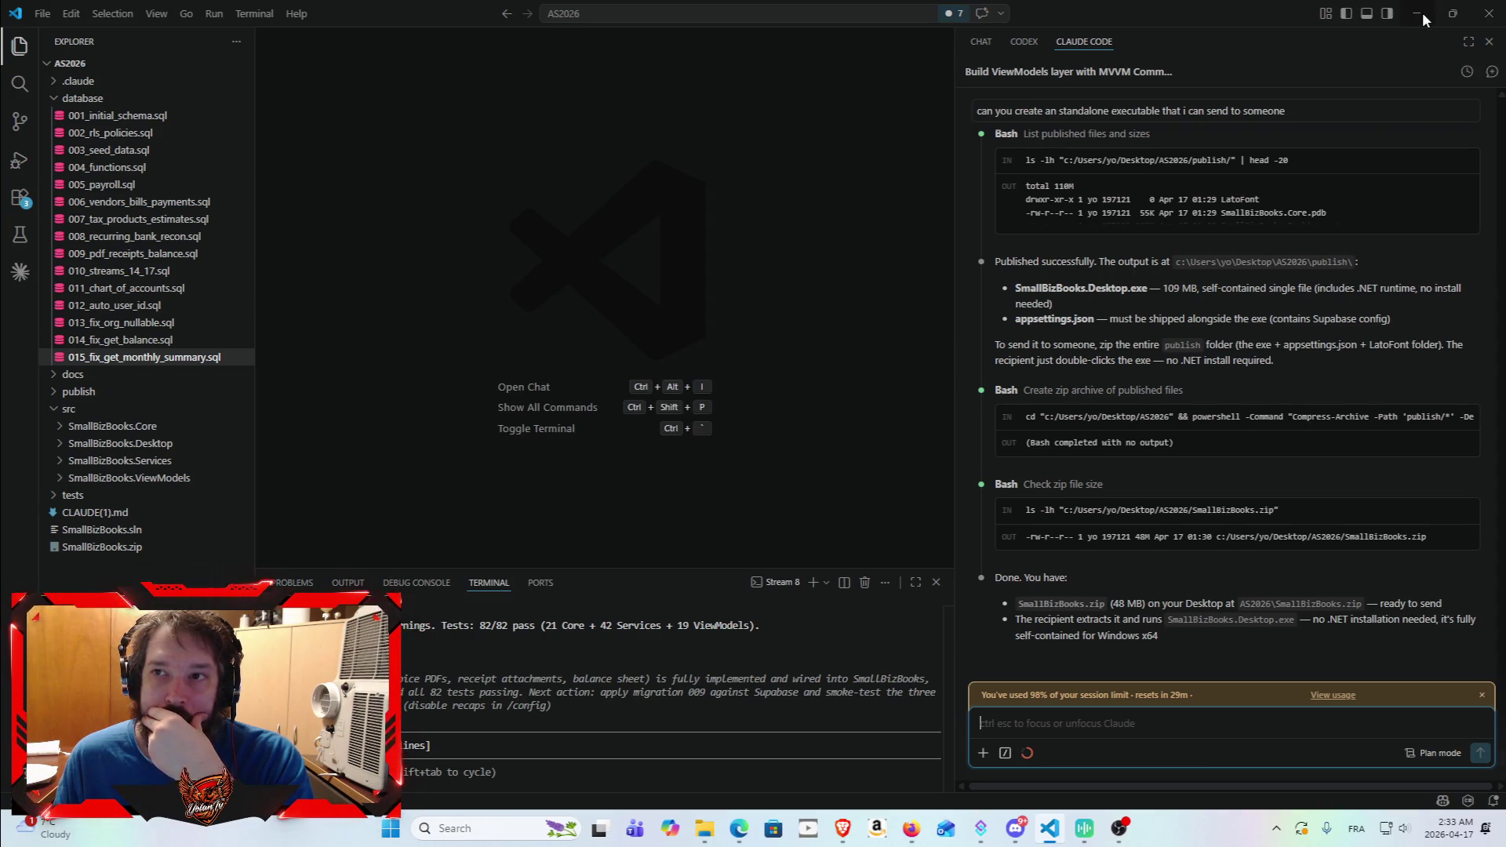
click(1424, 20)
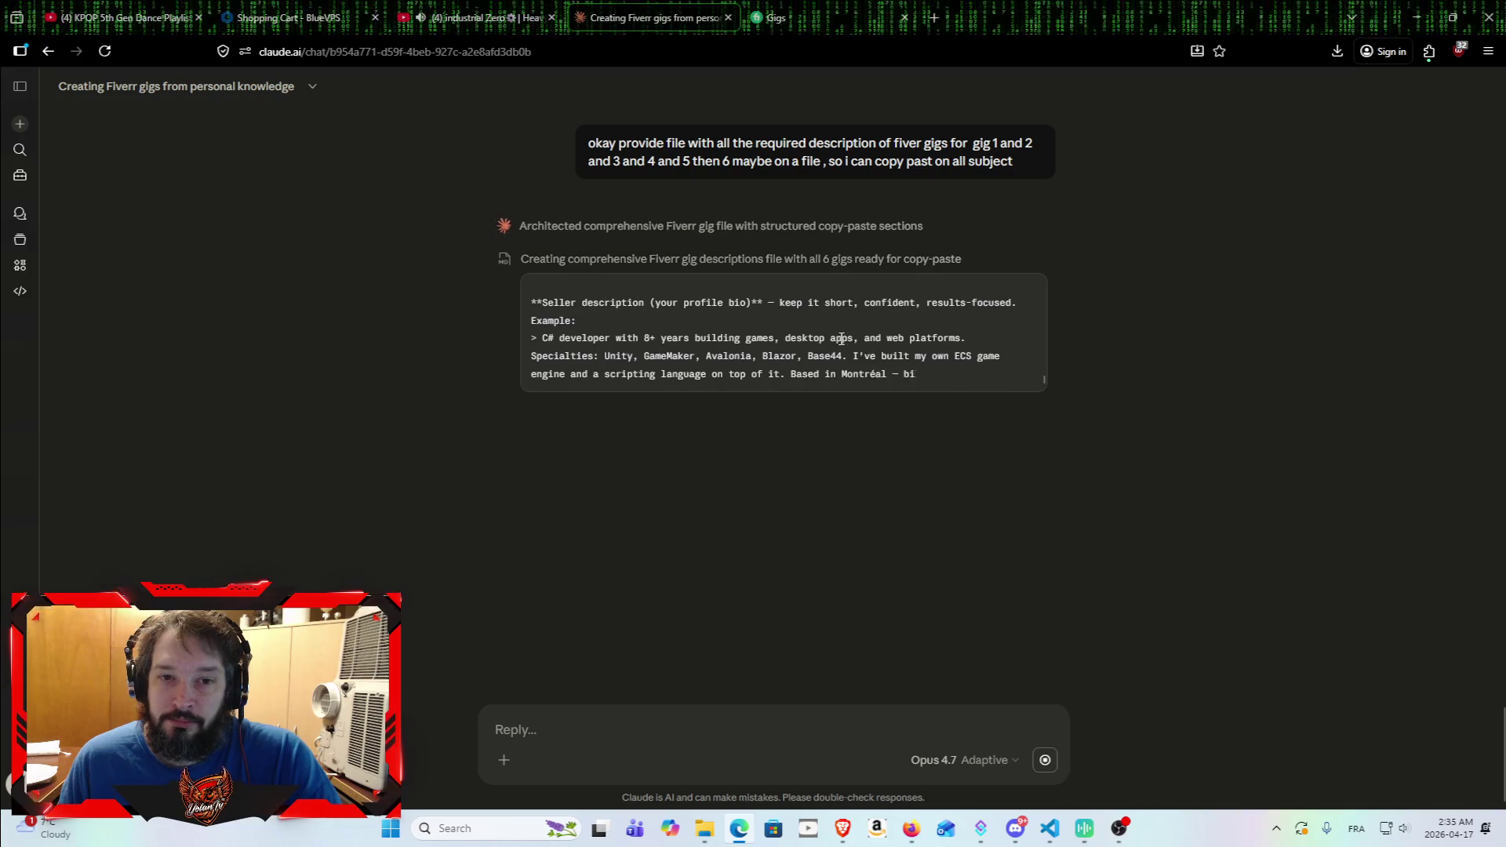
Step: Scroll through the streaming preview of the six-gig markdown file while Claude writes it
scroll(808, 321, up, 3)
scroll(816, 329, down, 1)
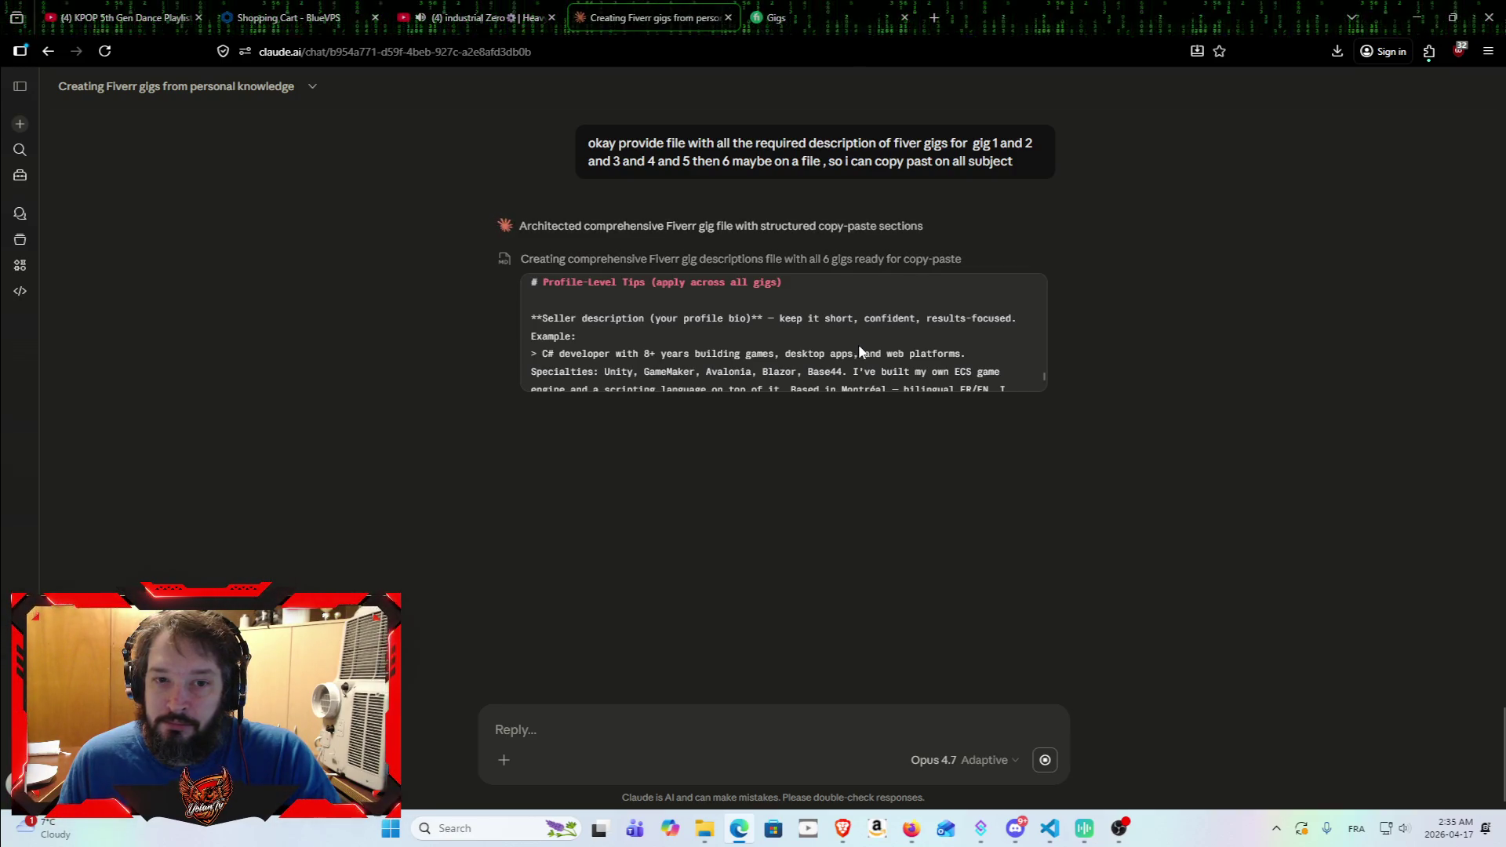
scroll(858, 342, down, 1)
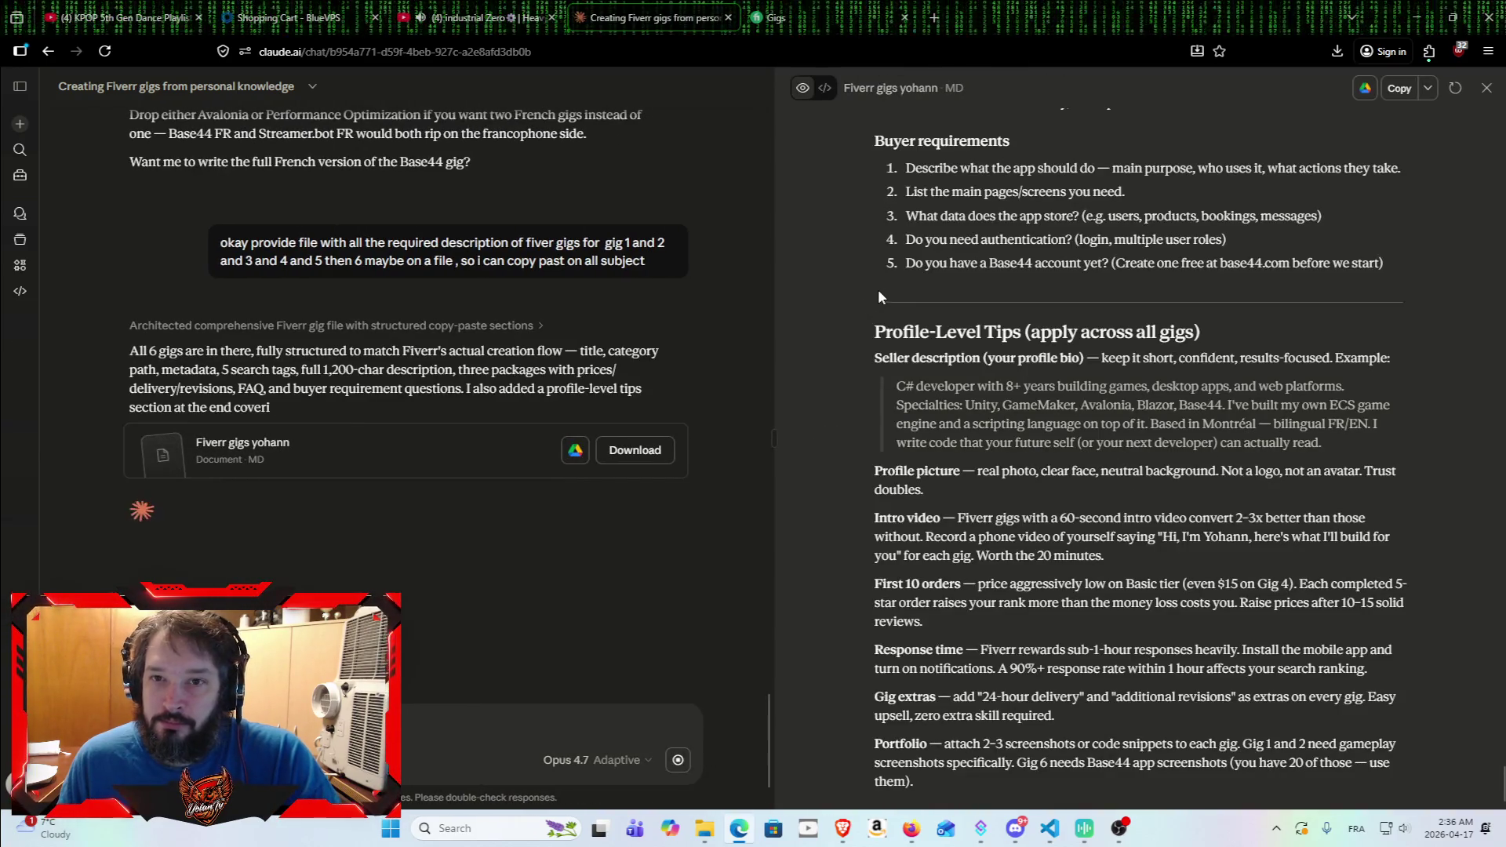
scroll(1097, 338, up, 5)
scroll(1097, 335, up, 4)
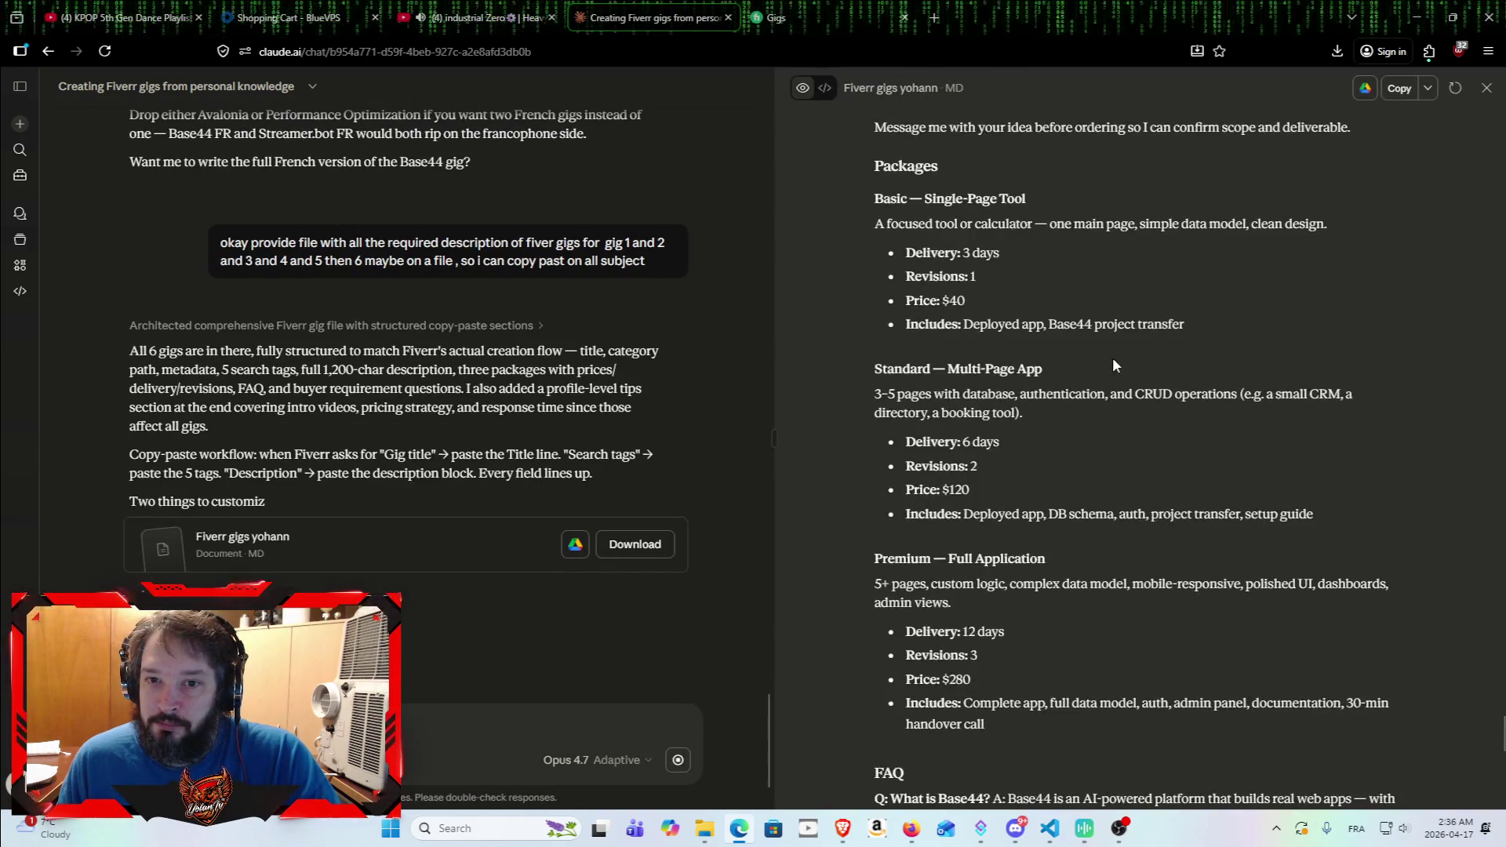
scroll(1122, 392, down, 7)
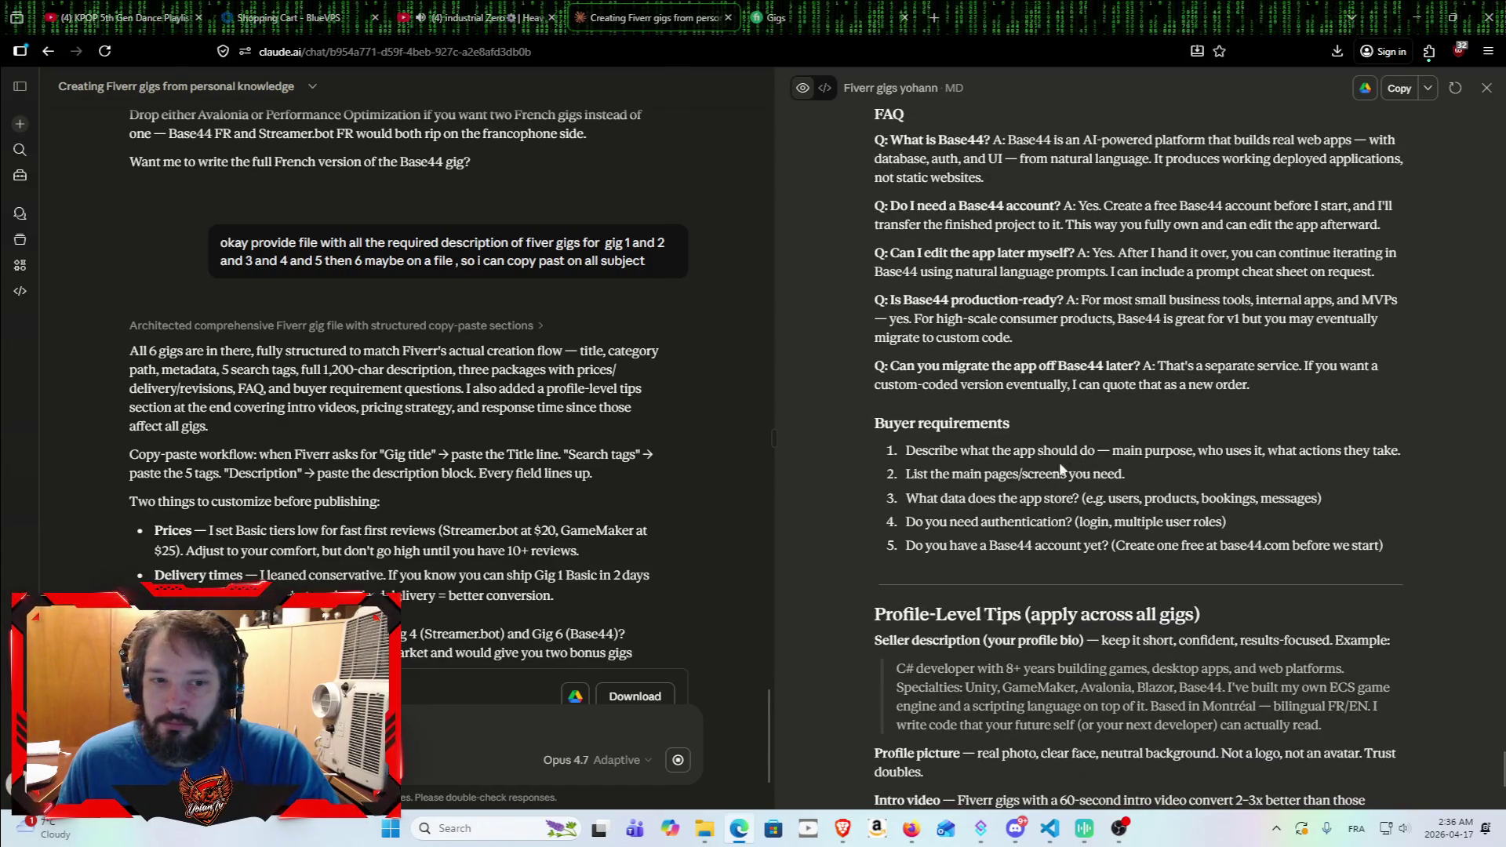
scroll(596, 429, down, 3)
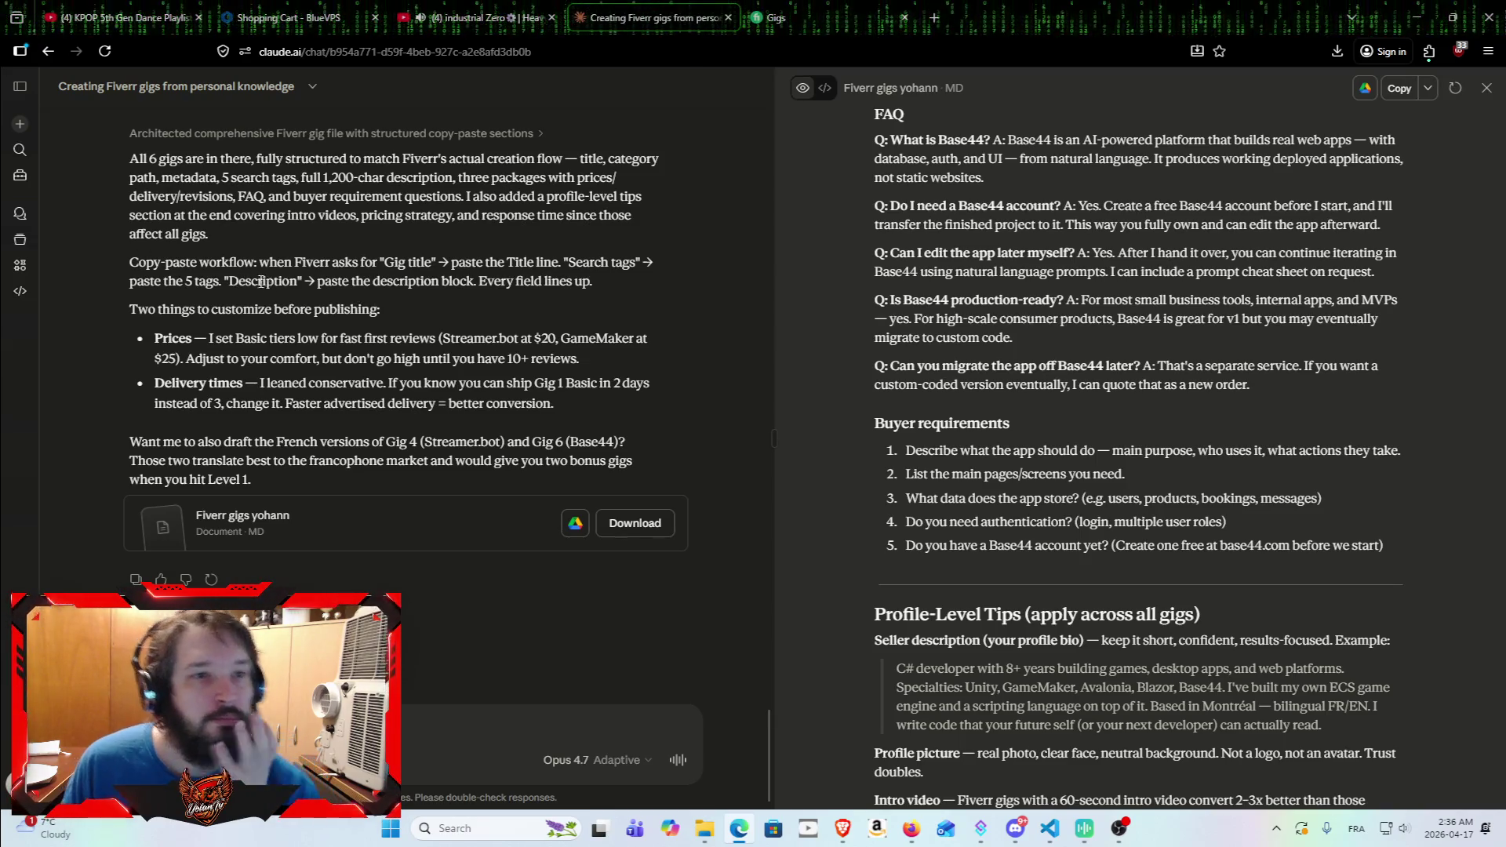
scroll(267, 287, up, 1)
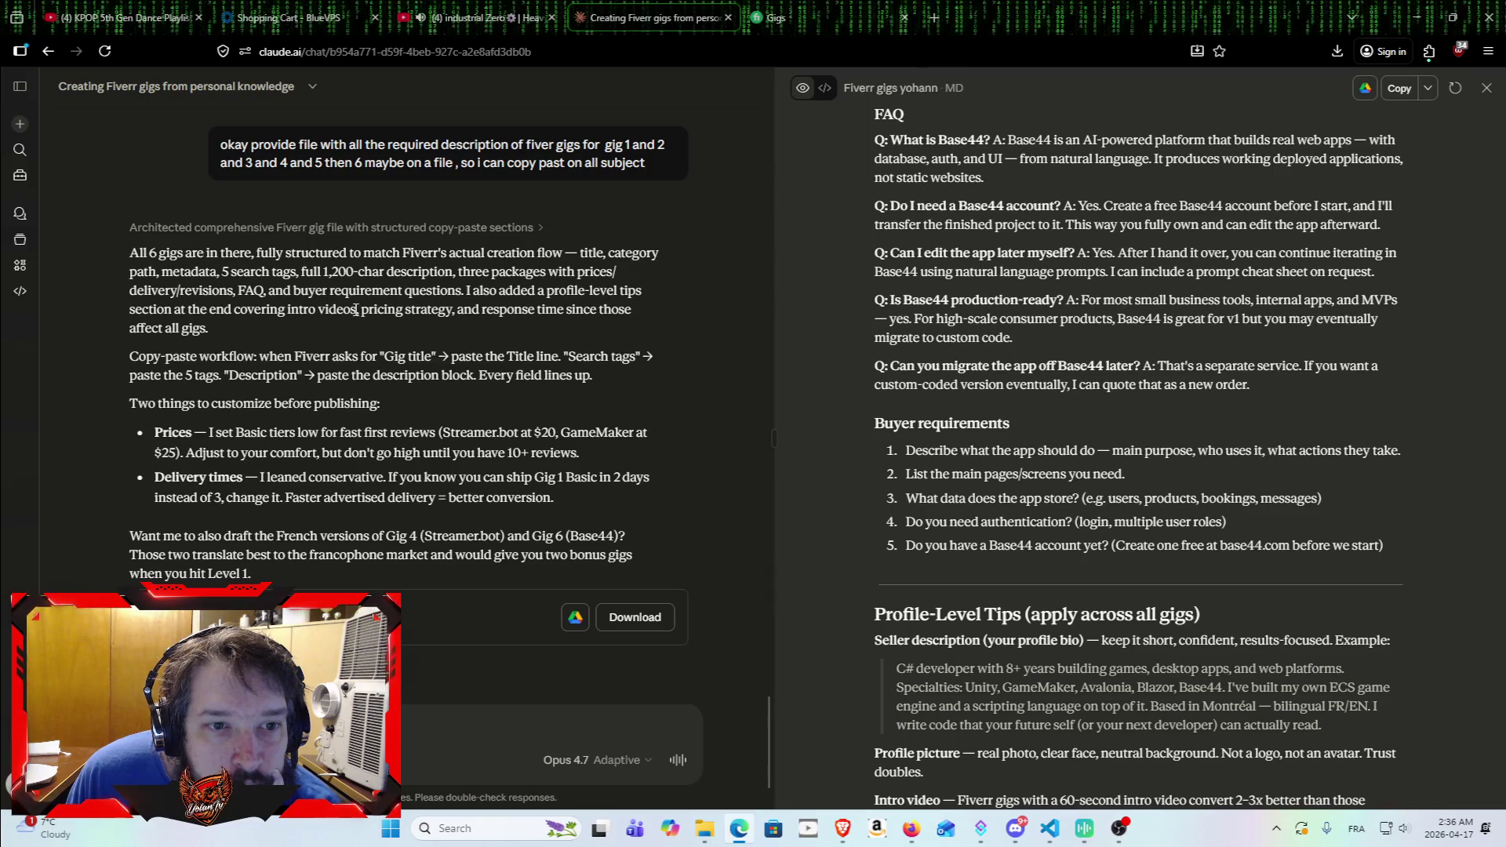
mouse_move(362, 309)
mouse_down()
mouse_move(469, 309)
mouse_move(451, 306)
mouse_up()
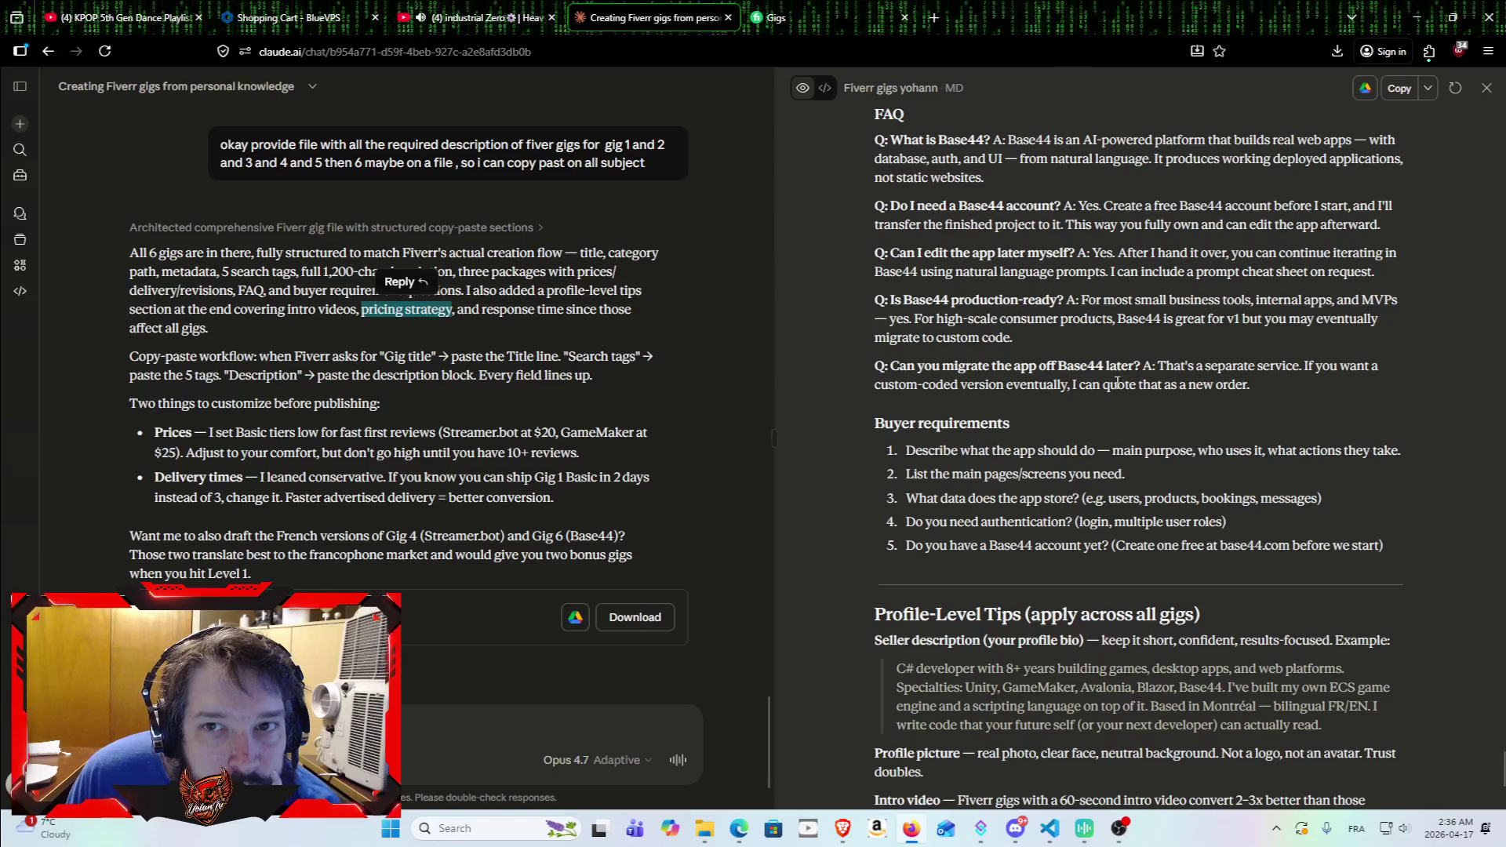
click(483, 336)
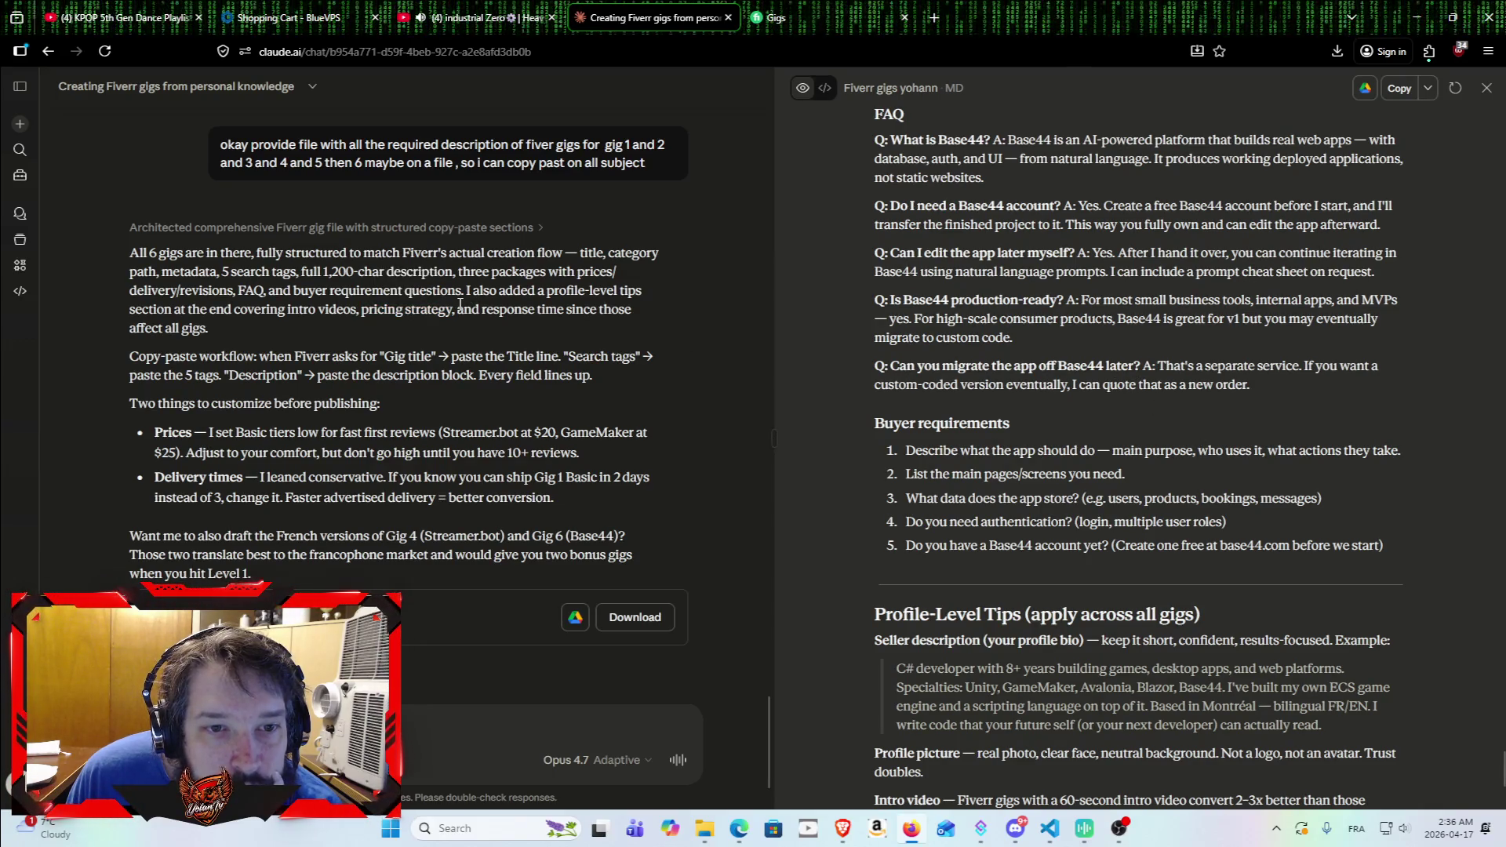
drag(457, 305, 664, 330)
click(611, 340)
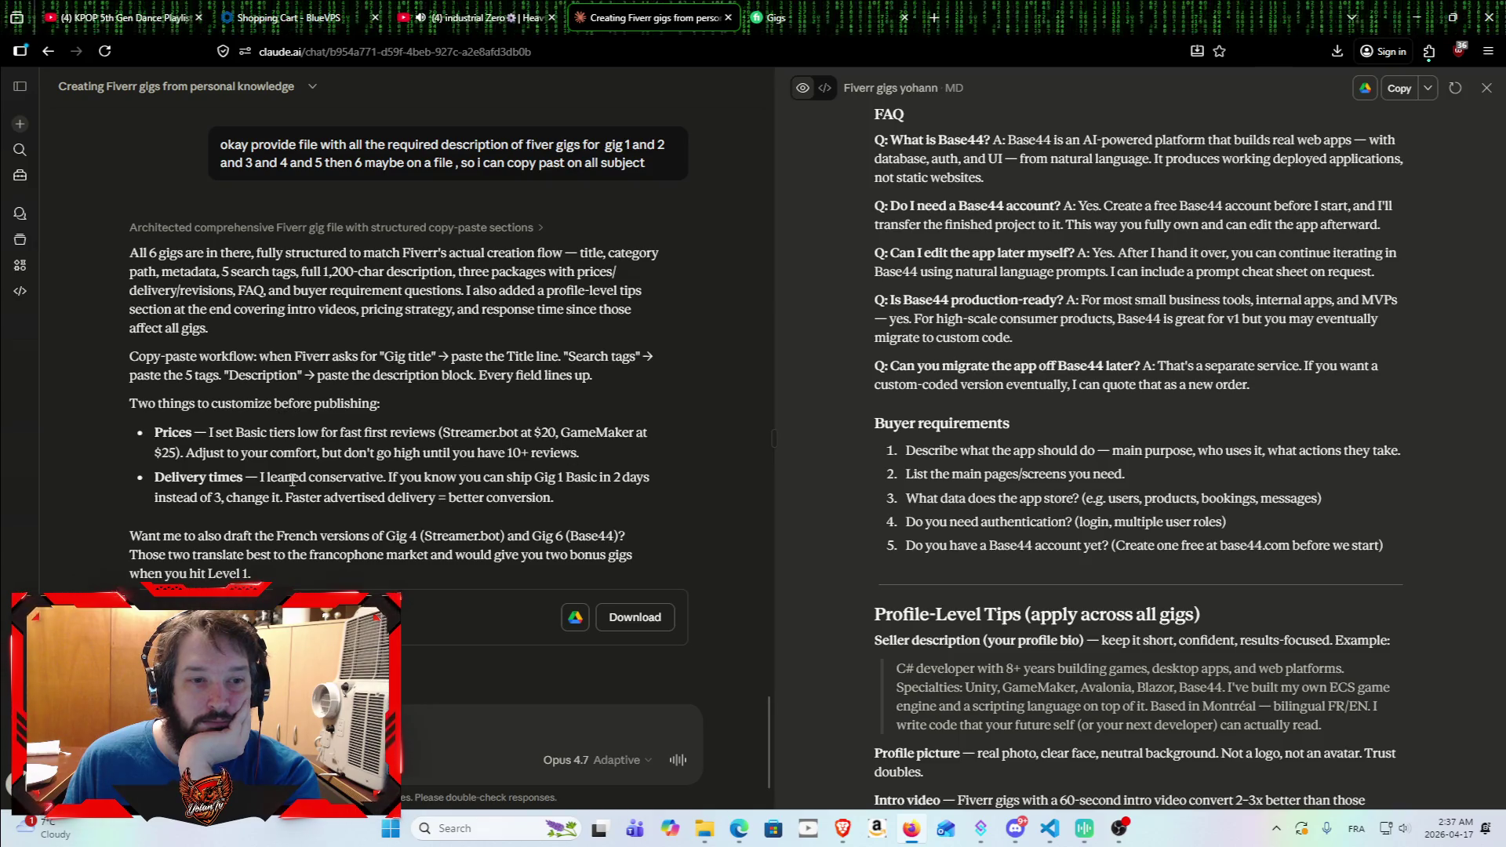
scroll(251, 469, down, 1)
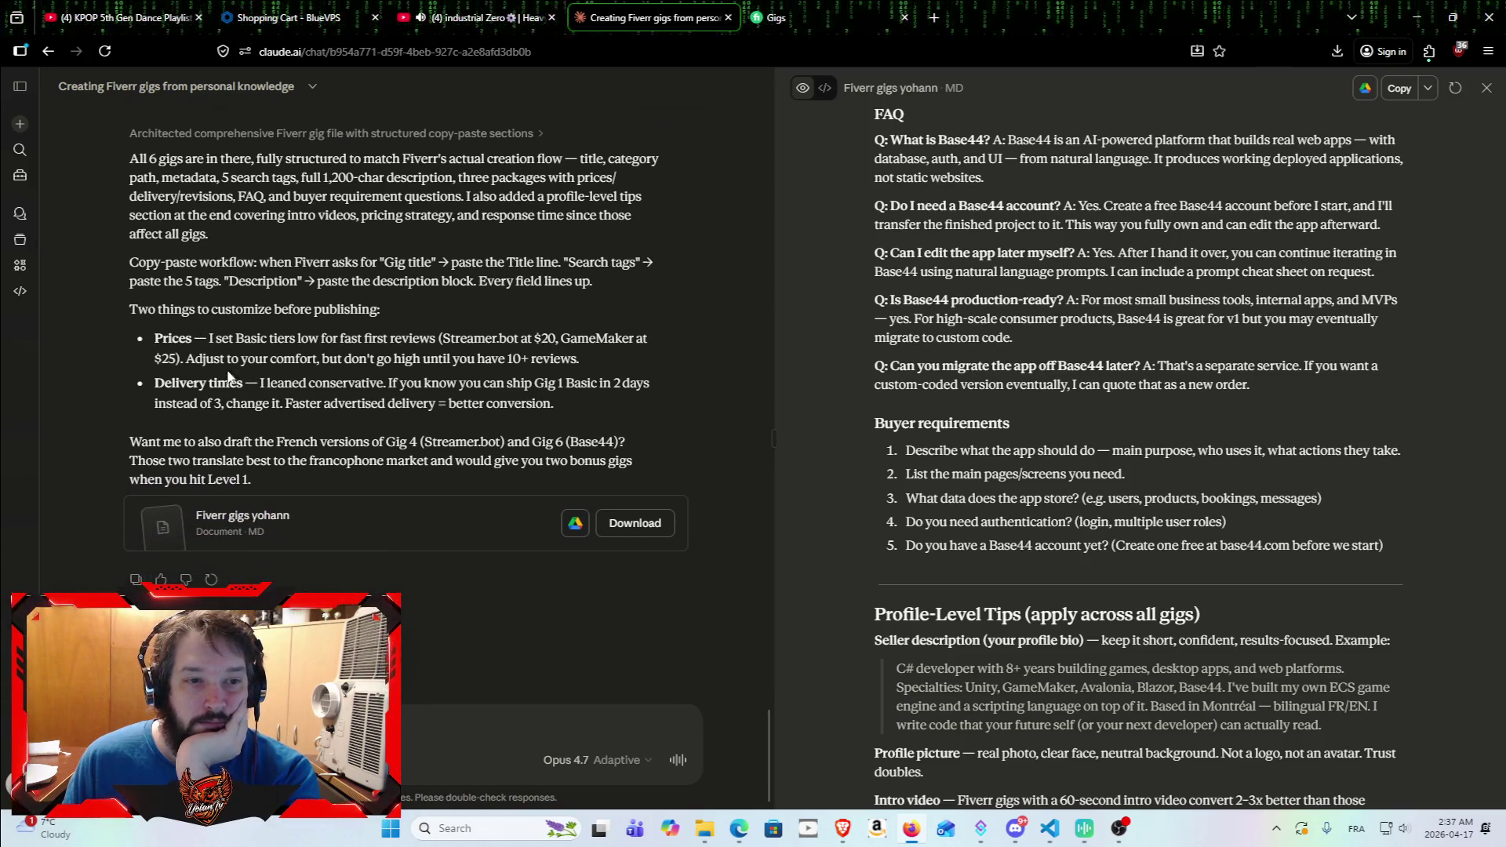
drag(155, 382, 670, 438)
click(560, 406)
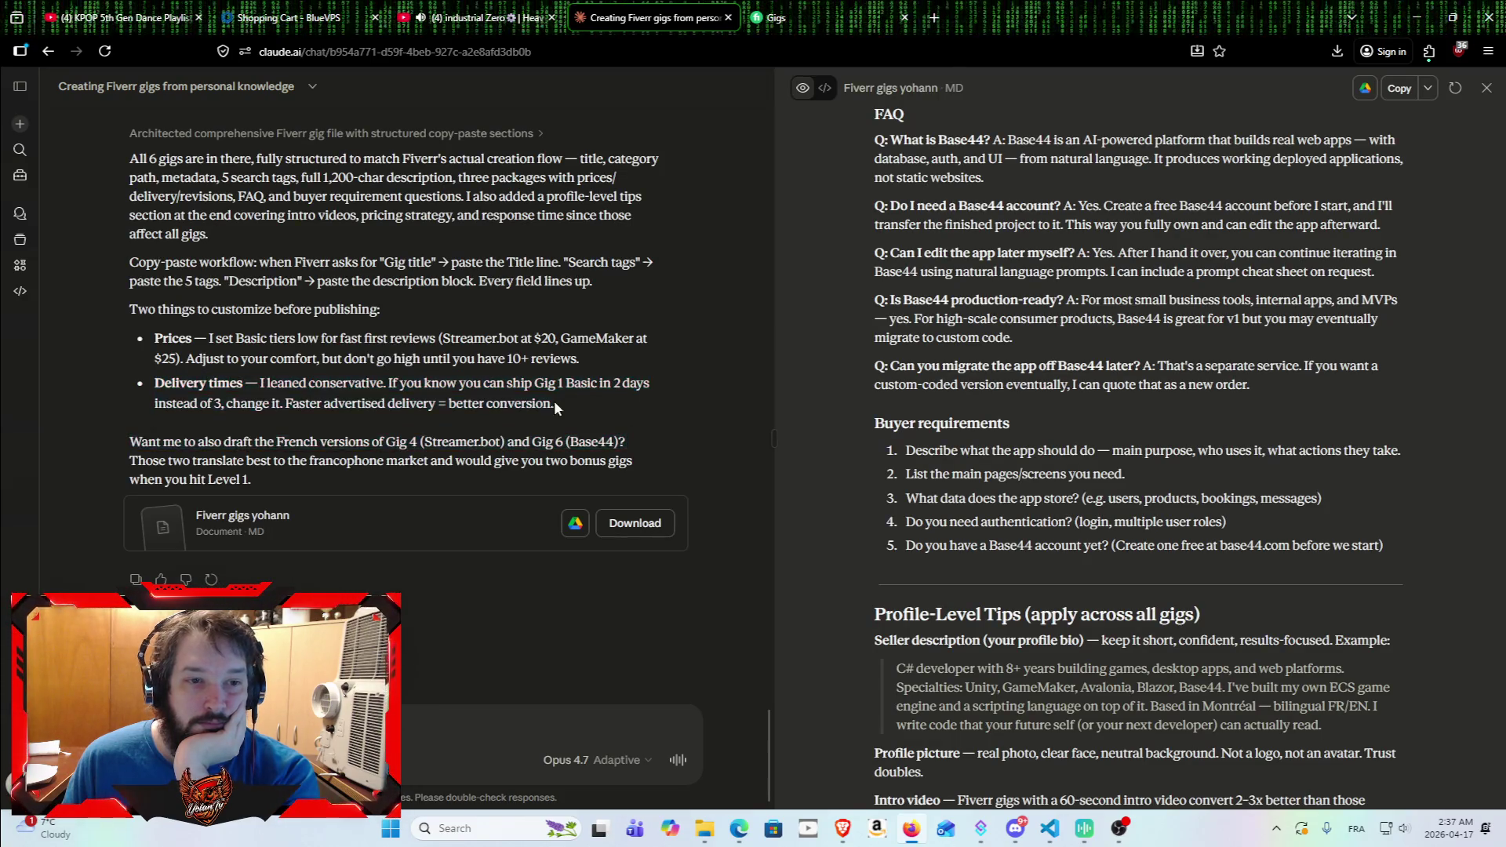
drag(149, 378, 649, 384)
click(581, 404)
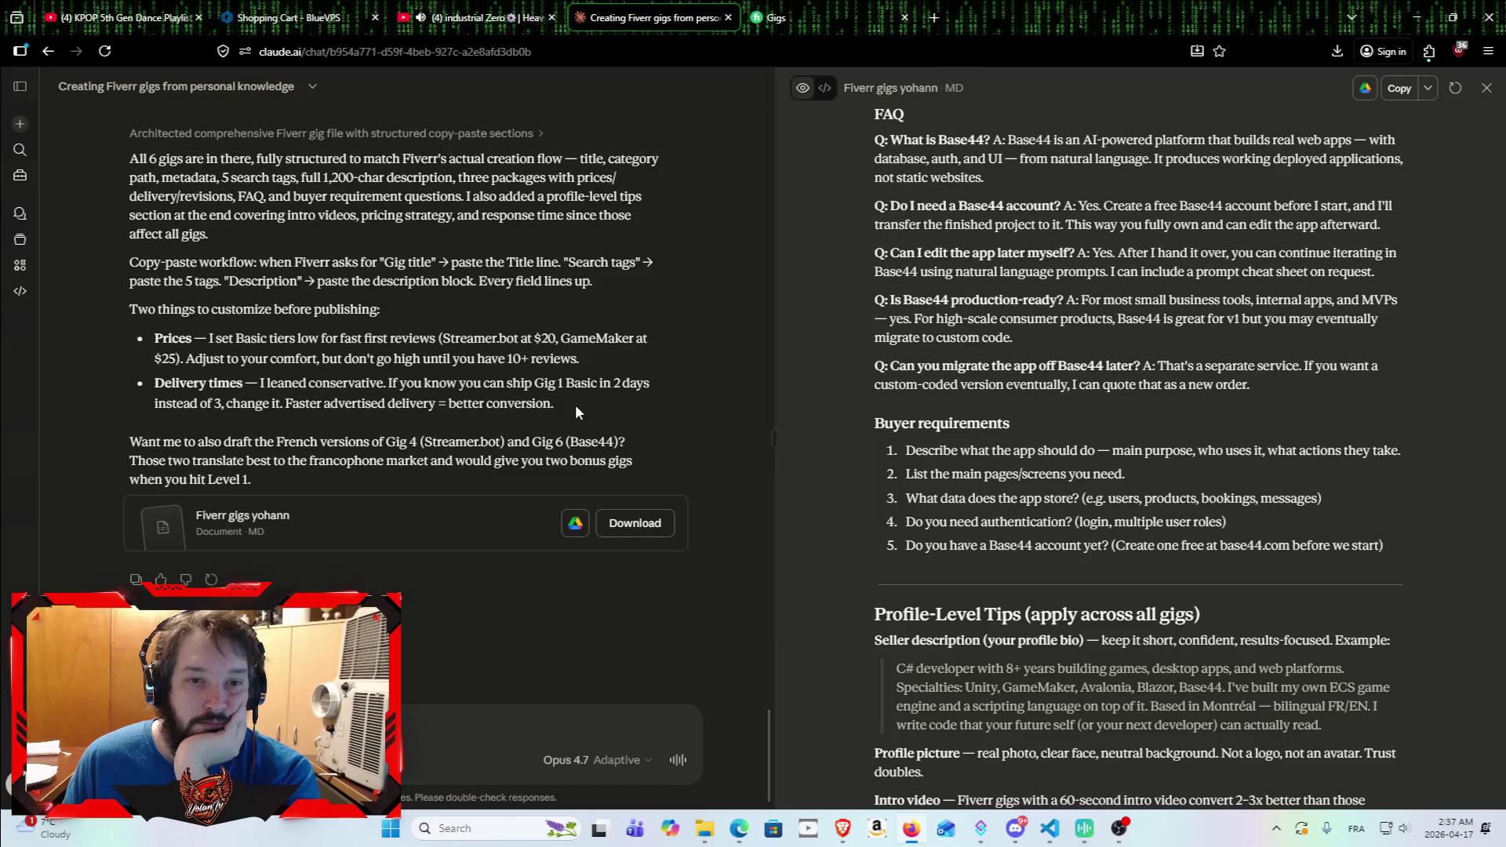
mouse_move(573, 402)
mouse_down()
mouse_move(107, 380)
mouse_move(153, 398)
mouse_move(146, 387)
mouse_up()
click(114, 422)
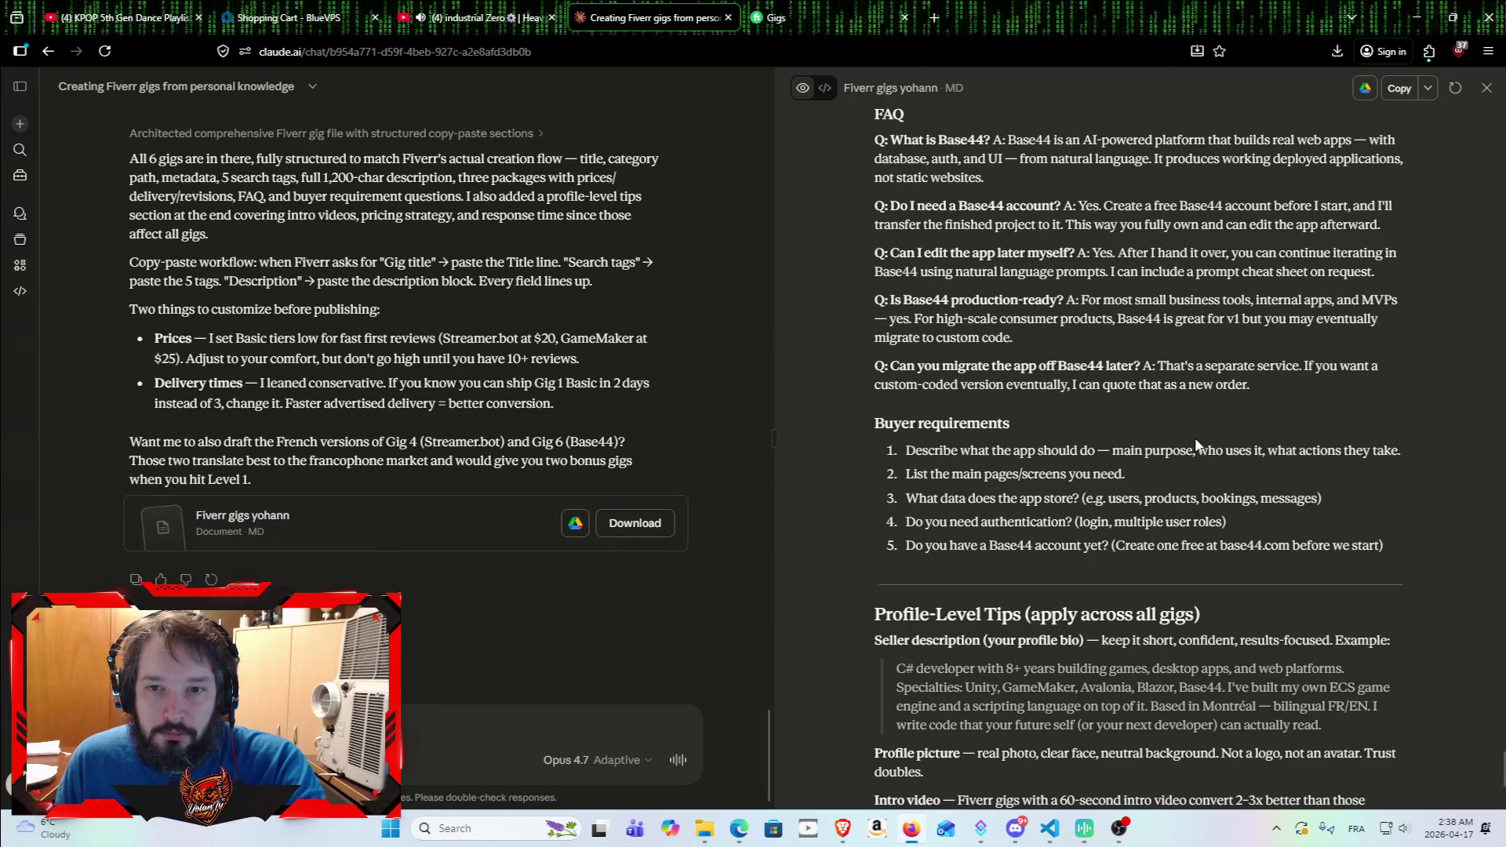
Step: Scroll the gig file to the top, then down to the GIG 1 Unity C# Gameplay Systems heading
scroll(1180, 463, up, 15)
scroll(1171, 482, up, 20)
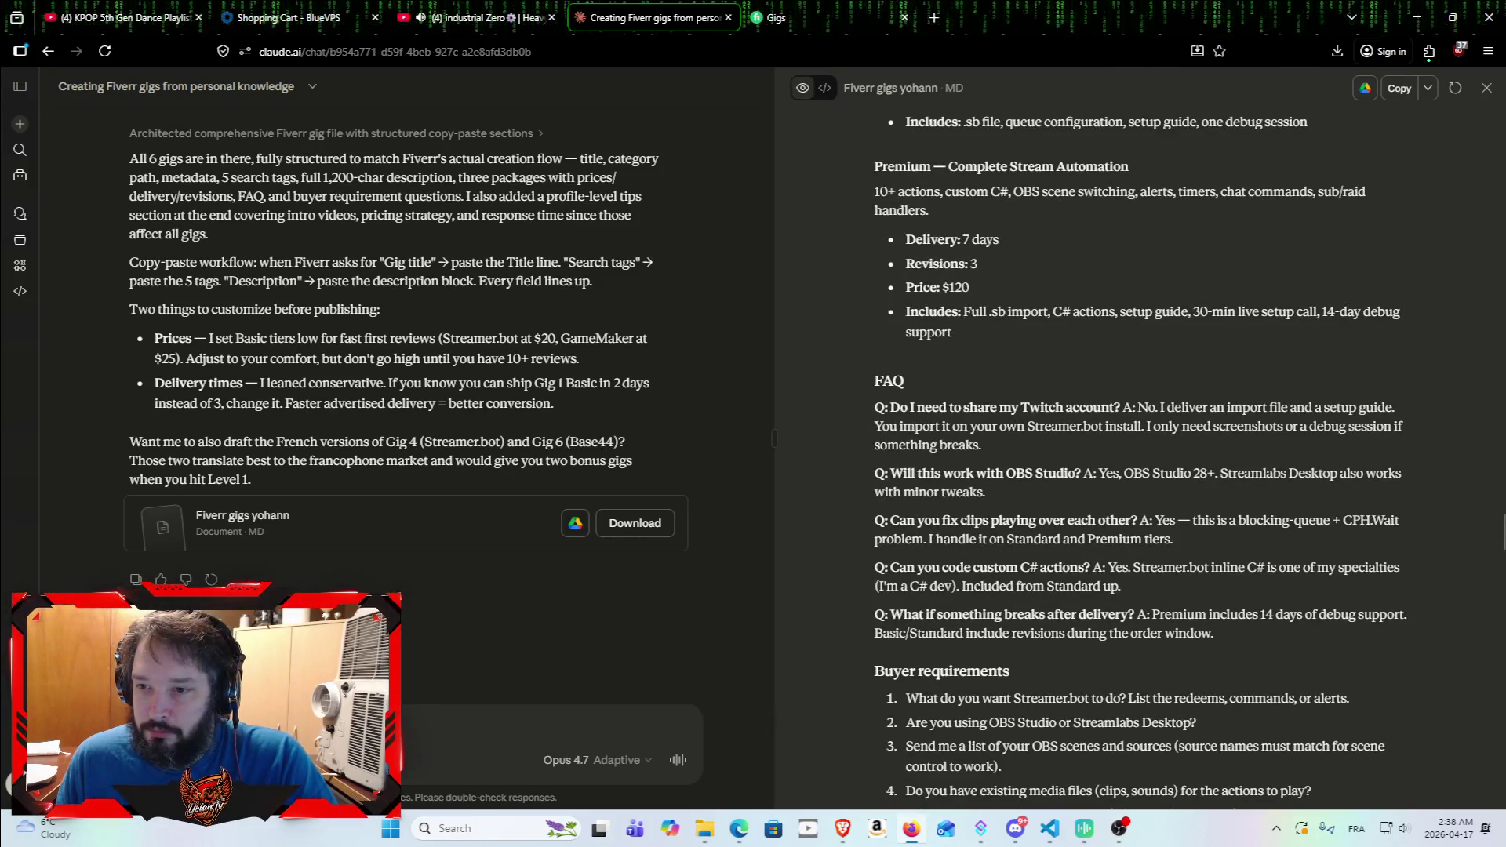
scroll(1482, 455, up, 15)
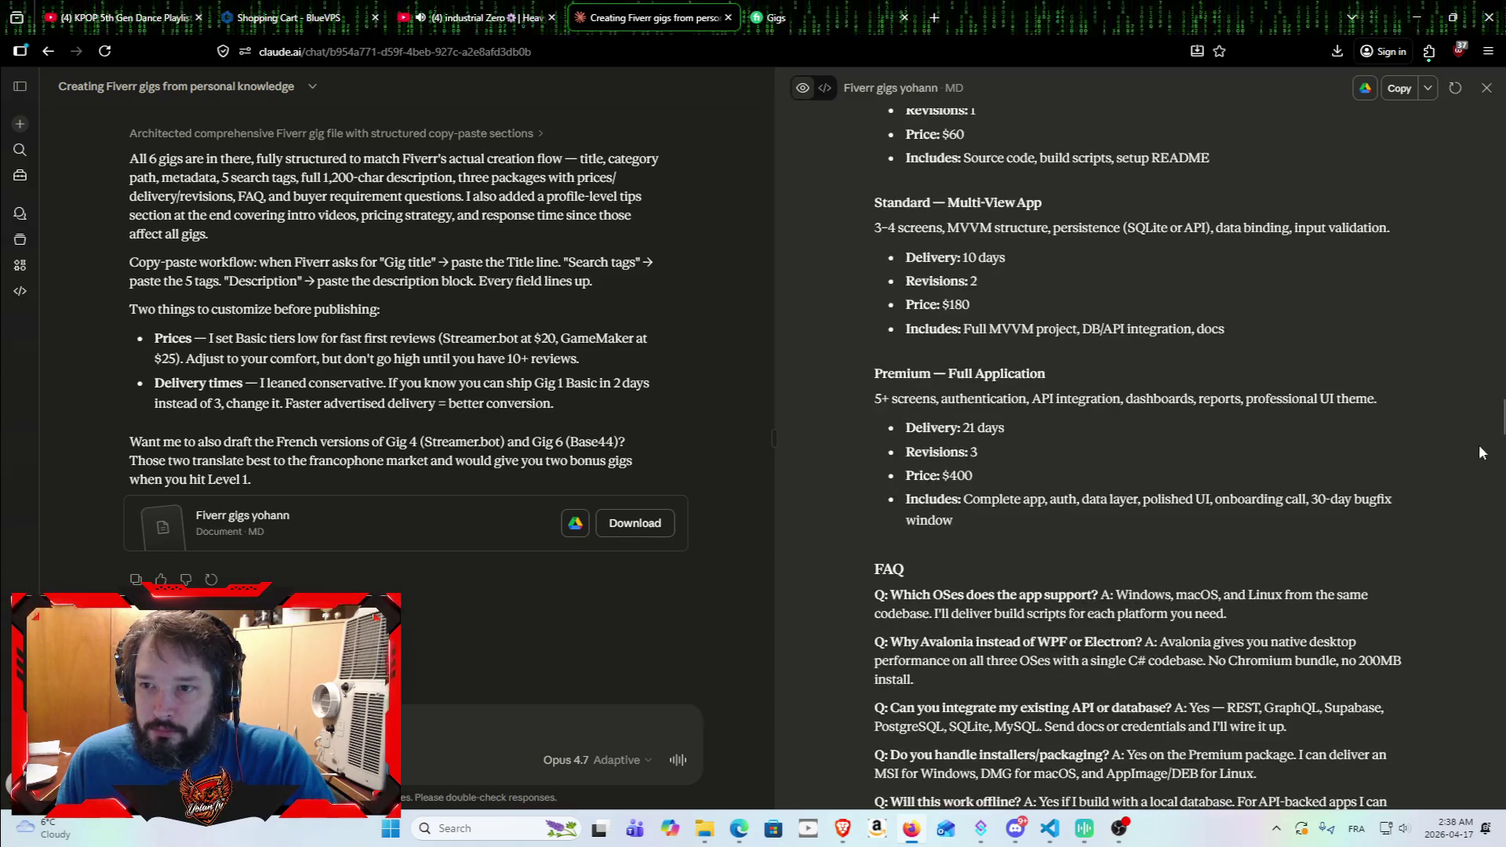
drag(1502, 424, 1502, 114)
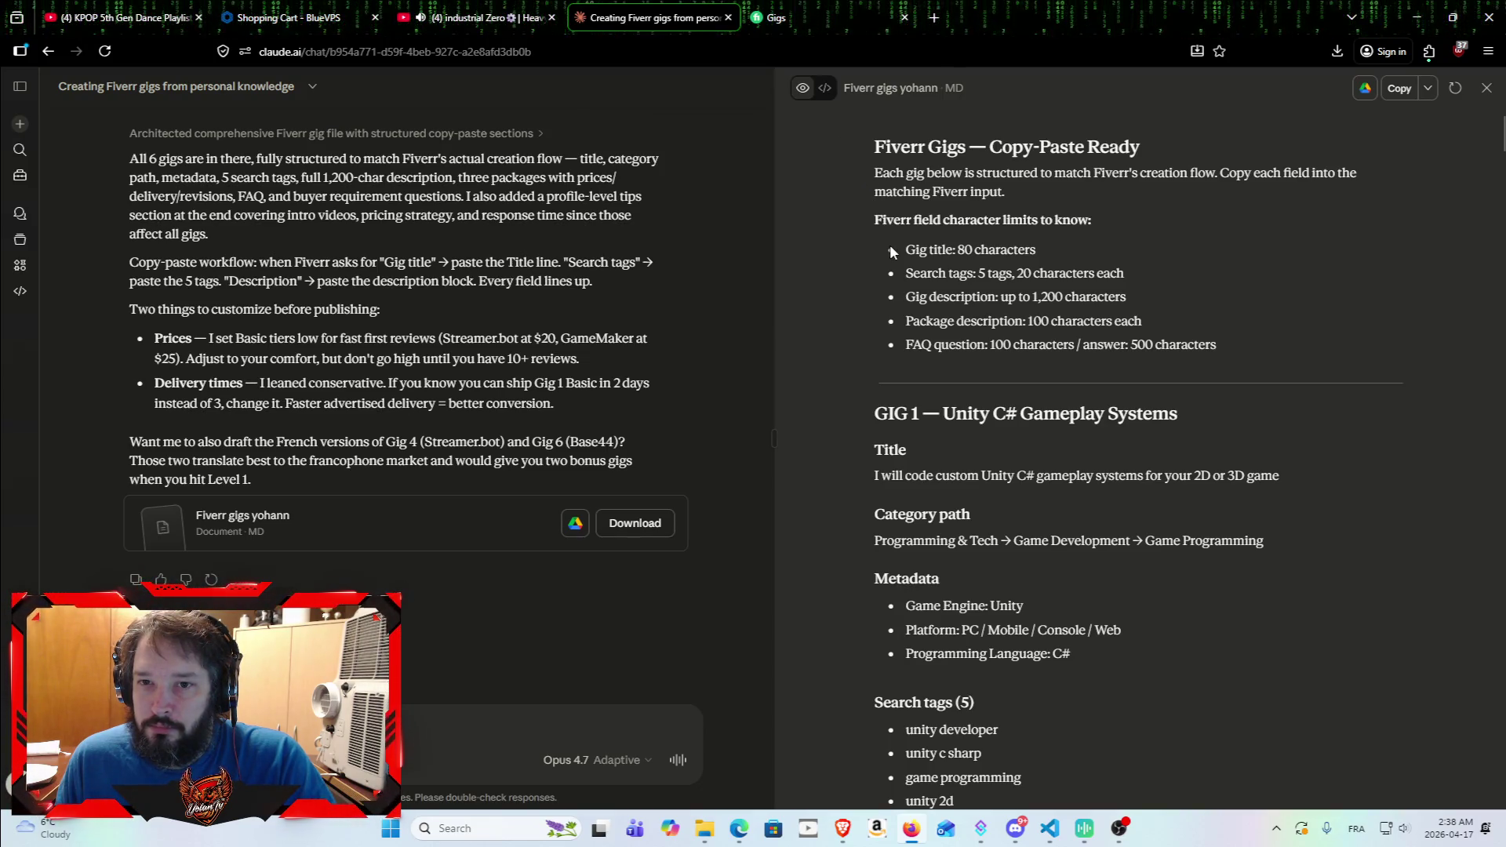
scroll(872, 349, down, 1)
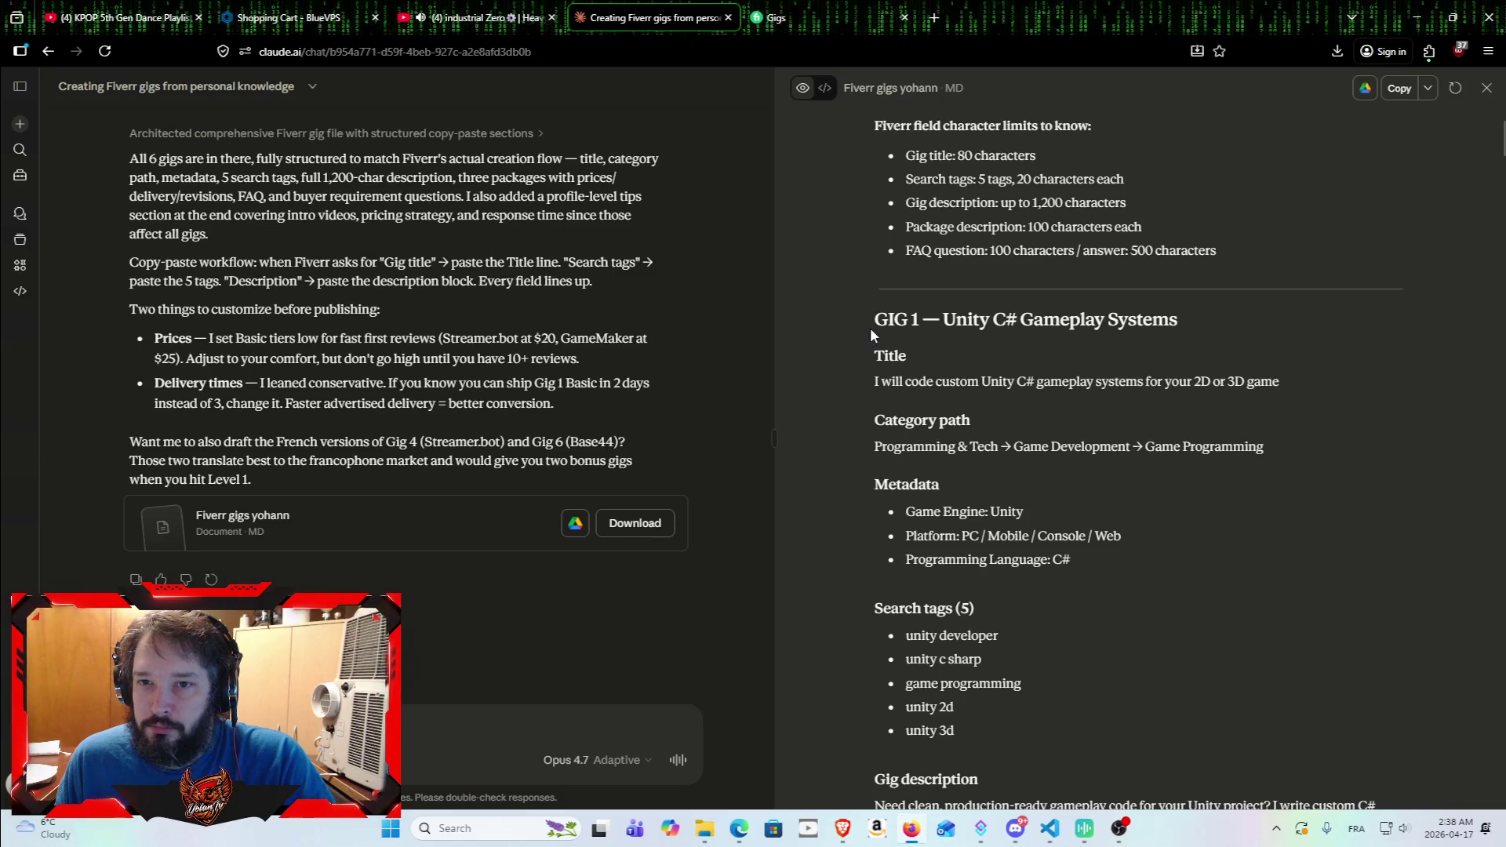
scroll(869, 326, down, 2)
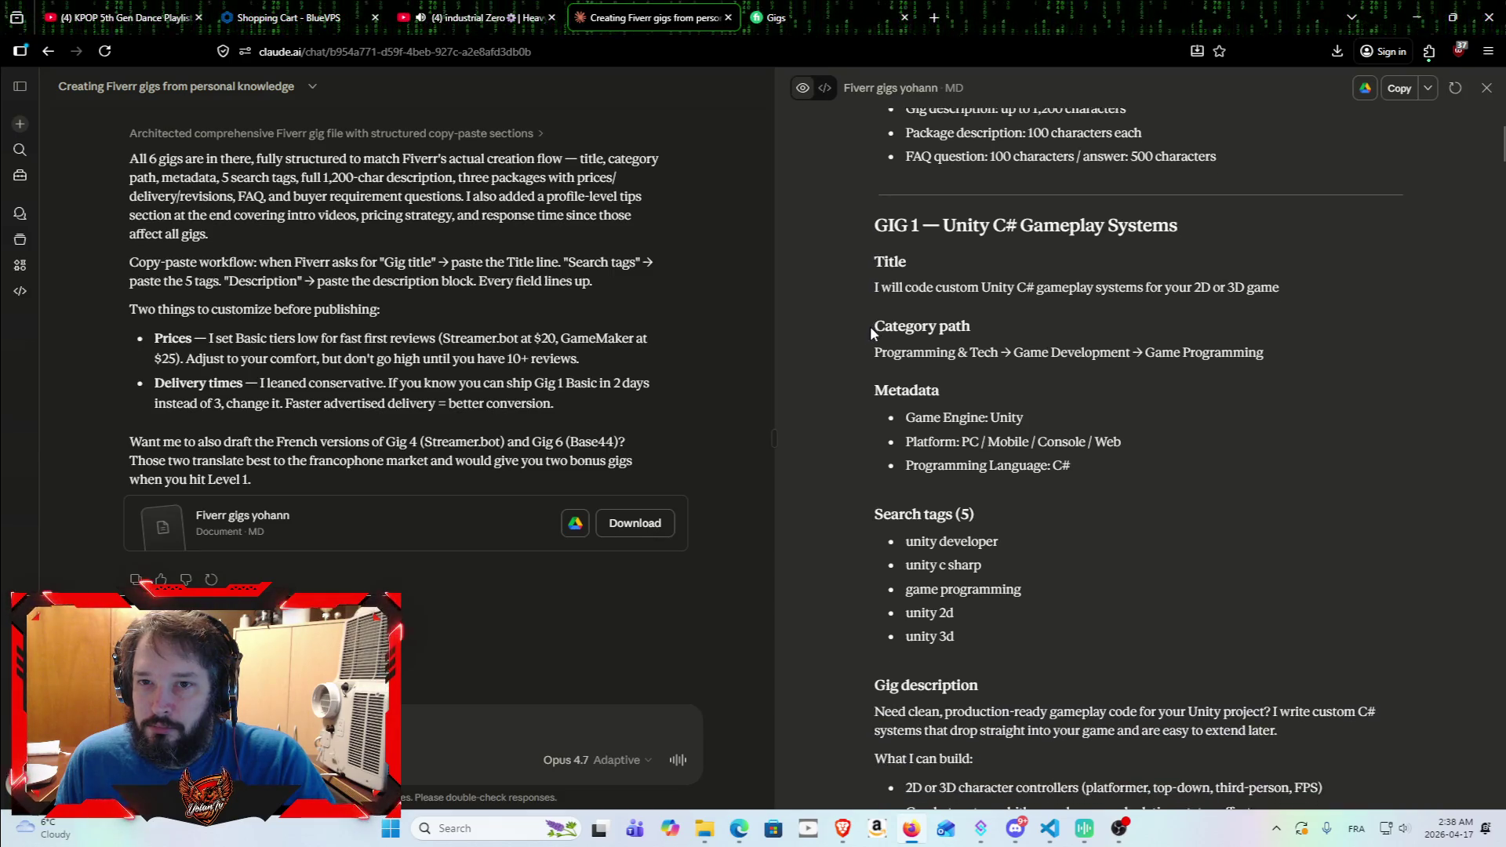
click(830, 11)
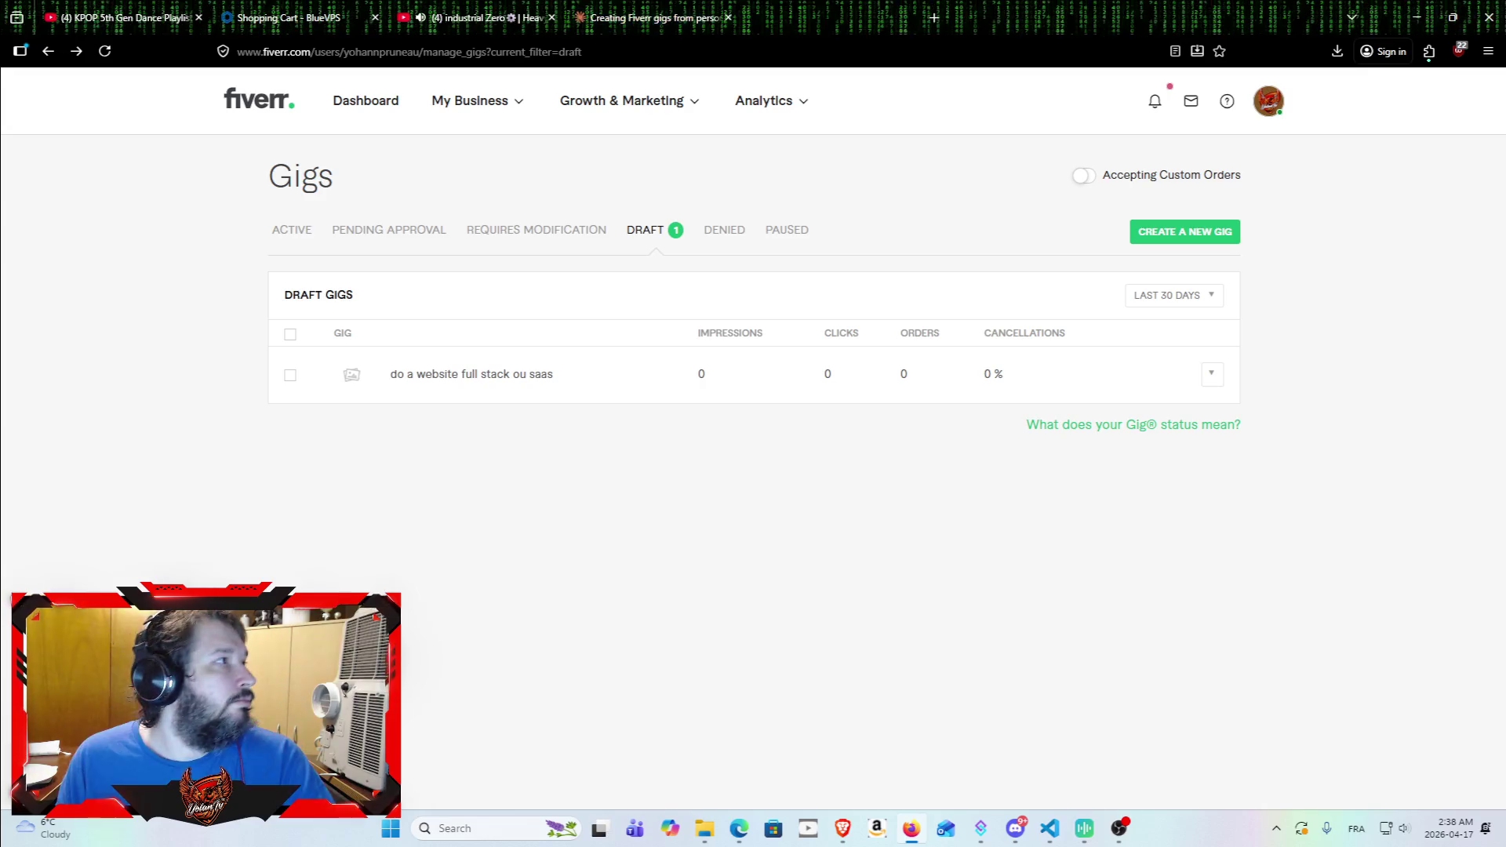
Step: Close the Fiverr Gigs tab to return to Claude's gig file
click(904, 17)
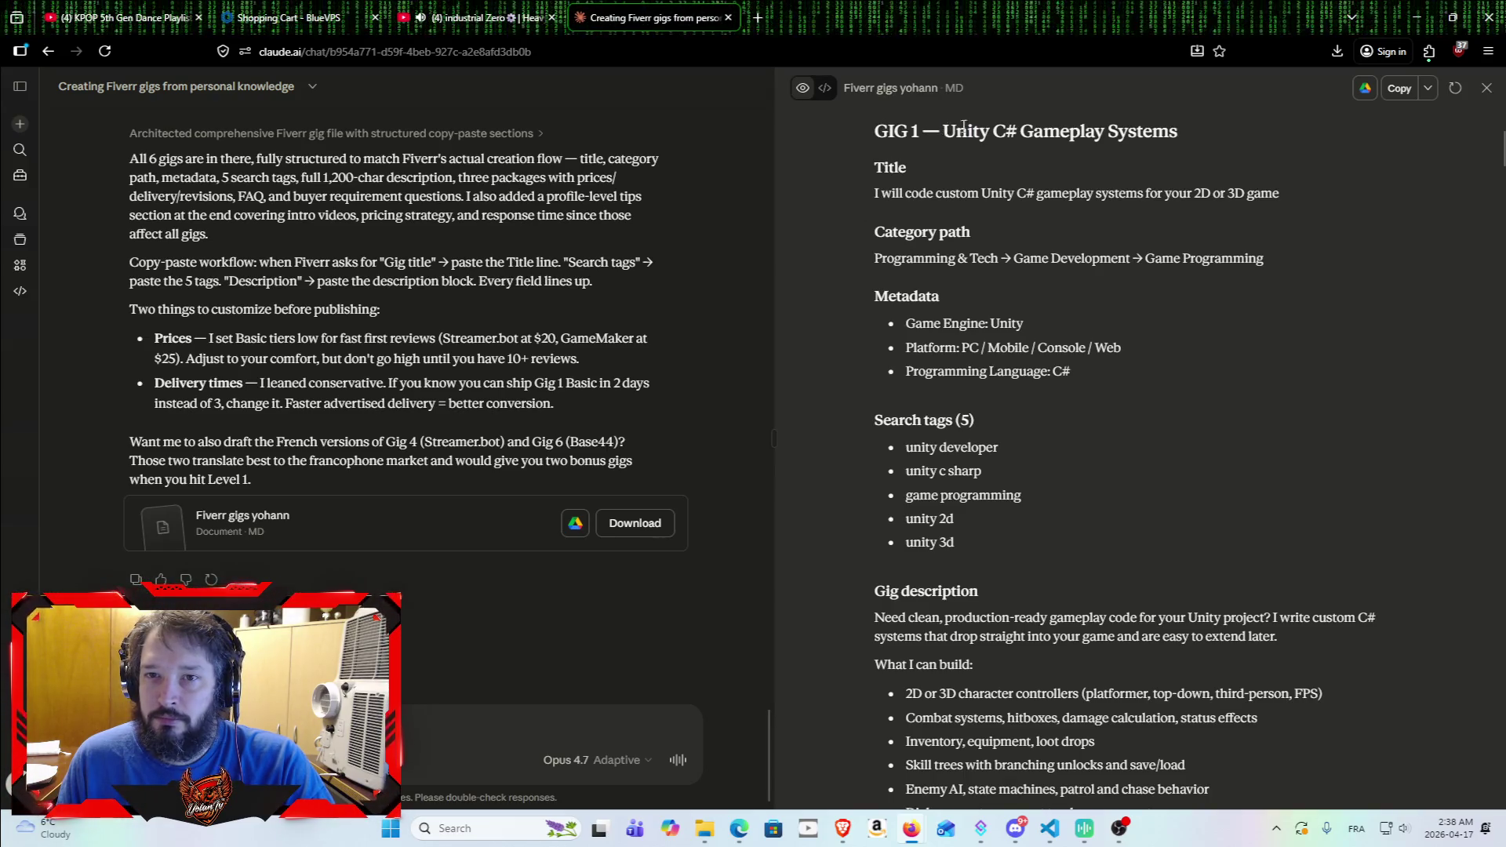
Step: Select and copy the Gig 1 title 'Unity C# Gameplay Systems'
drag(942, 131, 1190, 127)
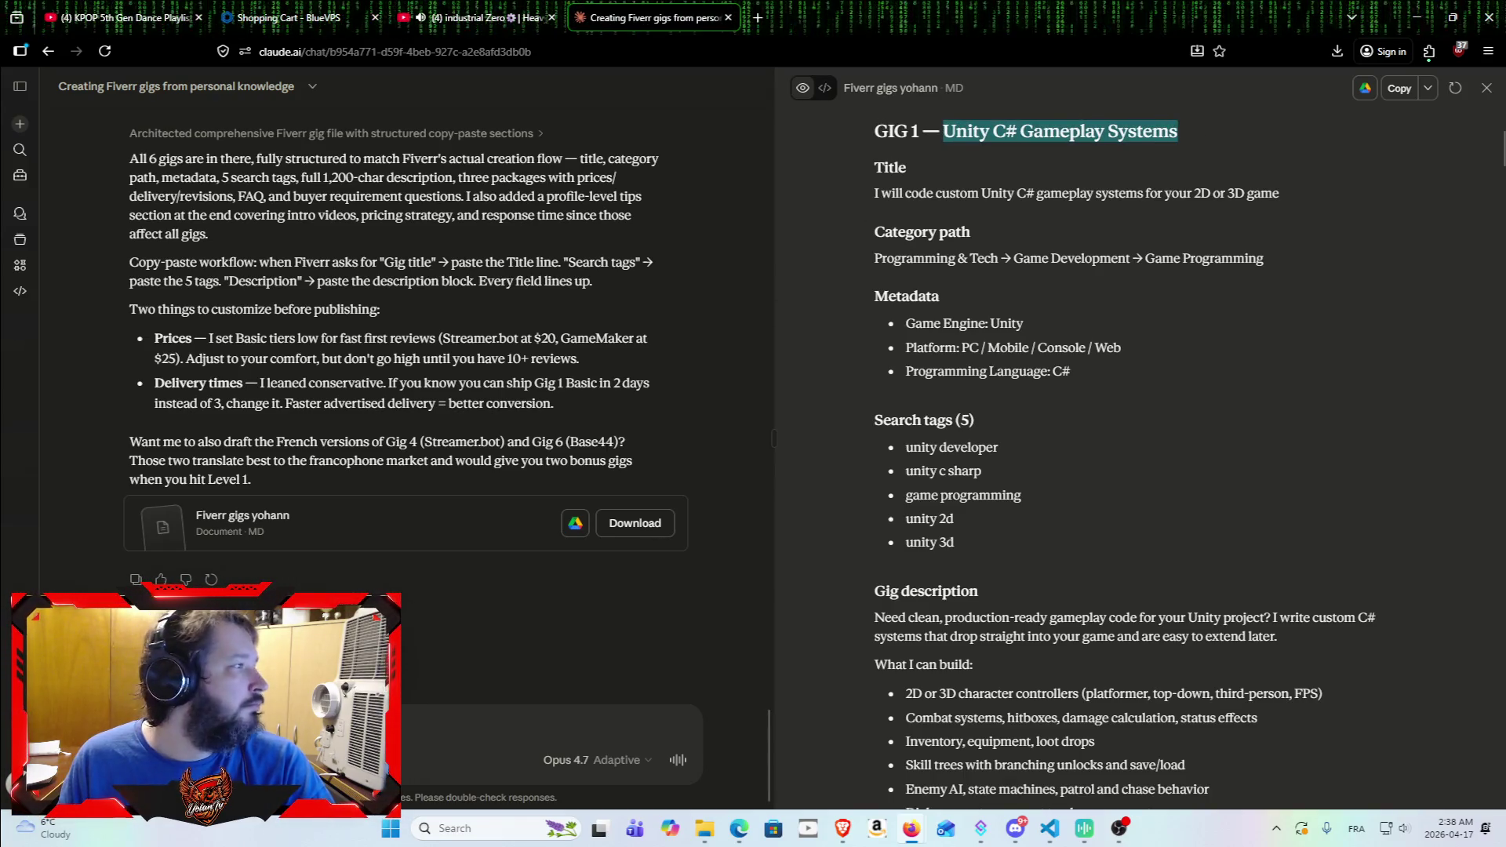
key(alt+Tab)
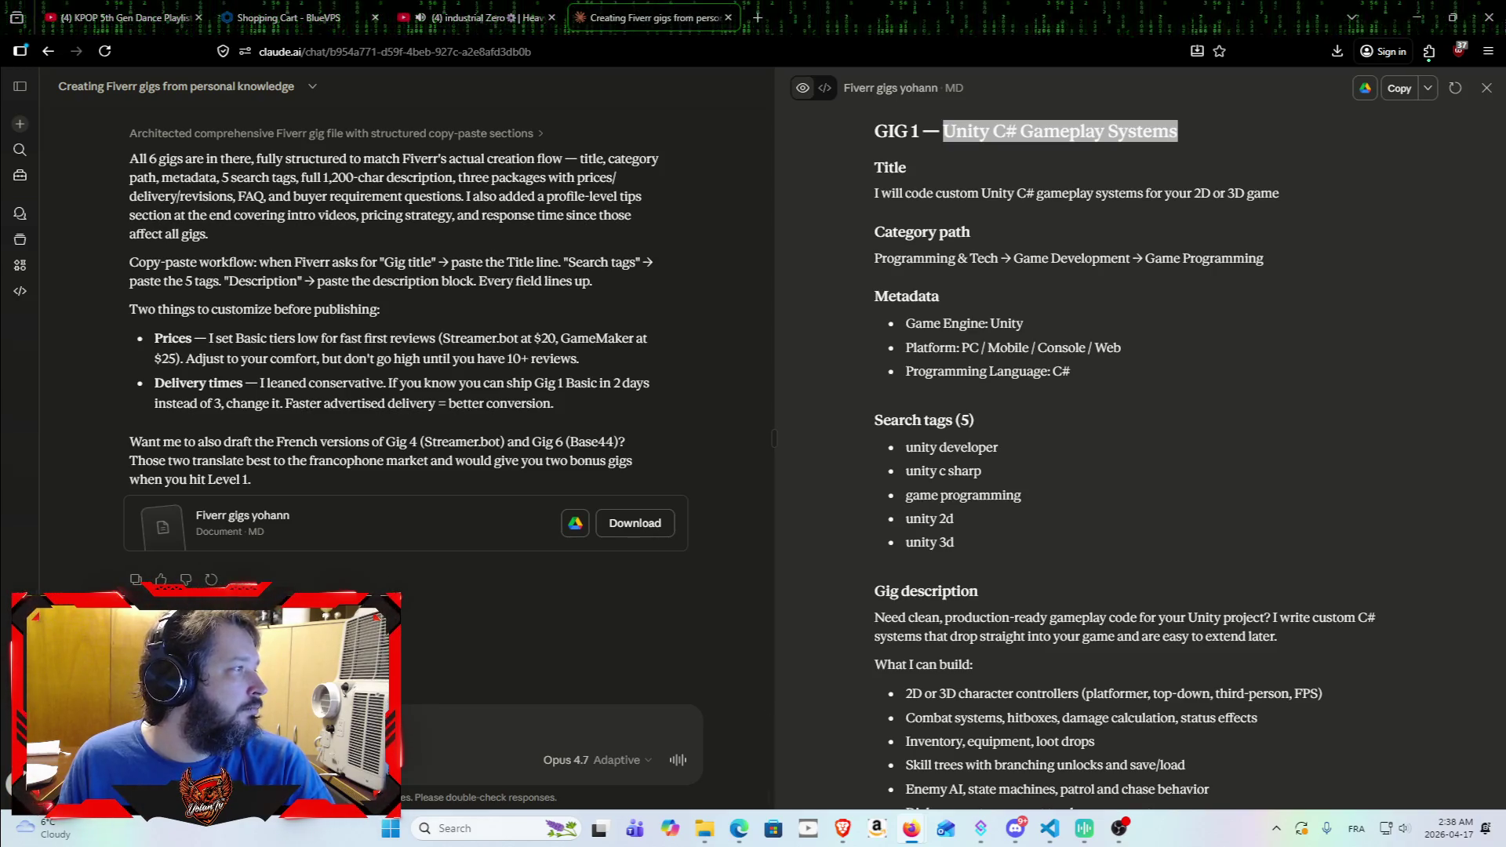
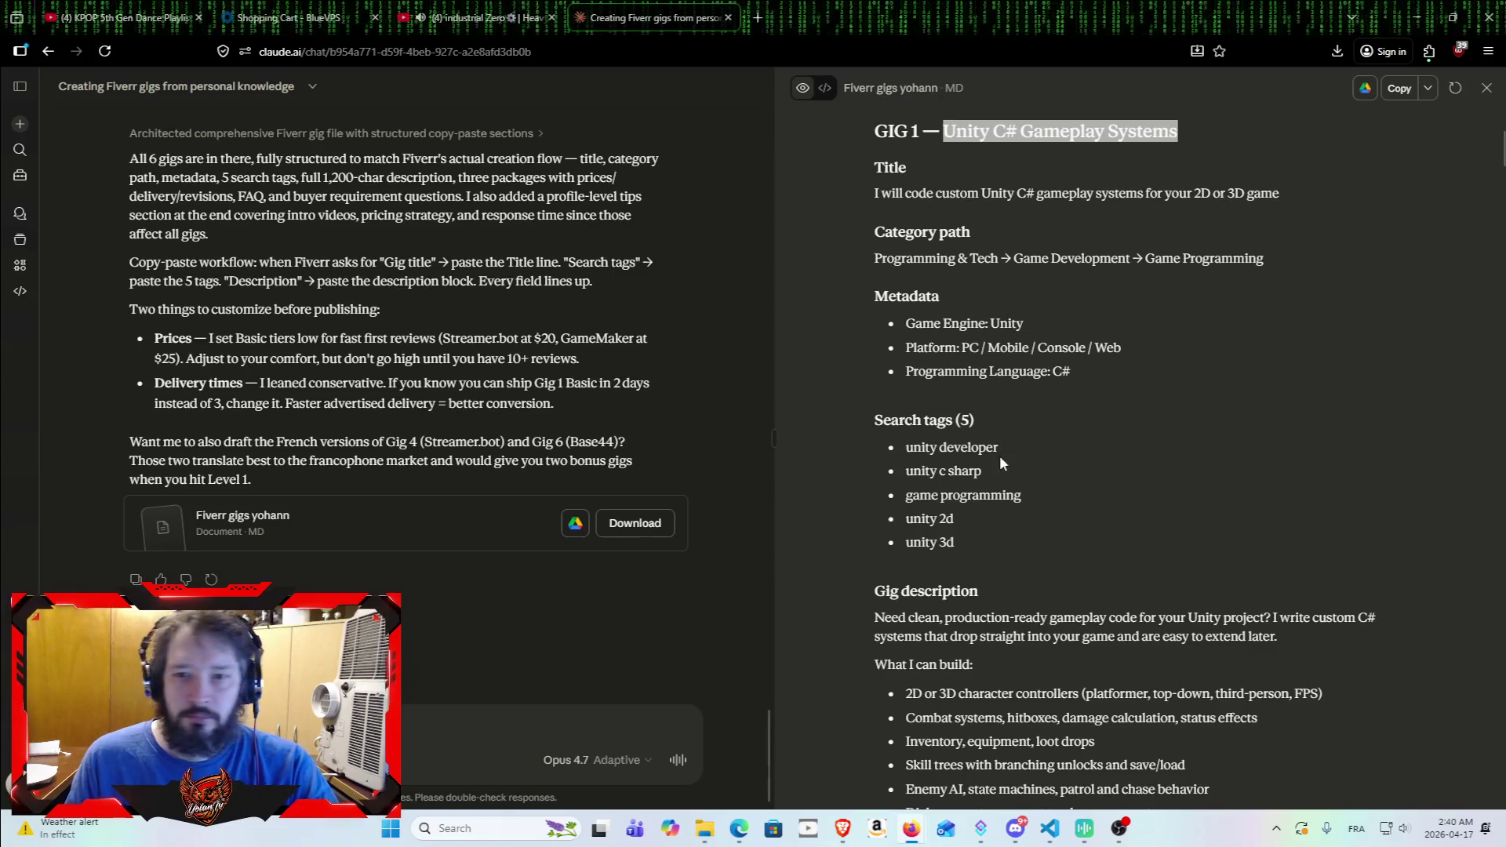
Step: Copy the gig tags: unity developer, unity c sharp, game programming, unity 2d and unity 3d
drag(908, 447, 1017, 450)
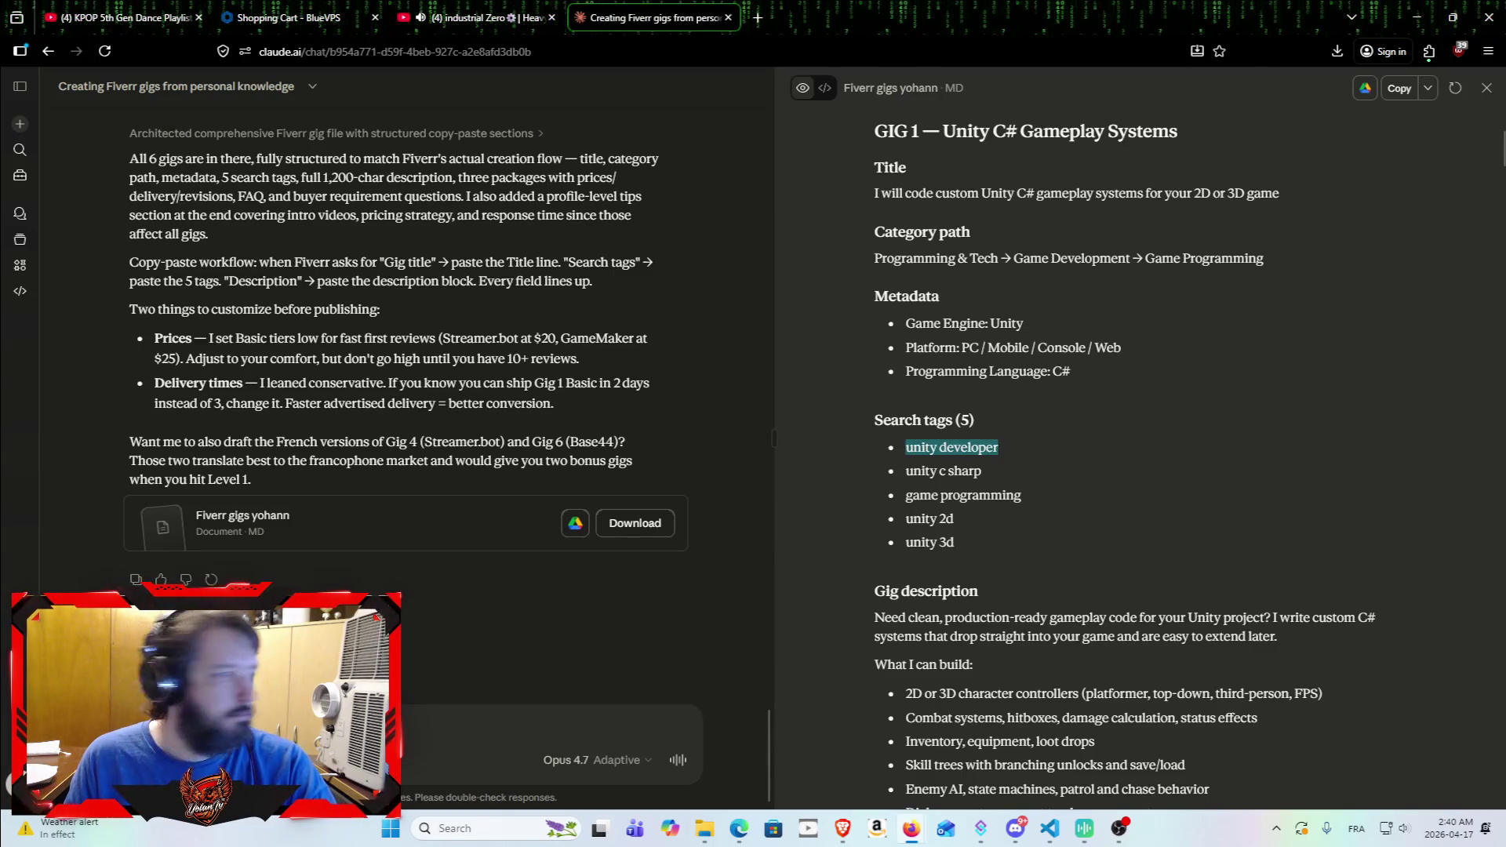
key(alt+Tab)
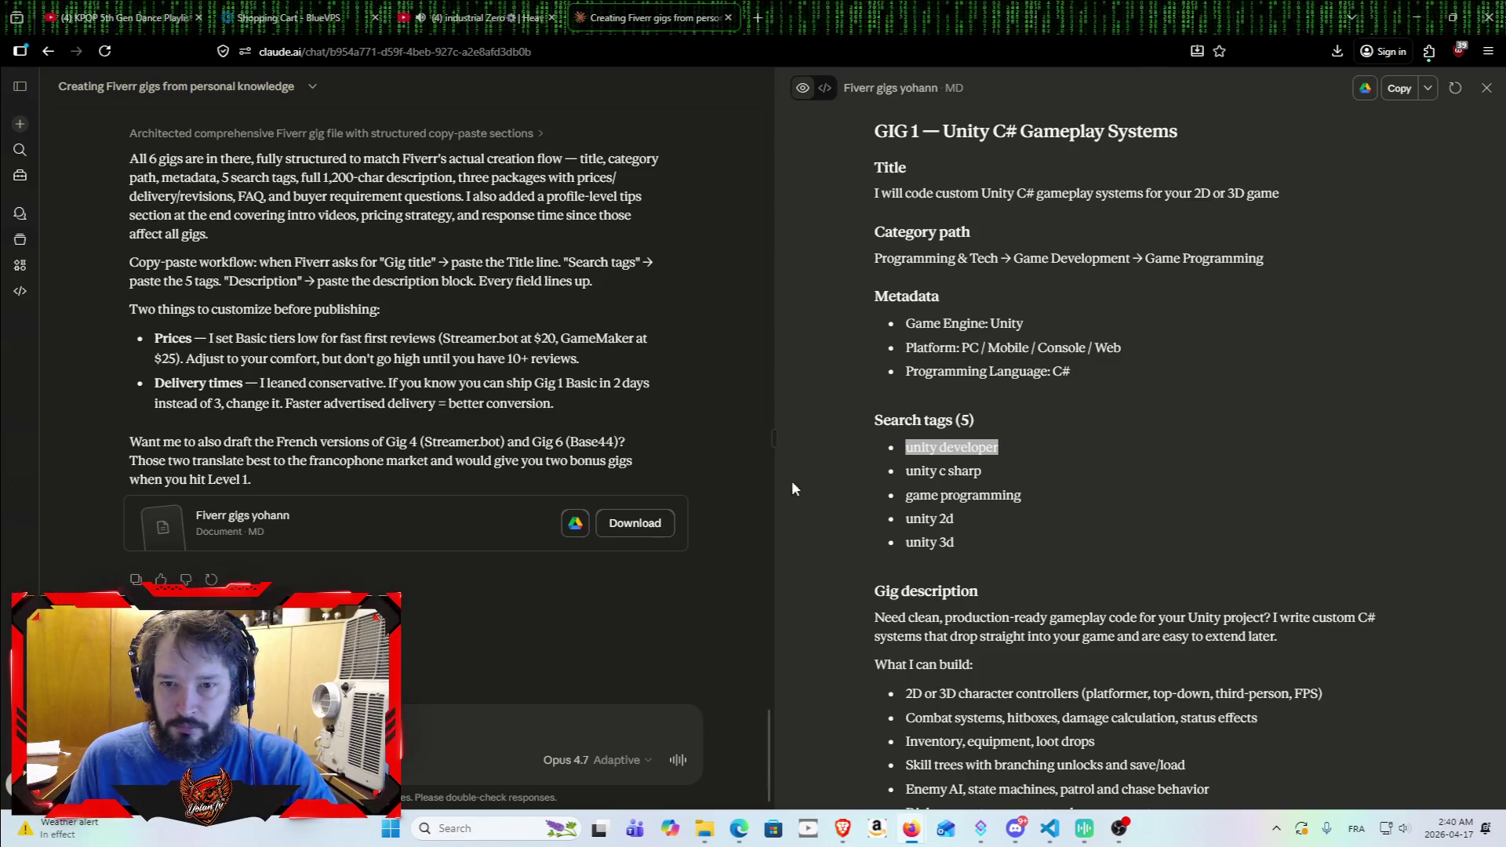
drag(906, 473, 996, 465)
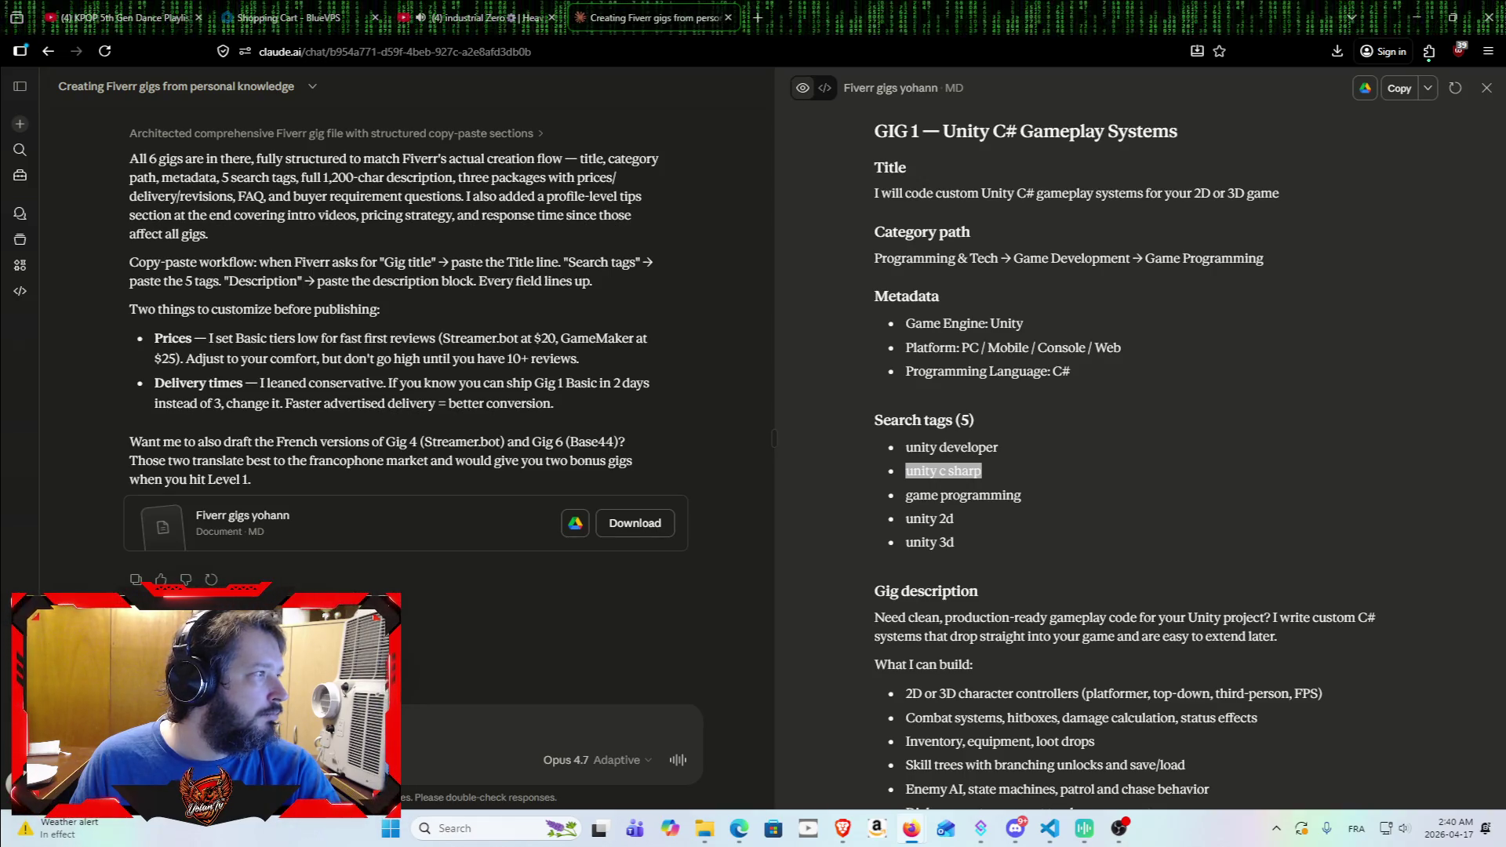
drag(1024, 494, 910, 492)
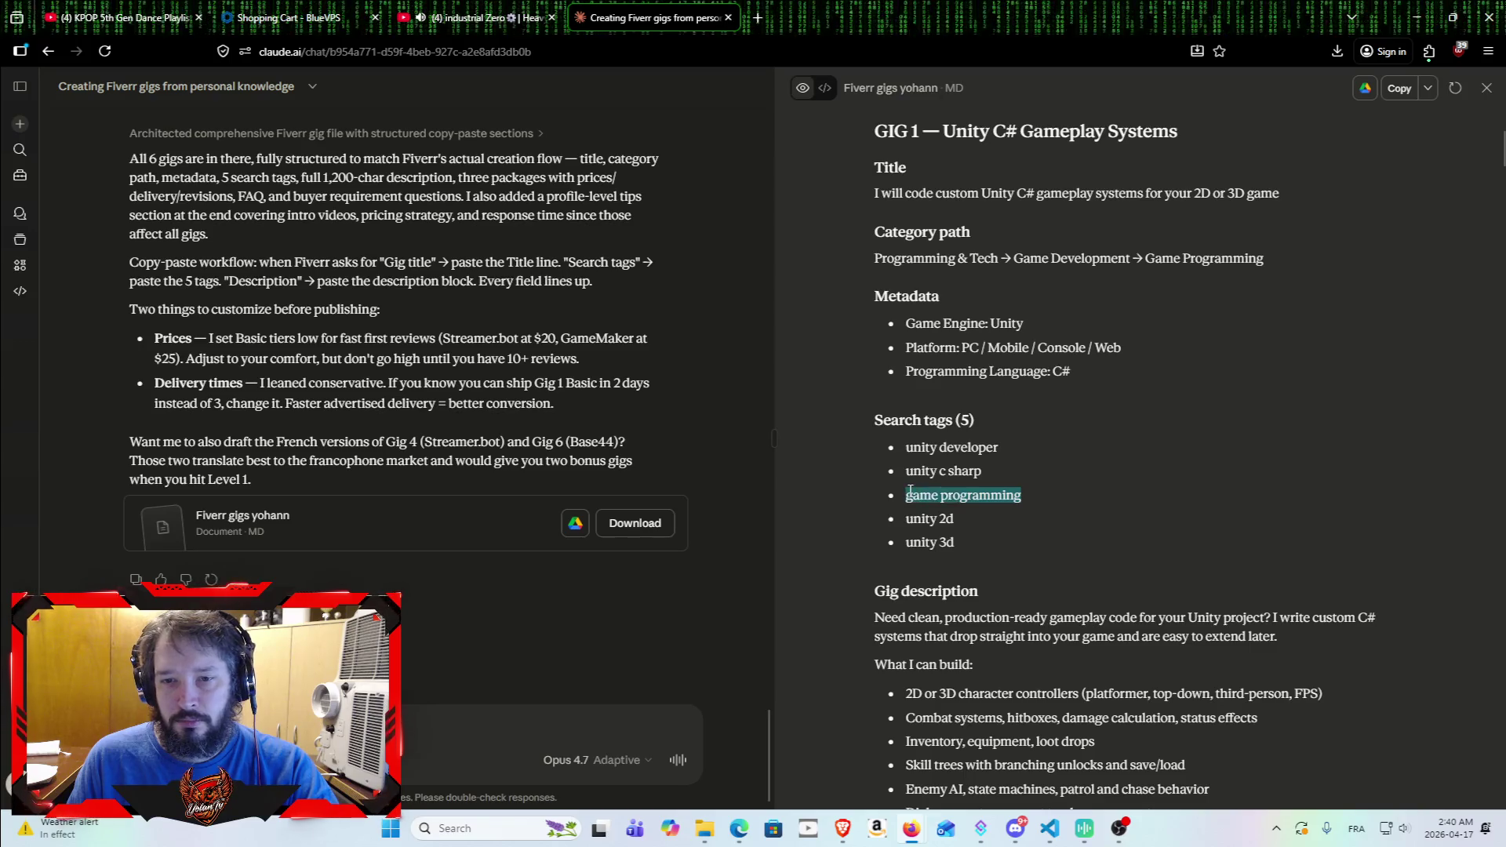
key(alt+Tab)
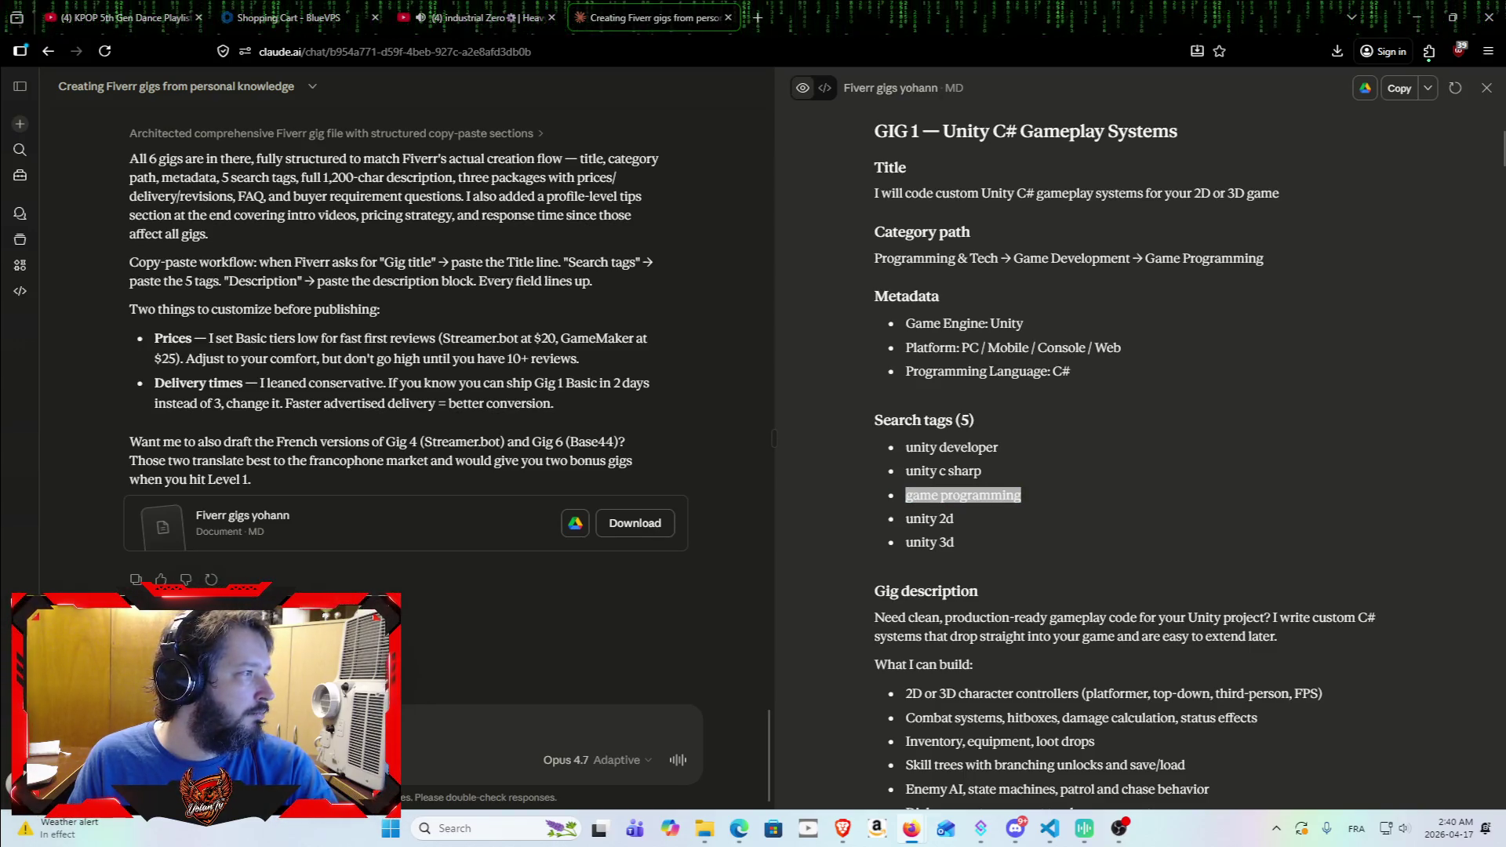
drag(906, 518, 967, 522)
key(alt+Tab)
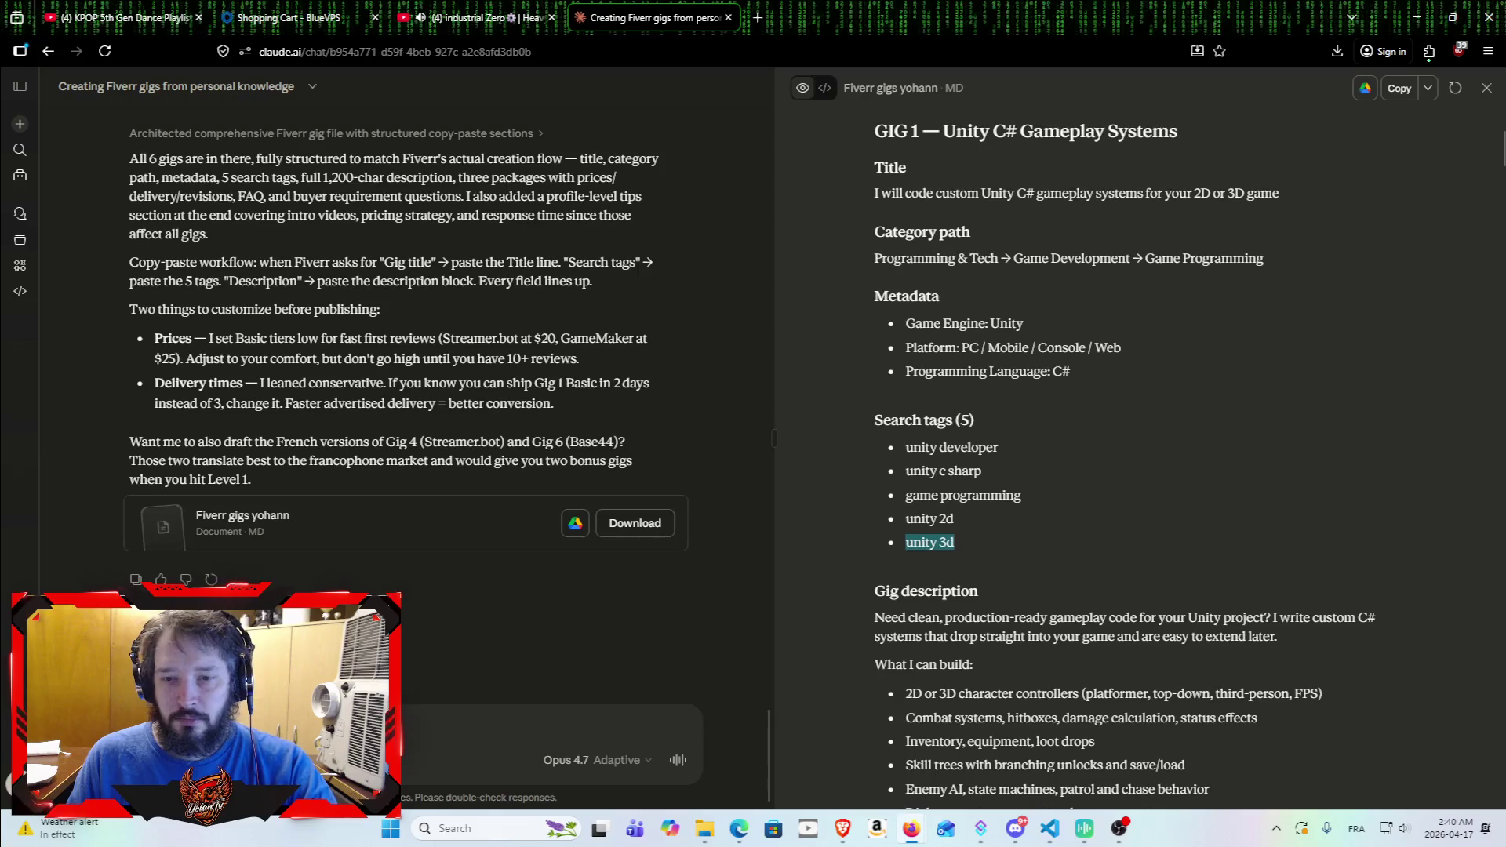
key(alt+Tab)
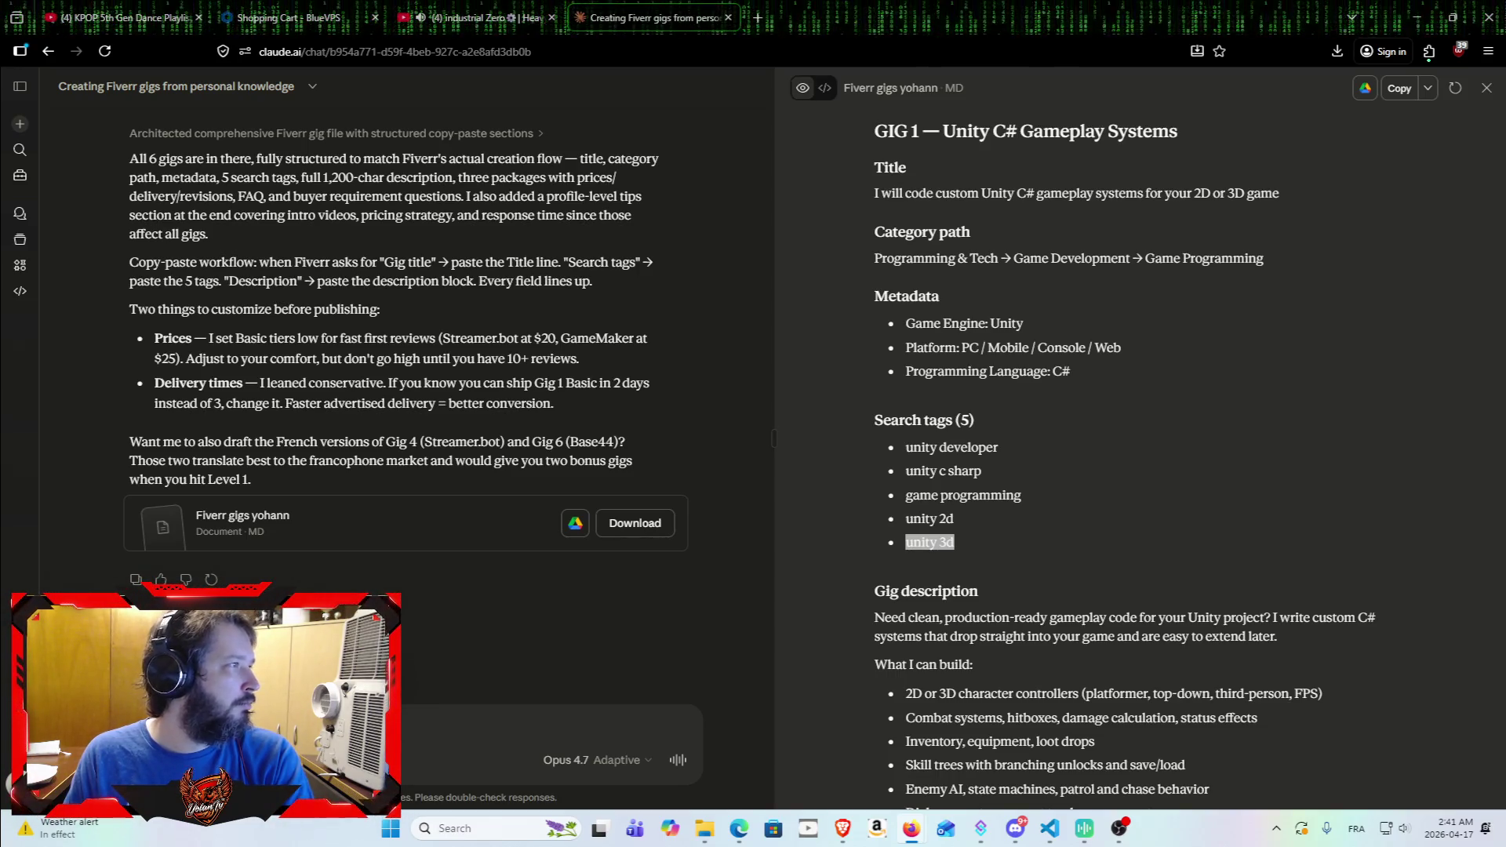
Step: Scroll past the gig description in the Fiverr gigs document to the Packages section
scroll(1134, 439, down, 3)
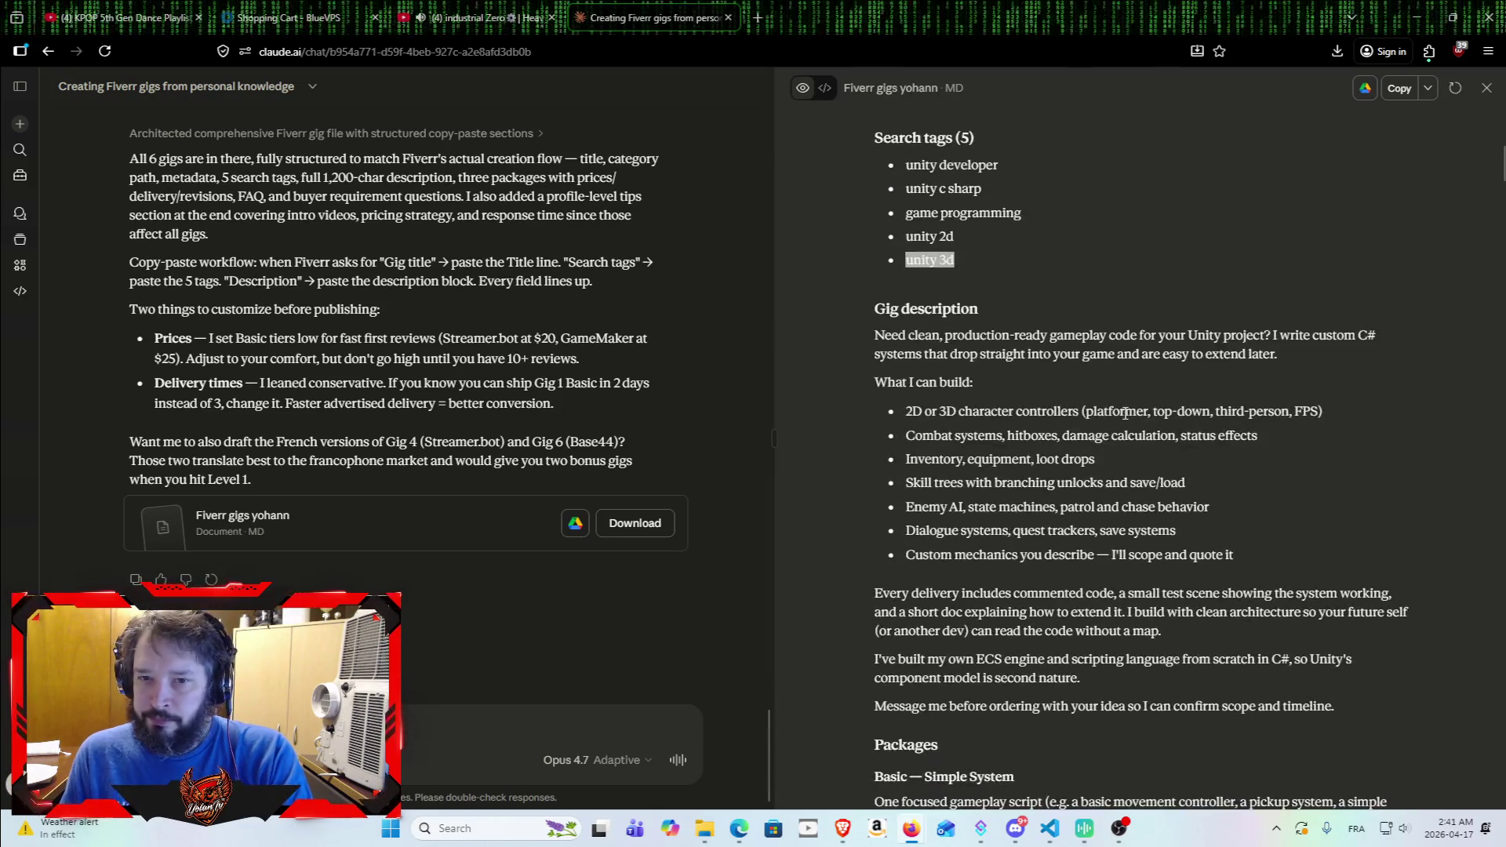
scroll(1035, 403, down, 2)
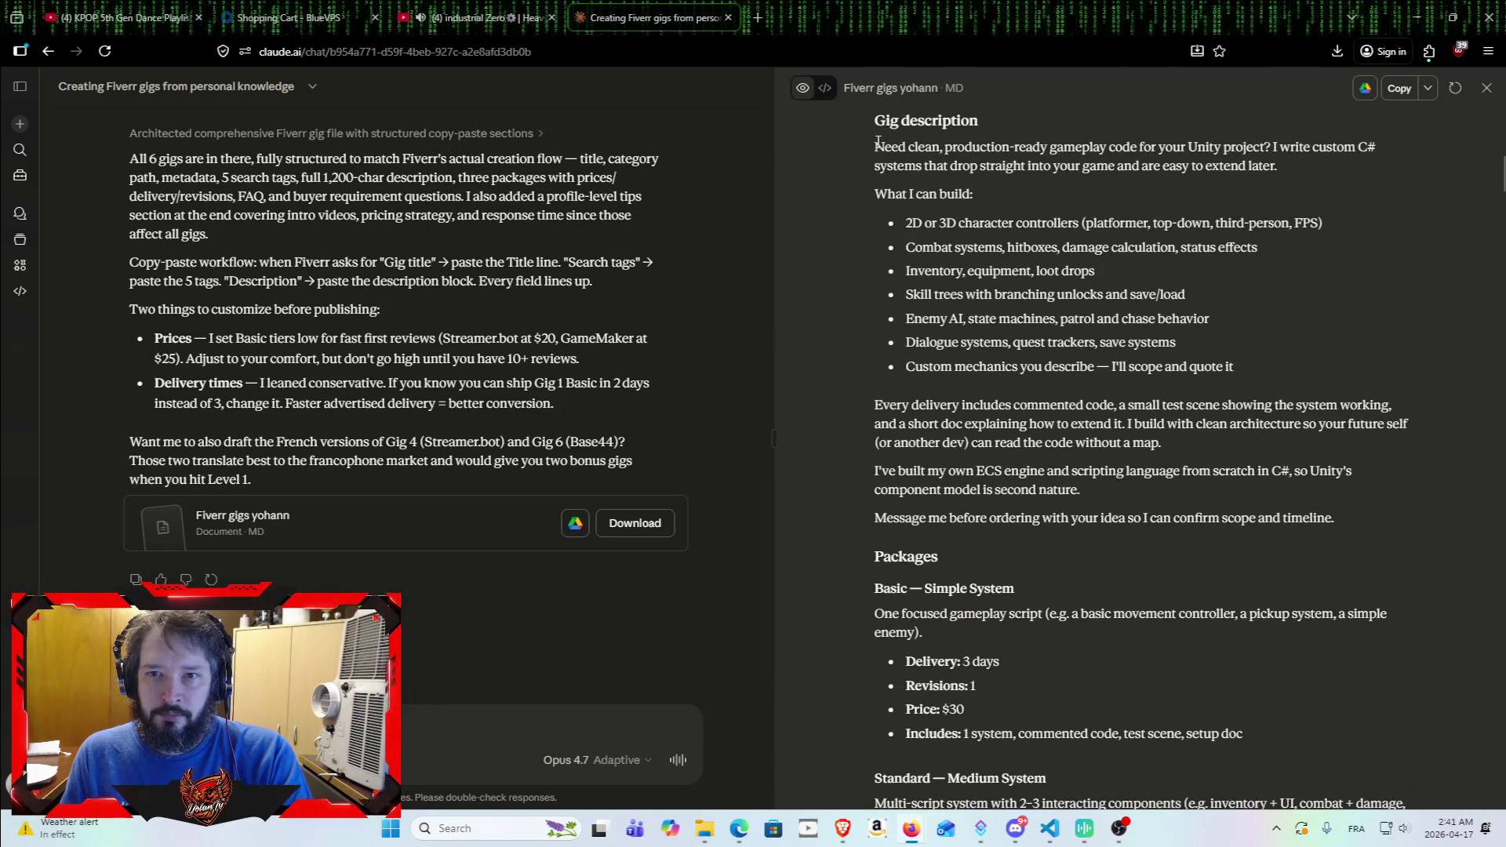
mouse_move(873, 143)
mouse_down()
mouse_move(1161, 228)
mouse_move(1161, 486)
mouse_move(1177, 400)
mouse_move(1259, 357)
mouse_move(1159, 291)
mouse_move(1264, 259)
mouse_move(1356, 314)
mouse_move(1366, 371)
mouse_move(1433, 434)
mouse_move(1292, 431)
mouse_move(1333, 535)
mouse_move(1231, 374)
mouse_move(1215, 237)
mouse_move(1156, 361)
mouse_move(1188, 257)
mouse_up()
scroll(1161, 487, down, 1)
scroll(1362, 436, down, 2)
scroll(1230, 375, down, 1)
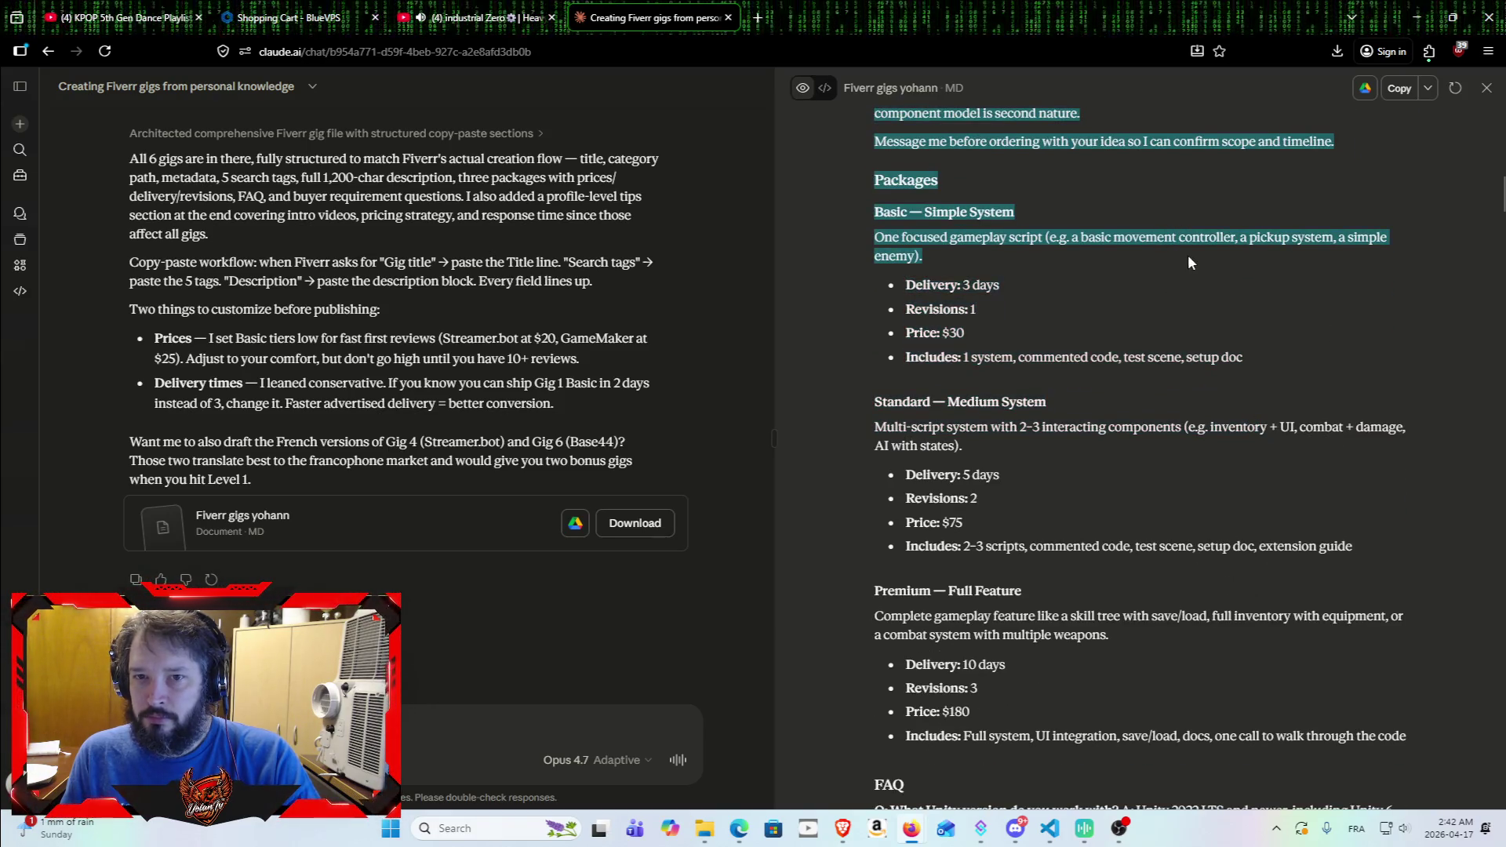
scroll(1183, 389, up, 4)
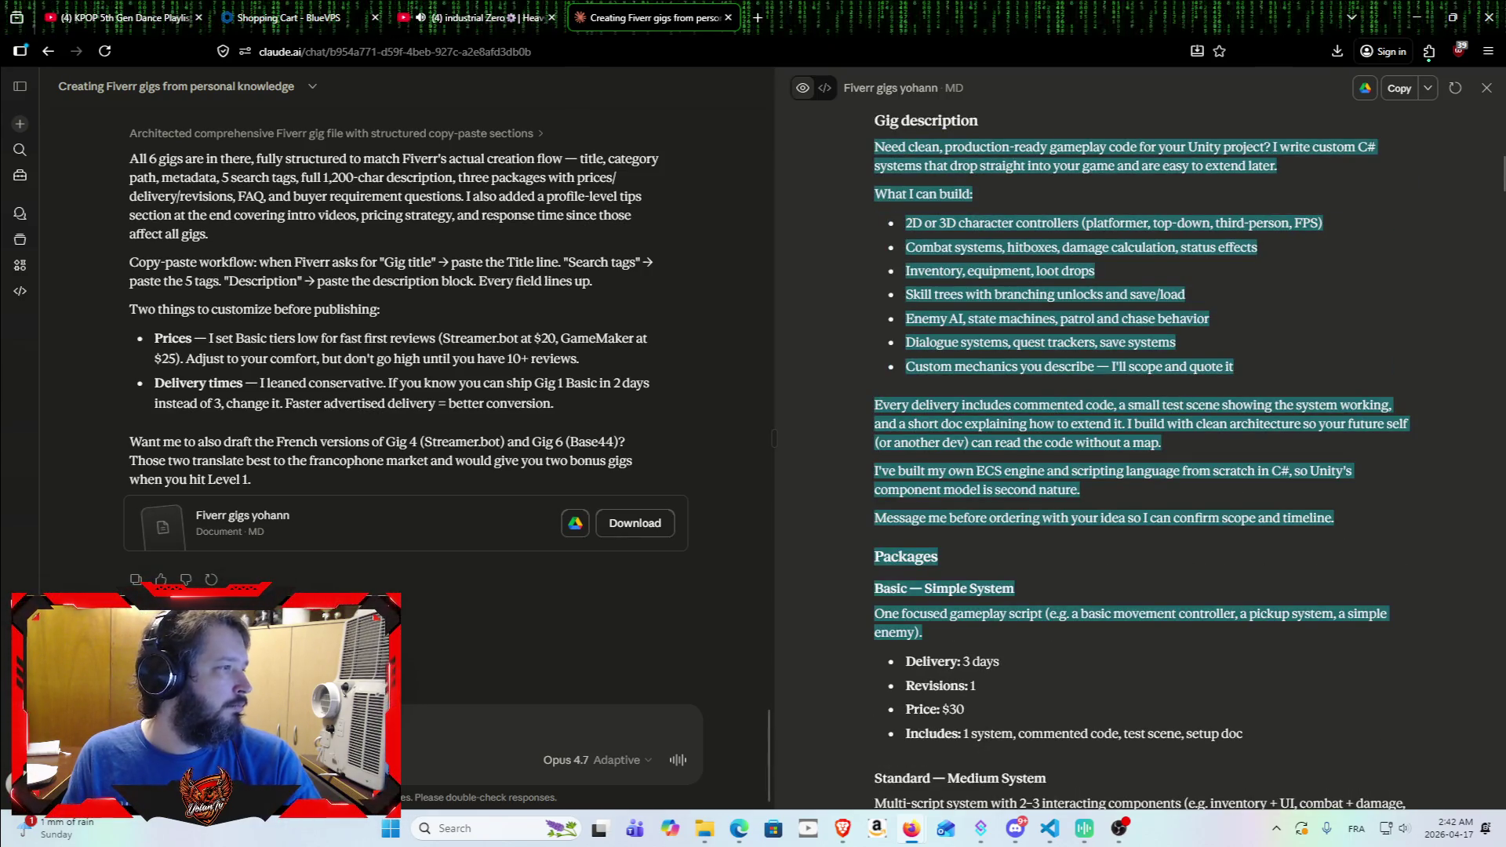
click(1165, 363)
scroll(1165, 363, up, 1)
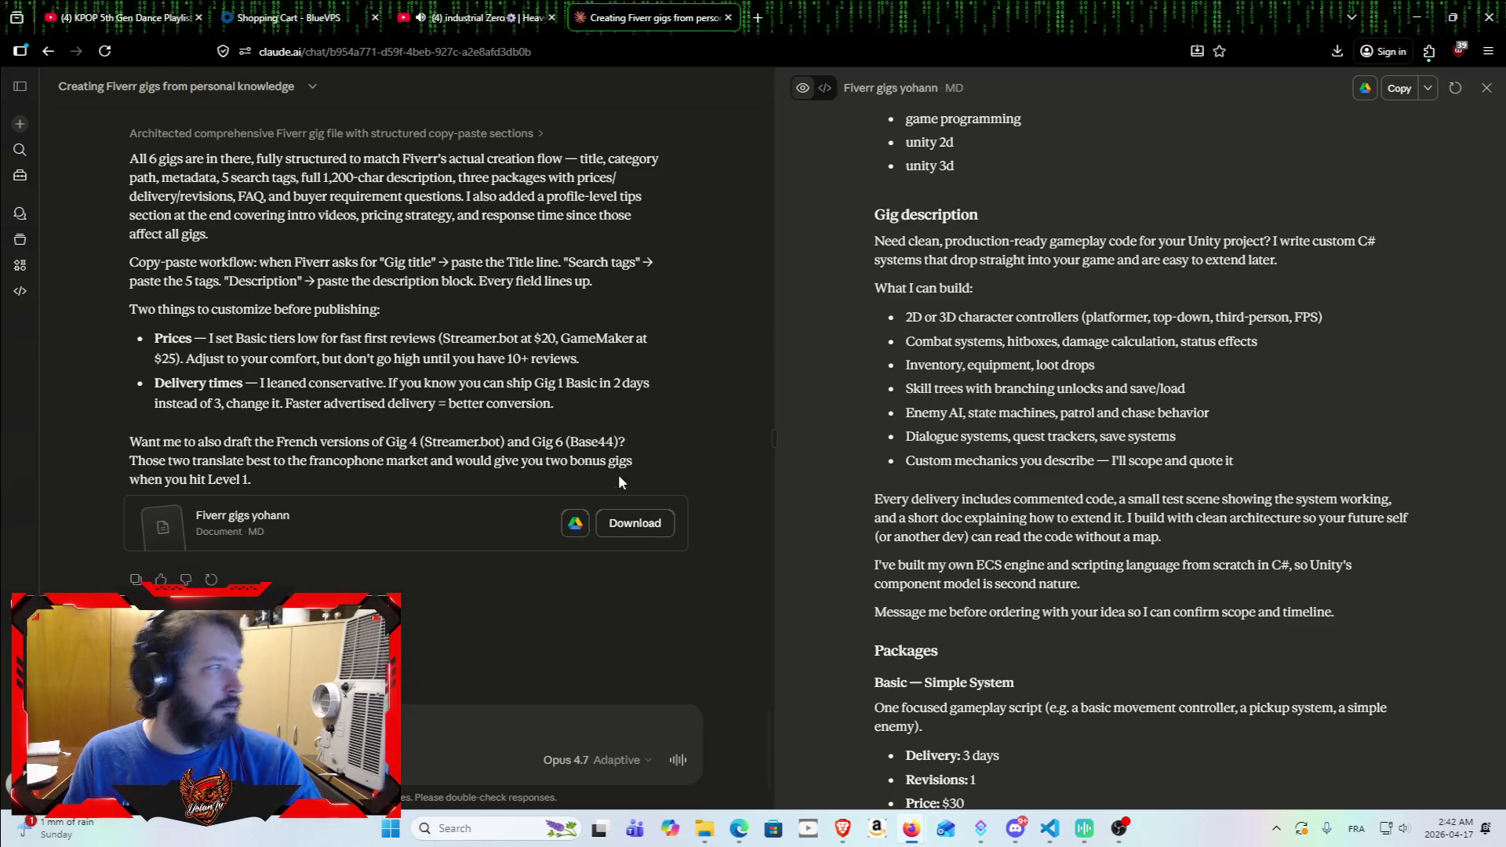
scroll(1010, 518, down, 1)
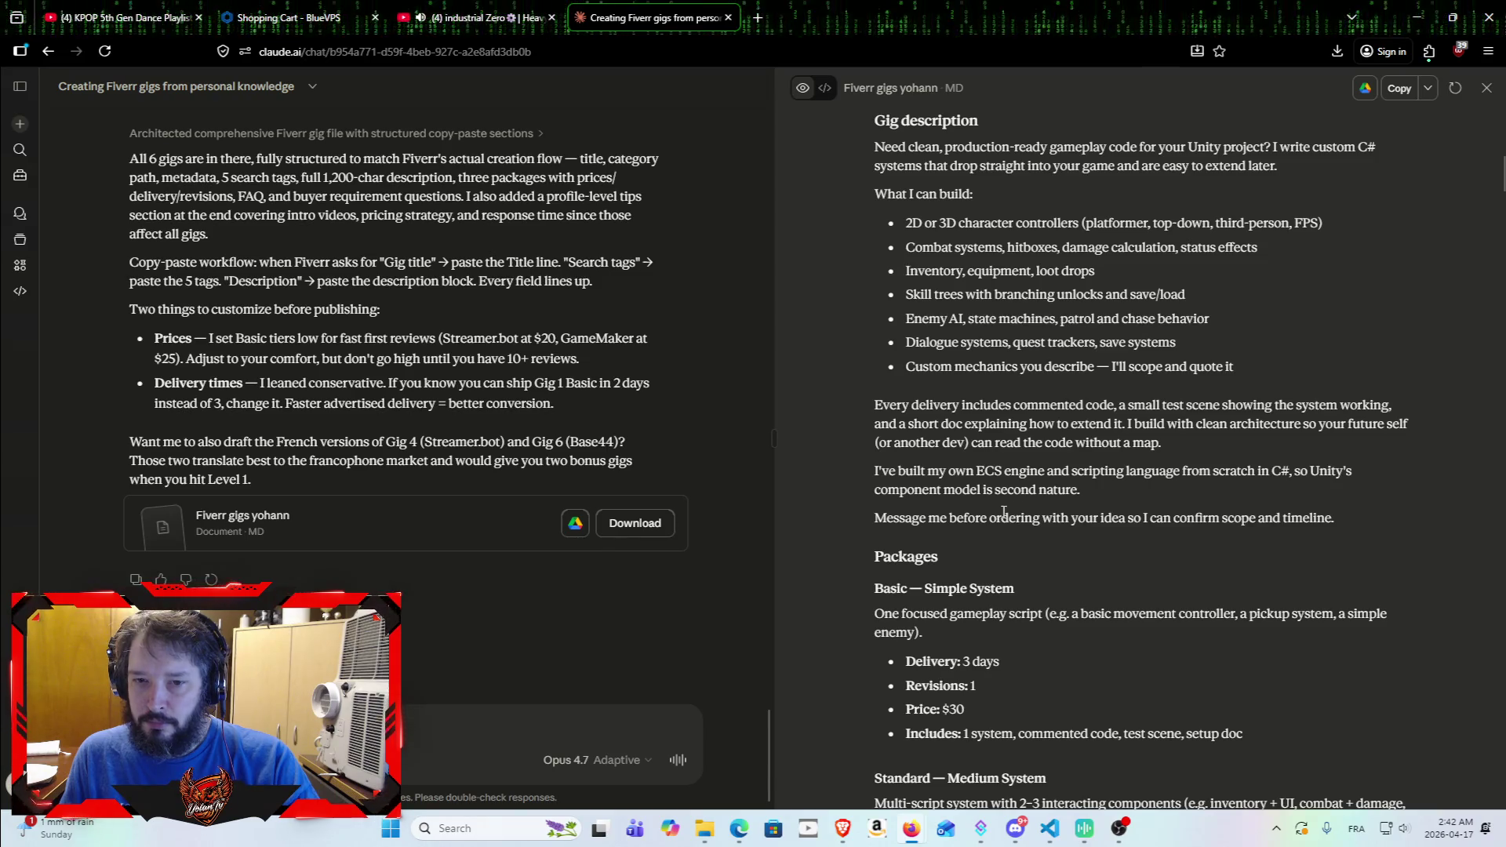
scroll(880, 549, down, 1)
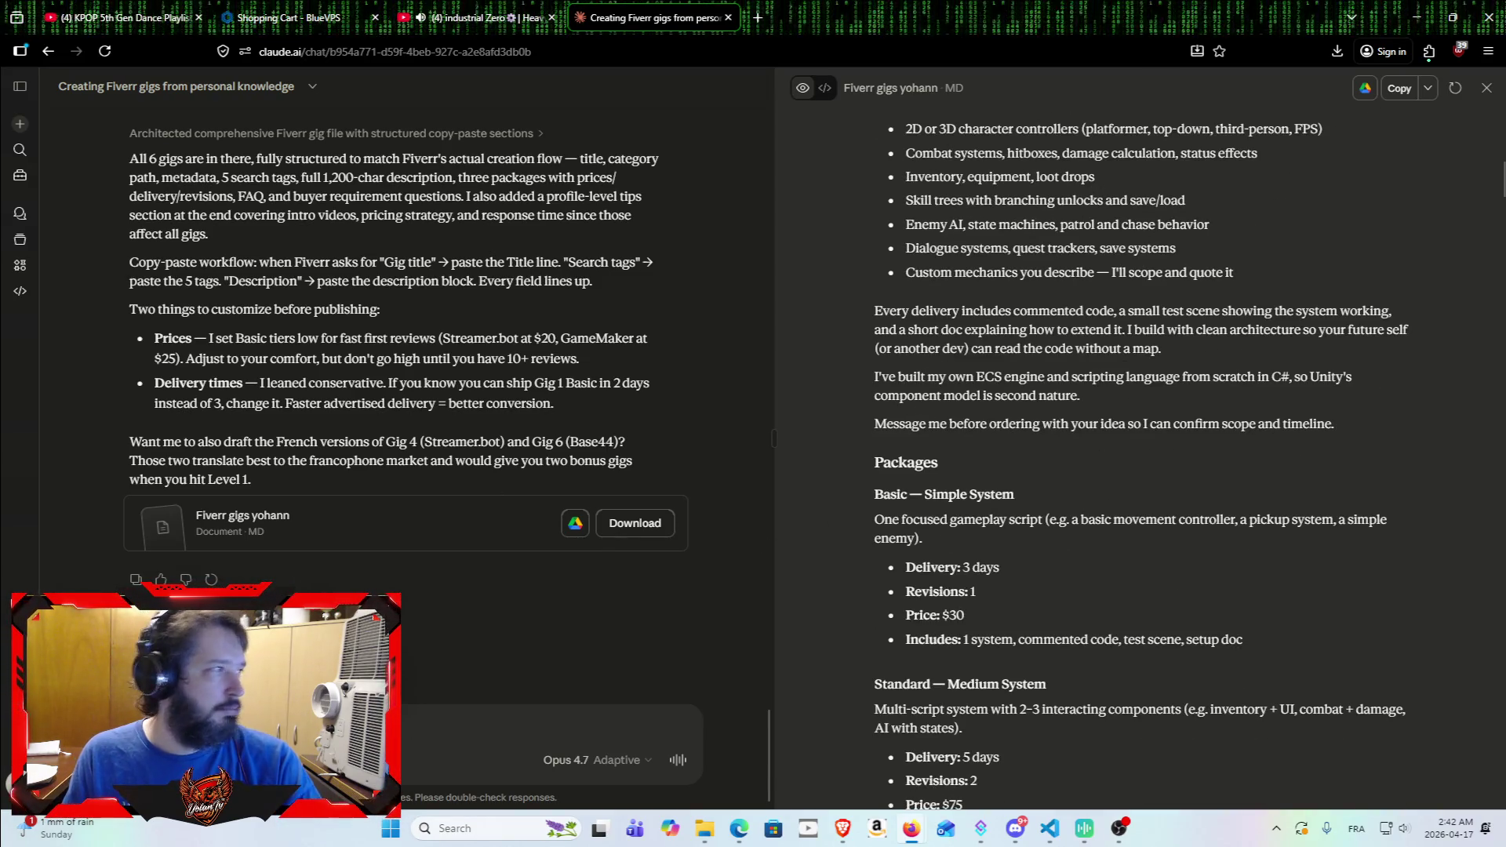
Step: Copy the Basic — Simple System package heading and its description paragraph
drag(875, 494, 1048, 499)
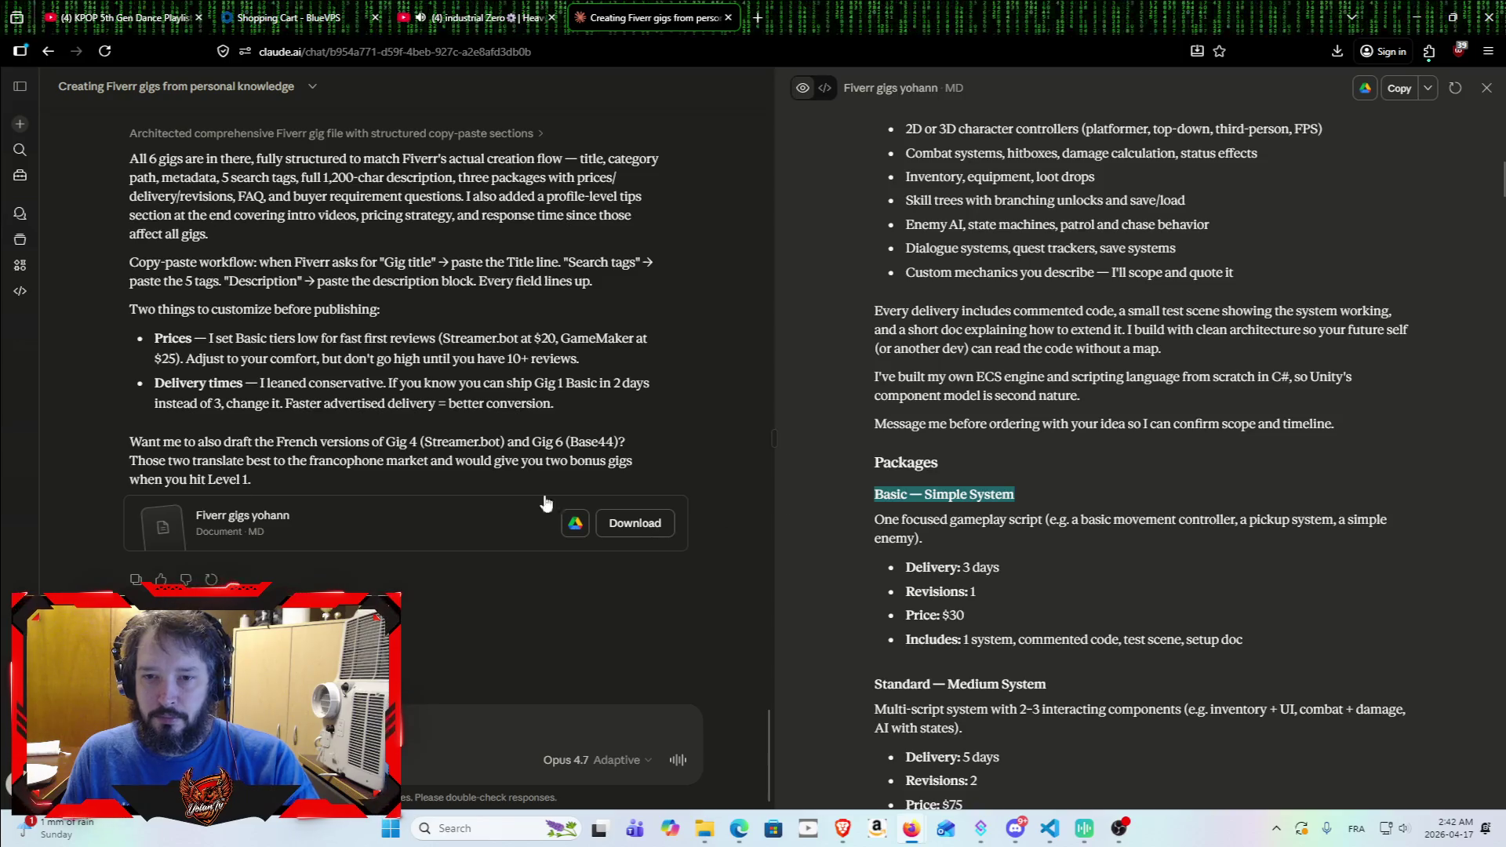
key(alt+Tab)
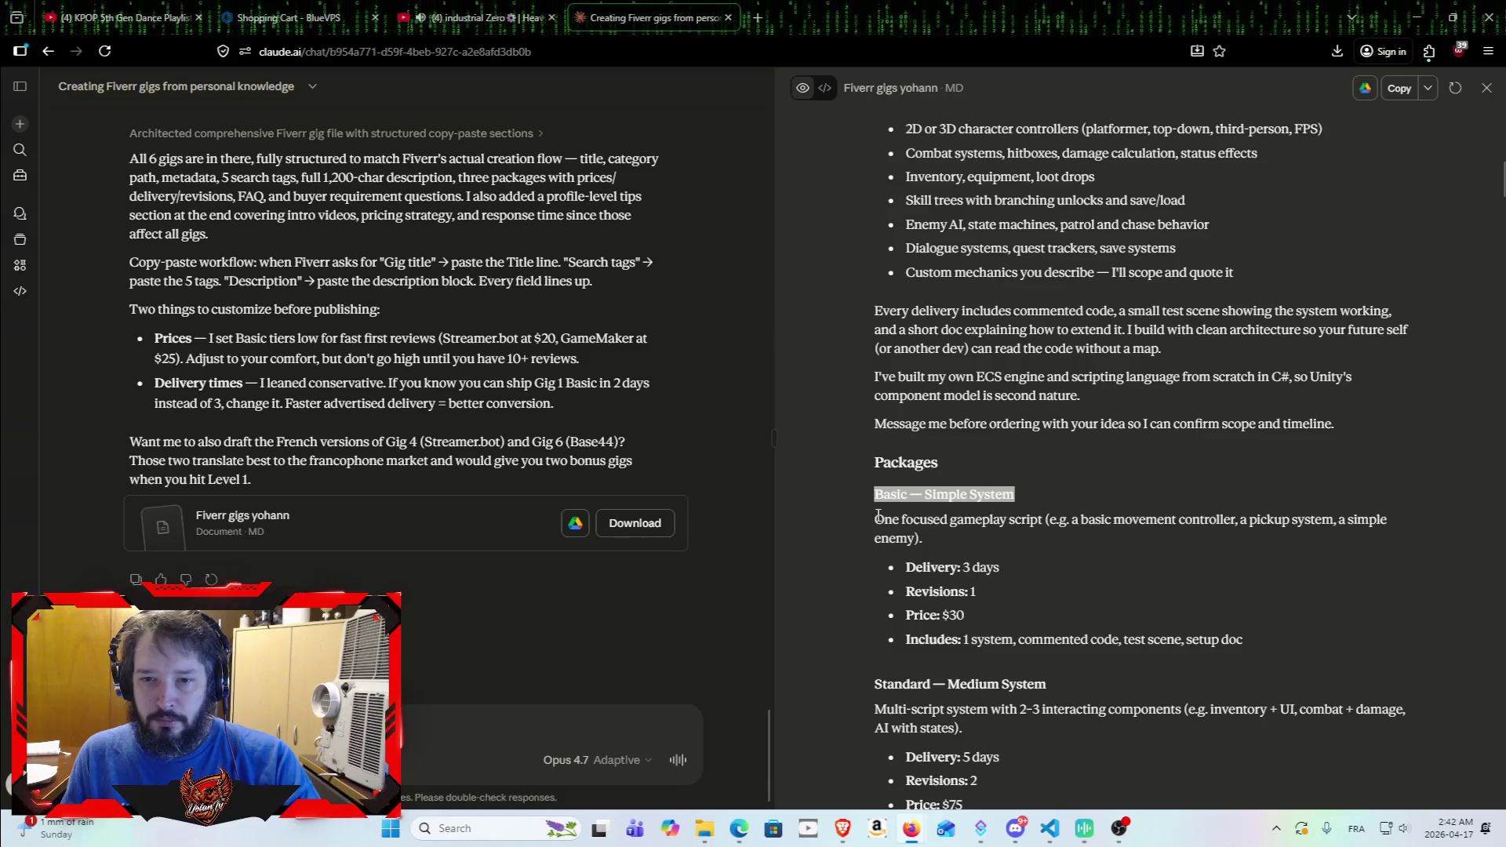
drag(880, 521, 1269, 628)
click(931, 553)
mouse_move(866, 529)
mouse_down()
mouse_move(902, 521)
mouse_move(944, 538)
mouse_up()
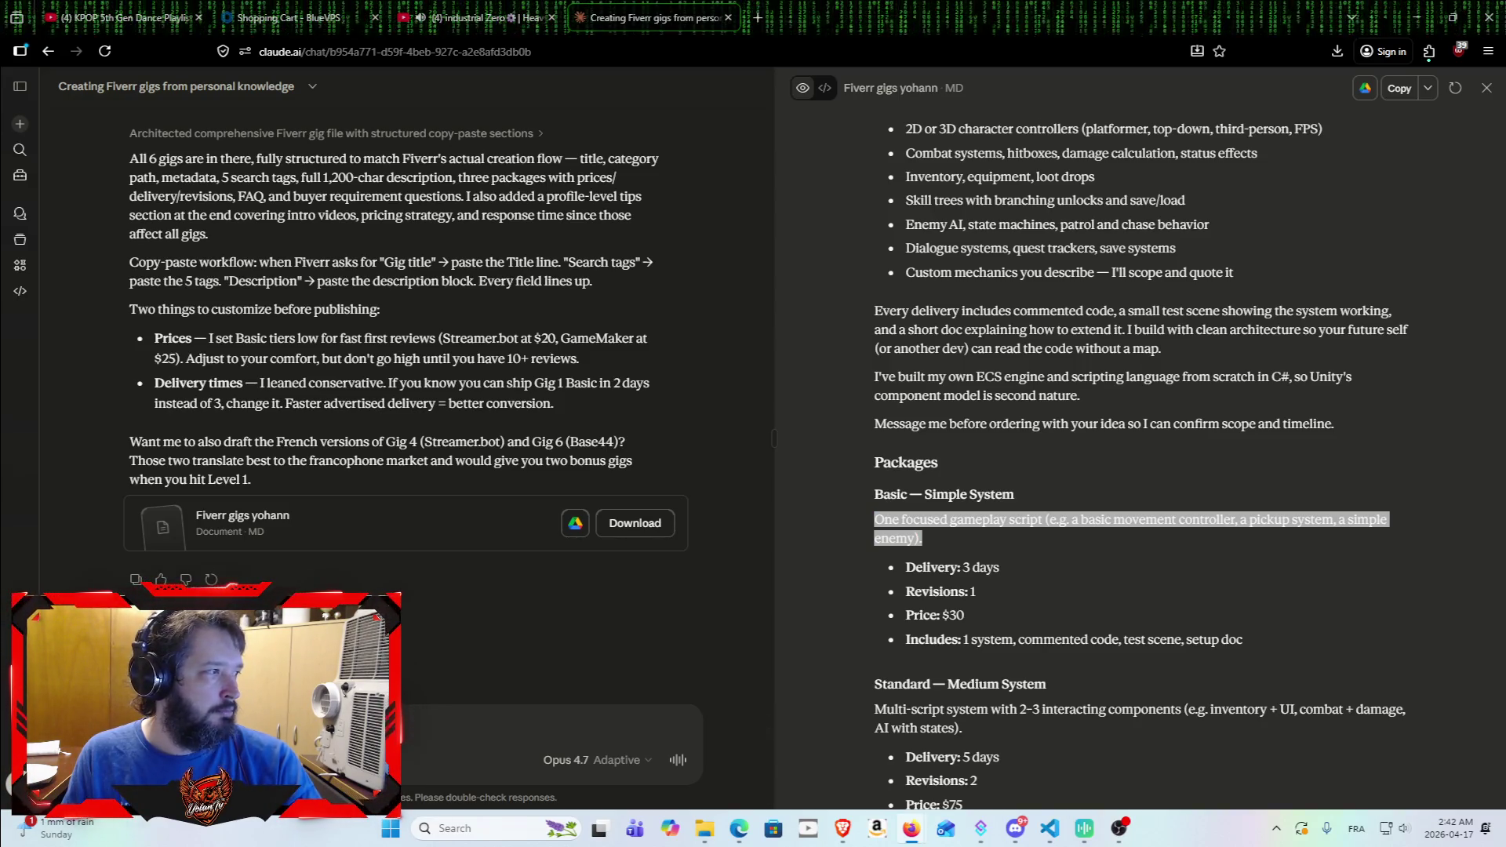
scroll(919, 502, down, 1)
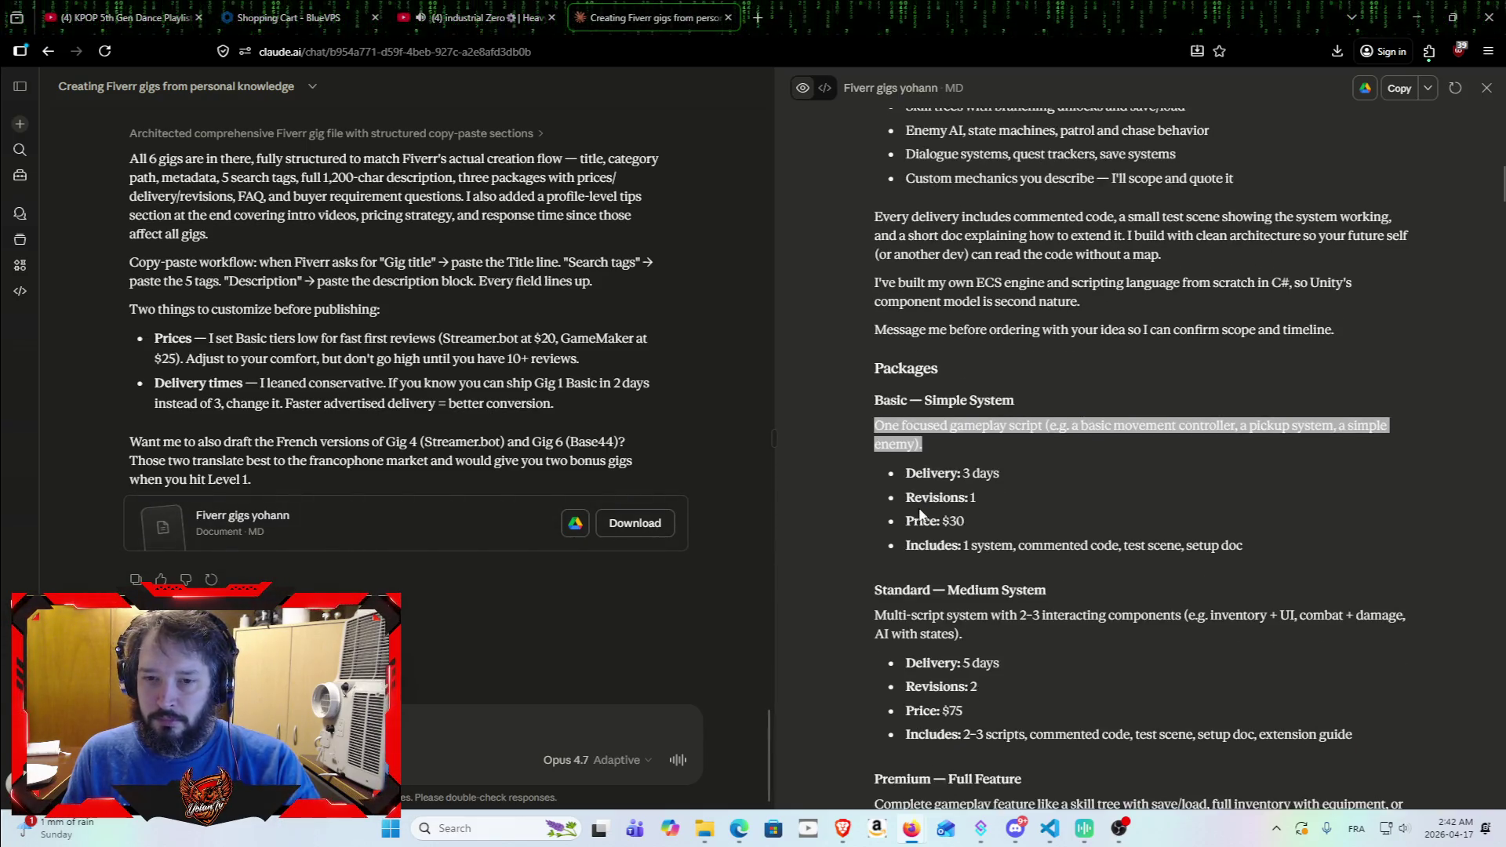
scroll(972, 440, down, 1)
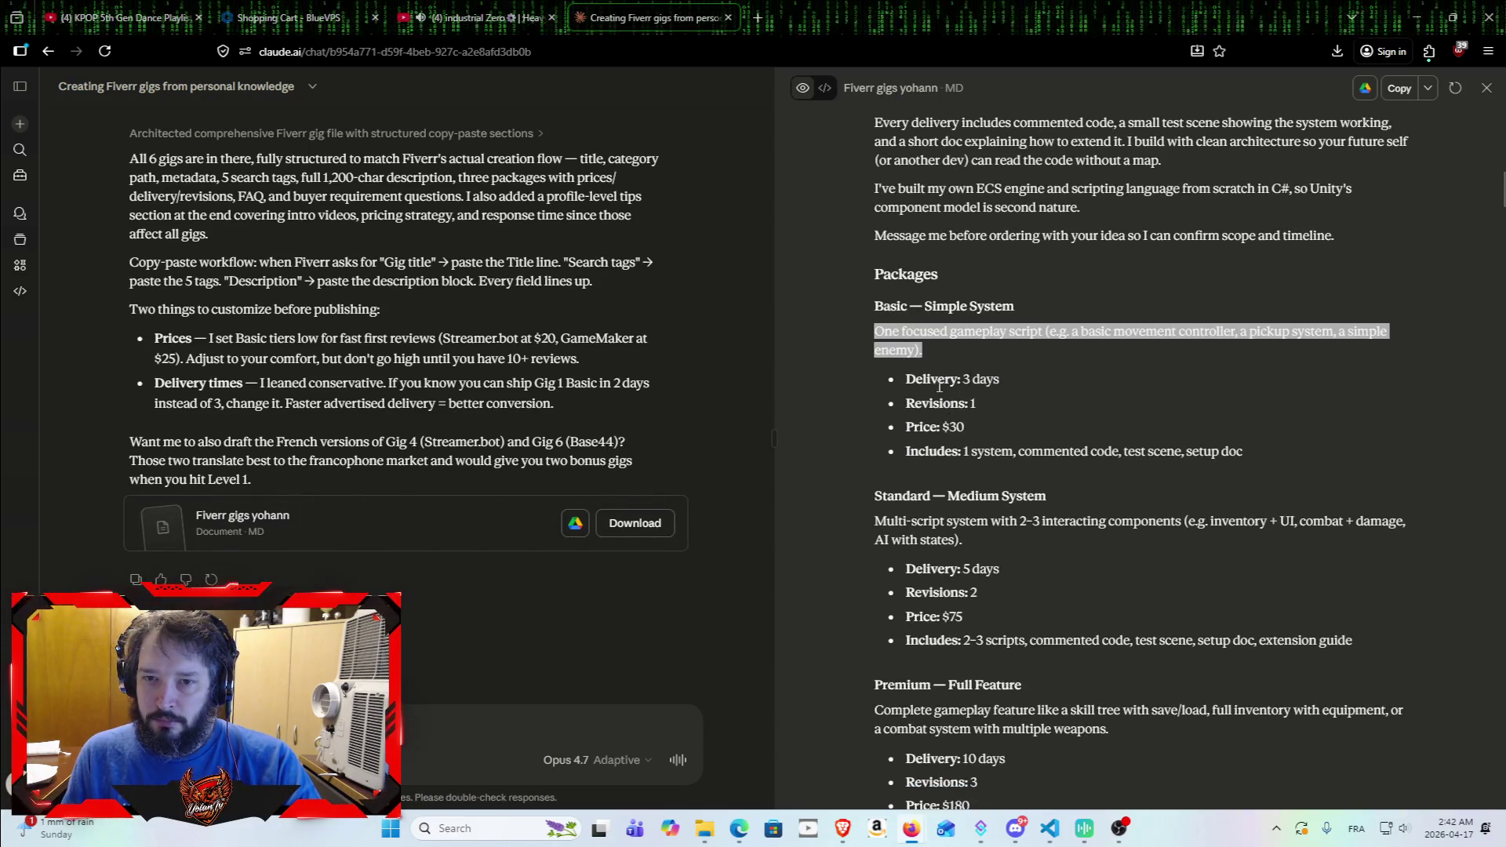
Step: Review the Basic package details: Delivery 3 days, Revisions 1, Price $30, and Includes
drag(904, 380, 1048, 379)
click(1023, 409)
drag(904, 404, 1028, 406)
click(1029, 407)
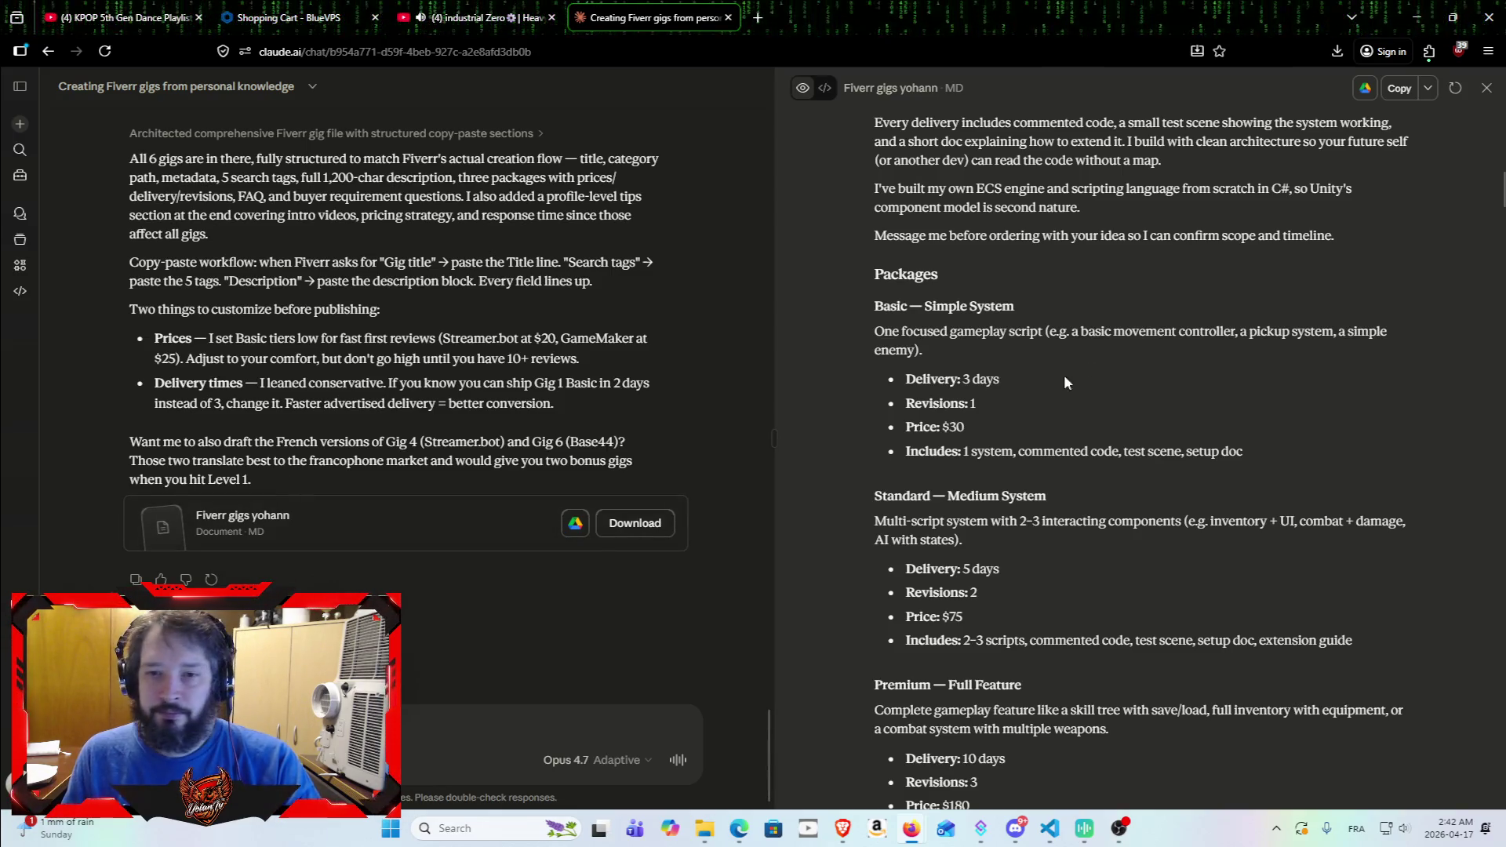
mouse_move(905, 403)
mouse_down()
mouse_move(1047, 388)
mouse_move(1063, 405)
mouse_up()
click(1063, 405)
drag(905, 426, 1081, 444)
click(1081, 444)
drag(990, 452, 855, 442)
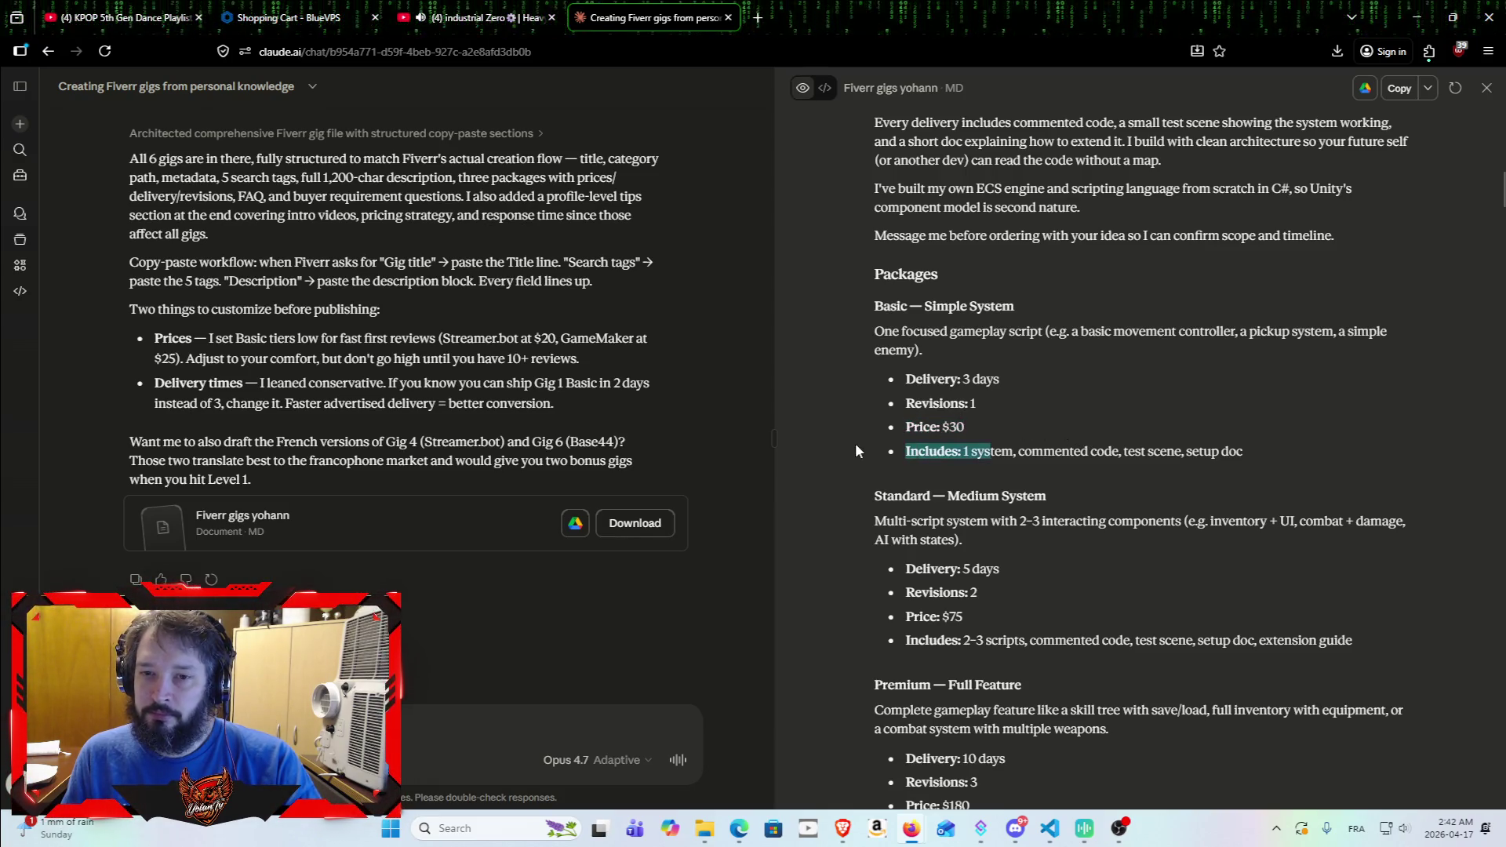
click(938, 466)
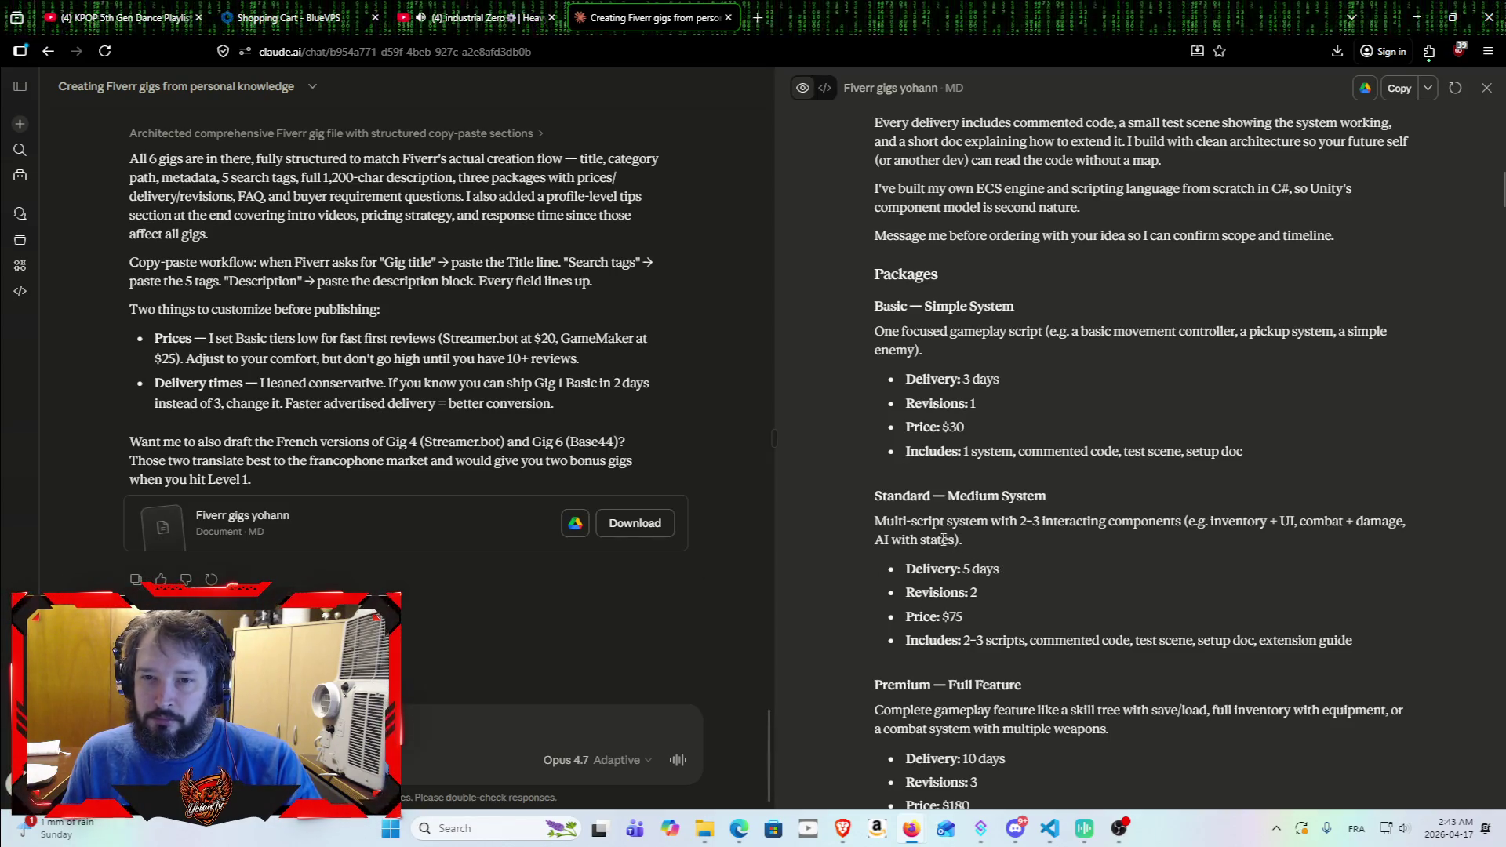
Step: Copy the Standard — Medium System and Premium — Full Feature headings and descriptions
scroll(910, 492, down, 2)
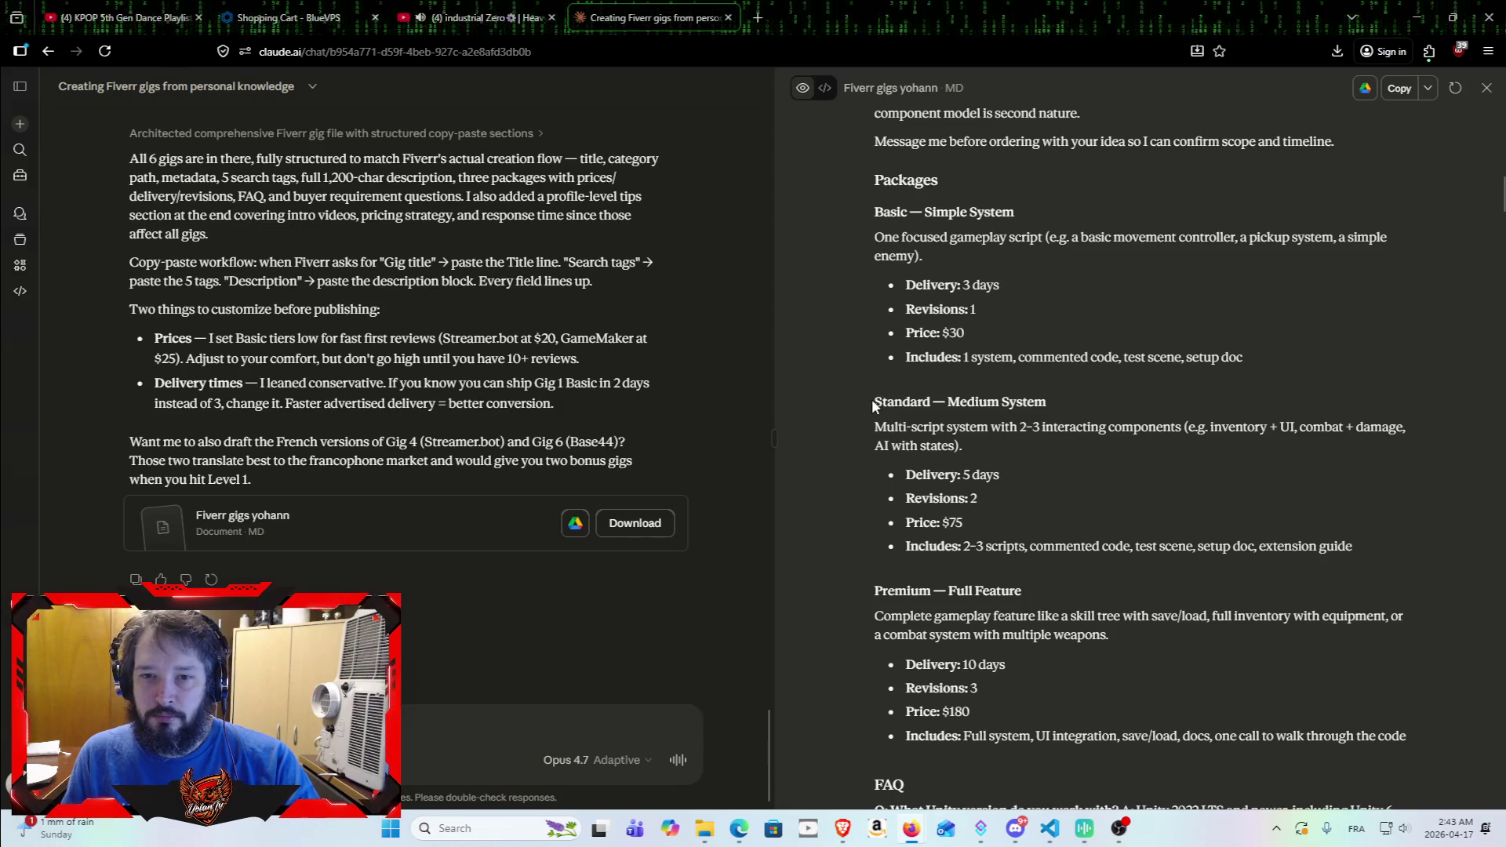
drag(873, 400, 1063, 396)
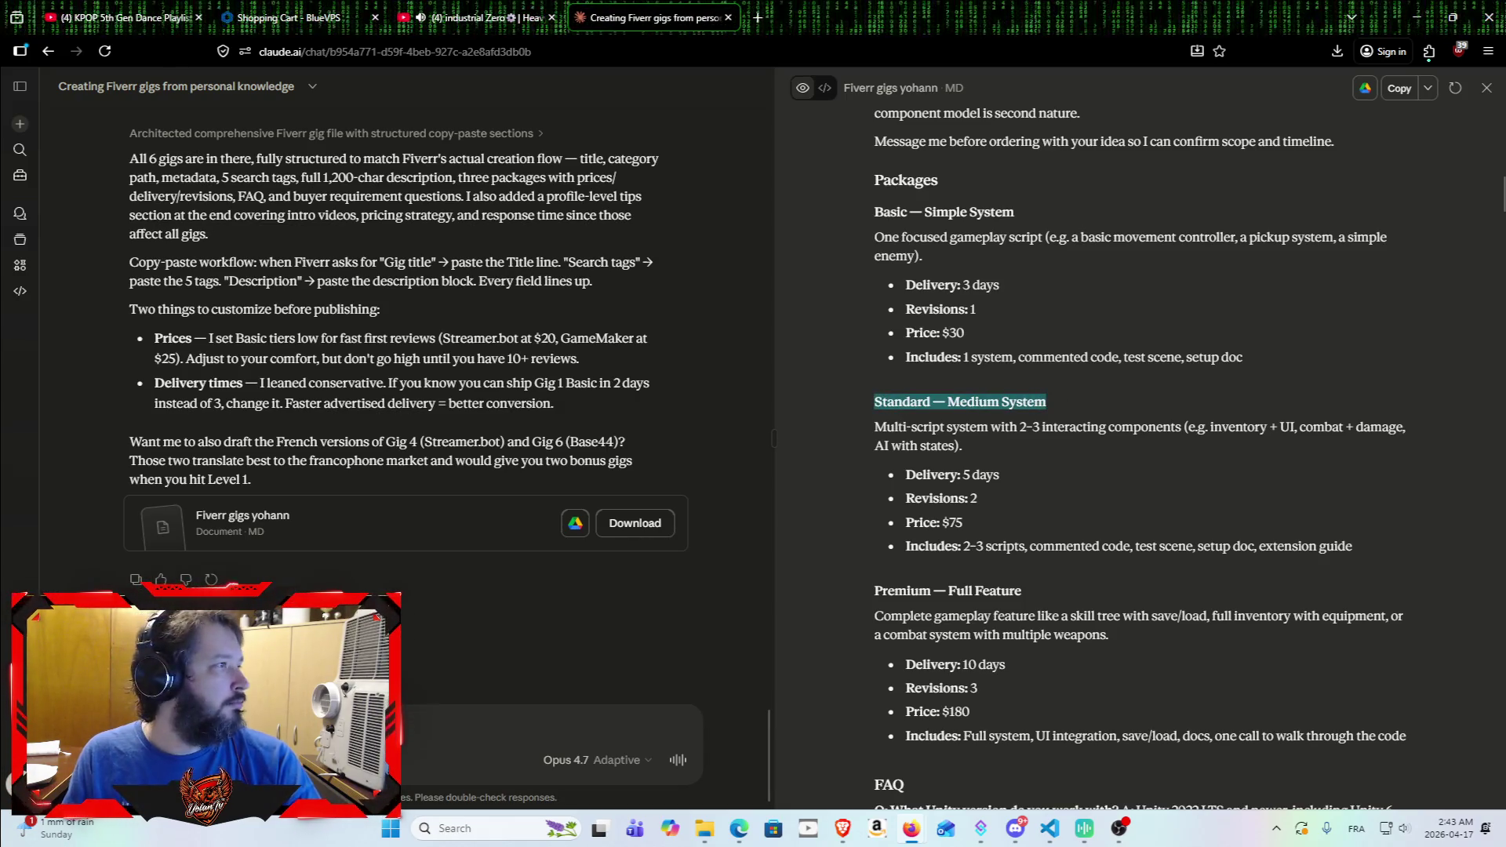
key(alt+Tab)
drag(873, 427, 987, 441)
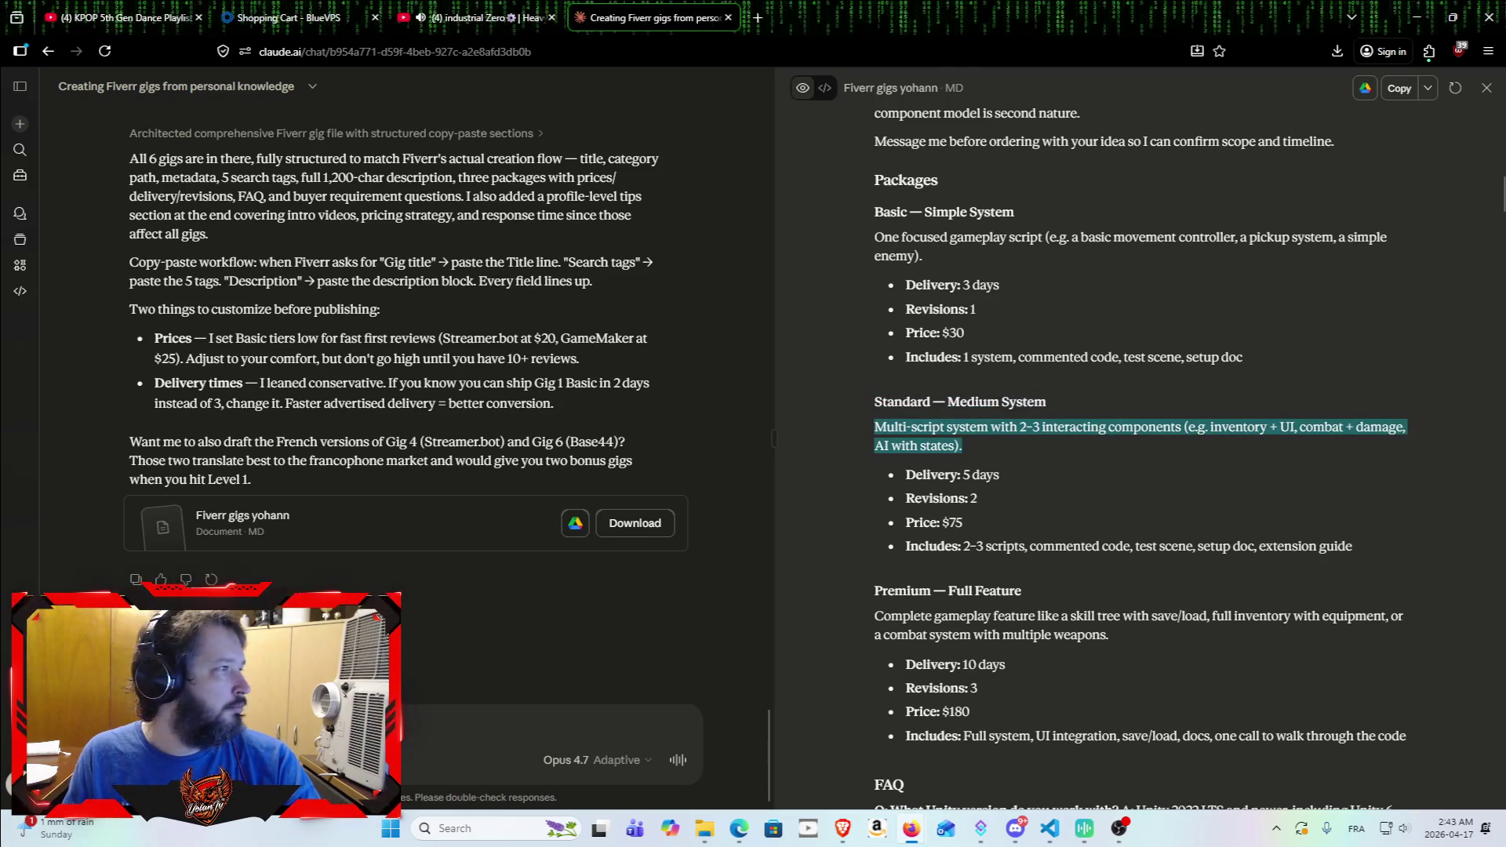
key(alt+Tab)
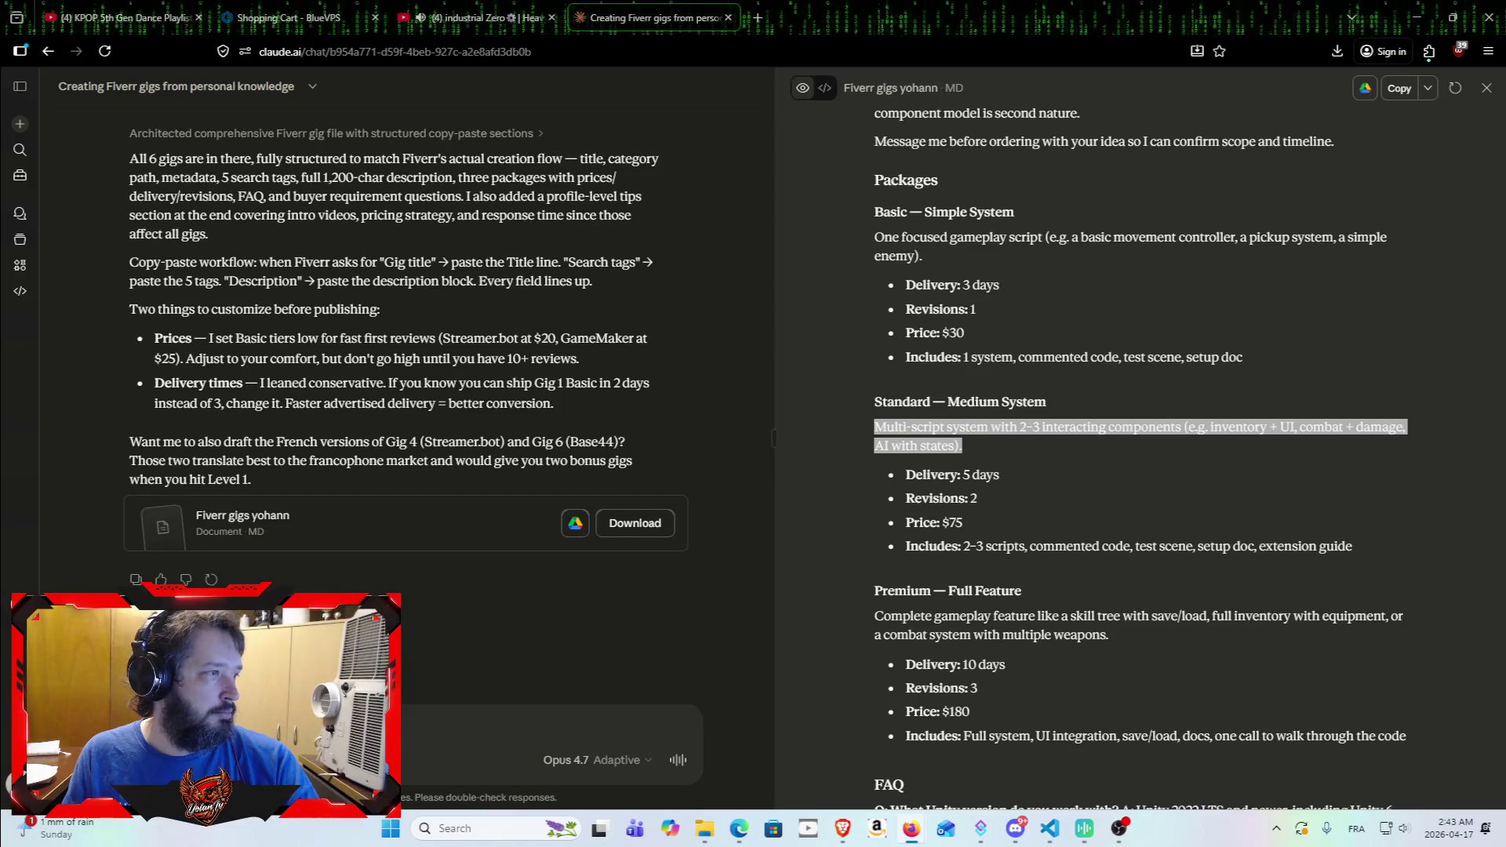
drag(875, 590, 1099, 575)
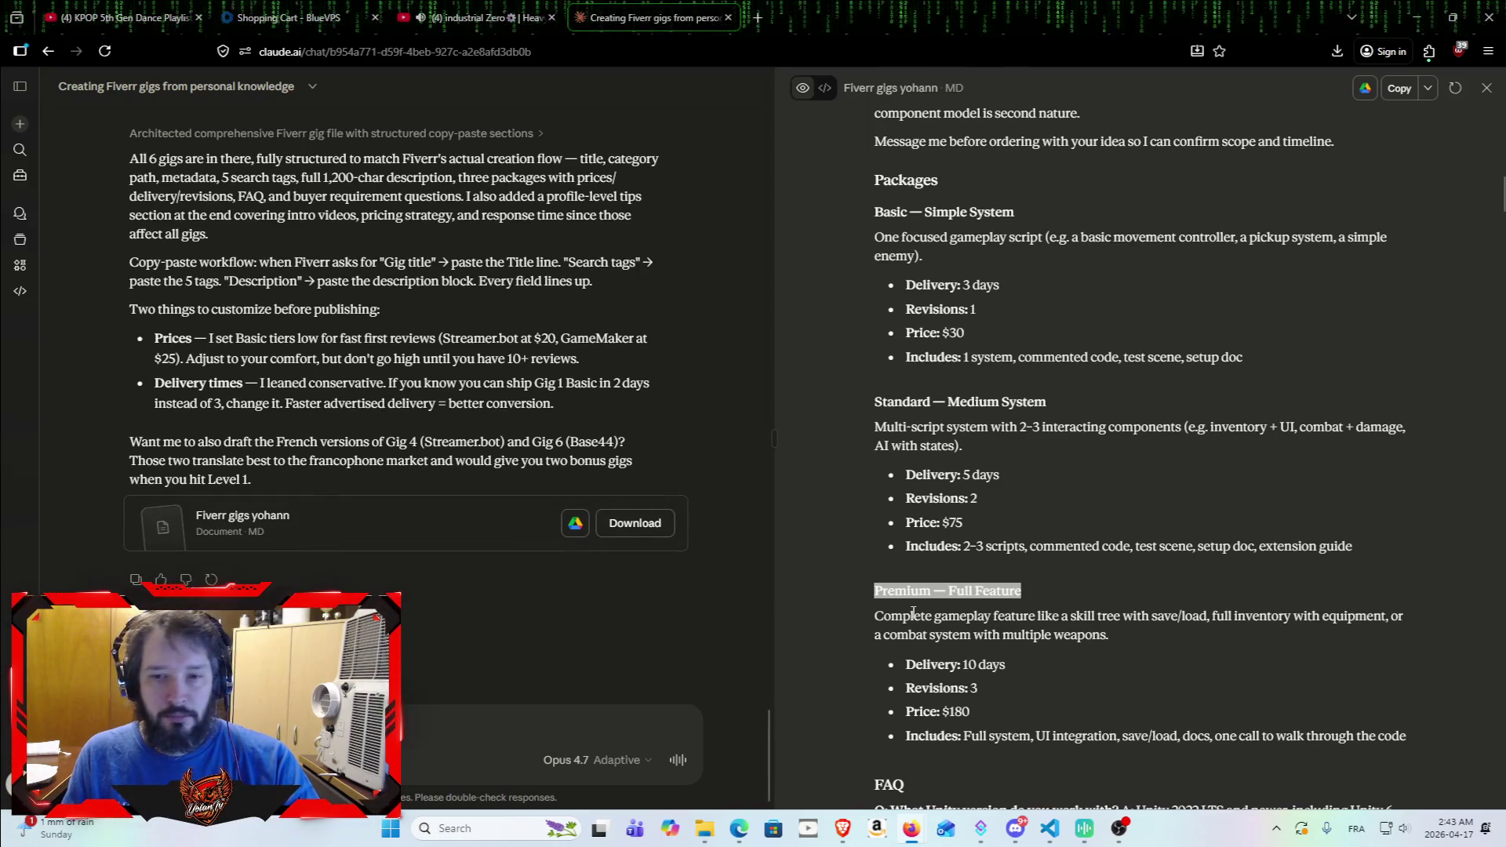
mouse_move(872, 615)
mouse_down()
mouse_move(1165, 623)
mouse_move(1177, 639)
mouse_up()
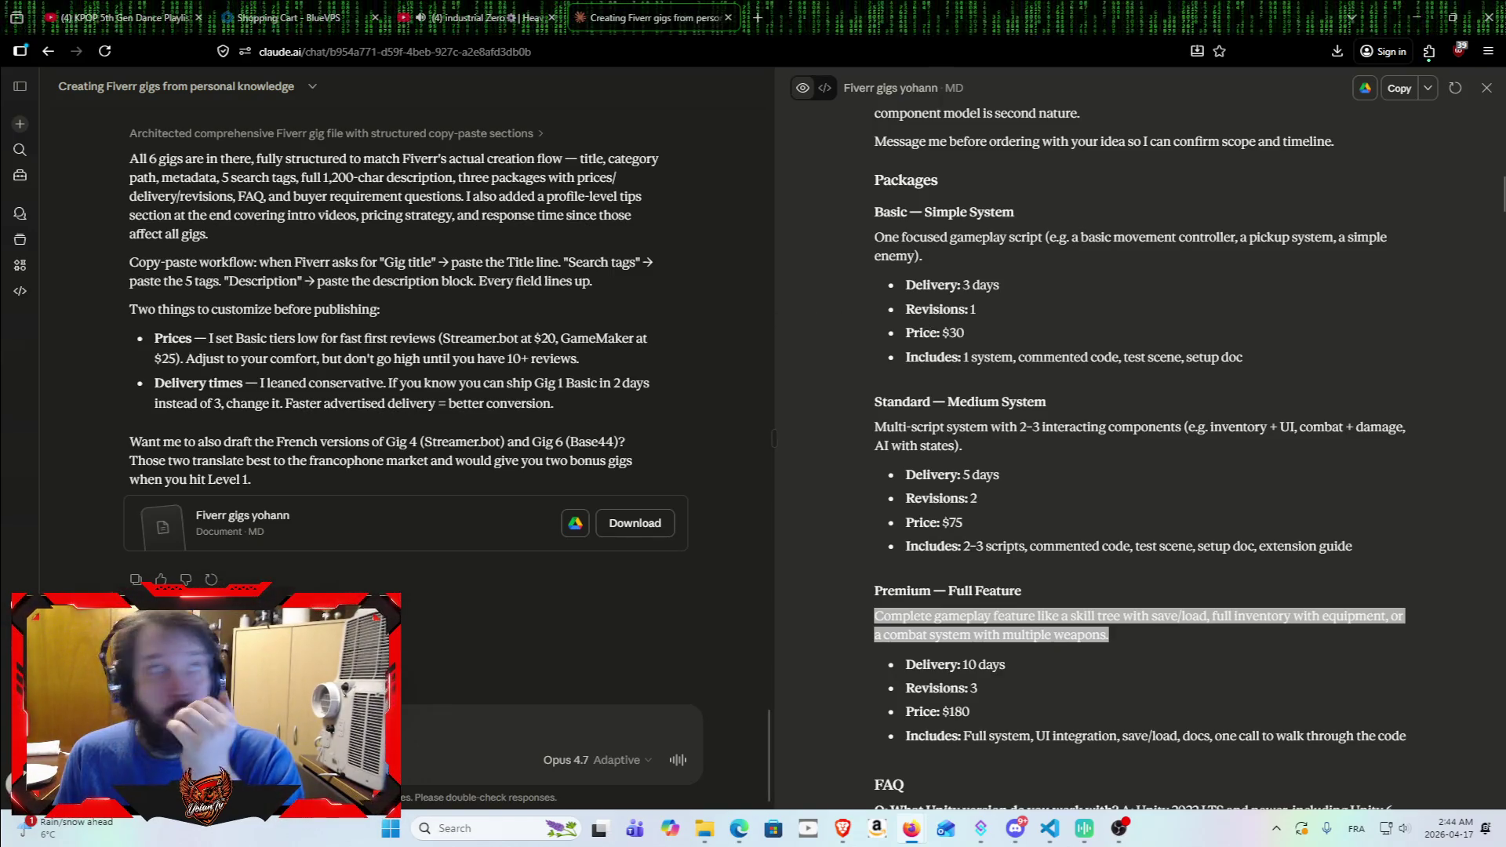
Step: Bring the Fiverr browser window forward, then return to the Claude conversation
mouse_move(0, 427)
mouse_down()
mouse_move(156, 427)
mouse_move(943, 129)
mouse_move(924, 49)
mouse_move(961, 101)
mouse_move(932, 181)
mouse_up()
click(902, 20)
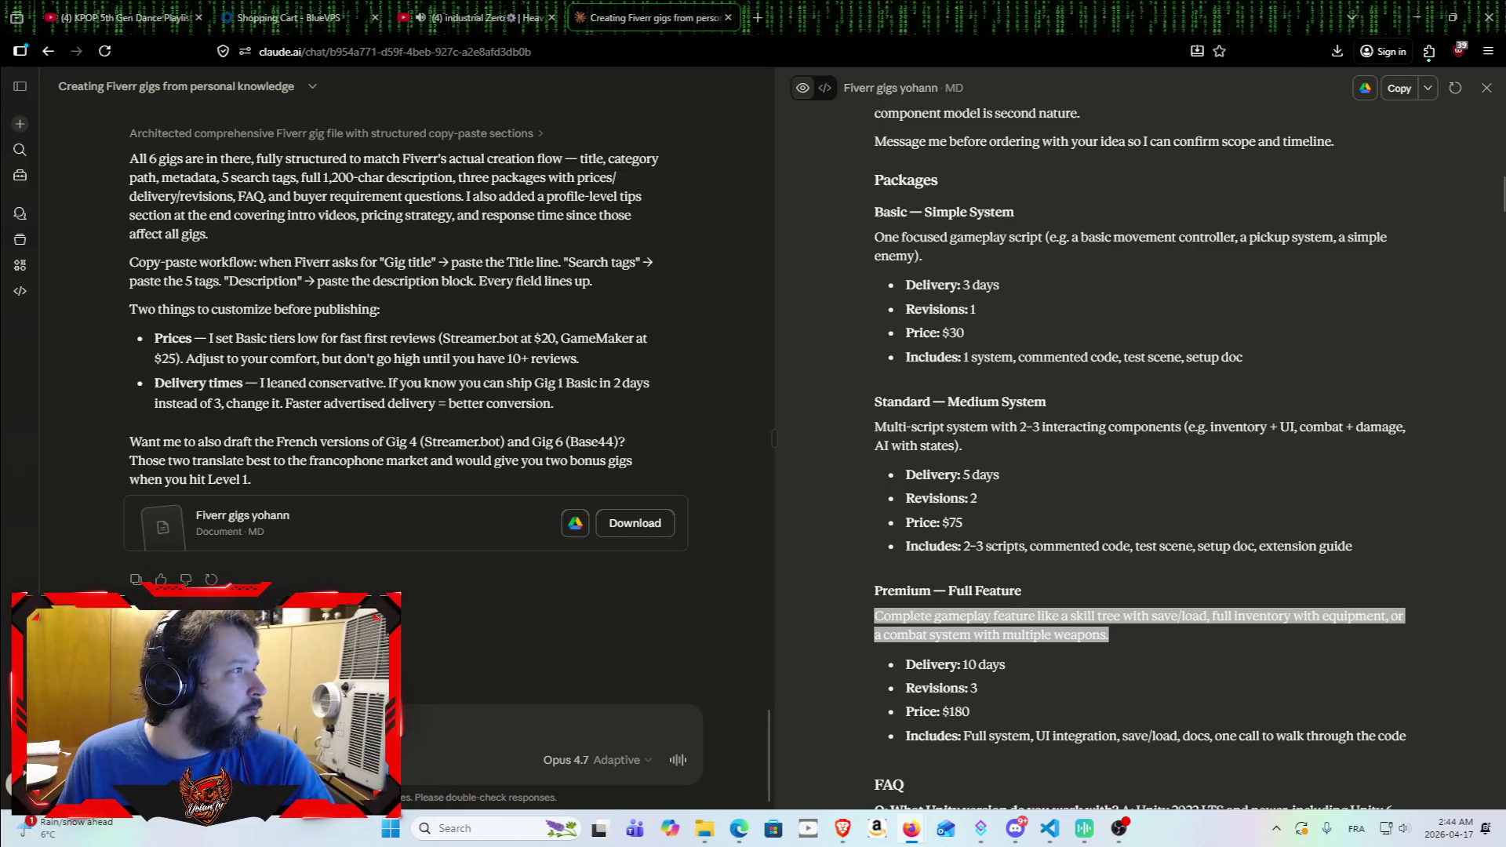
scroll(808, 510, up, 1)
scroll(808, 510, down, 1)
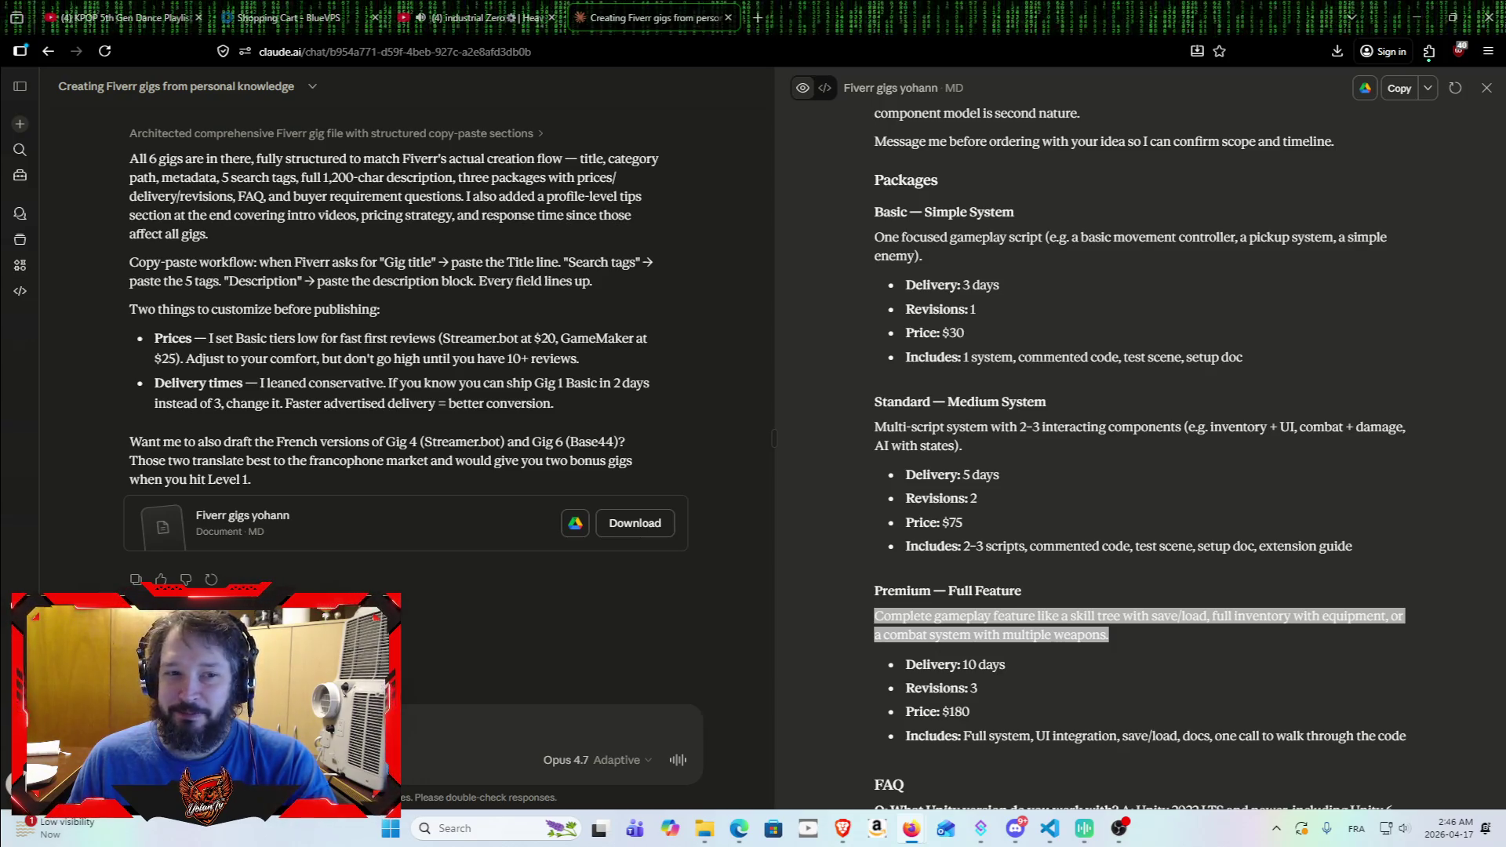
Step: Search Google for 'java node' in a new tab
key(ctrl+t)
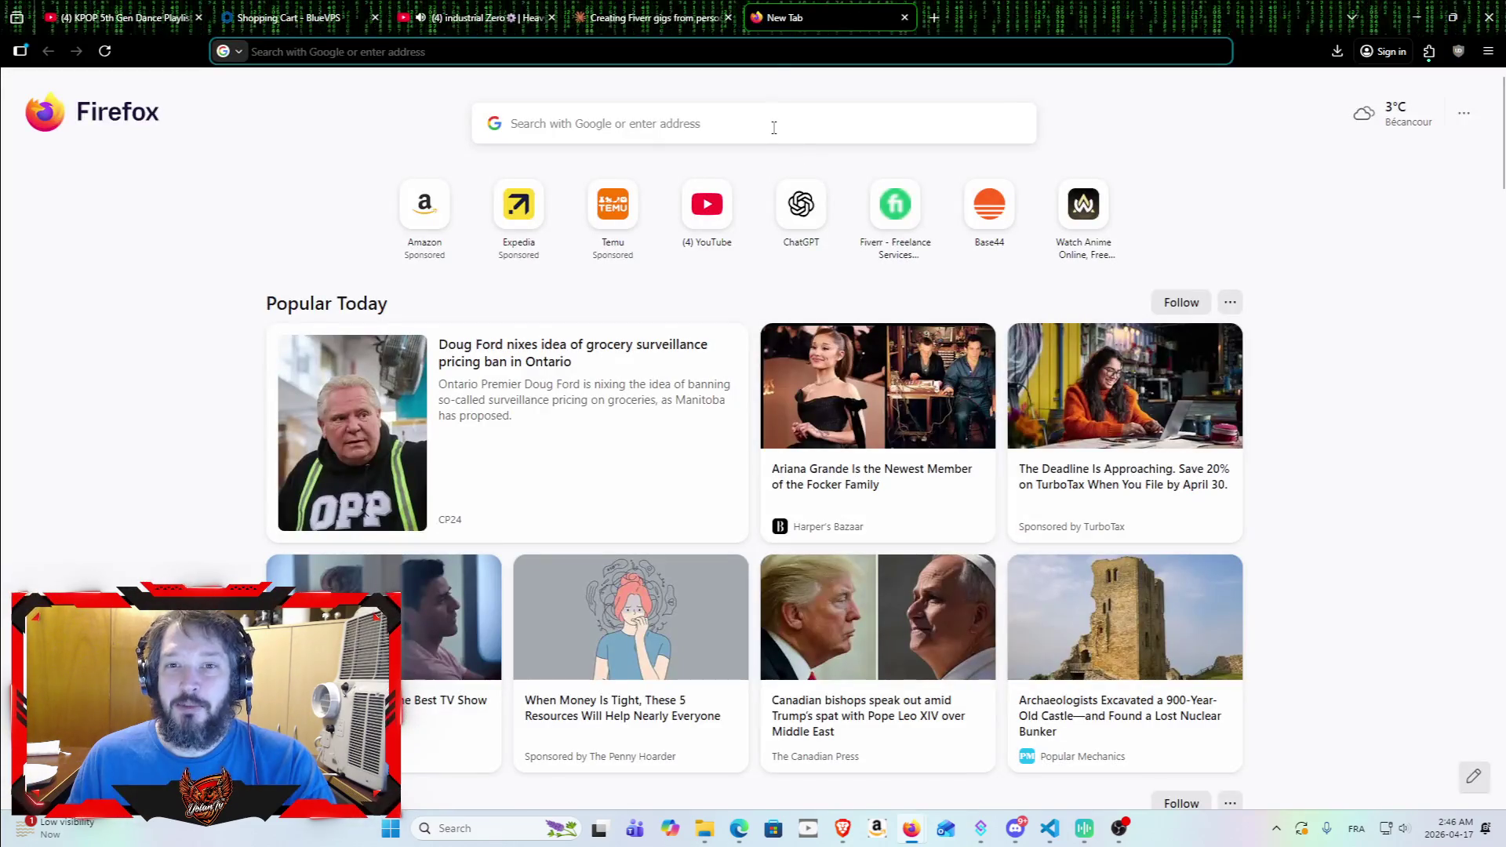
text(java)
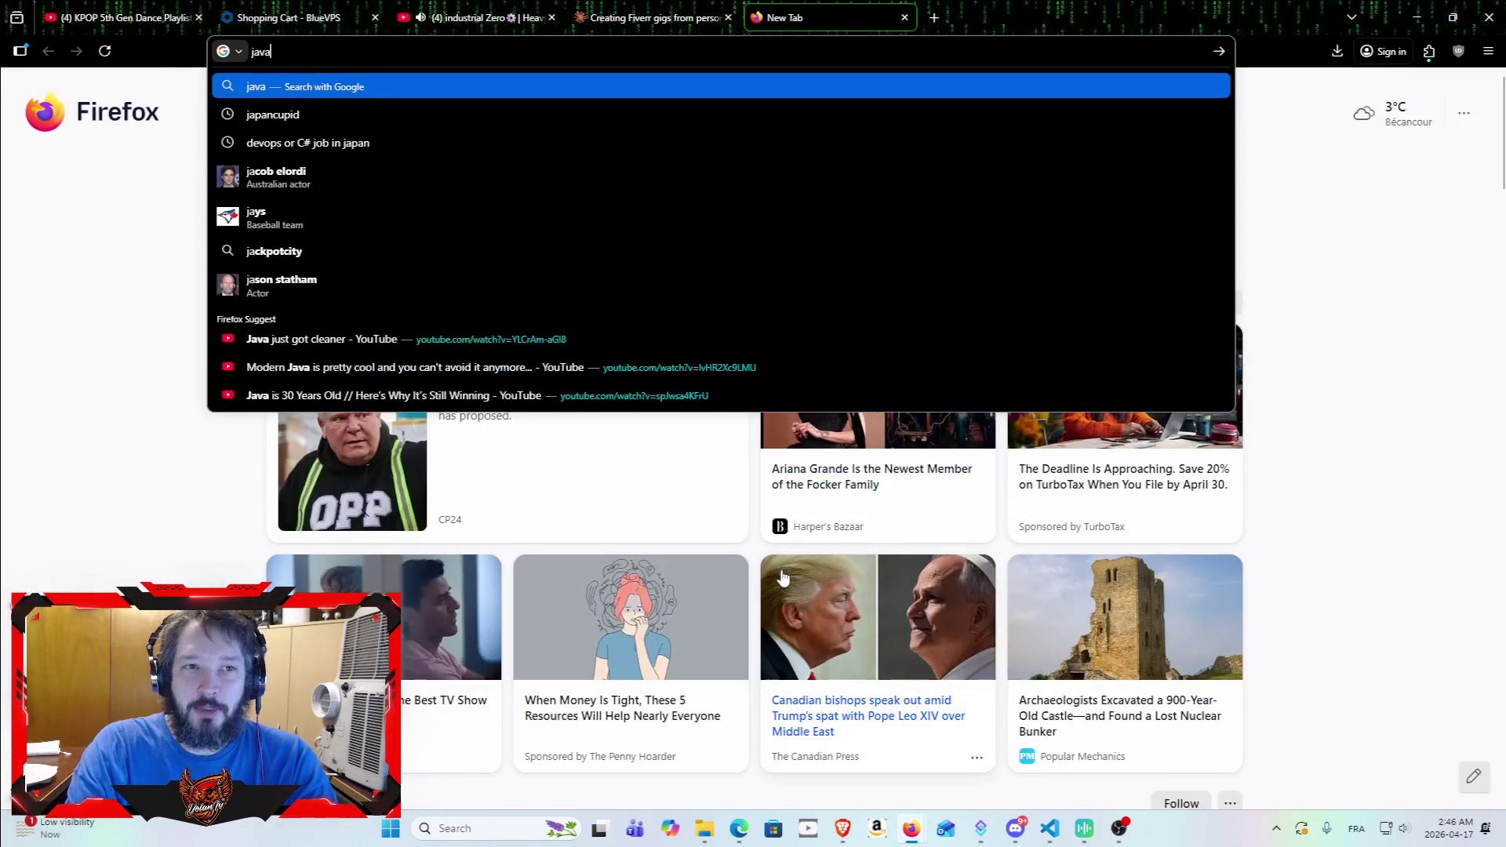
text( node)
key(Return)
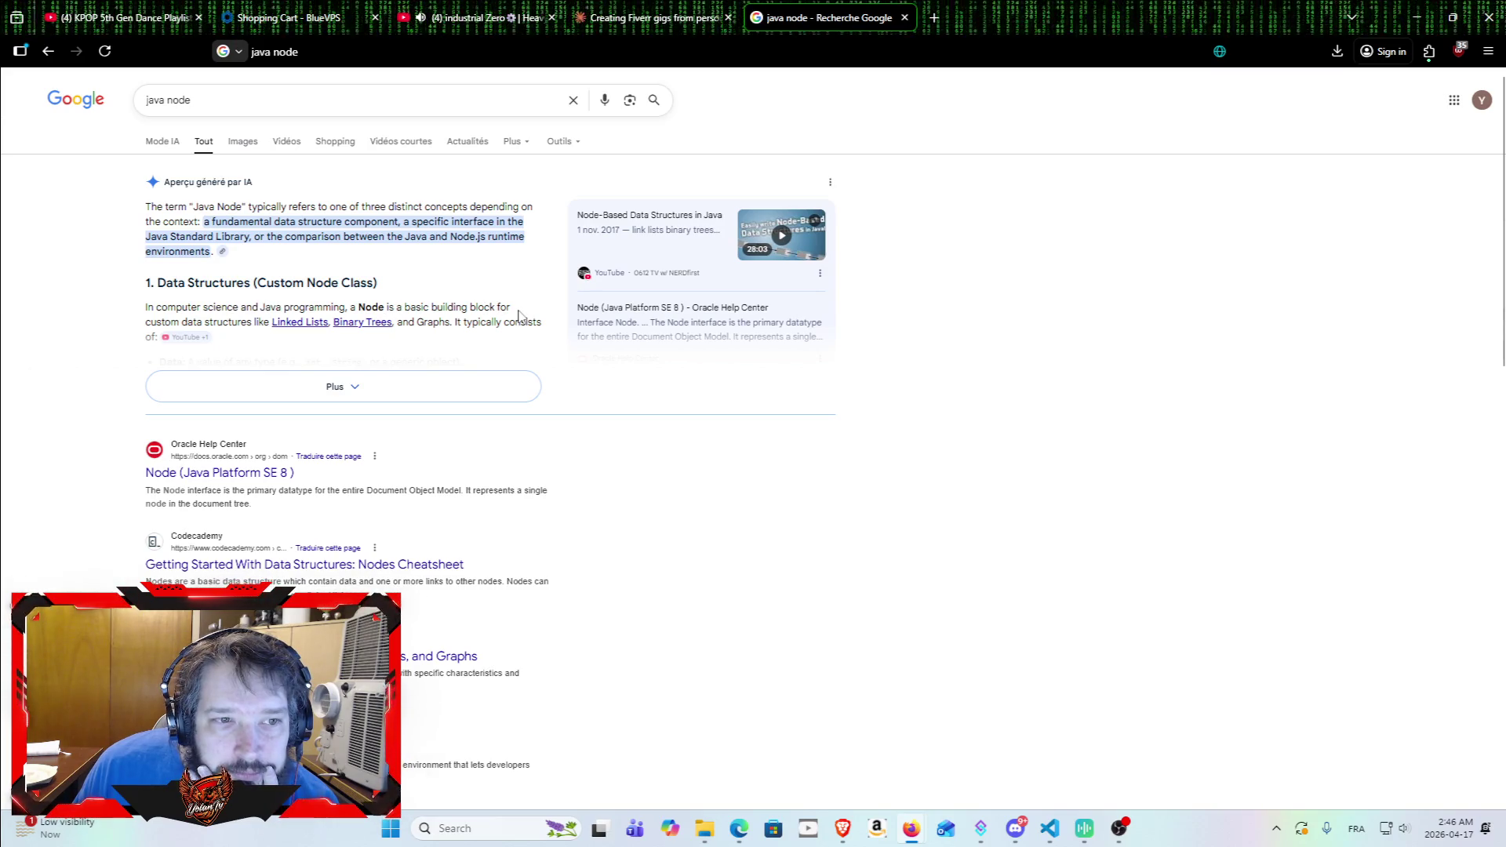
Step: Expand the AI overview and read its full Java Node explanation
click(360, 393)
scroll(331, 439, down, 1)
scroll(331, 439, down, 3)
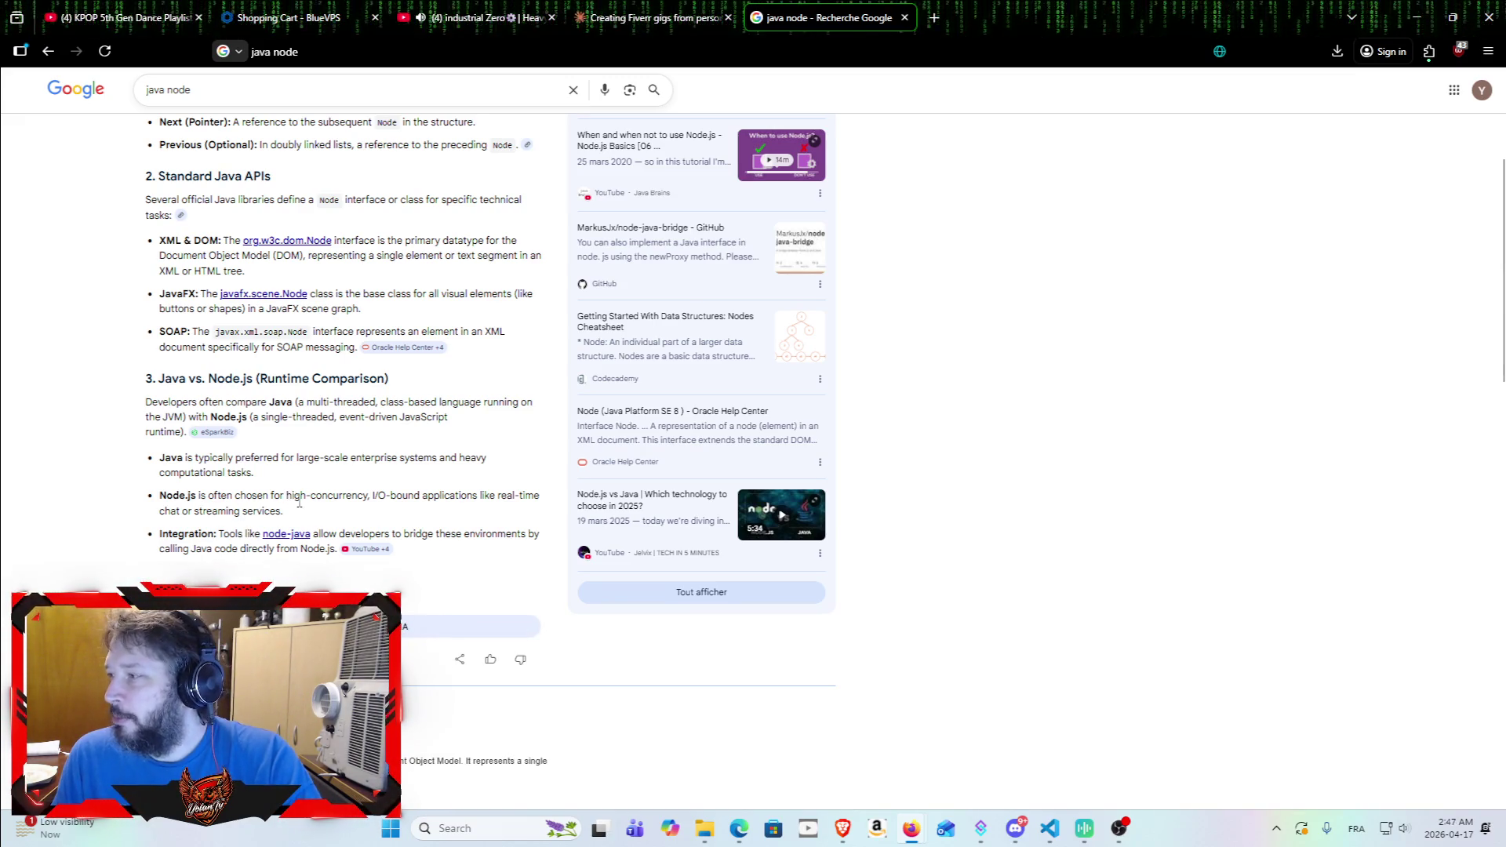
scroll(416, 499, up, 2)
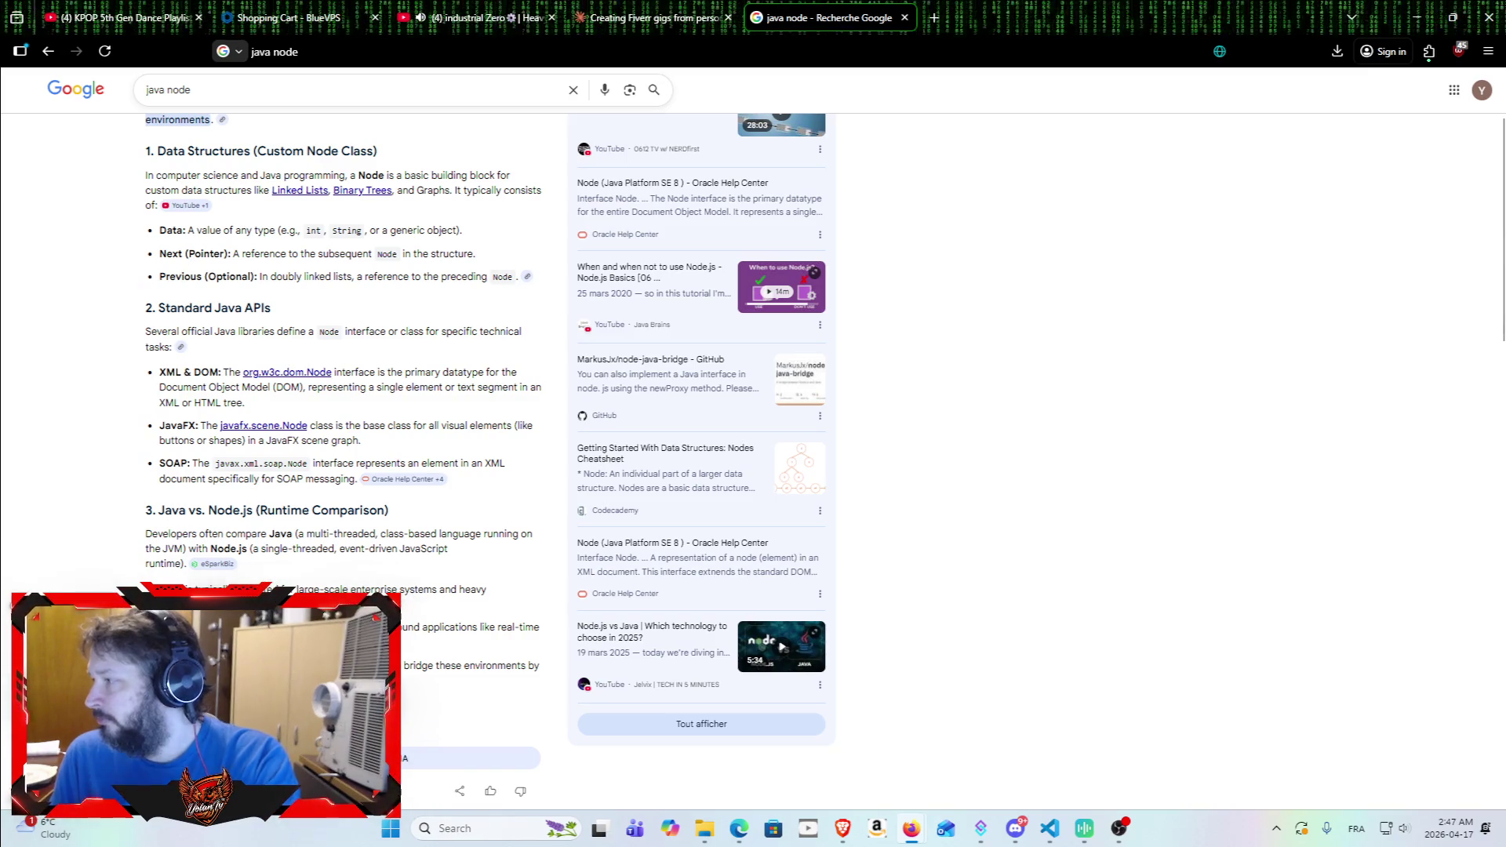
scroll(291, 204, up, 2)
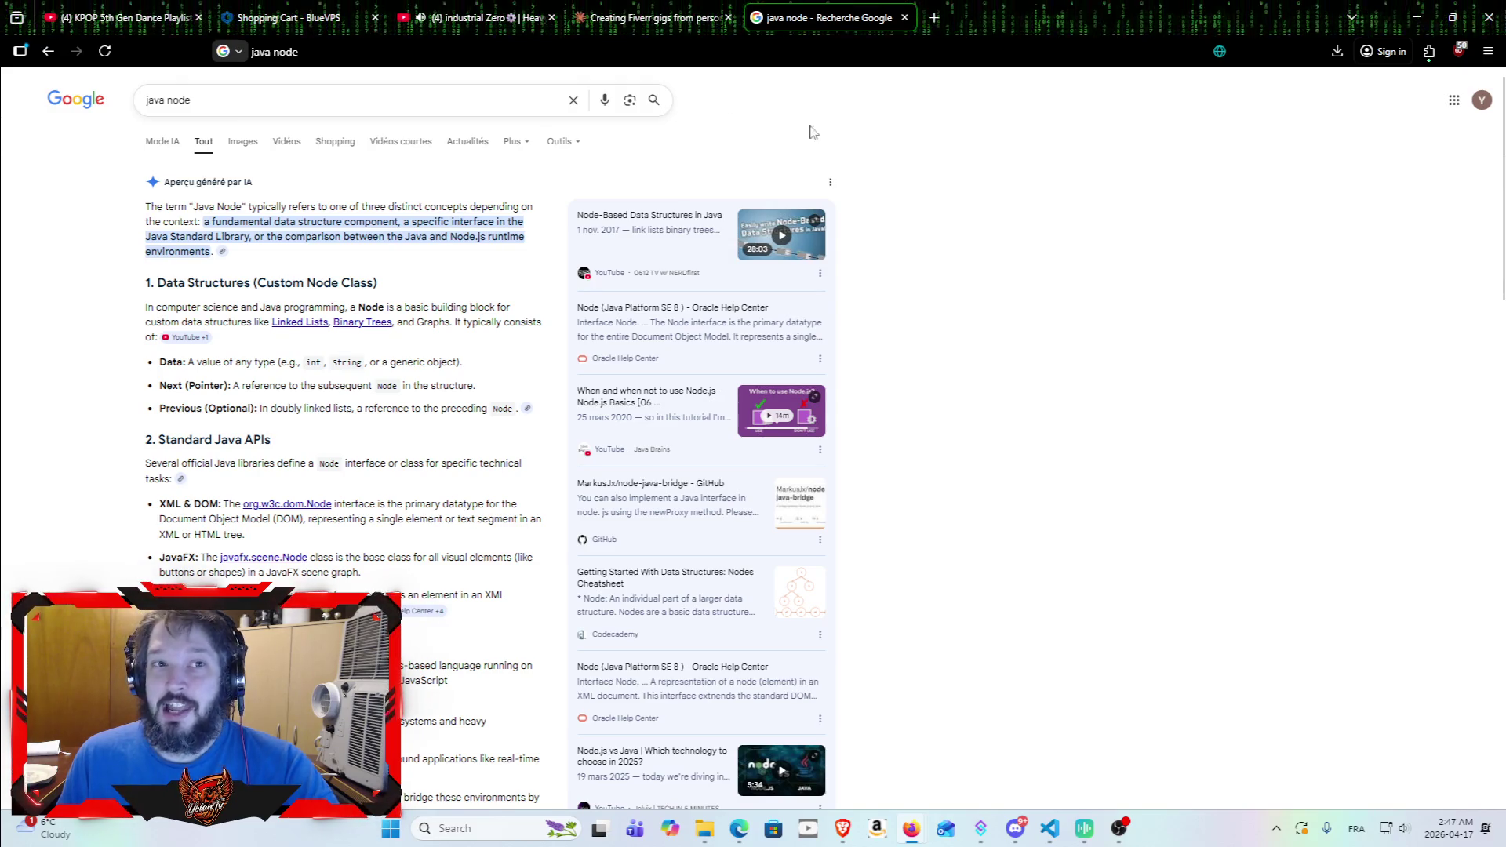
click(333, 95)
Step: Replace the query with 'typescript example code' and open the TypeScript Playground link
key(ctrl+a)
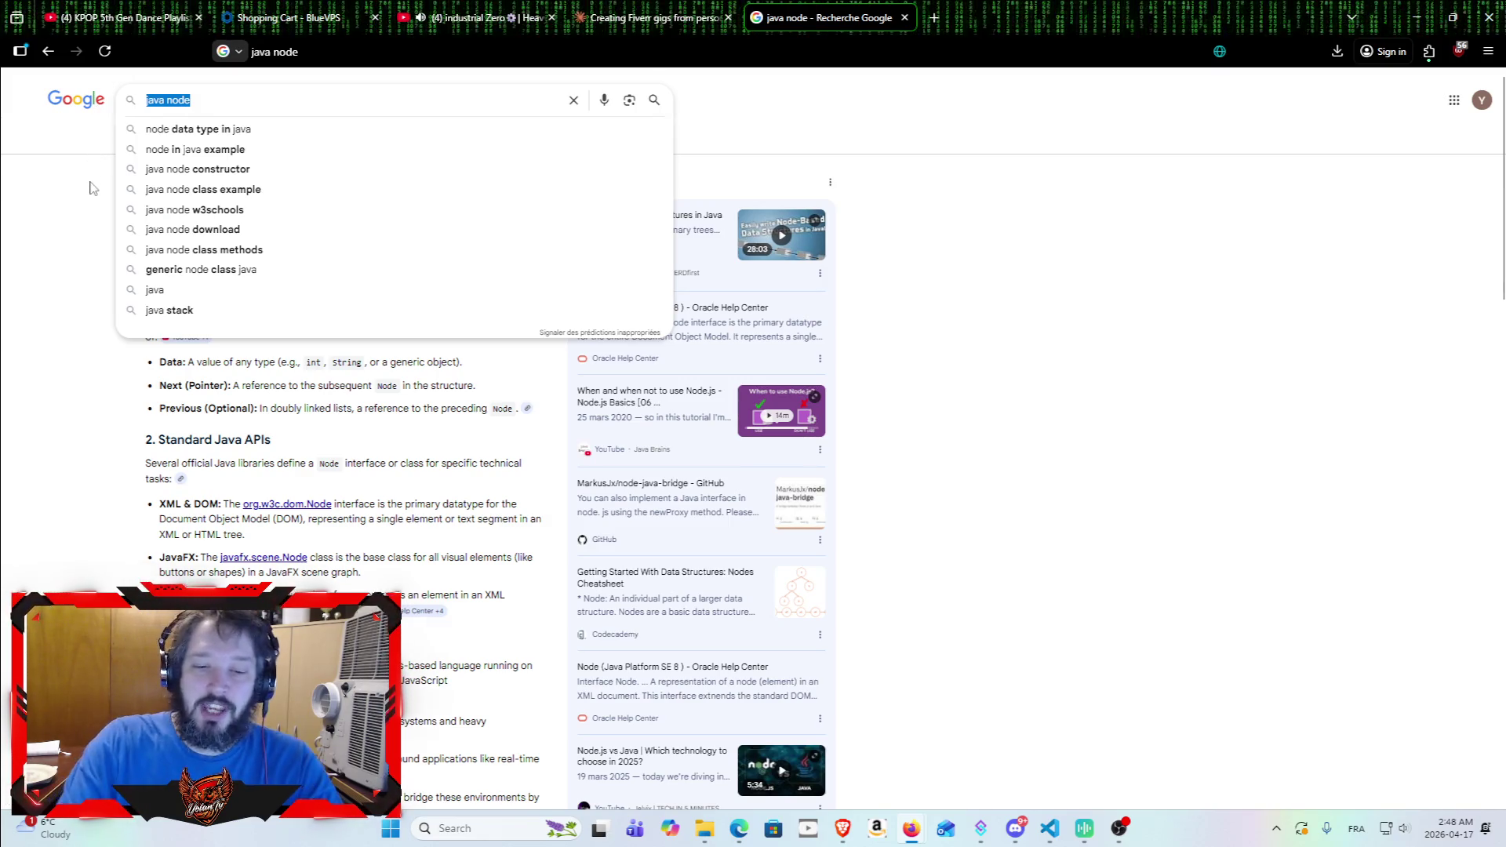
text(typescript example code)
key(Return)
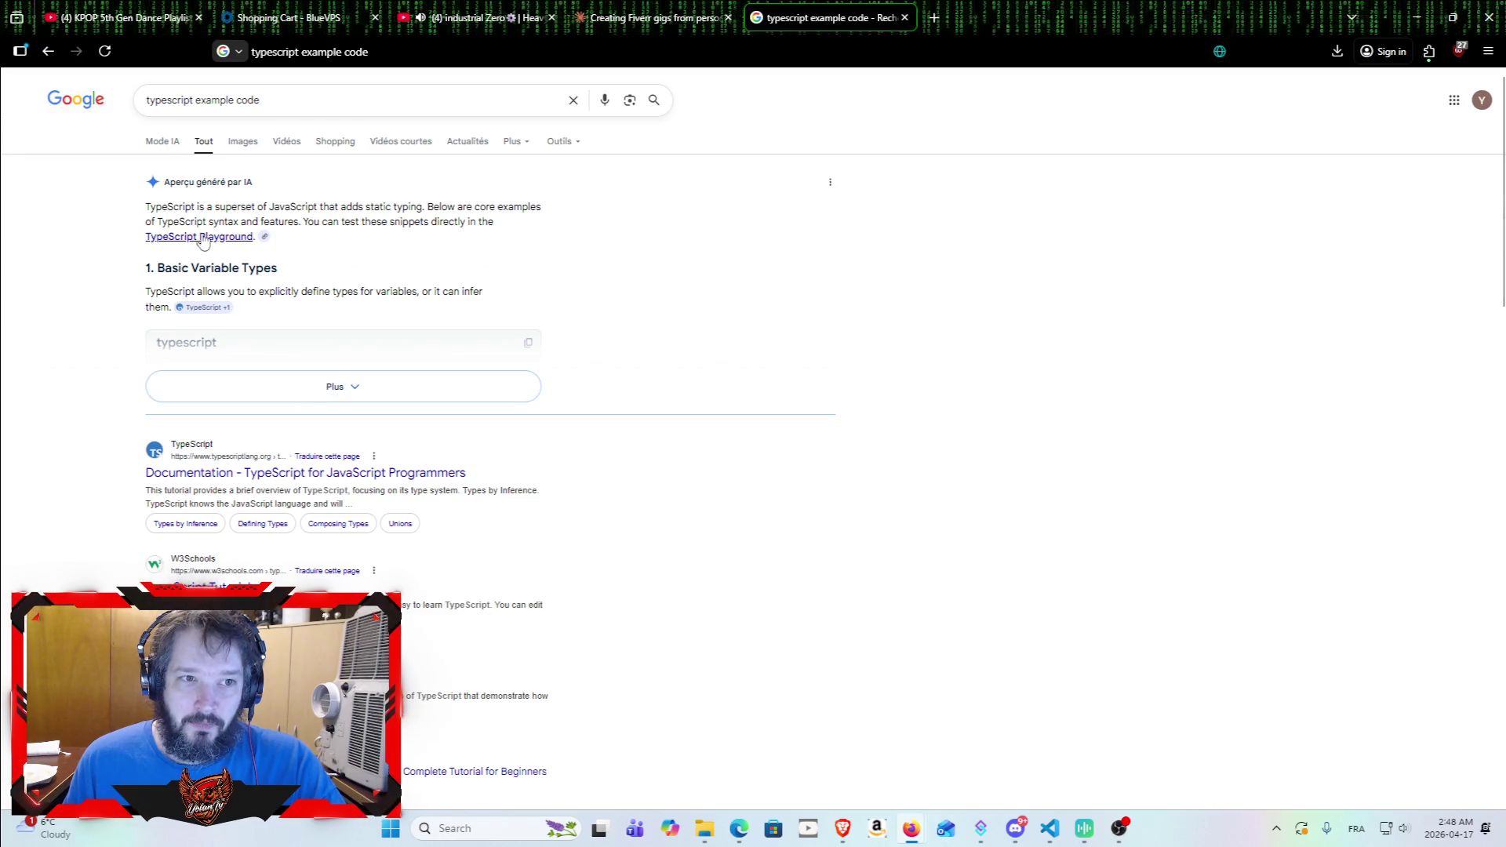
click(203, 238)
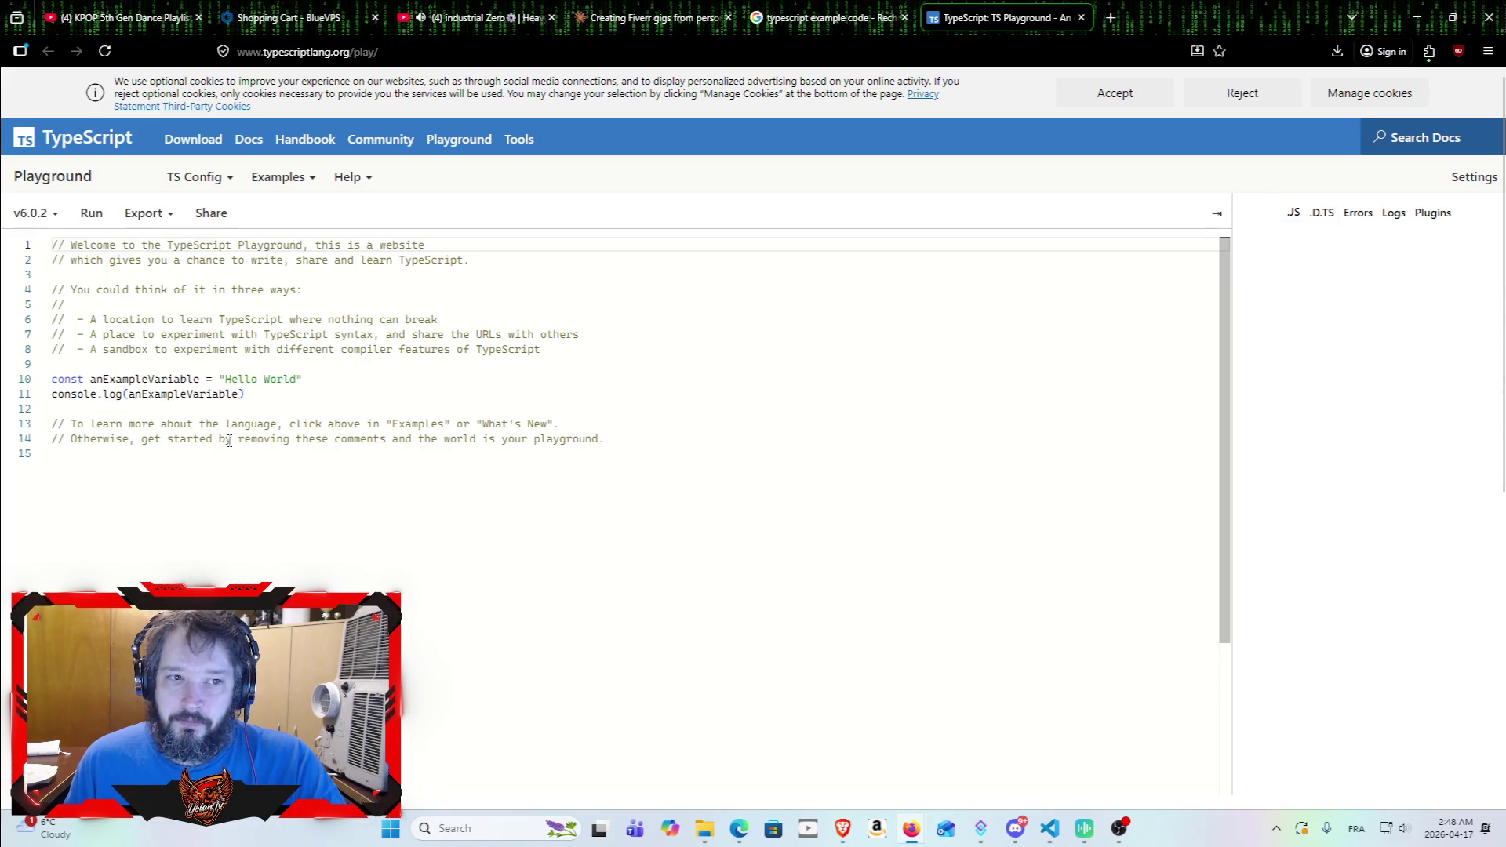
Step: Open the TypeScript Playground Examples gallery after checking the Export menu, then start a new tab
click(318, 386)
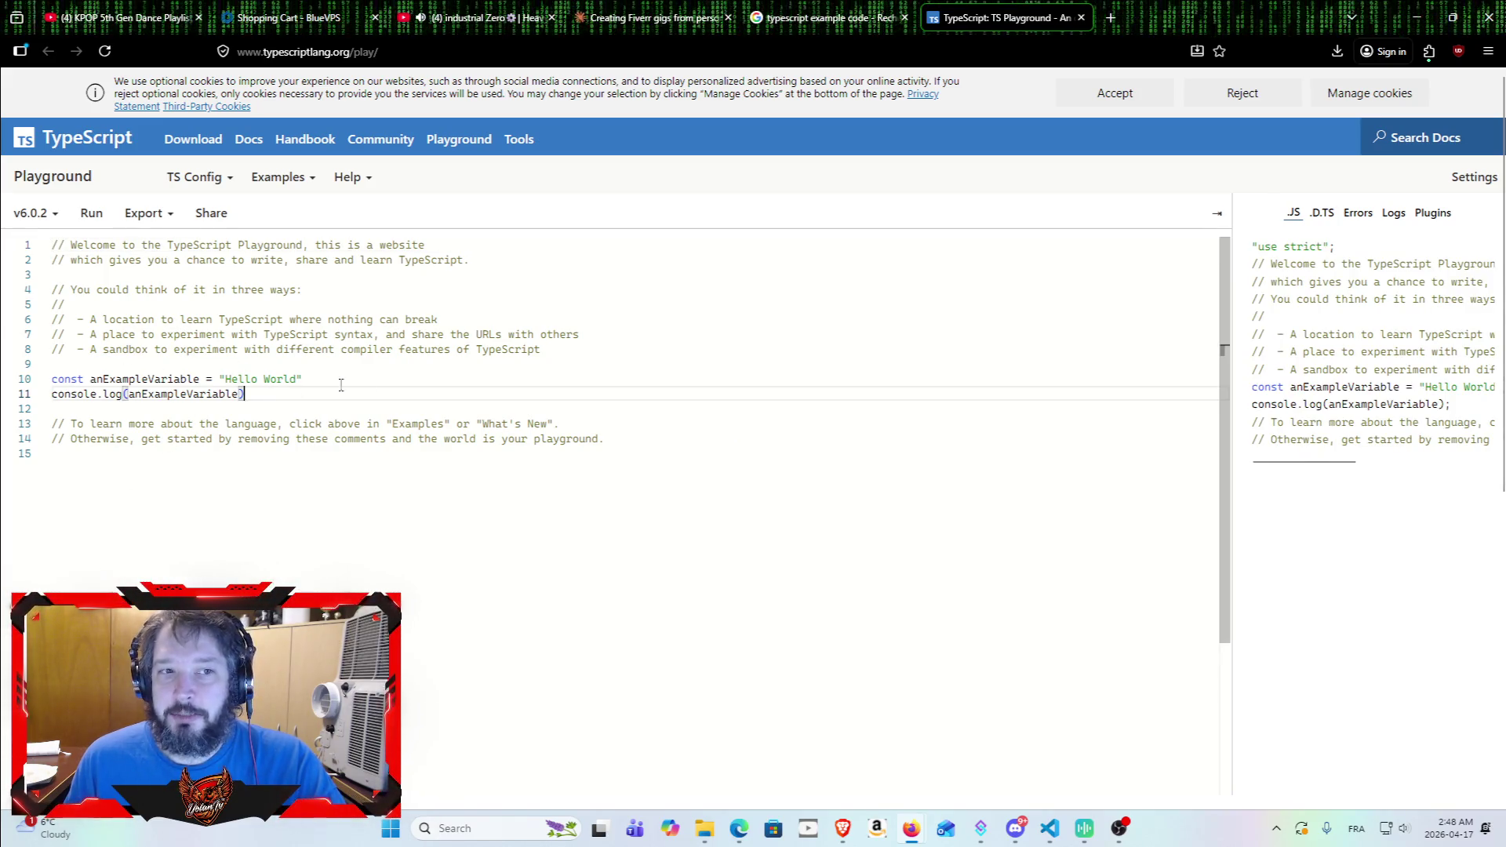
click(151, 216)
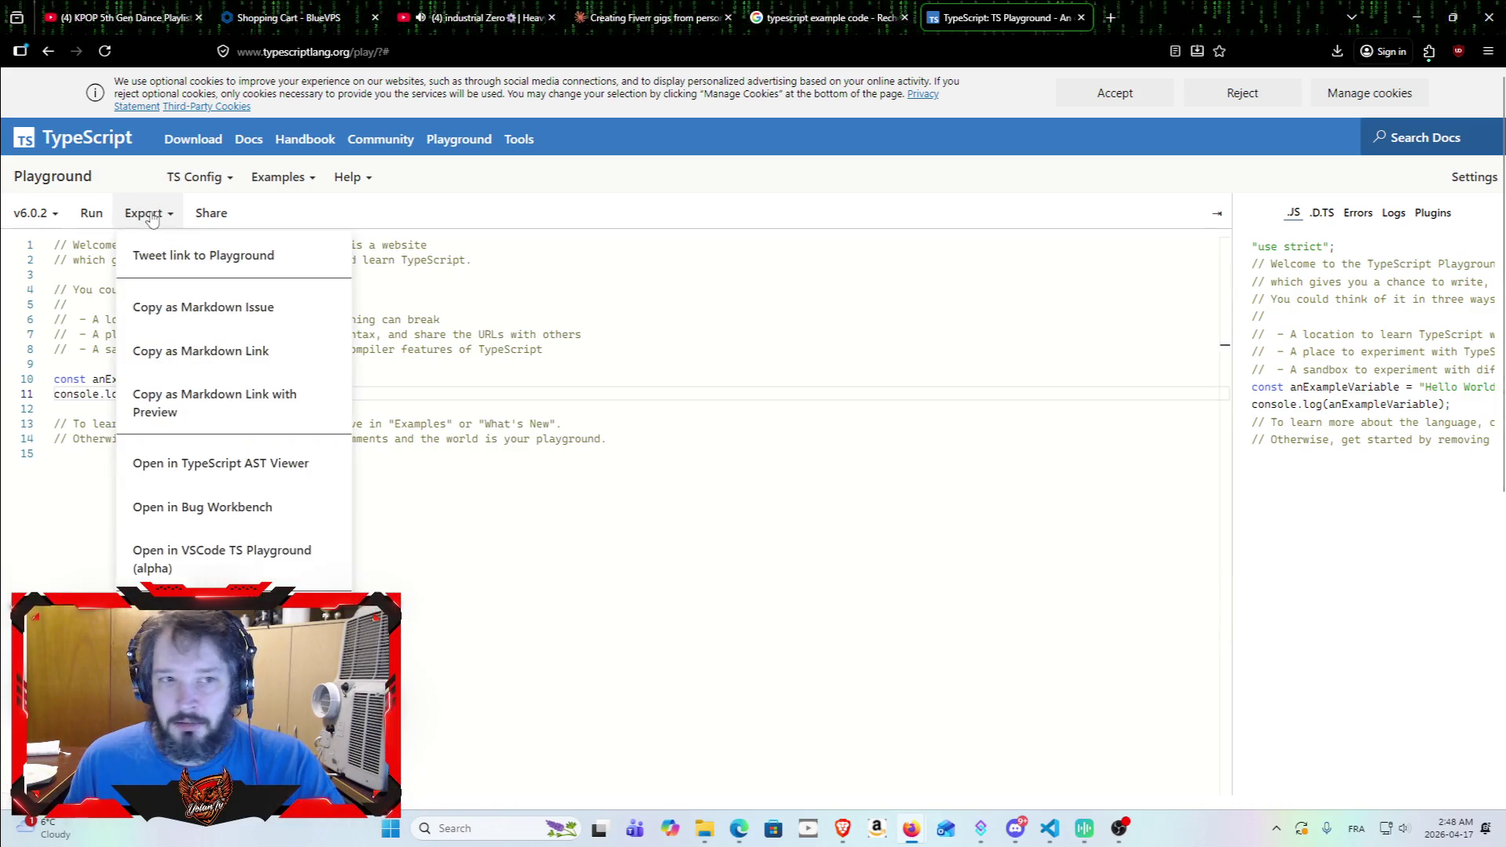
click(301, 186)
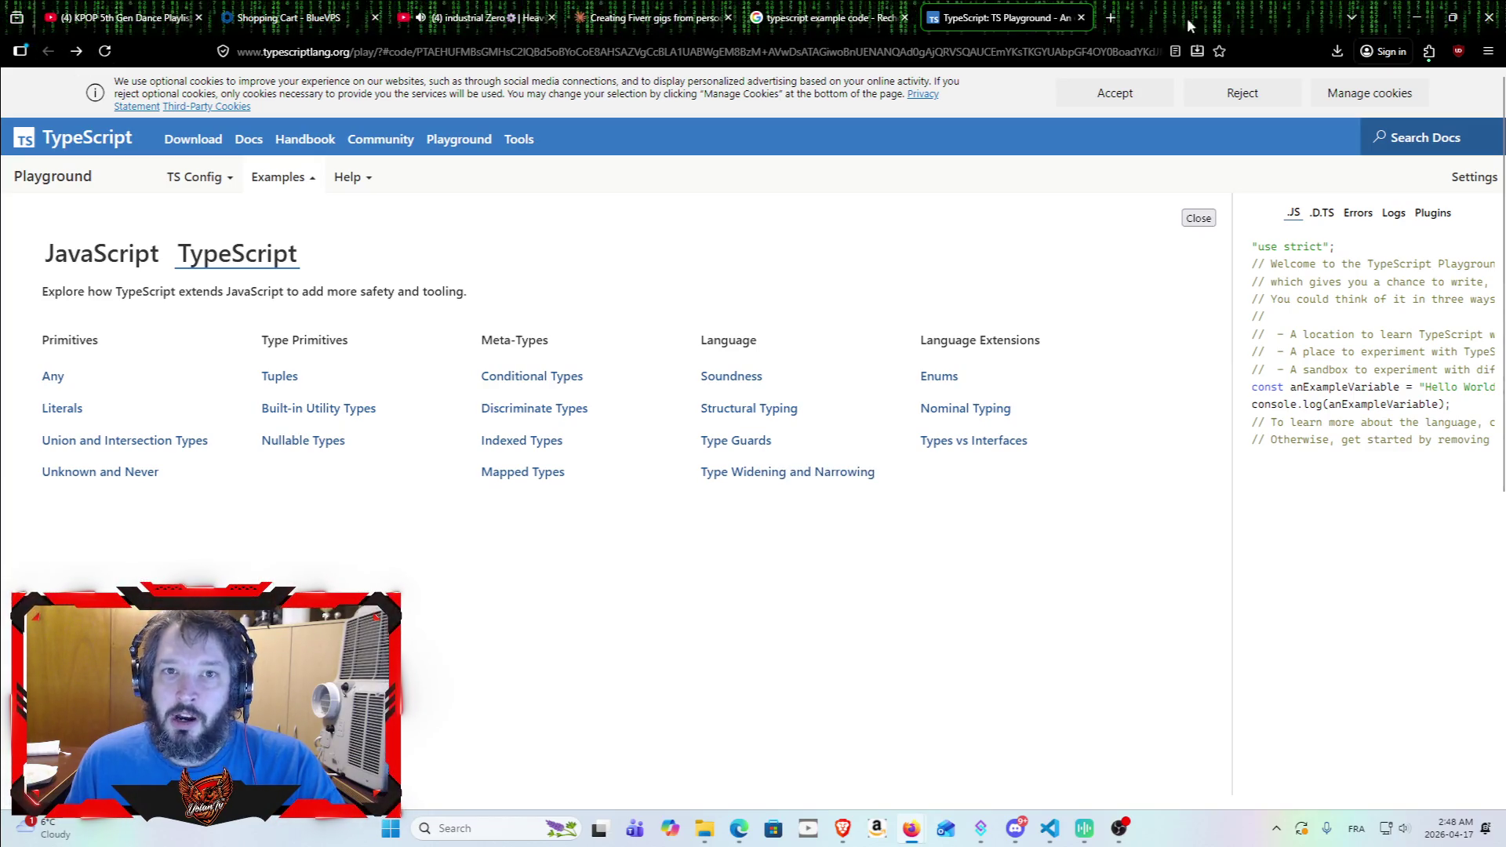
key(ctrl+t)
Step: On chatgpt.com, ask 'can you show me a simple 100 lines code typescript example'
text(chat)
key(Return)
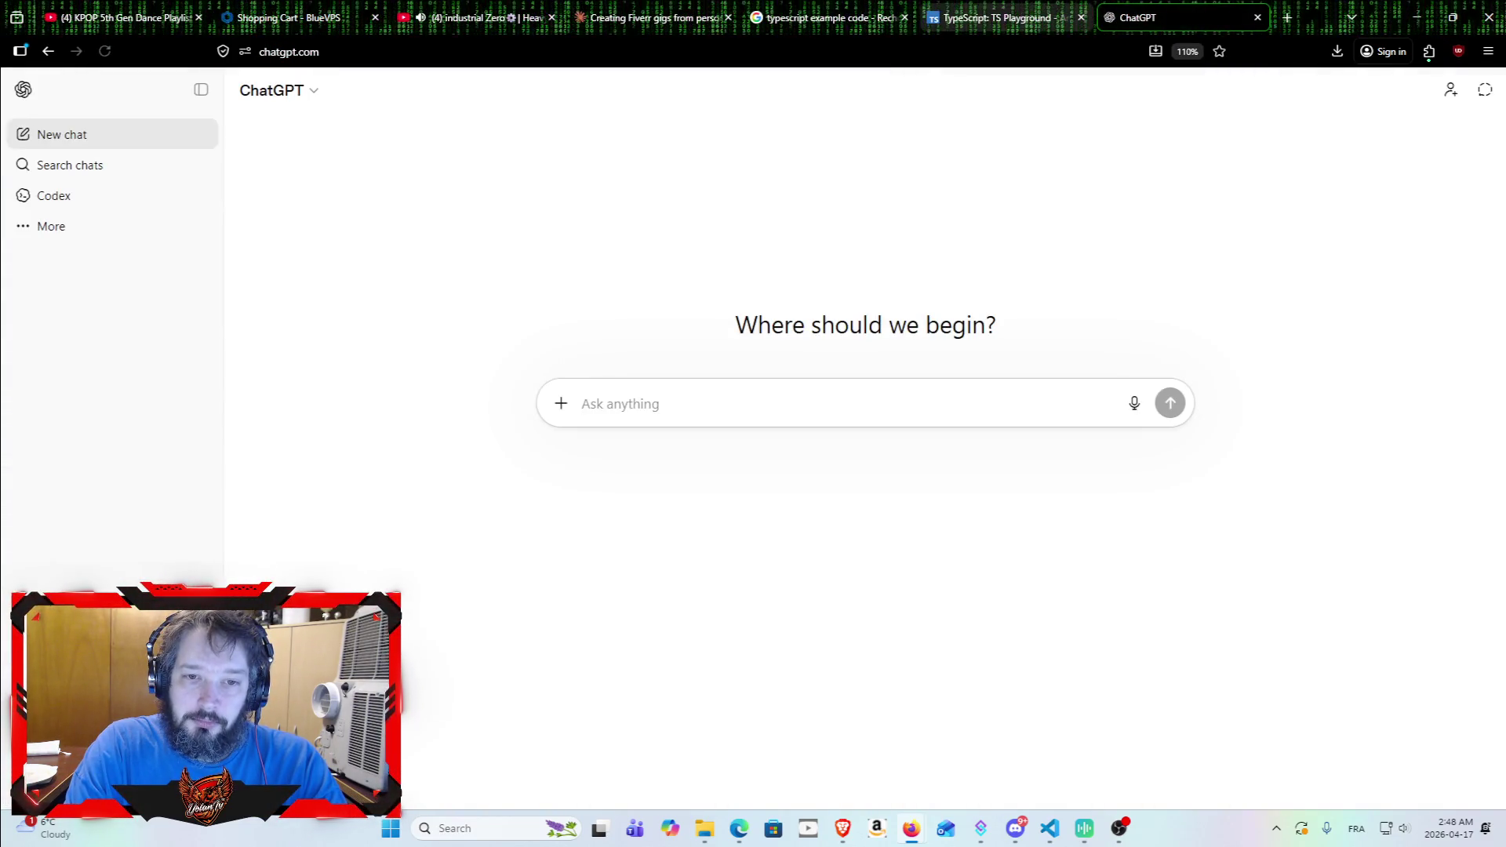
text(can you show me a simple 100 li)
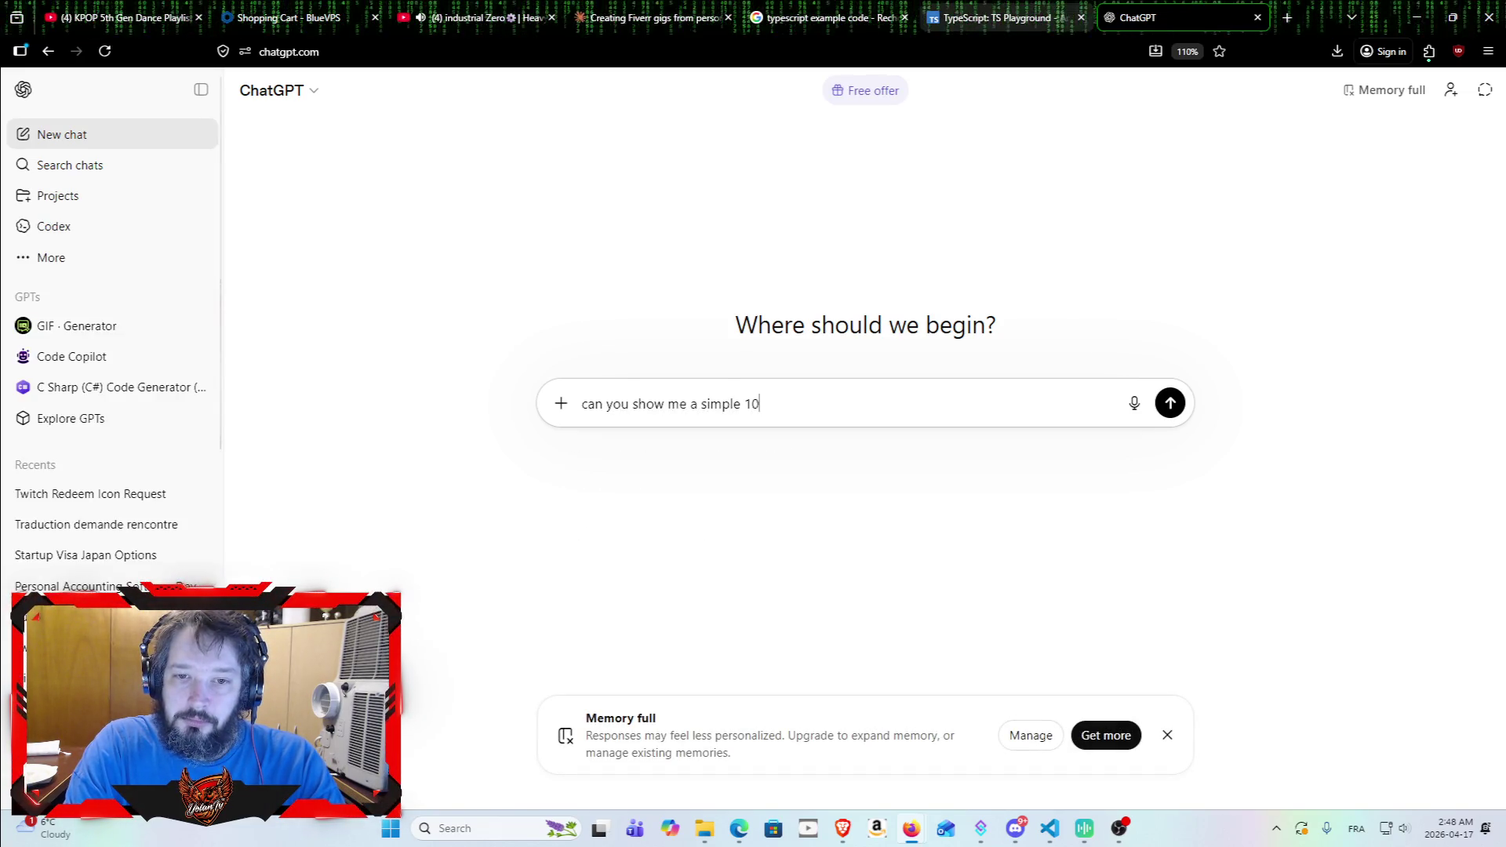
text(nes code typ)
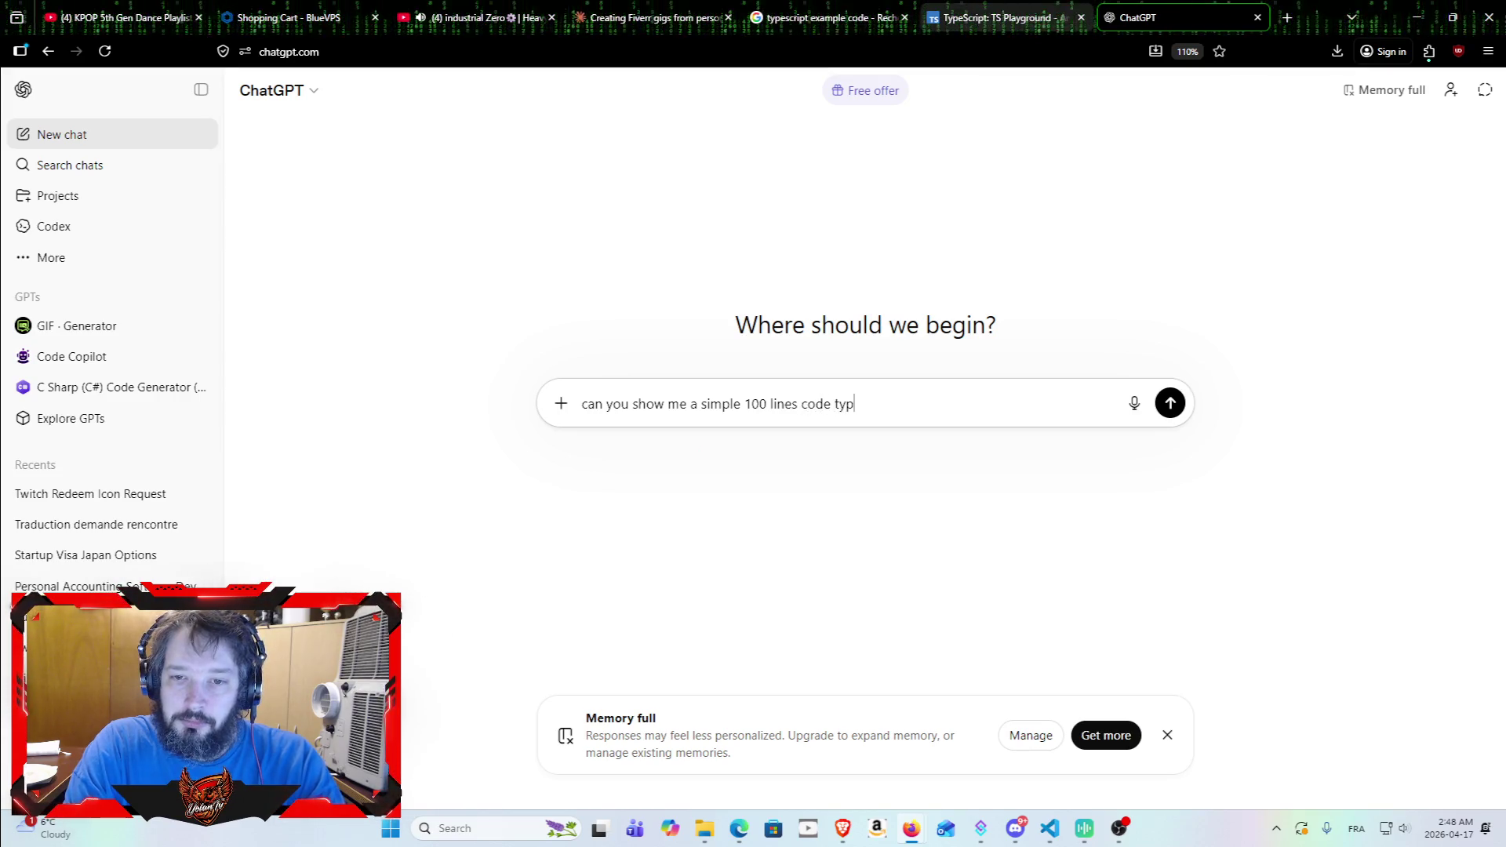
text(escript example)
key(Return)
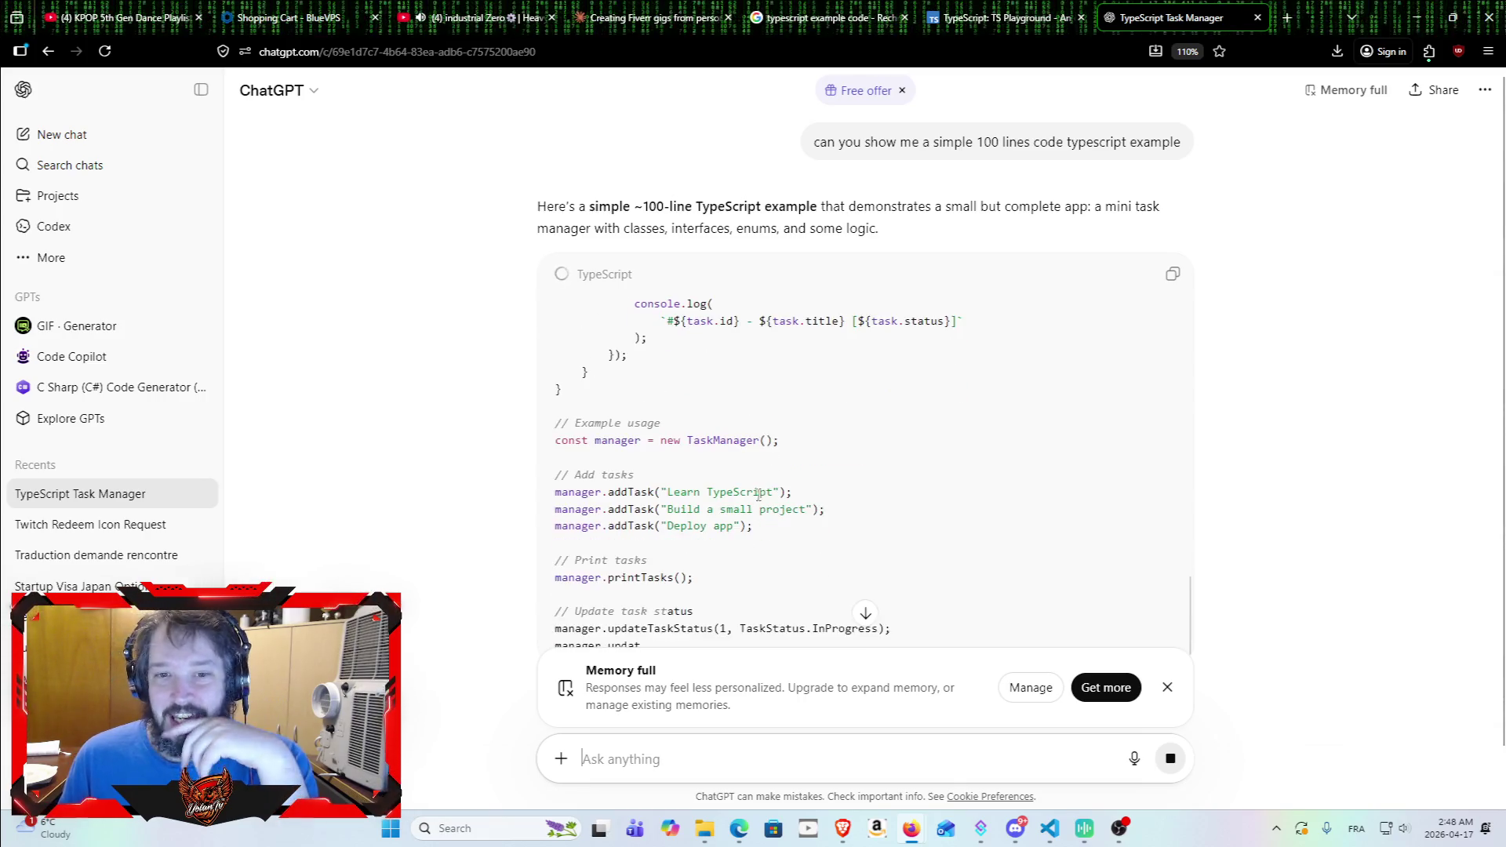
Step: Inspect the example usage code and the findIndex line in deleteTask
scroll(744, 396, down, 2)
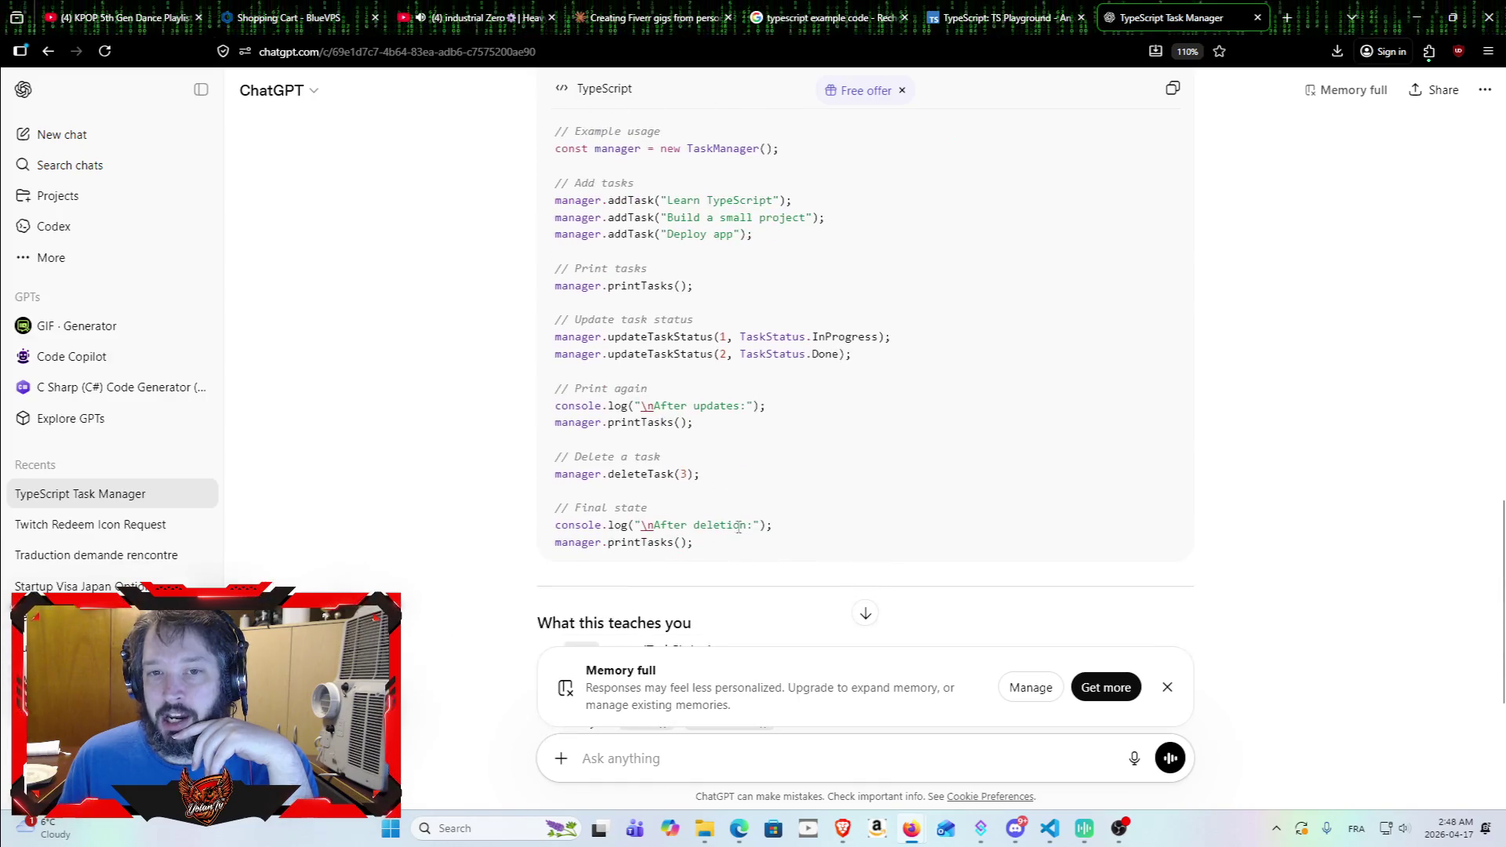
mouse_move(724, 544)
mouse_down()
mouse_move(559, 424)
mouse_move(541, 237)
mouse_up()
scroll(655, 520, up, 5)
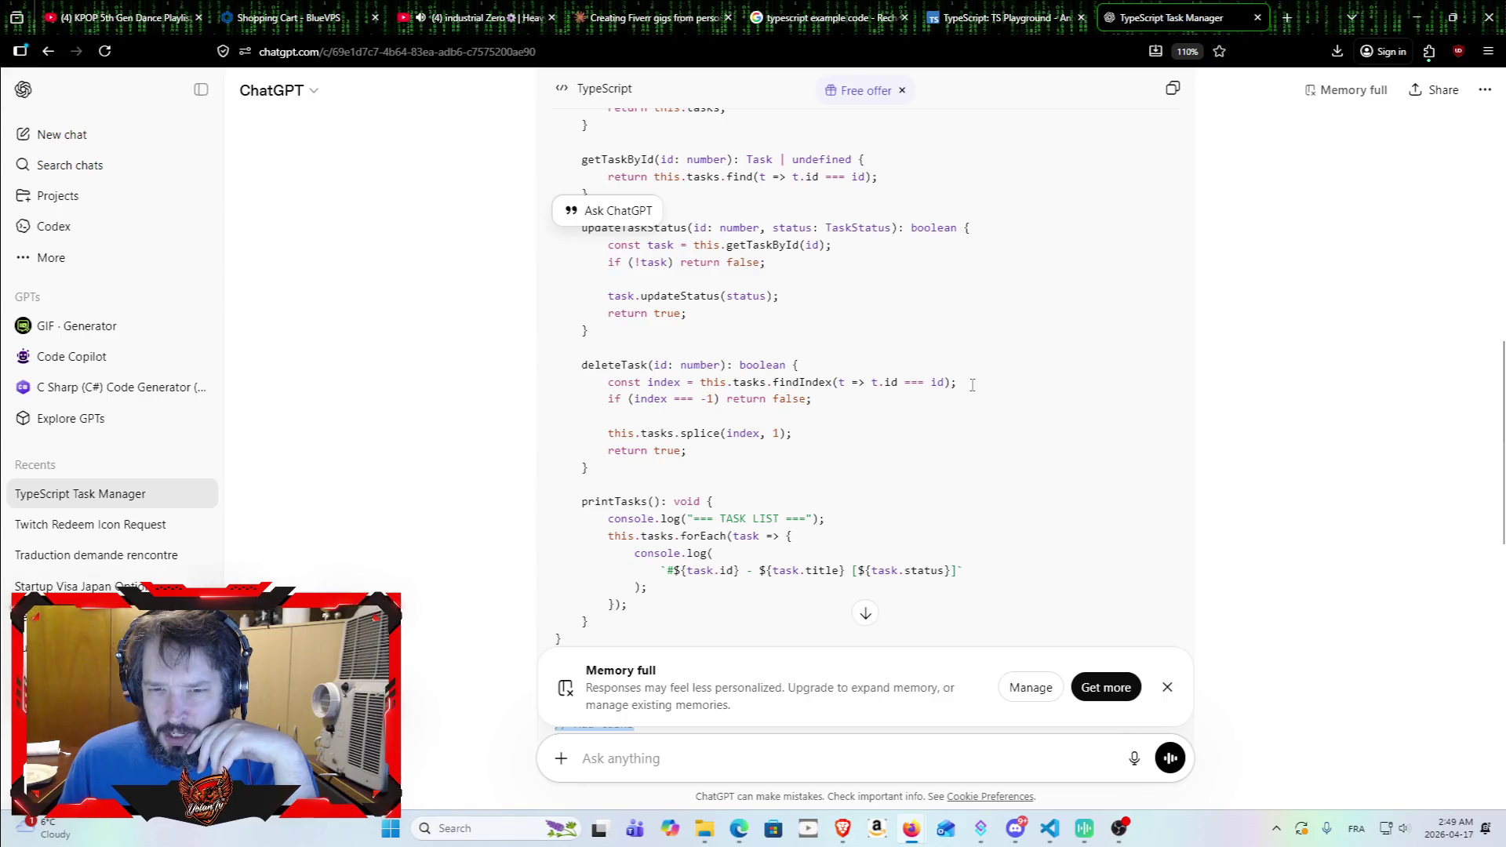
drag(958, 382, 606, 383)
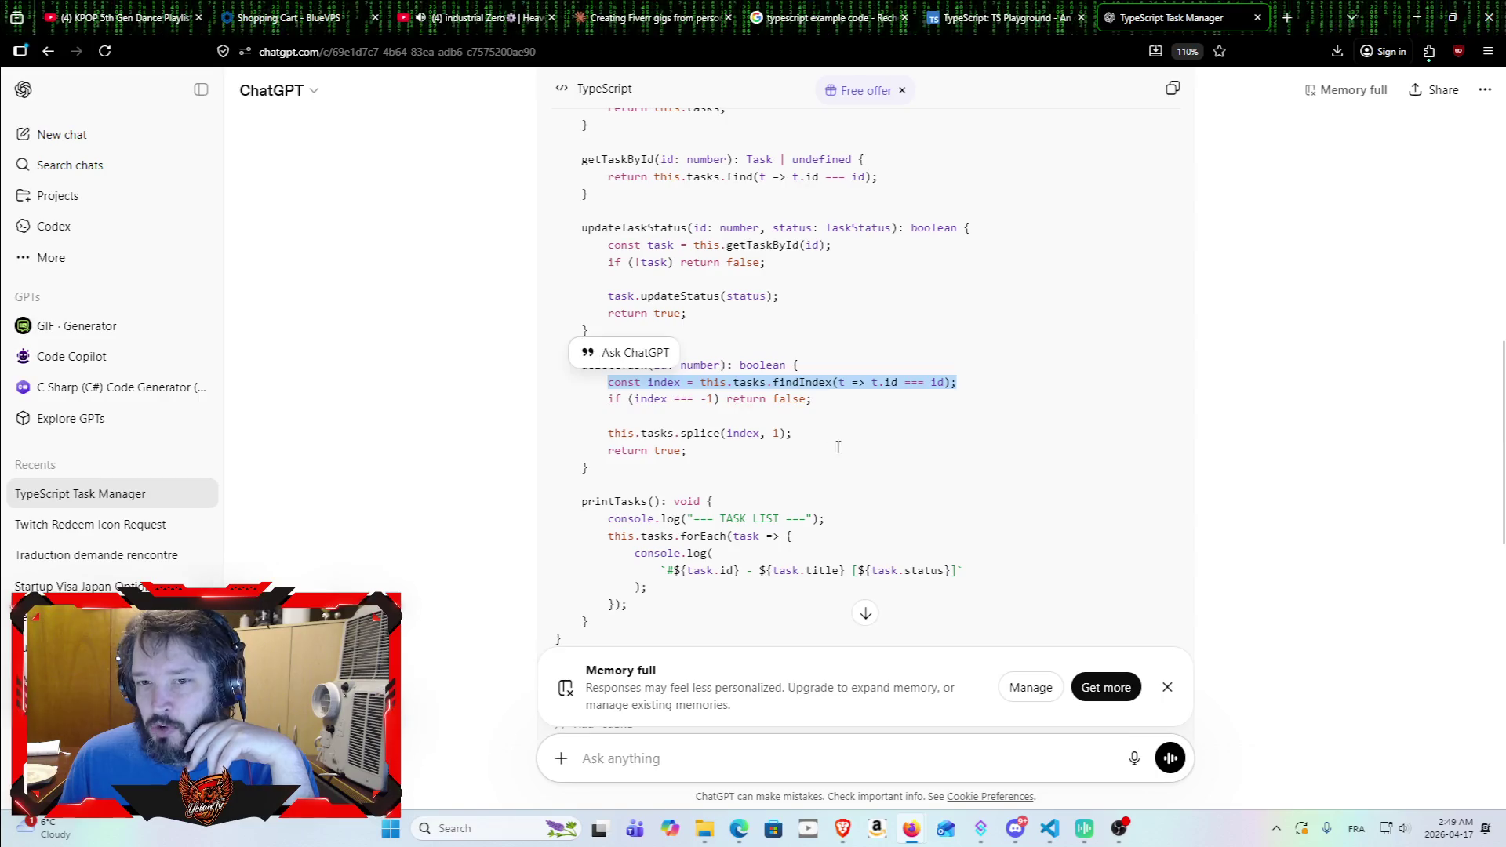
click(848, 384)
click(864, 390)
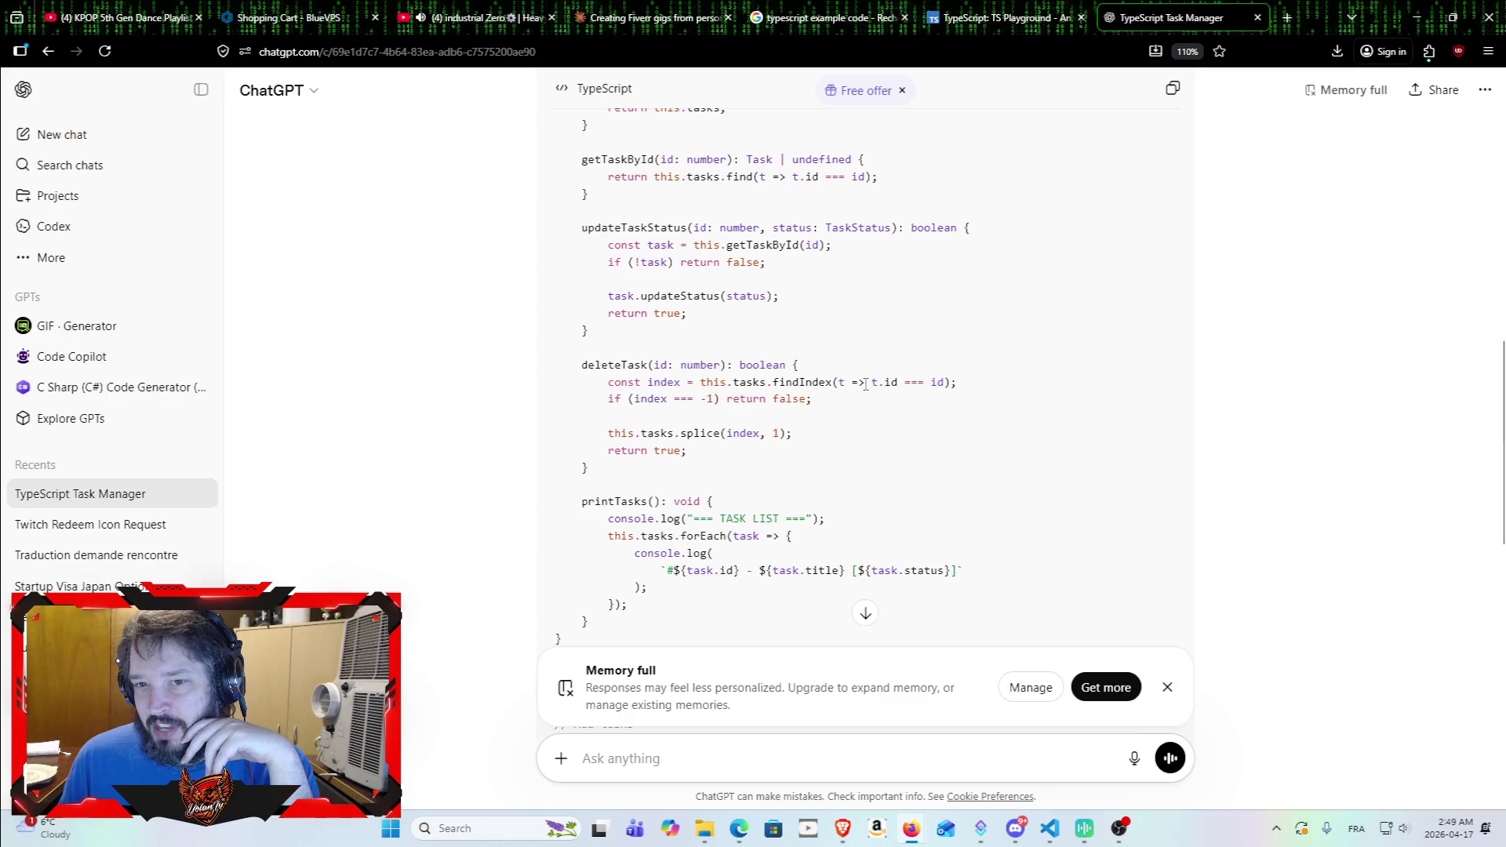
Step: Examine the t.id === id comparison and arrow function in the findIndex call
scroll(863, 396, up, 2)
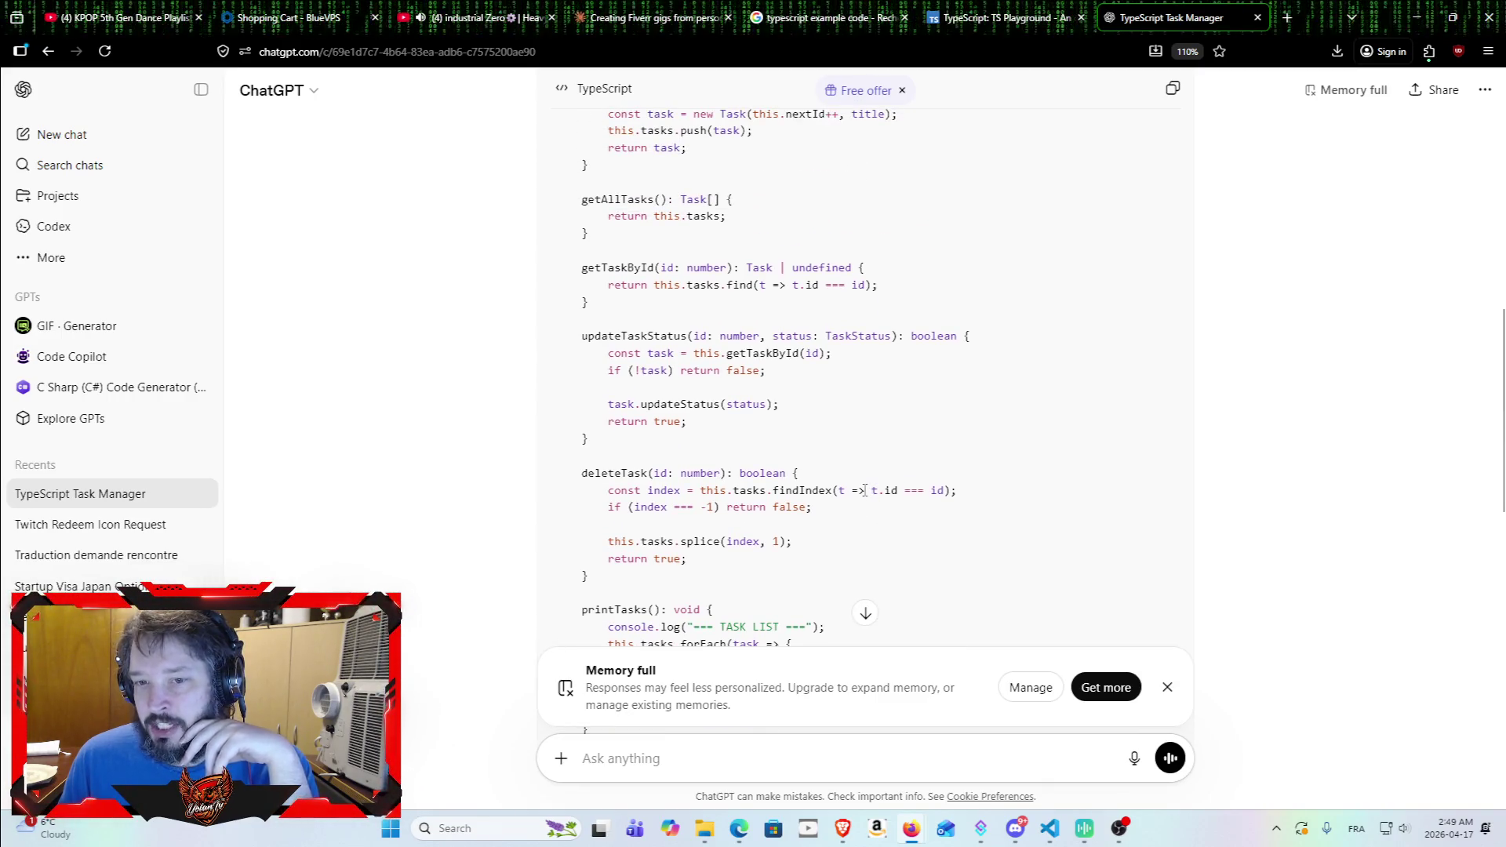
drag(864, 491, 946, 492)
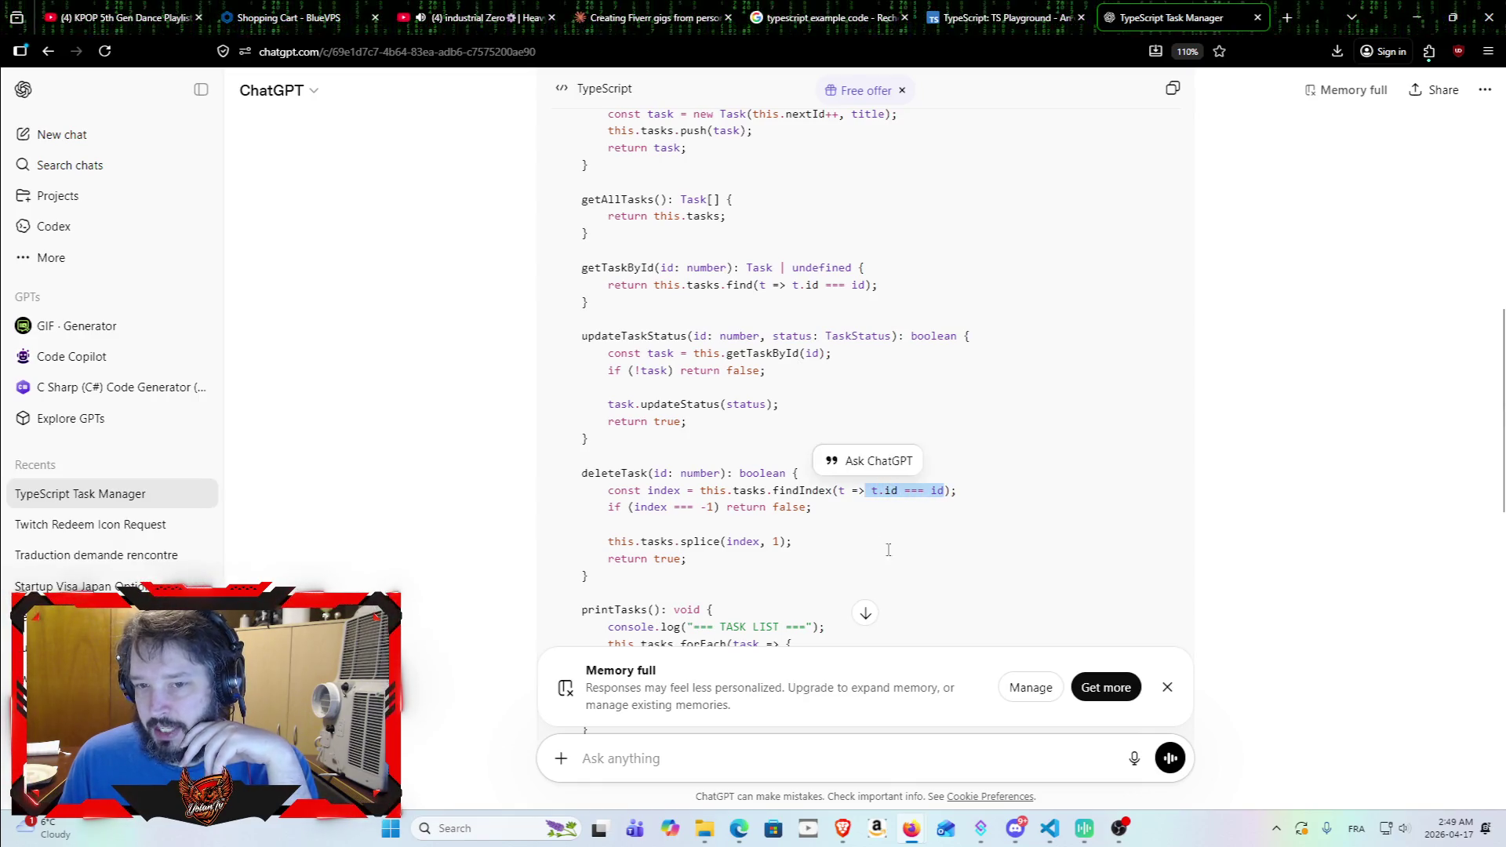
click(776, 518)
scroll(779, 486, up, 5)
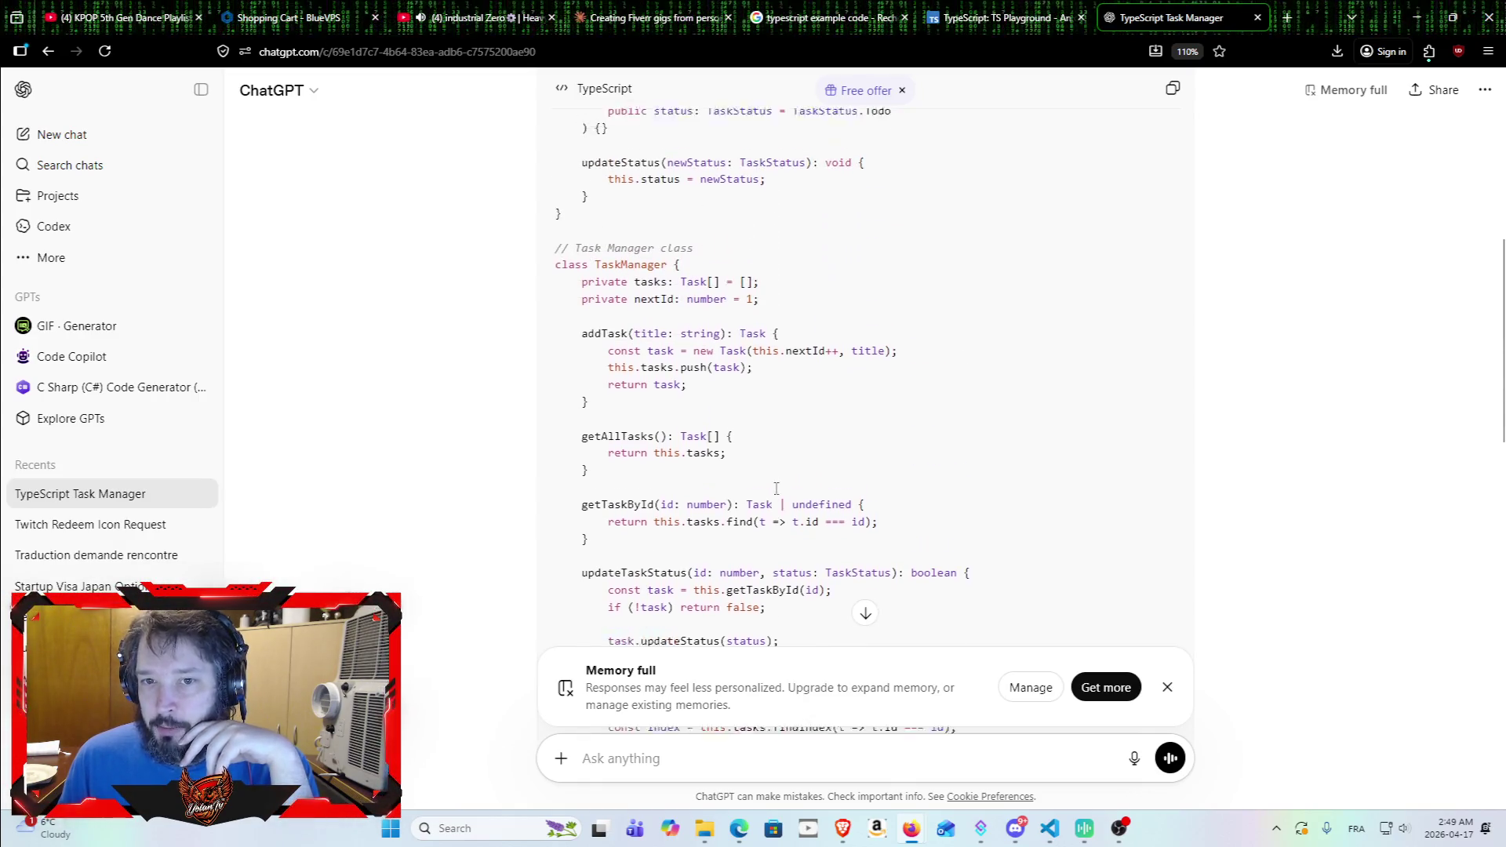
scroll(780, 460, up, 4)
scroll(823, 436, down, 10)
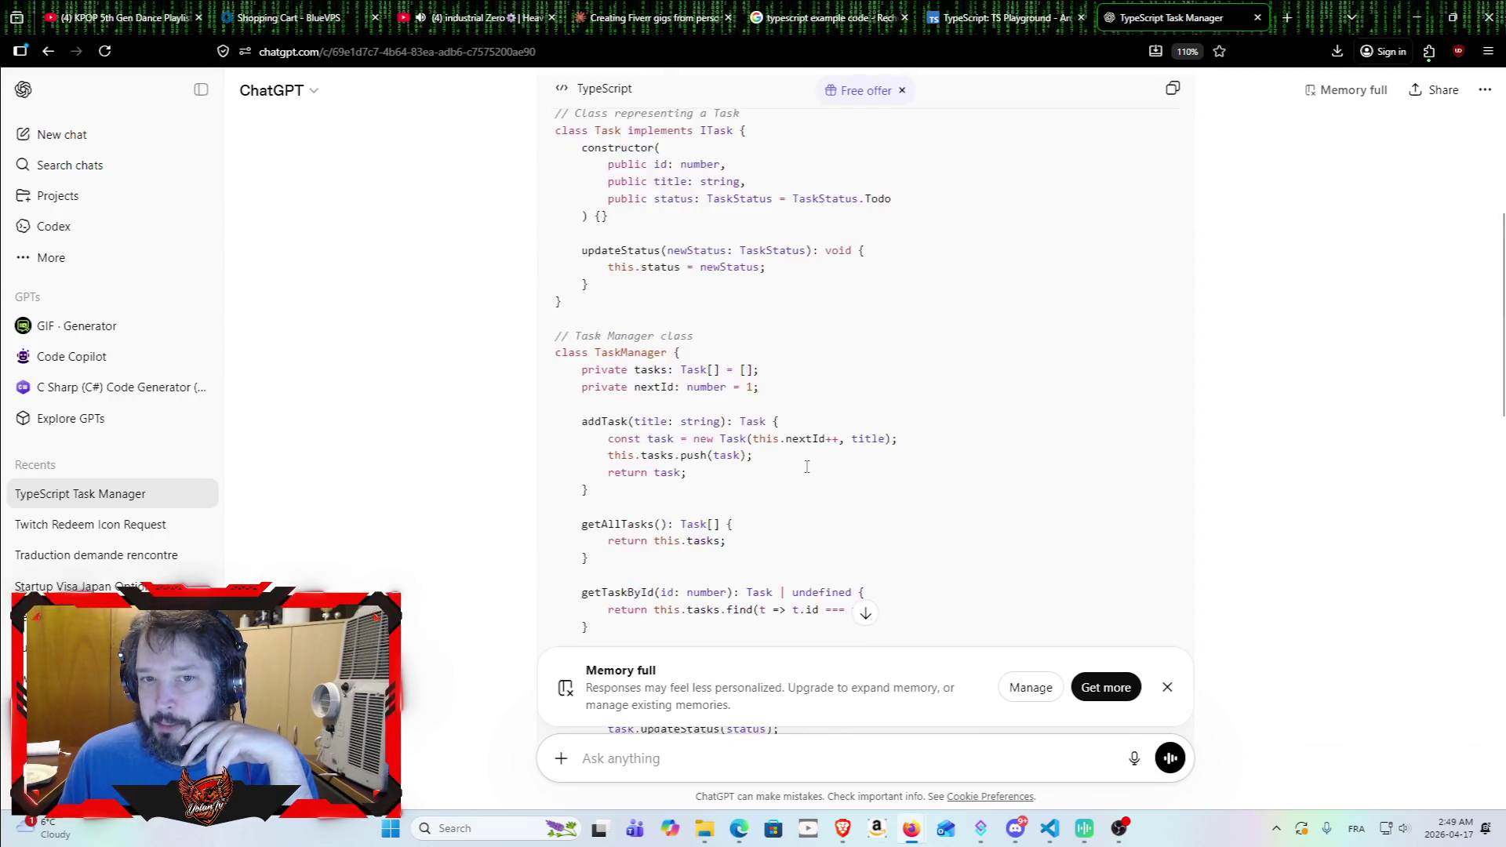
scroll(847, 411, down, 1)
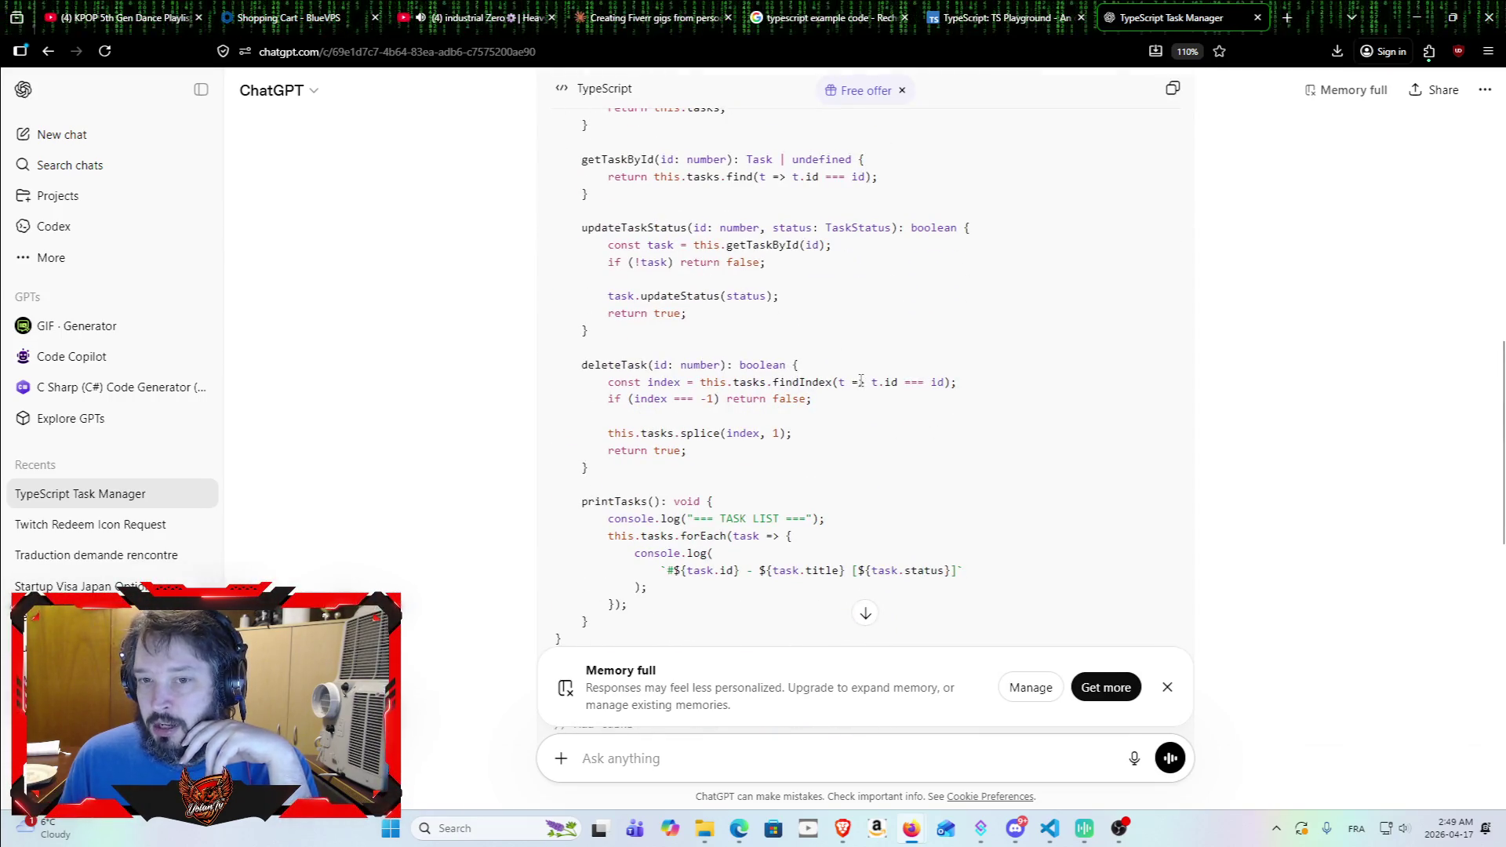
drag(859, 381, 845, 382)
click(865, 387)
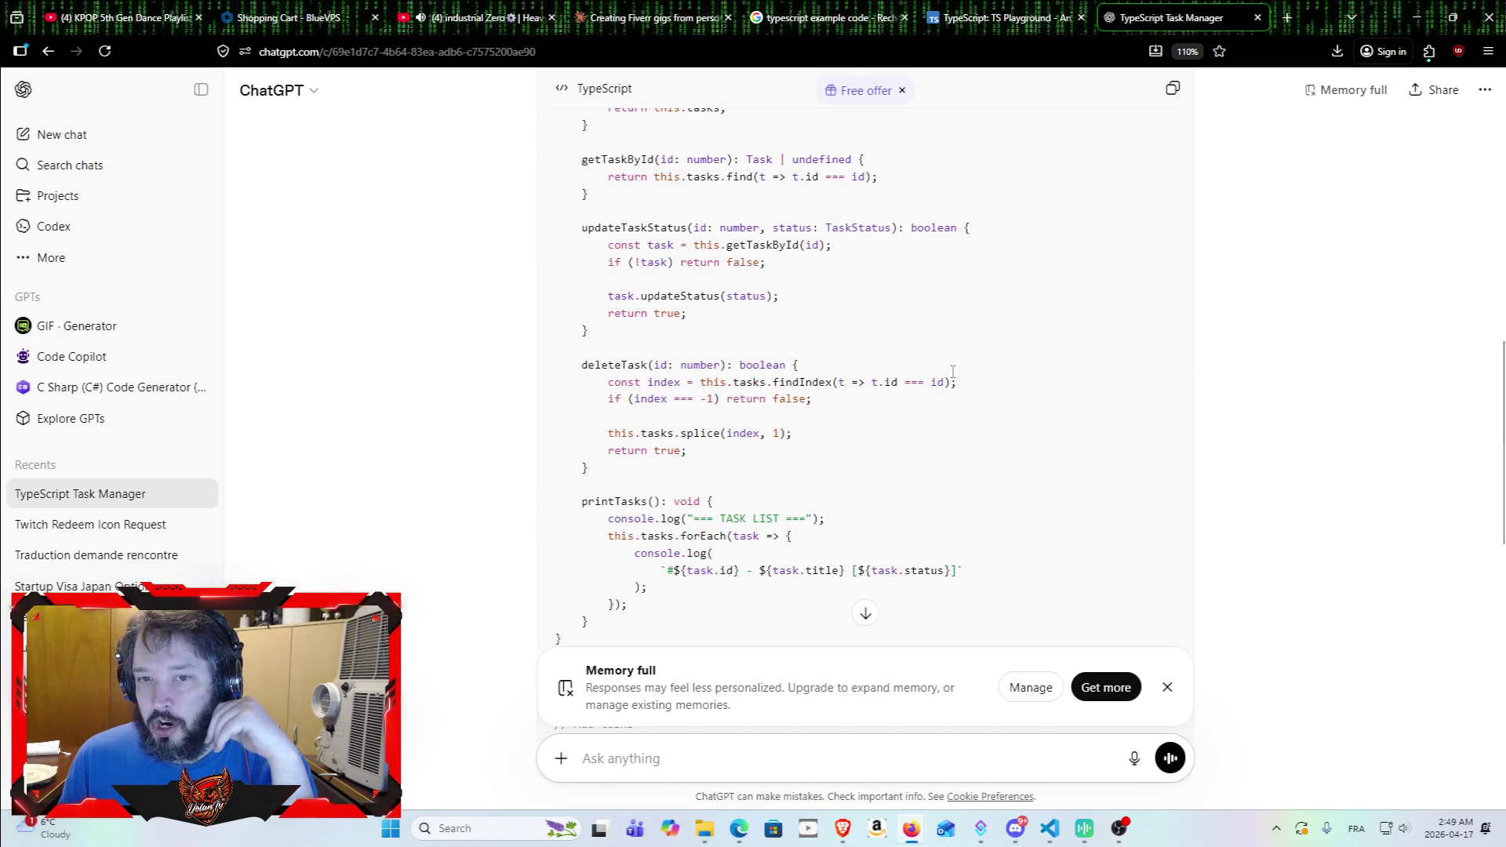
Step: Ask ChatGPT to create a function where 3 or 5 lambda expressions are nested
text(can yo ucrea)
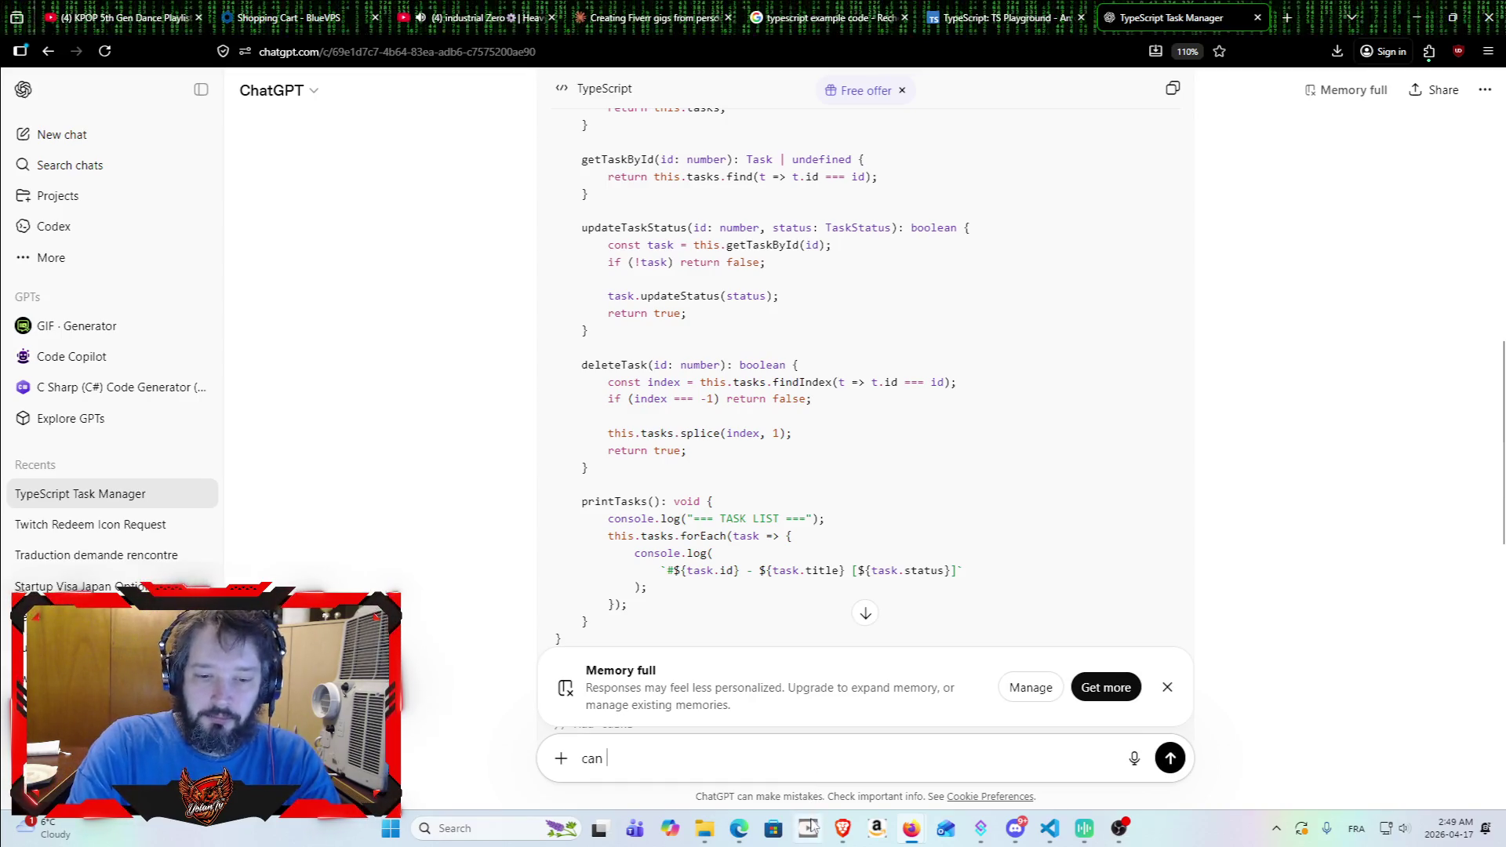
key(BackSpace)
key(BackSpace)
text(u create a func)
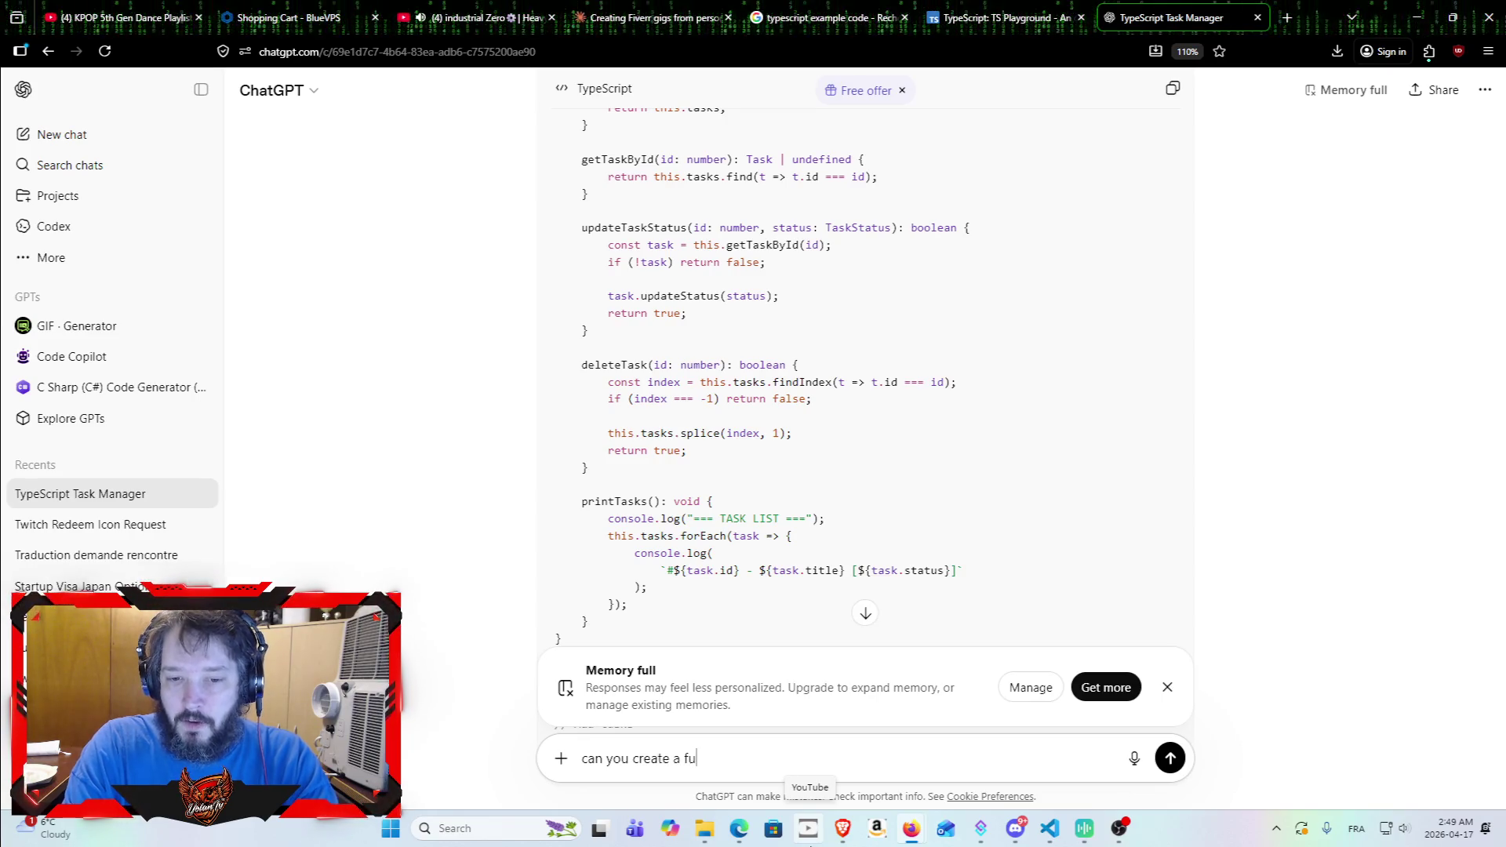
text(tion where 3 or)
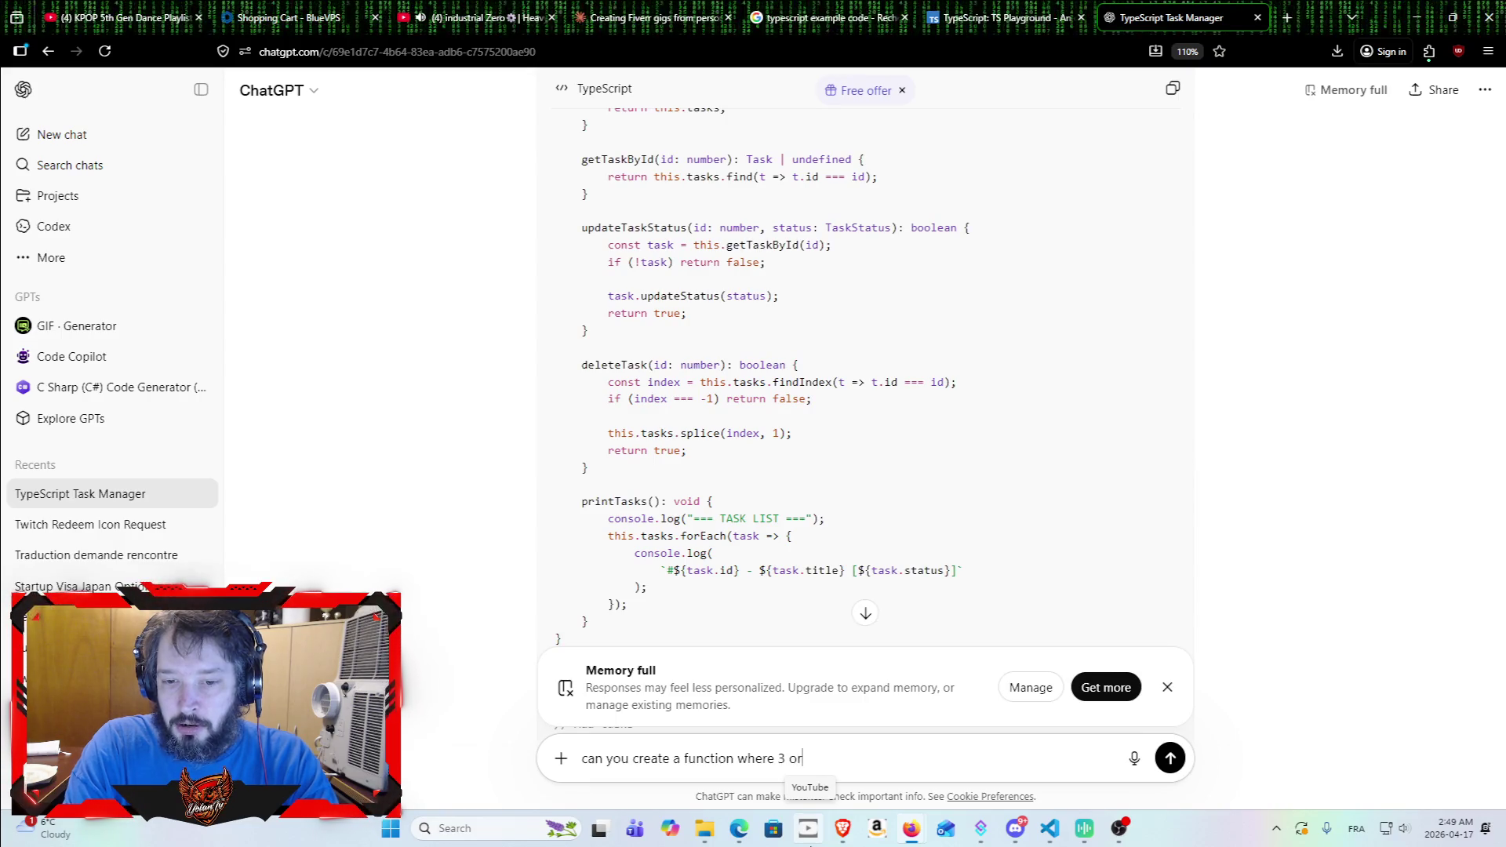
text( 5 lambd)
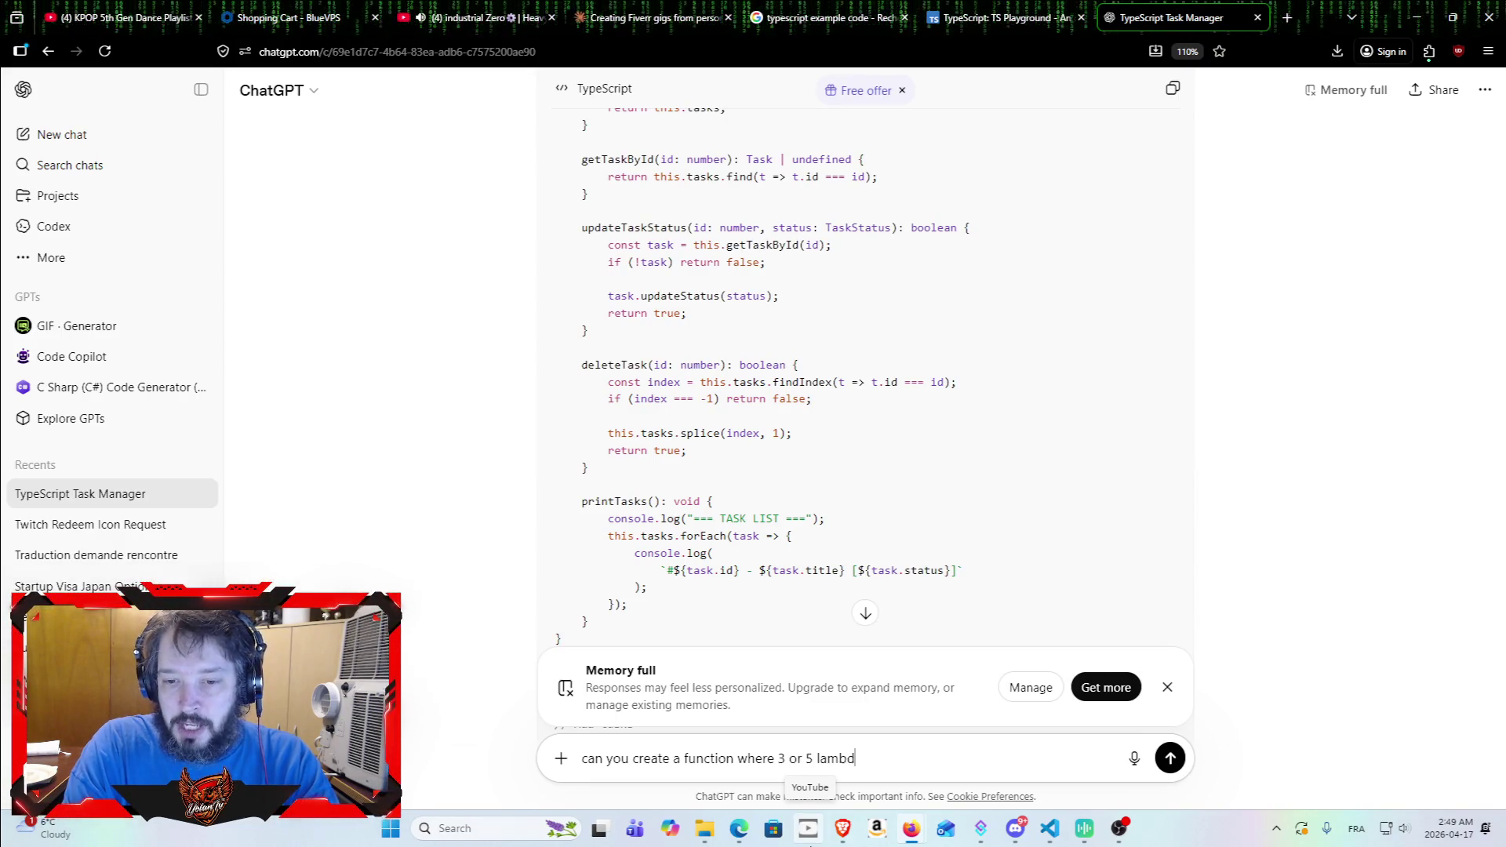
text(a expression are imbricated)
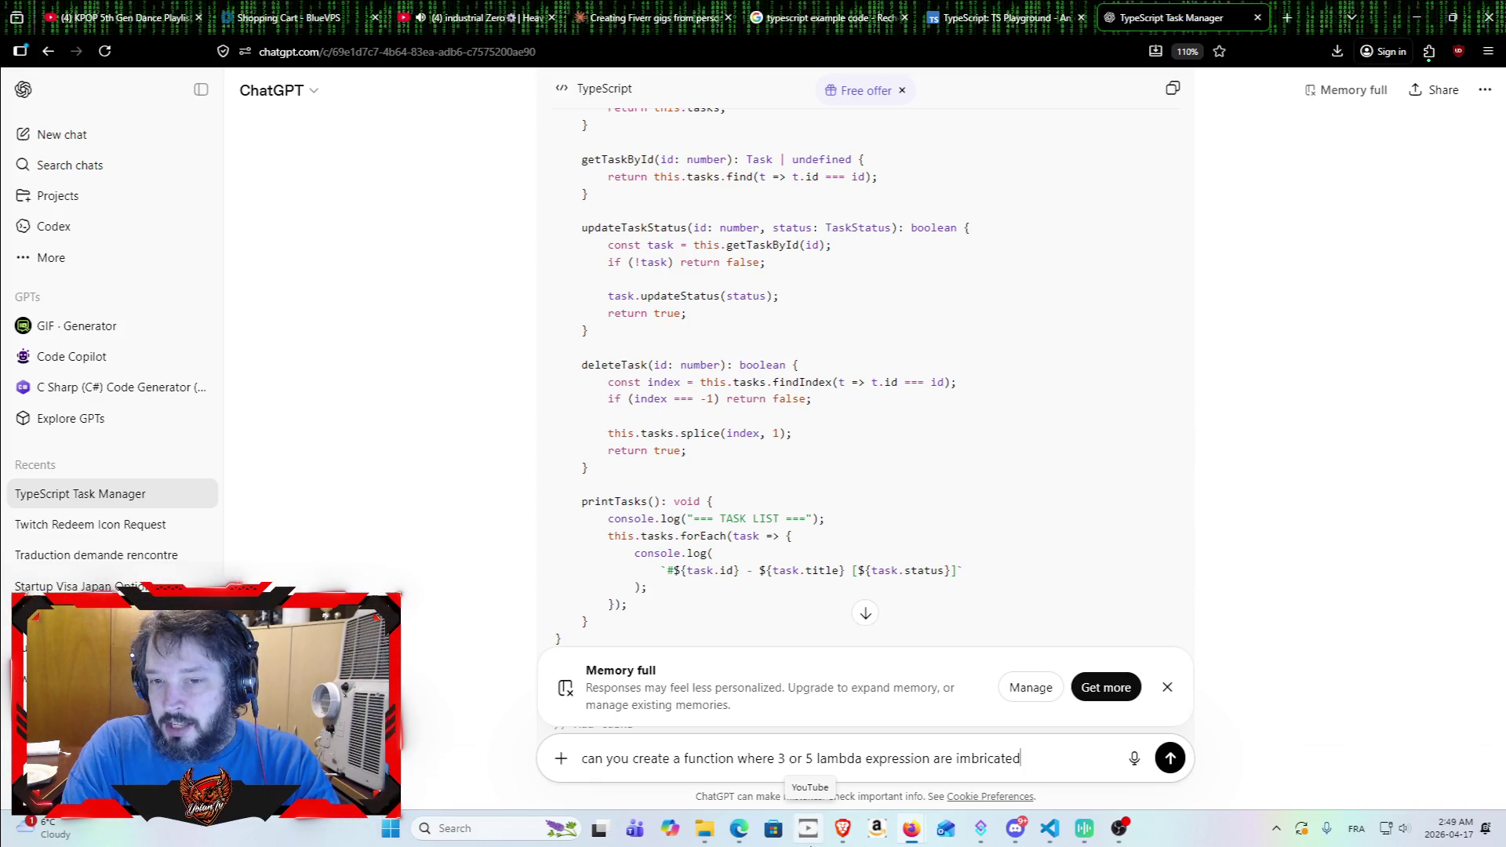
key(Return)
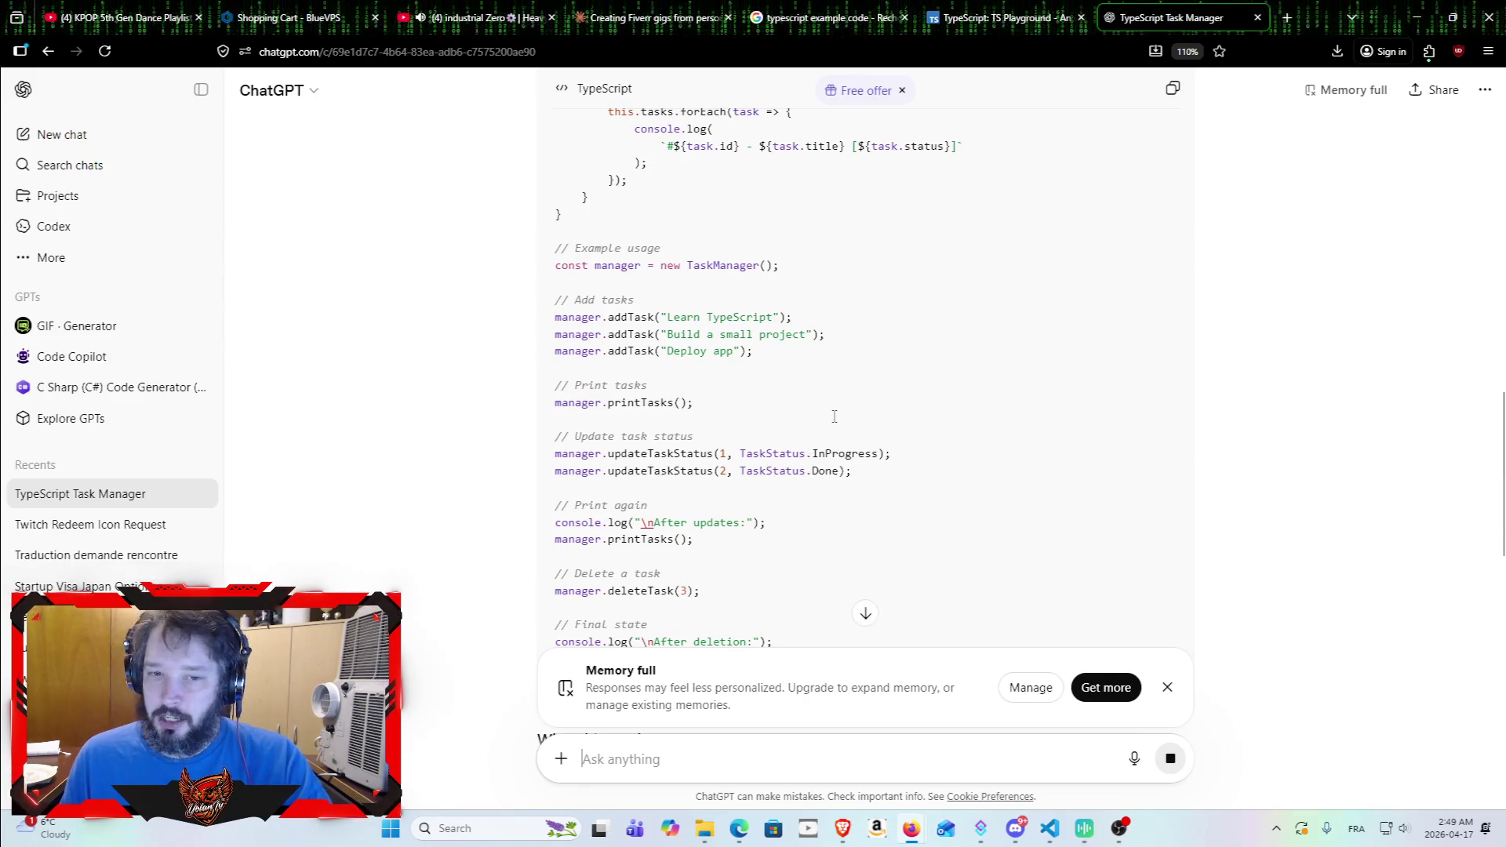
Step: Scroll to the 3-nested-lambdas example and select the pipeline code to inspect it
scroll(811, 450, down, 5)
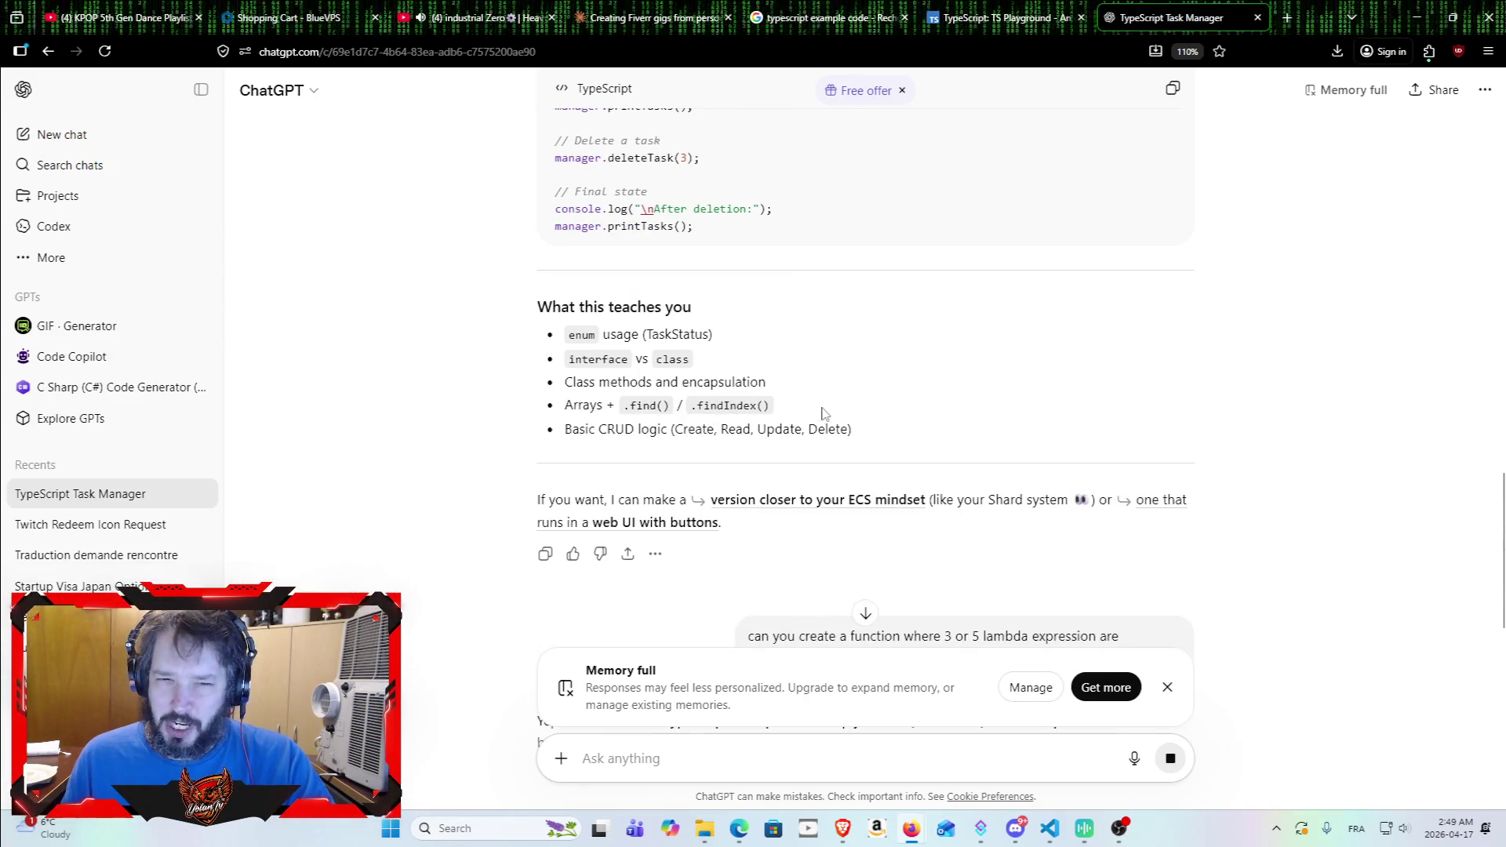
scroll(790, 361, down, 5)
scroll(790, 361, down, 3)
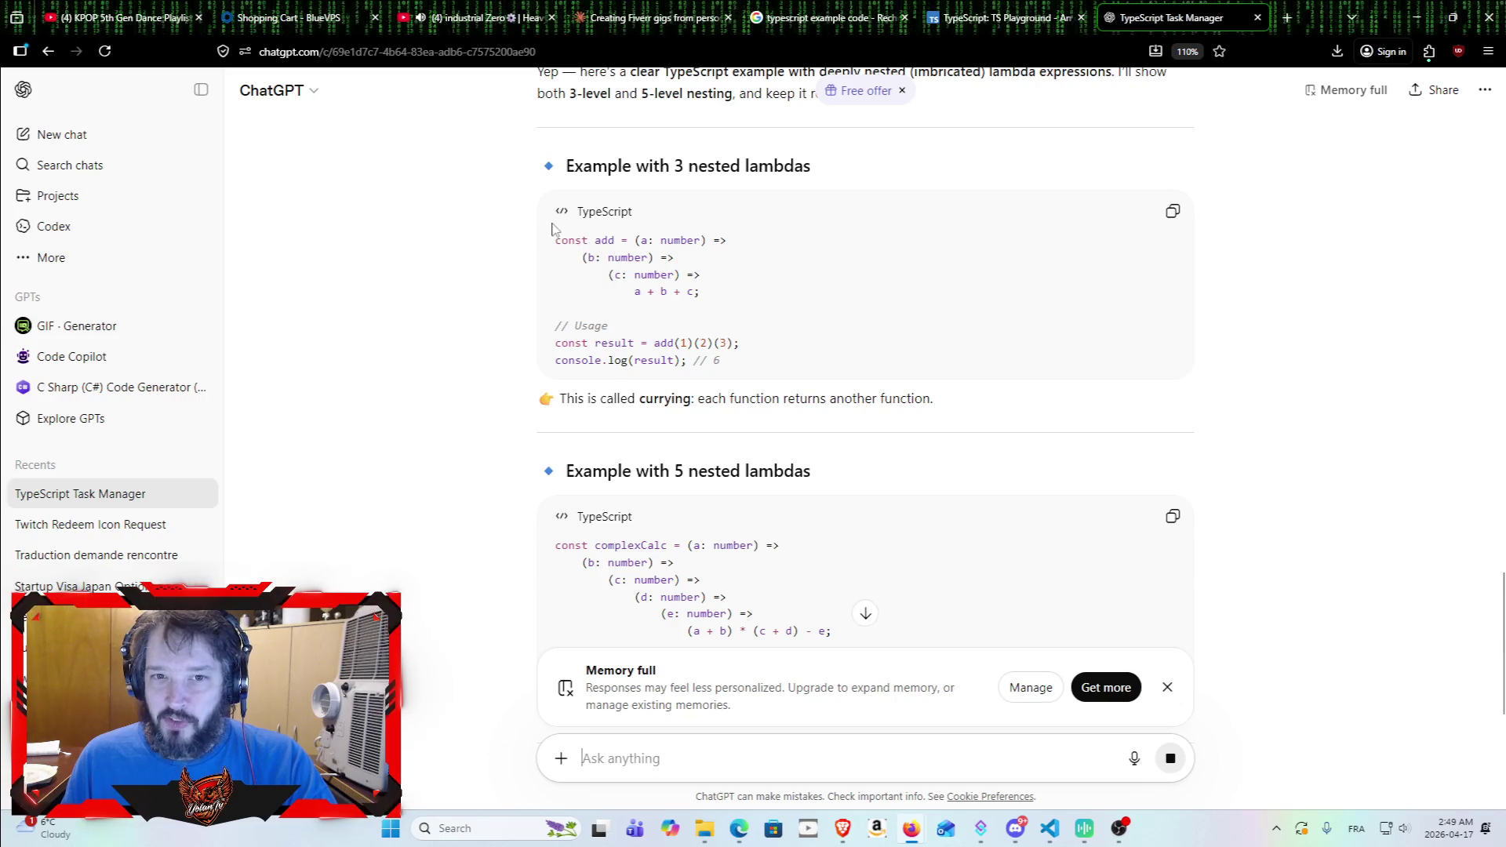
mouse_move(548, 237)
mouse_down()
mouse_move(702, 293)
mouse_move(829, 364)
mouse_up()
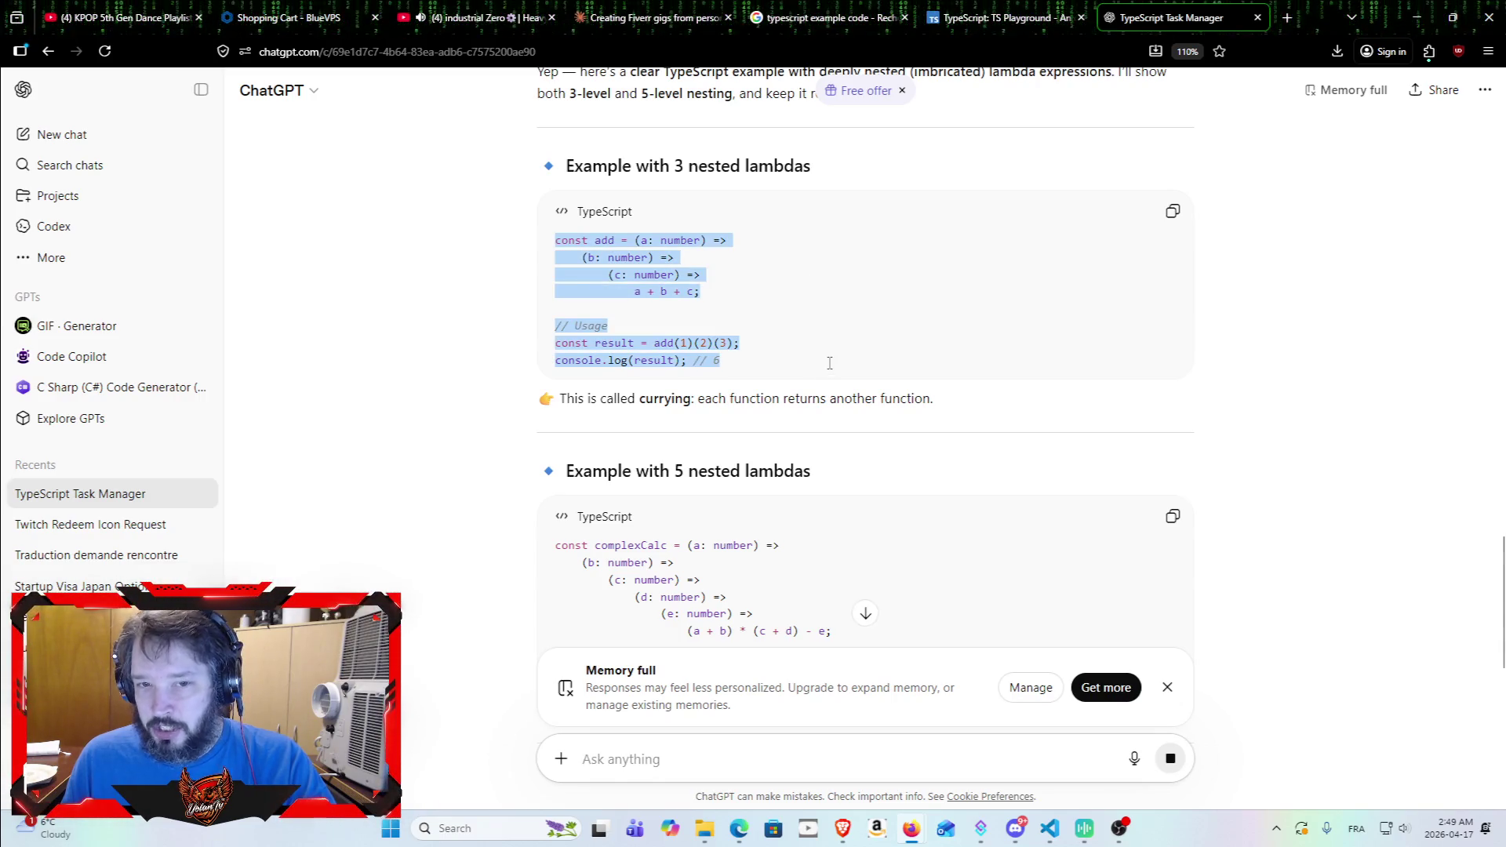
scroll(829, 364, down, 4)
drag(552, 219, 880, 328)
scroll(880, 327, down, 4)
drag(554, 234, 1020, 330)
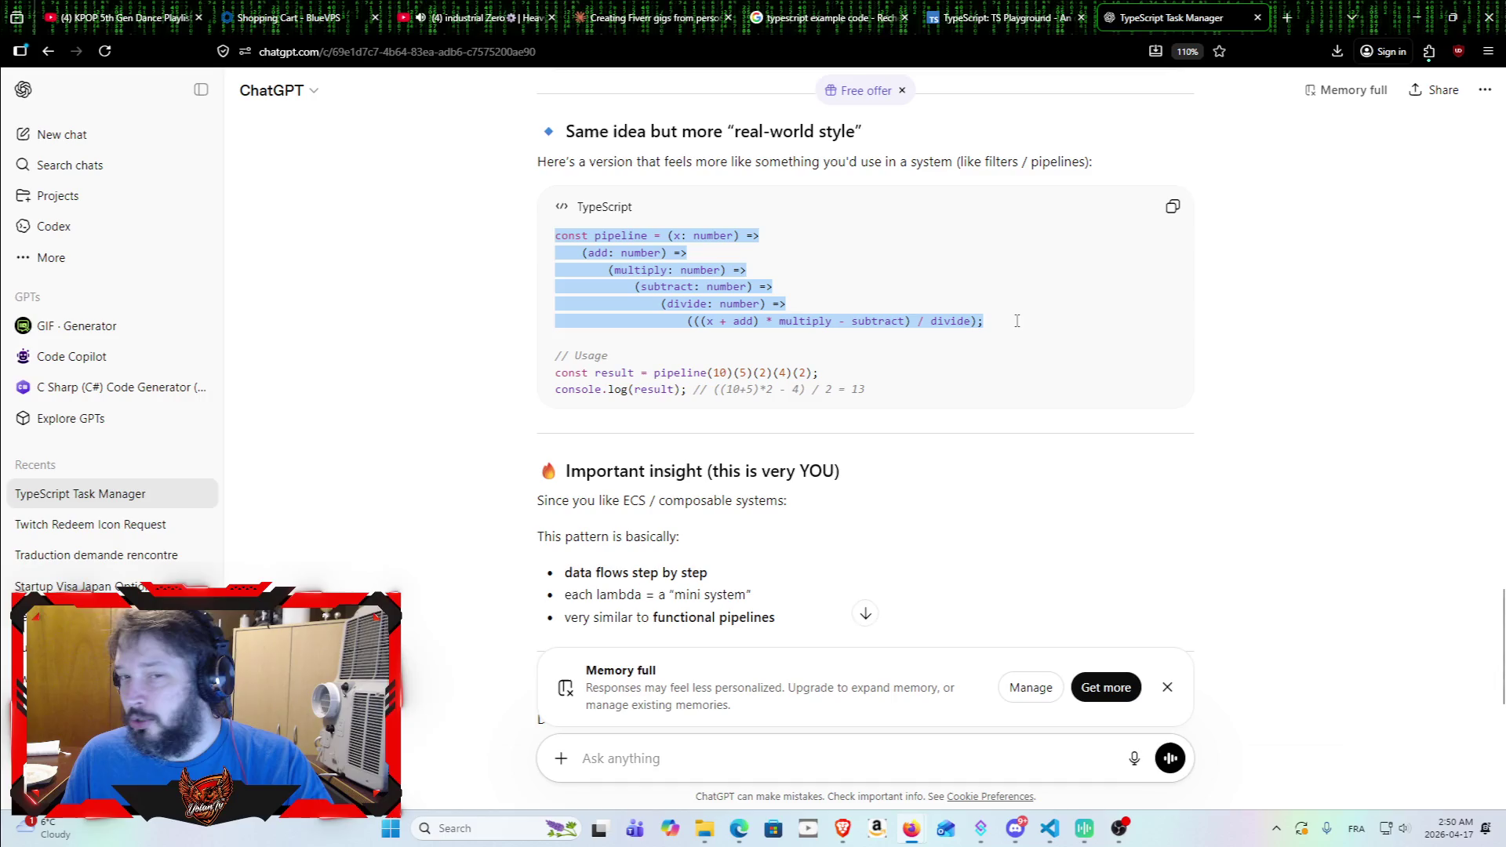
click(1012, 332)
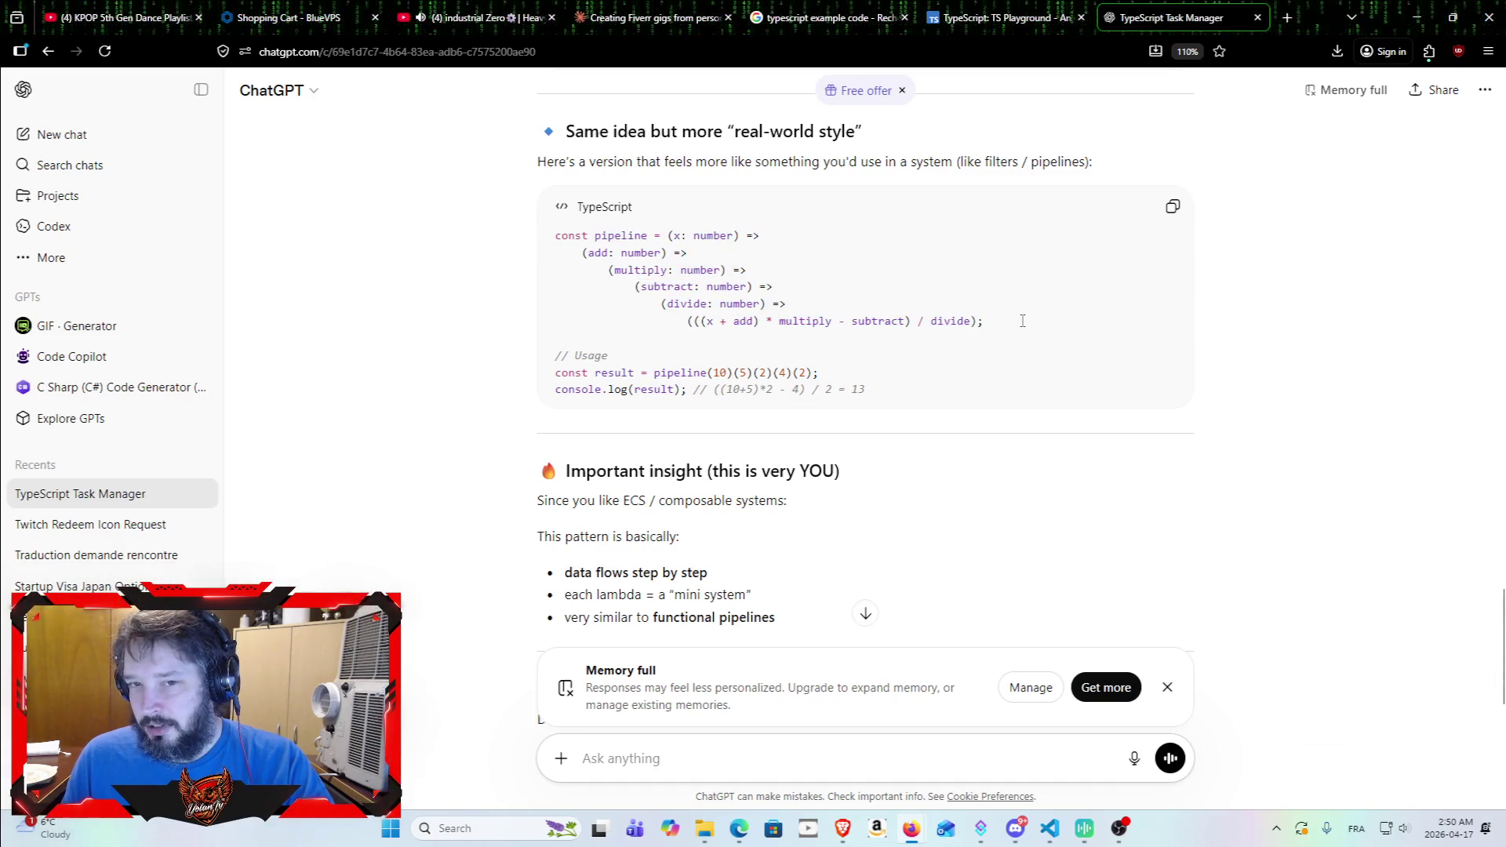
mouse_move(1014, 320)
mouse_down()
mouse_move(547, 268)
mouse_move(540, 233)
mouse_up()
click(685, 256)
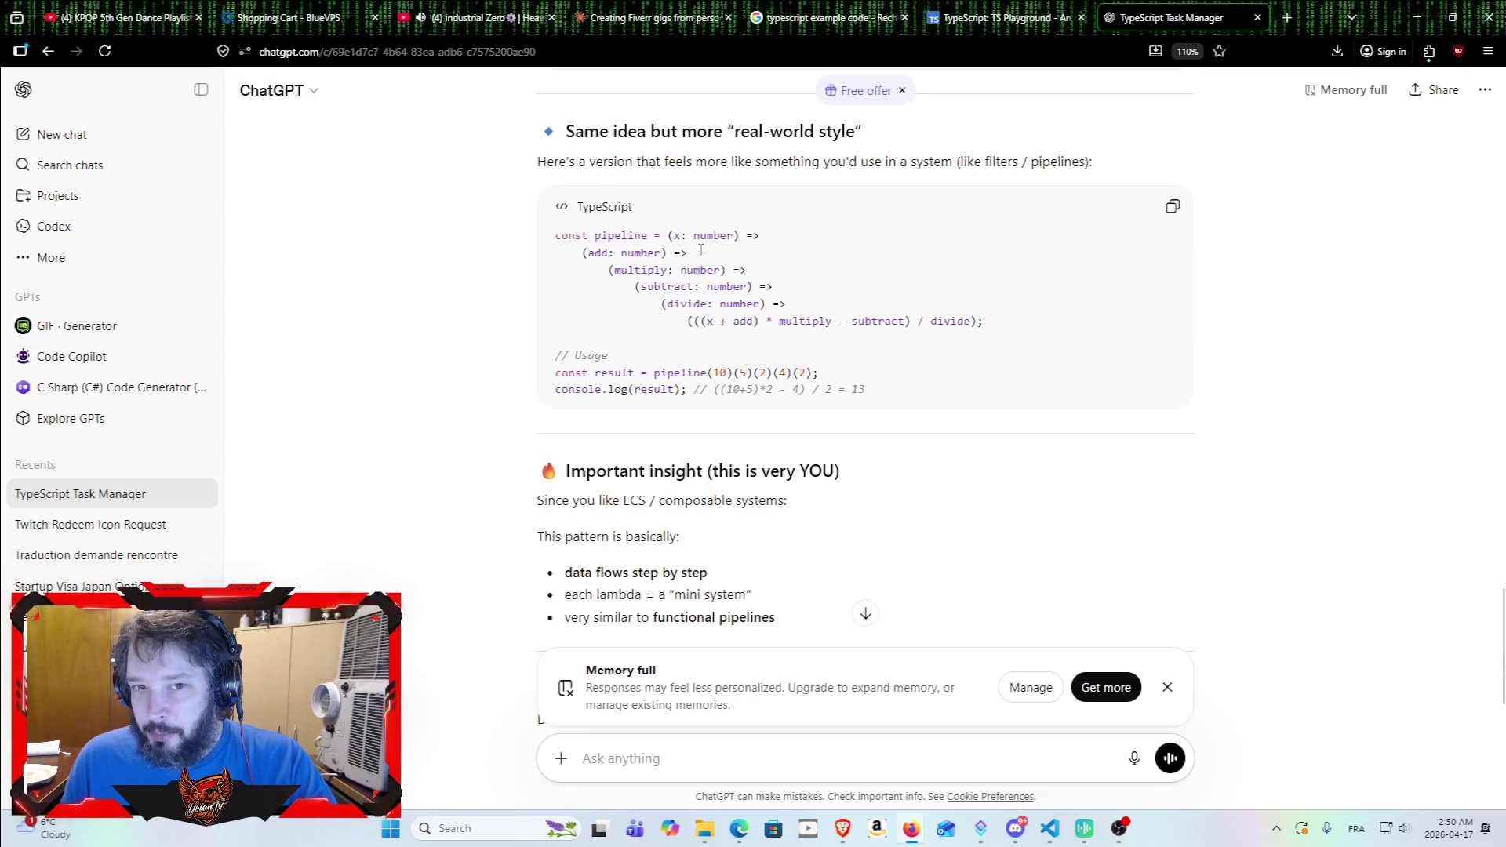
mouse_move(555, 235)
mouse_down()
mouse_move(621, 236)
mouse_move(773, 286)
mouse_move(1013, 322)
mouse_move(554, 315)
mouse_move(549, 232)
mouse_up()
click(629, 271)
Step: Study the pipeline's multiply, subtract and divide steps and its final calculation line
double_click(629, 270)
double_click(668, 286)
double_click(687, 306)
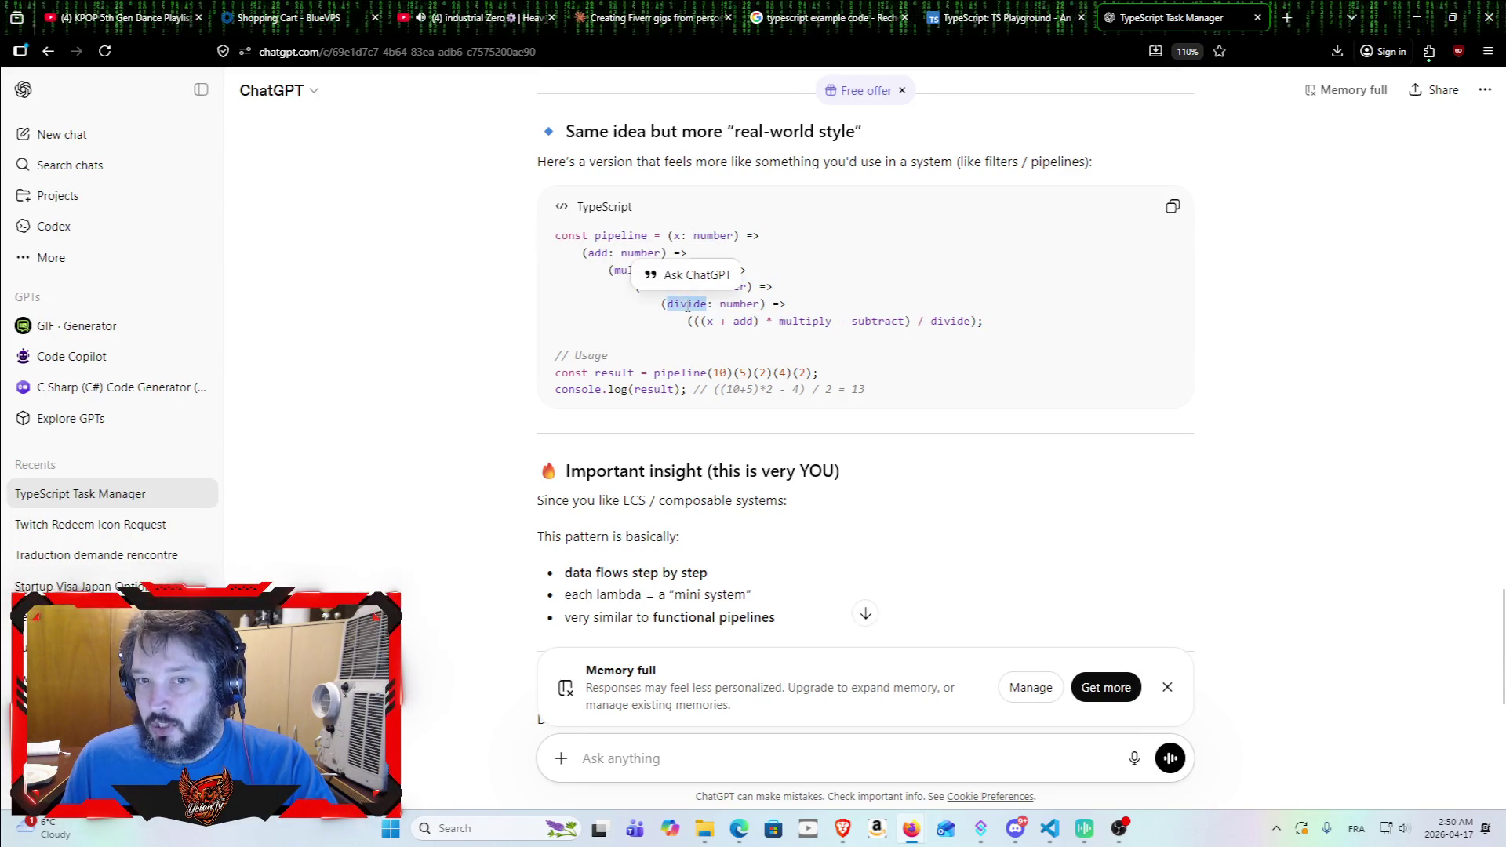
click(737, 261)
drag(733, 271, 808, 321)
click(765, 289)
triple_click(787, 305)
click(790, 306)
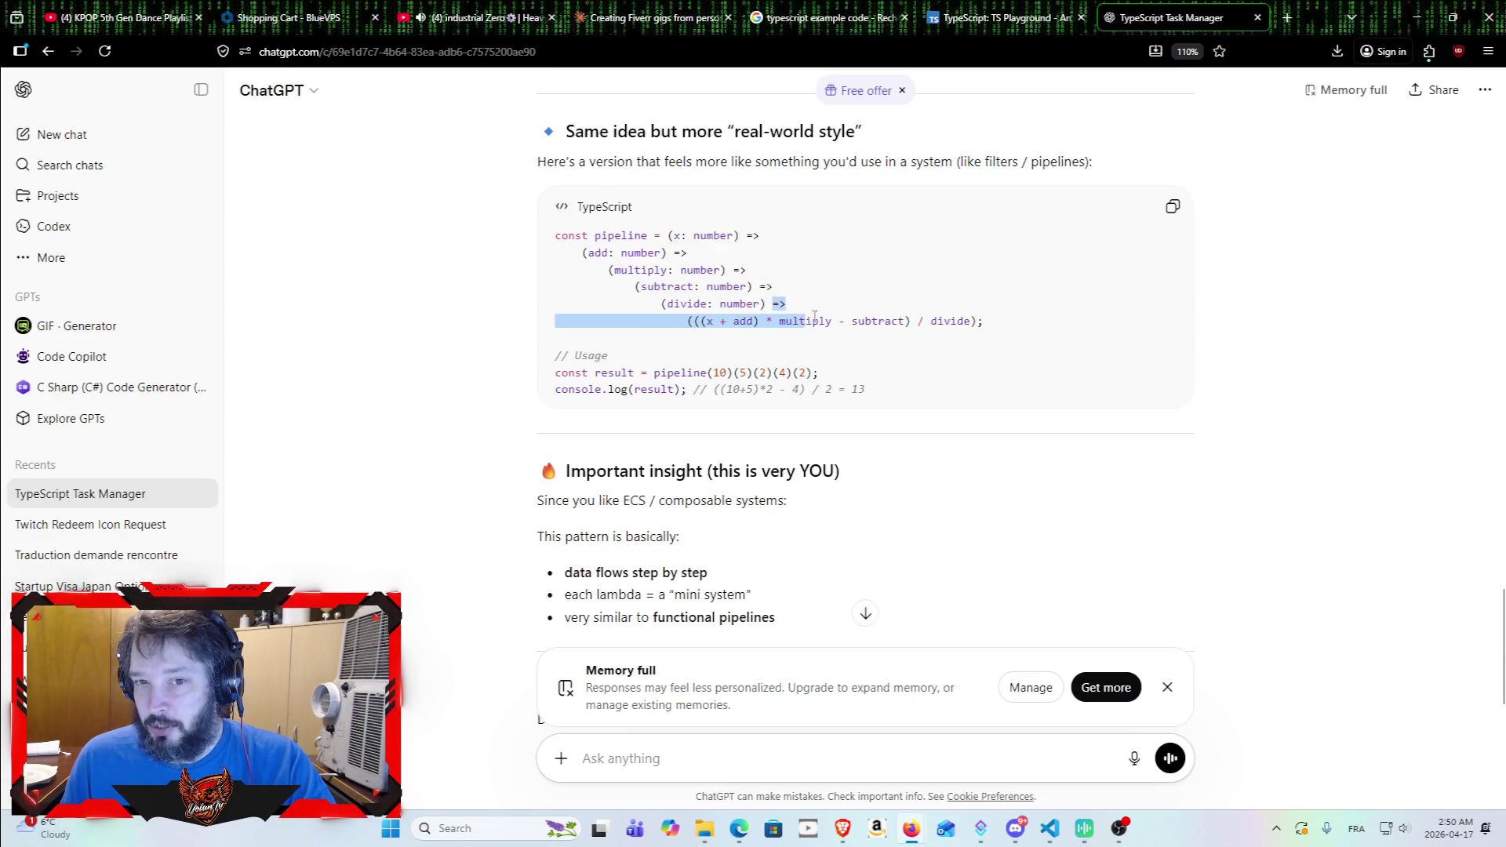
click(723, 325)
drag(690, 321, 1031, 322)
click(1037, 328)
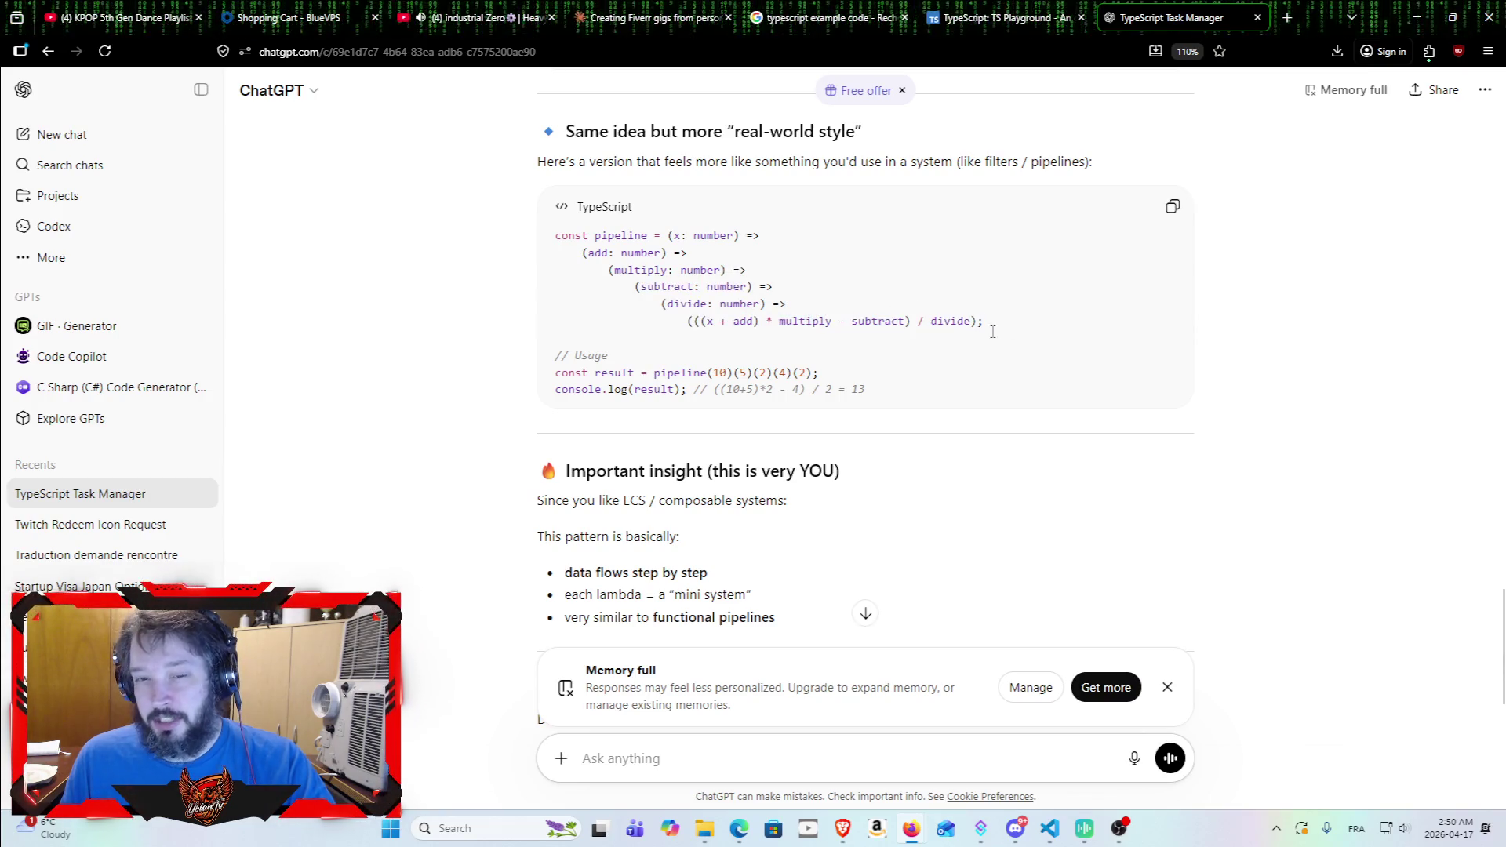
mouse_move(990, 319)
mouse_down()
mouse_move(686, 323)
mouse_move(537, 251)
mouse_move(549, 233)
mouse_up()
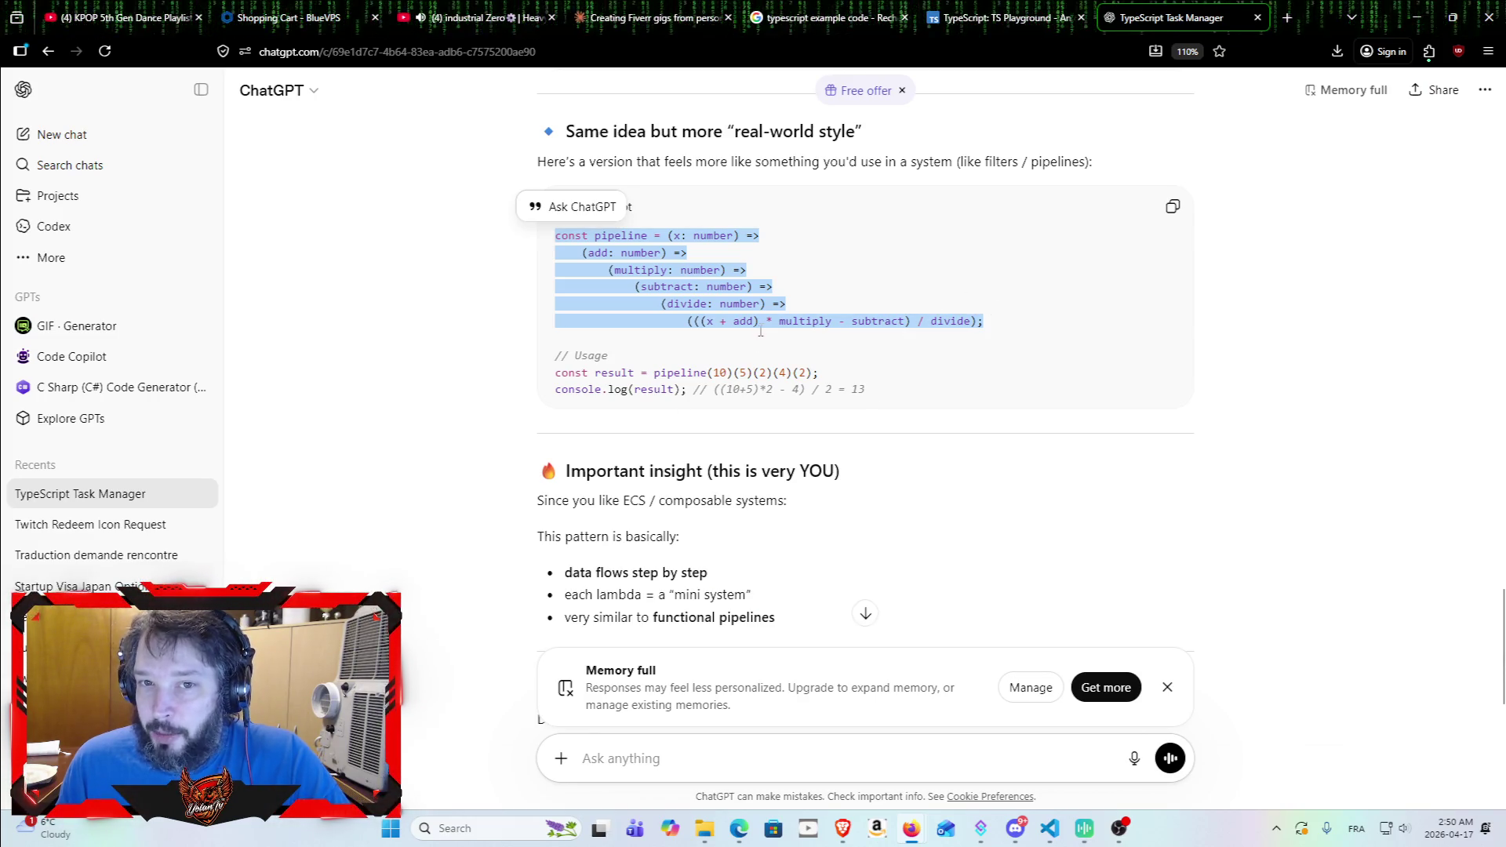
click(744, 230)
mouse_move(743, 229)
mouse_down()
mouse_move(688, 255)
mouse_move(773, 287)
mouse_move(983, 321)
mouse_up()
click(984, 322)
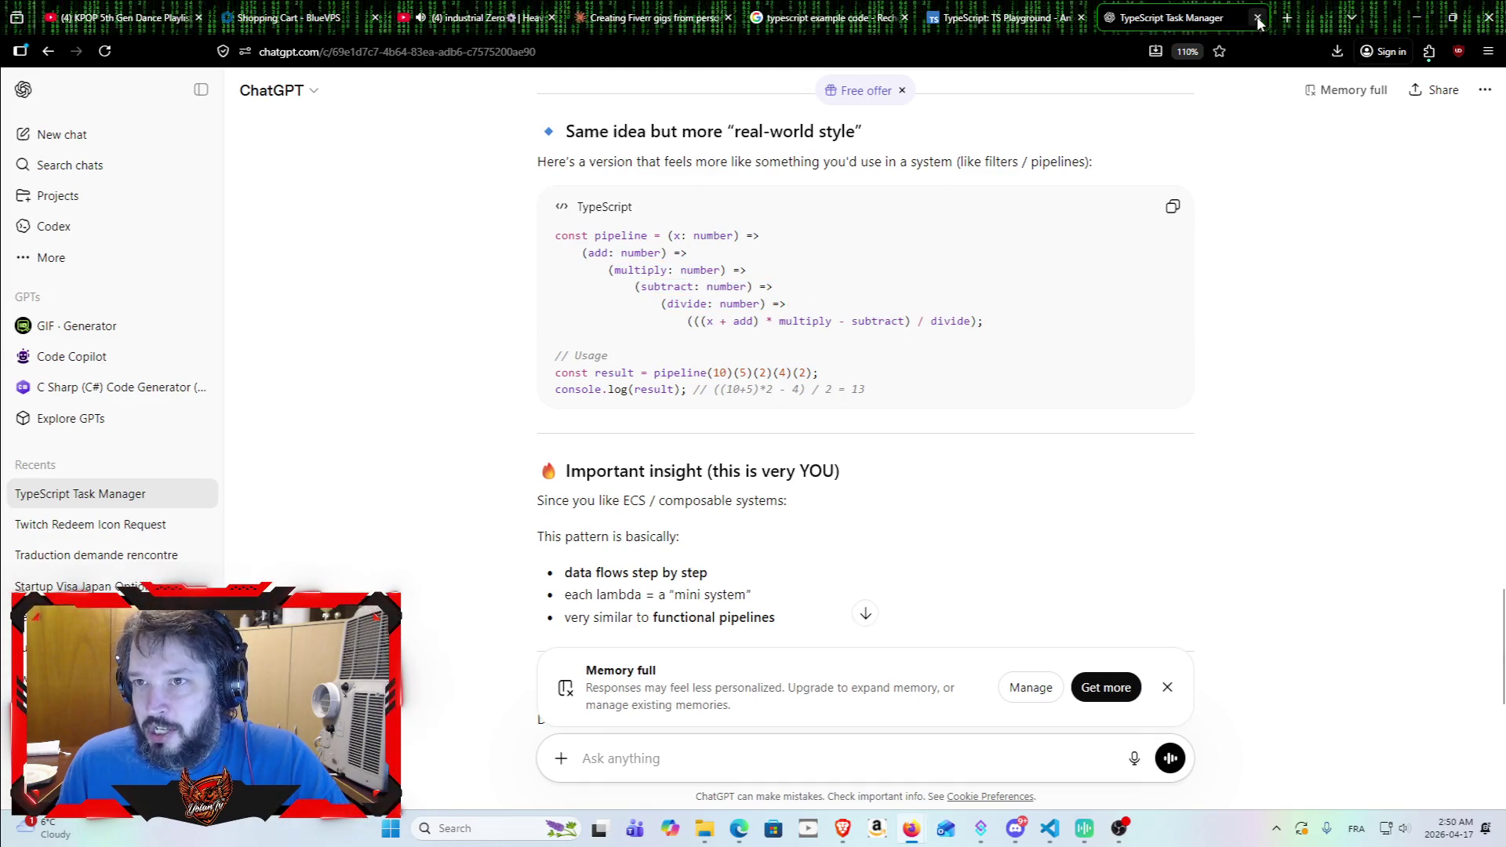
Step: Close the ChatGPT, TS Playground and 'typescript example code' search tabs
scroll(923, 280, down, 5)
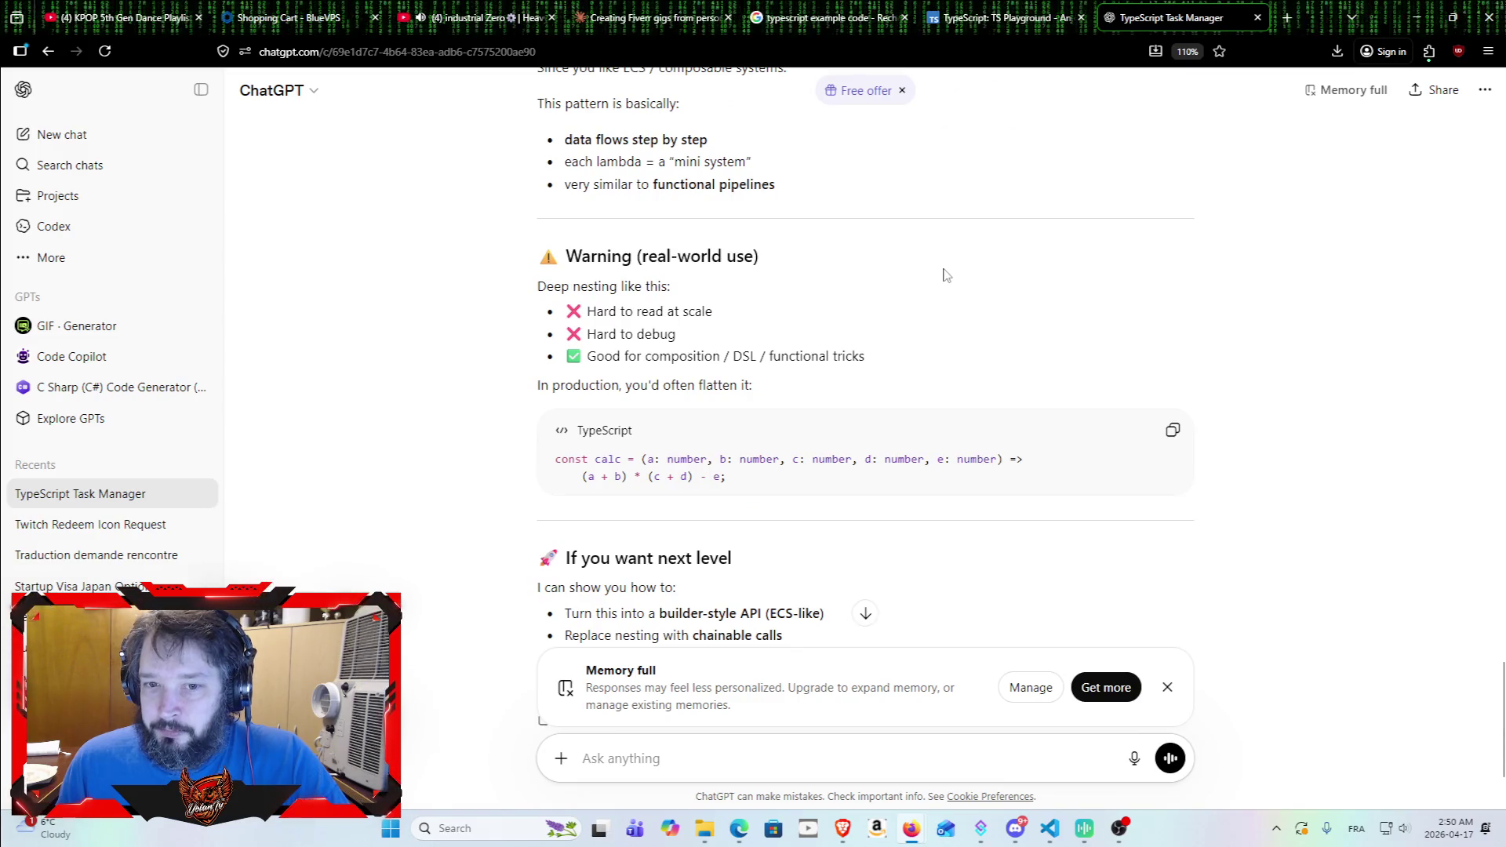
scroll(1019, 295, down, 2)
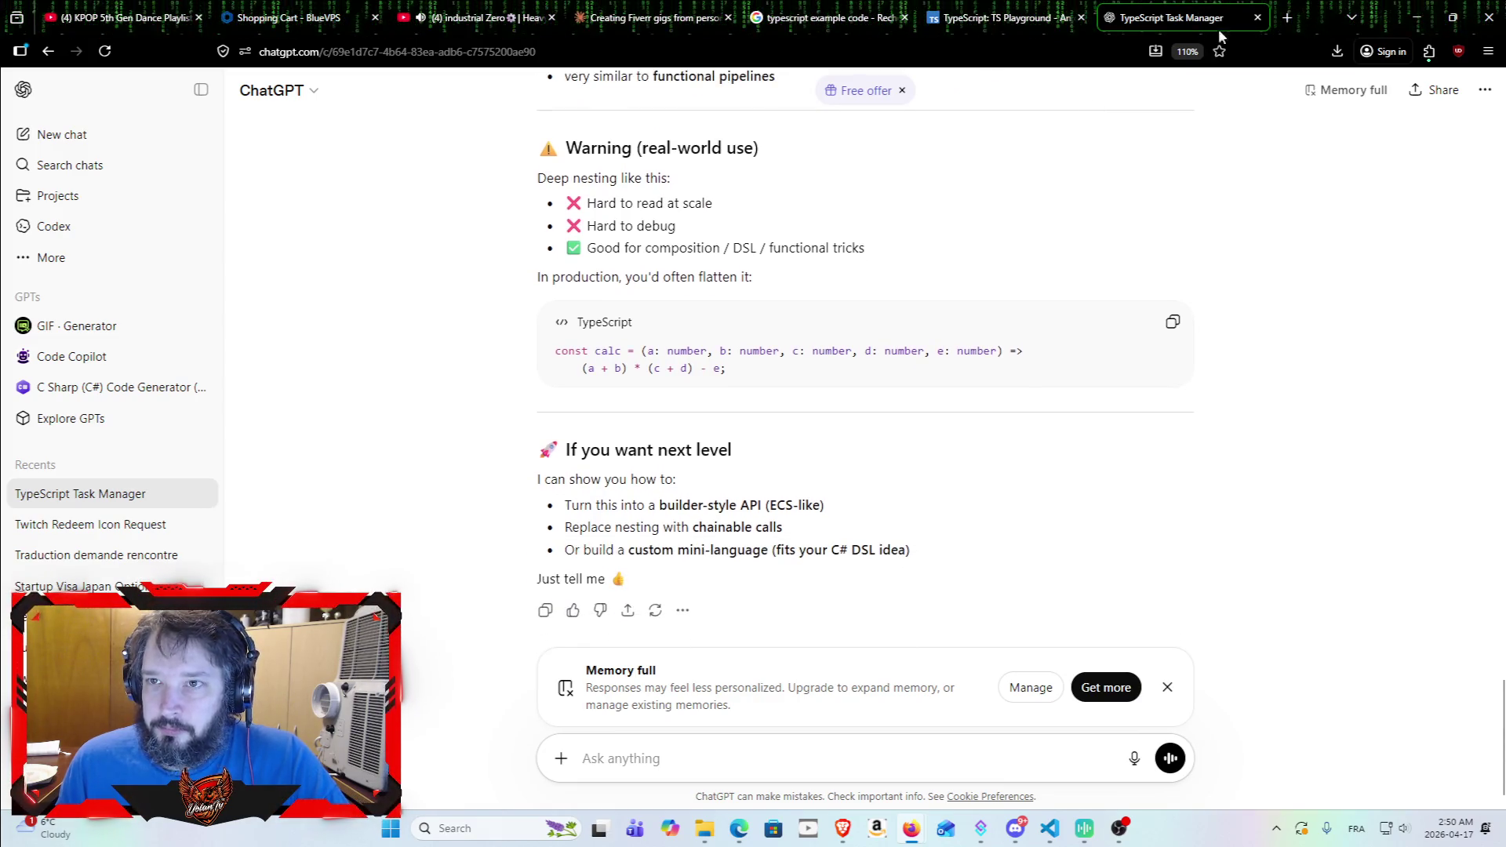
click(1257, 17)
click(1081, 17)
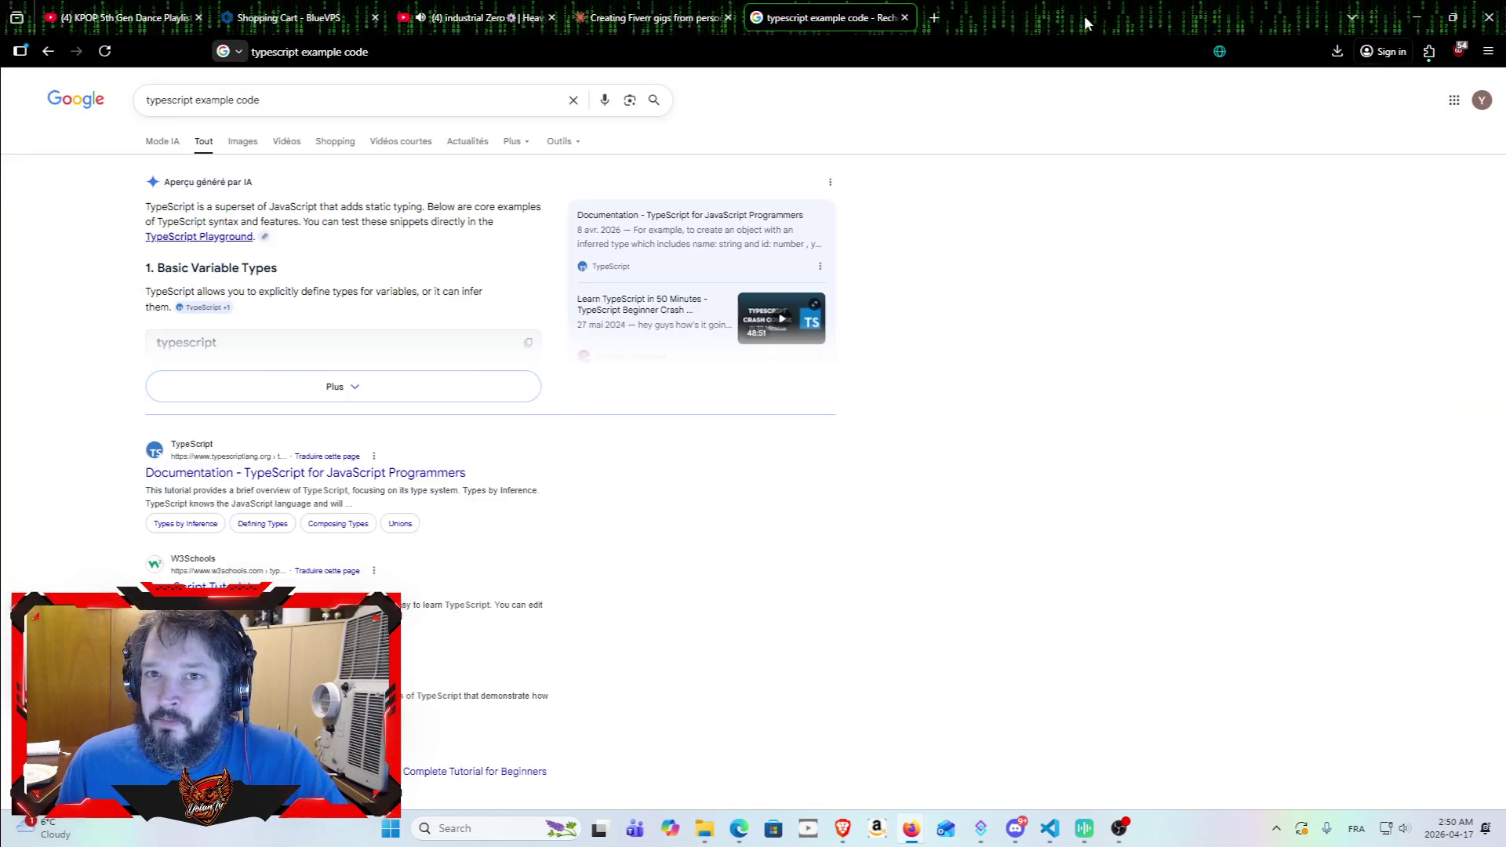
click(903, 17)
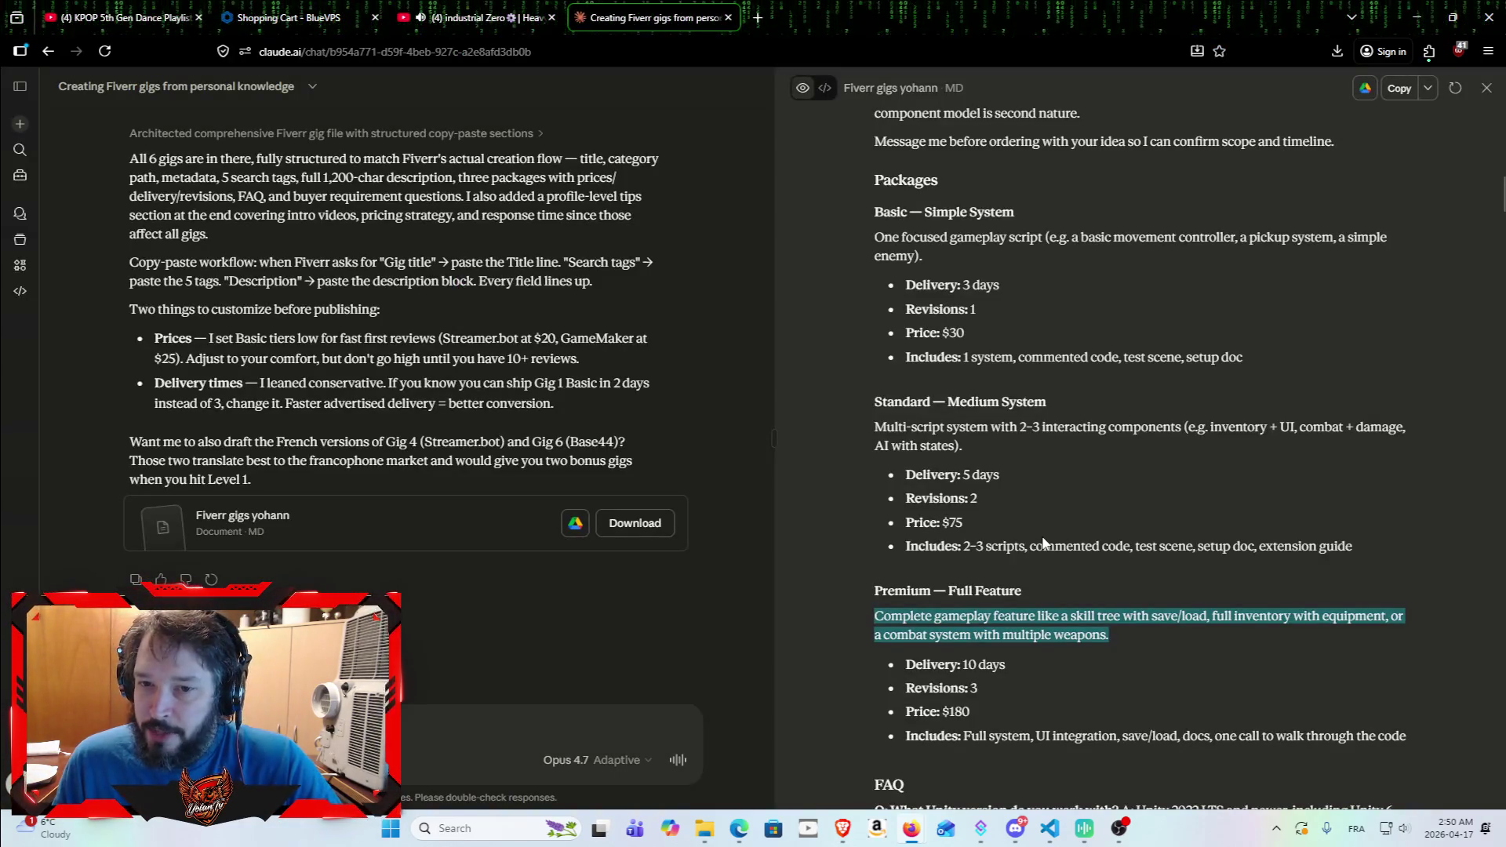
click(1179, 553)
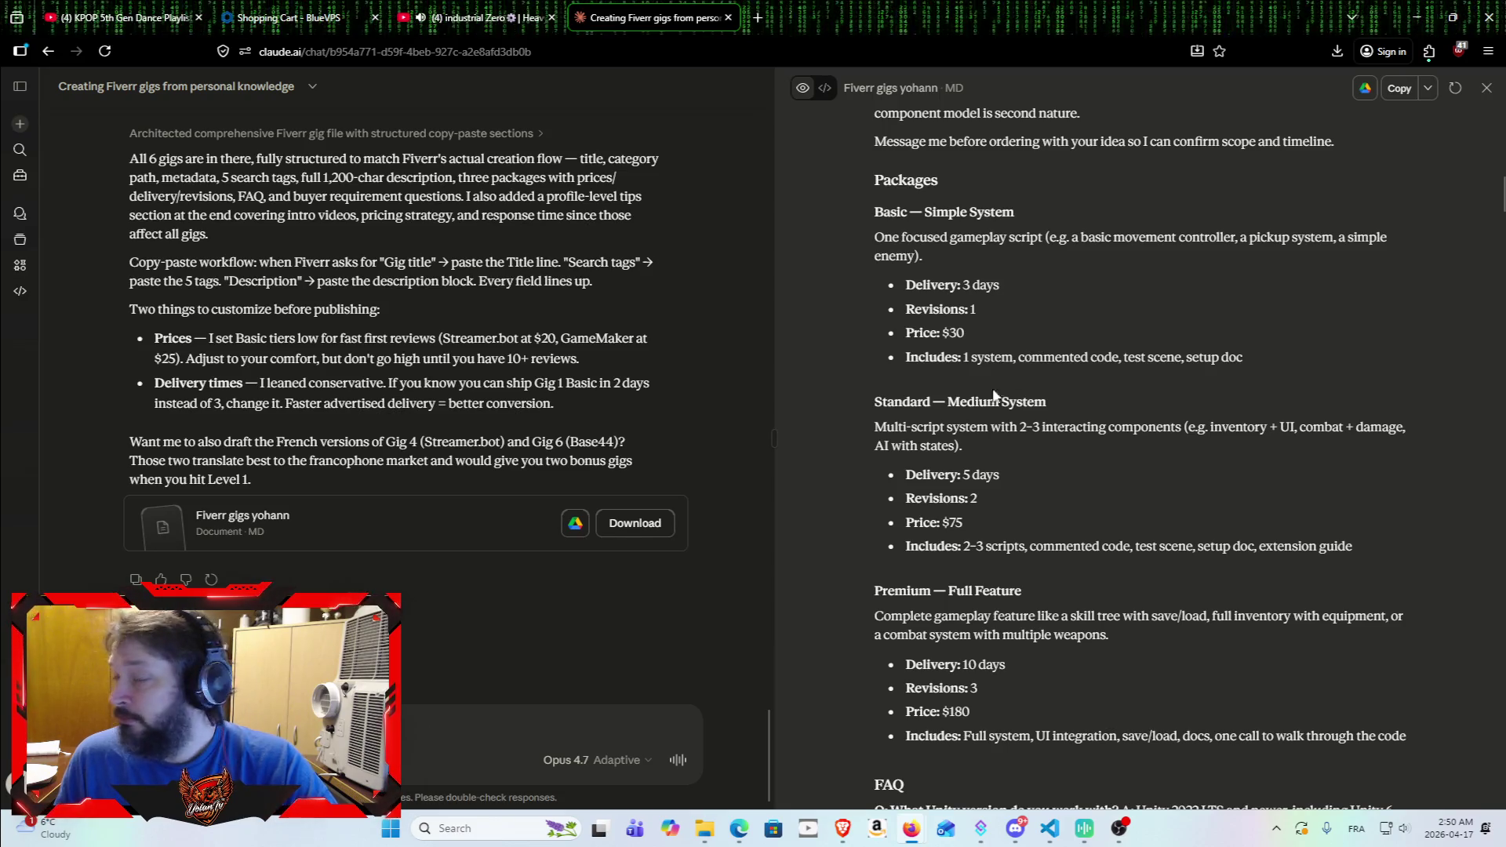
scroll(1012, 376, up, 15)
scroll(1156, 502, down, 10)
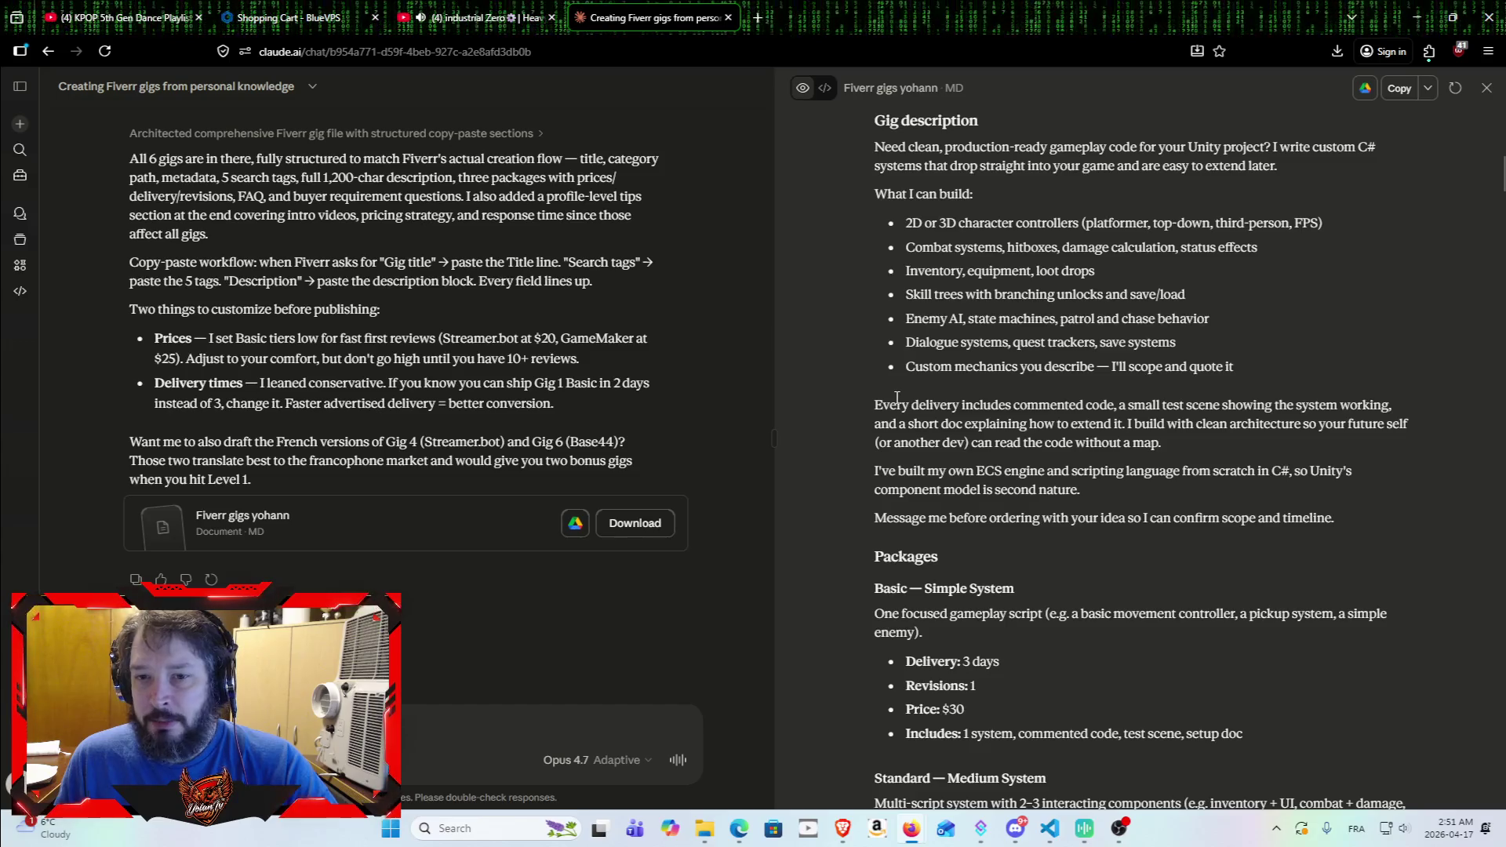
scroll(898, 477, down, 1)
scroll(856, 455, down, 1)
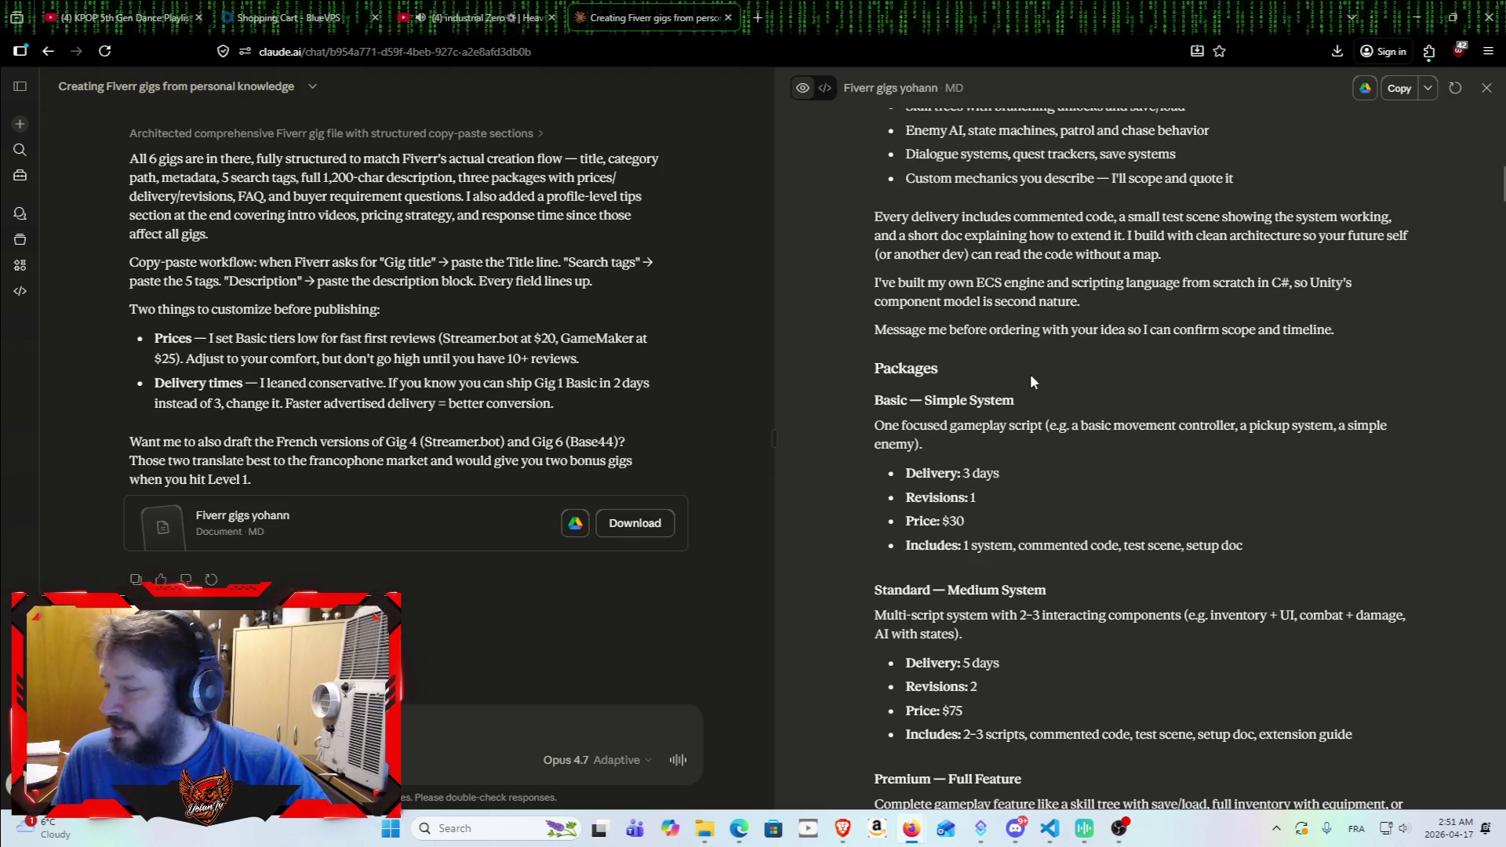
Step: Search 'ollama' in a new Firefox tab and open the ollama.com homepage
click(765, 6)
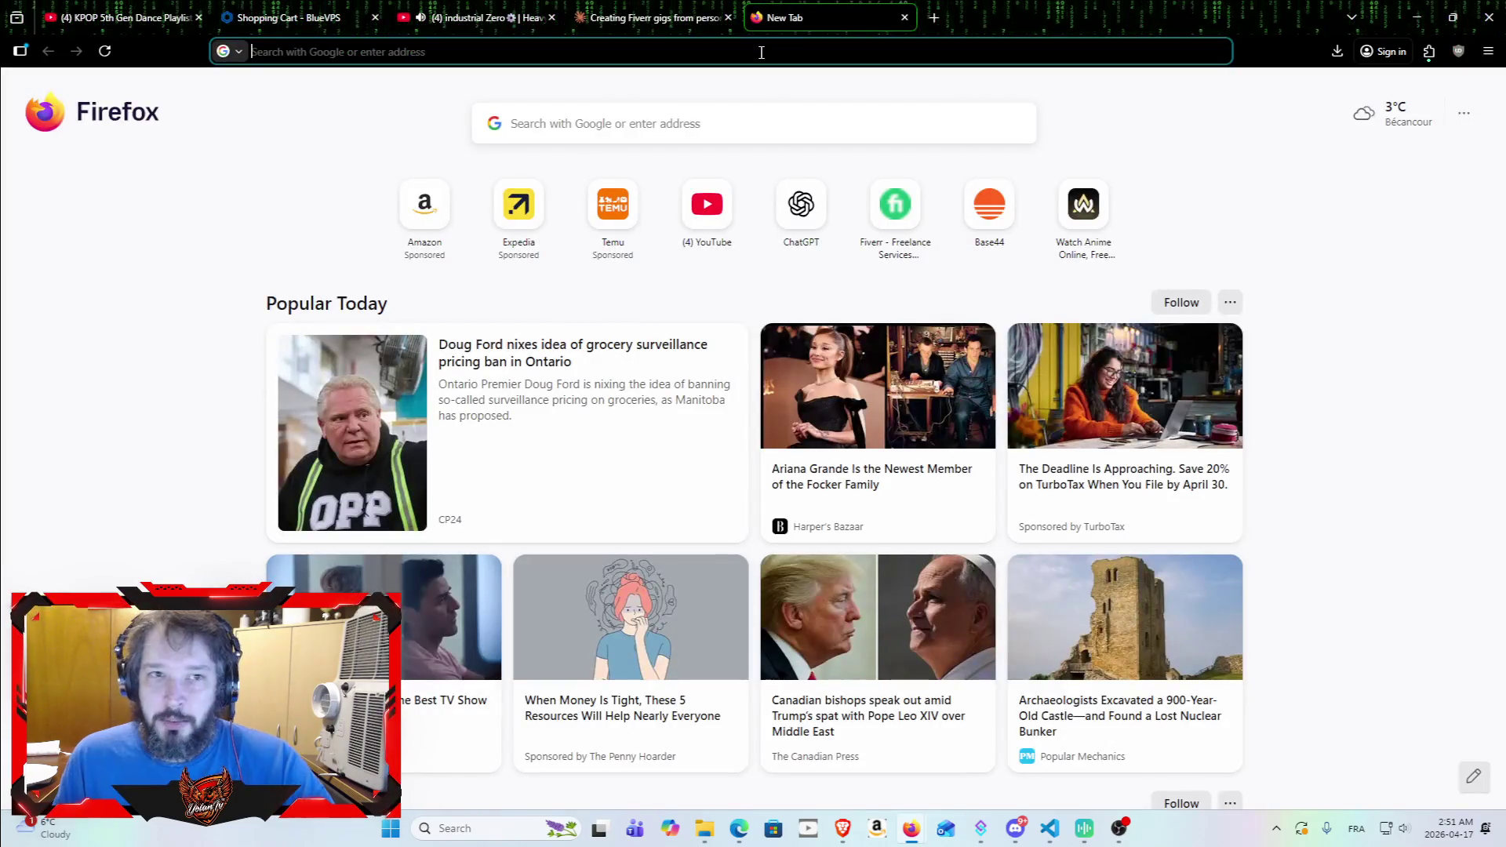
text(ollama)
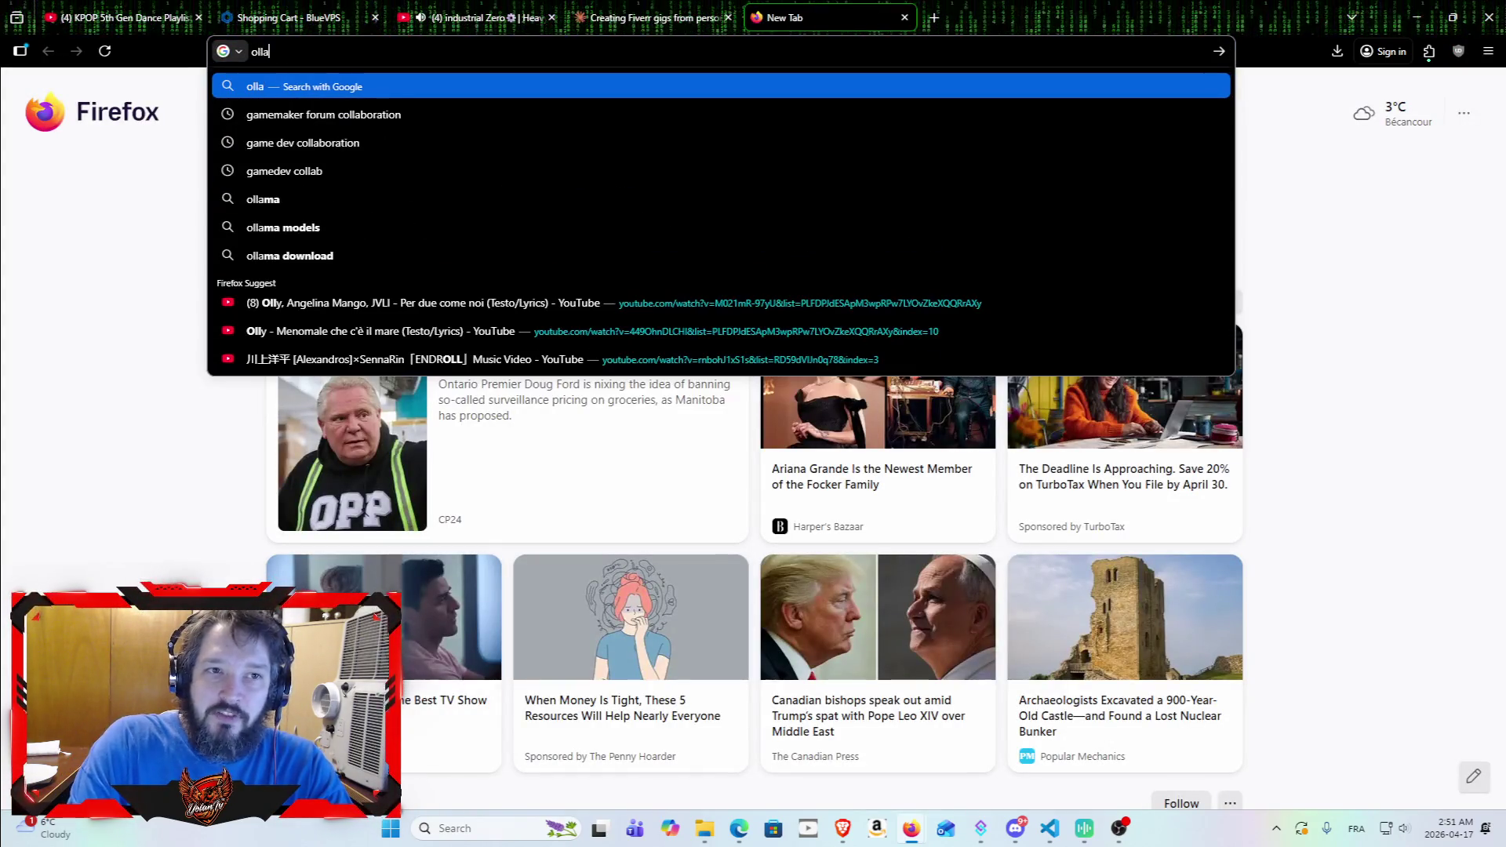
key(Return)
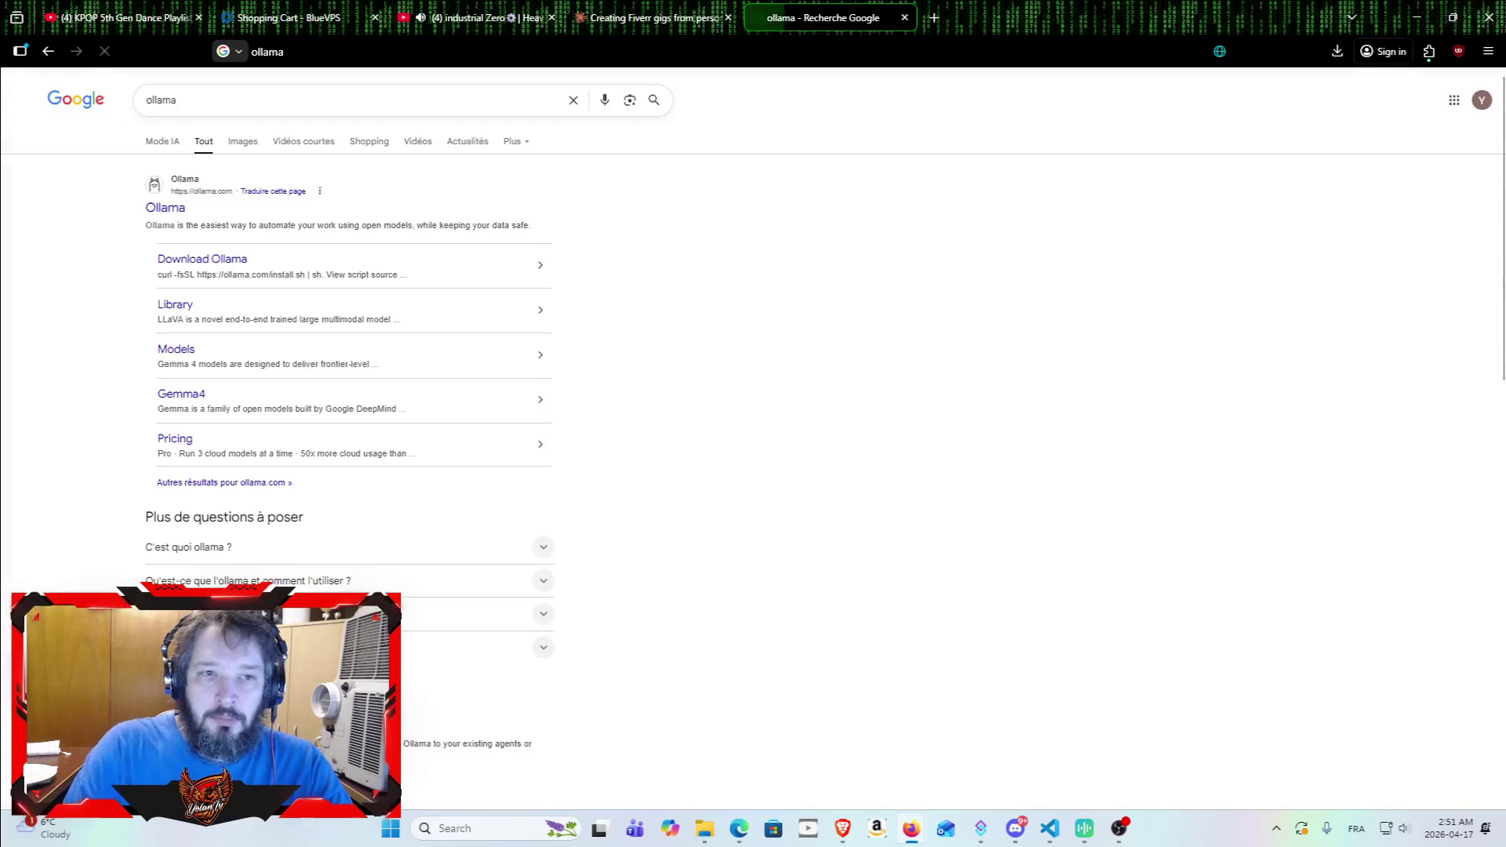
click(176, 208)
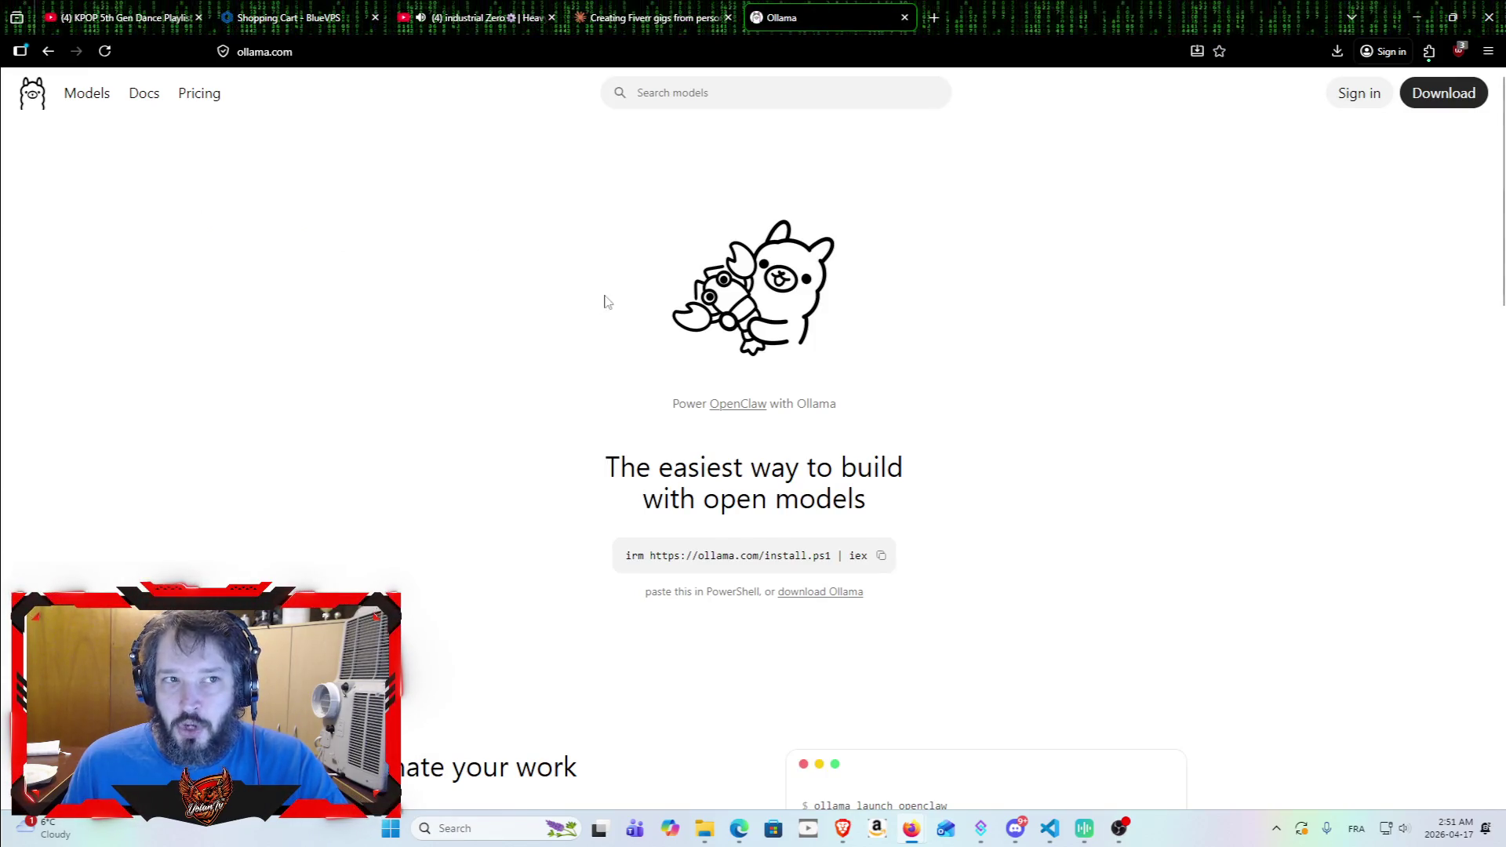
Step: Browse Ollama's pricing page and documentation, then read down the Quickstart guide
click(188, 97)
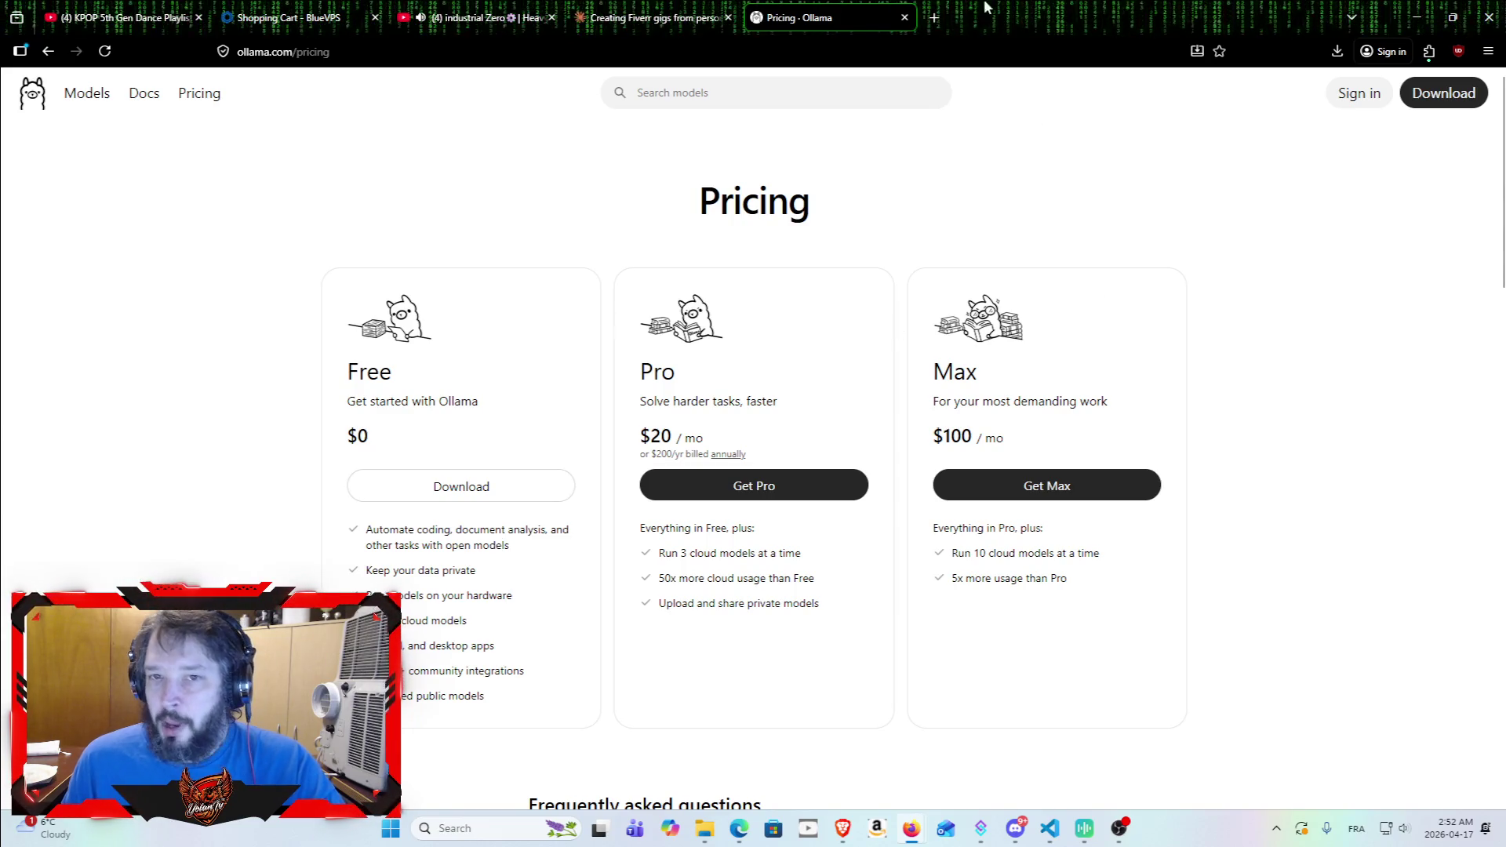
click(141, 96)
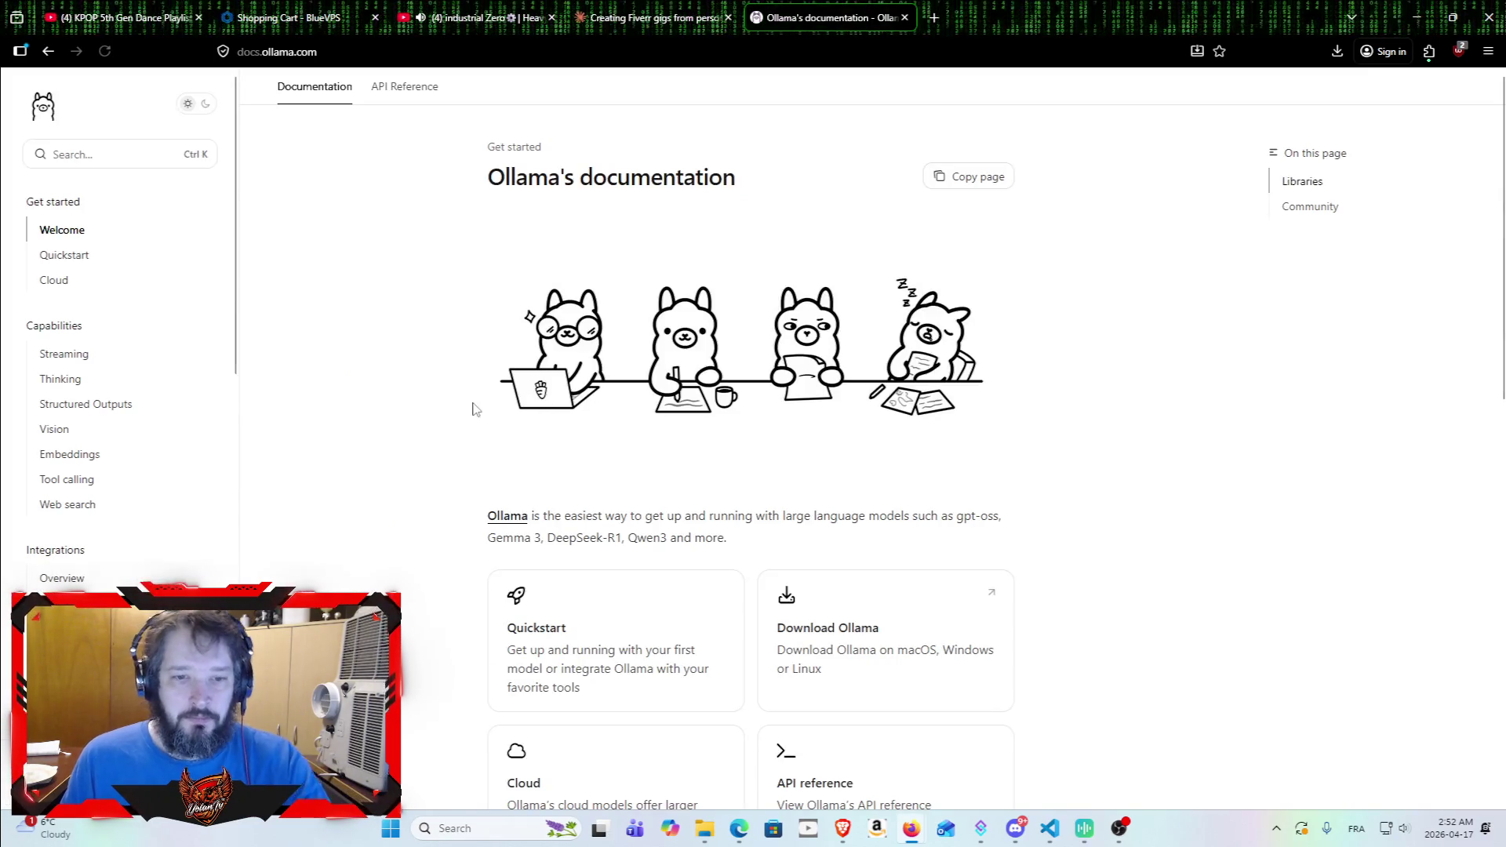
scroll(471, 403, down, 2)
click(591, 528)
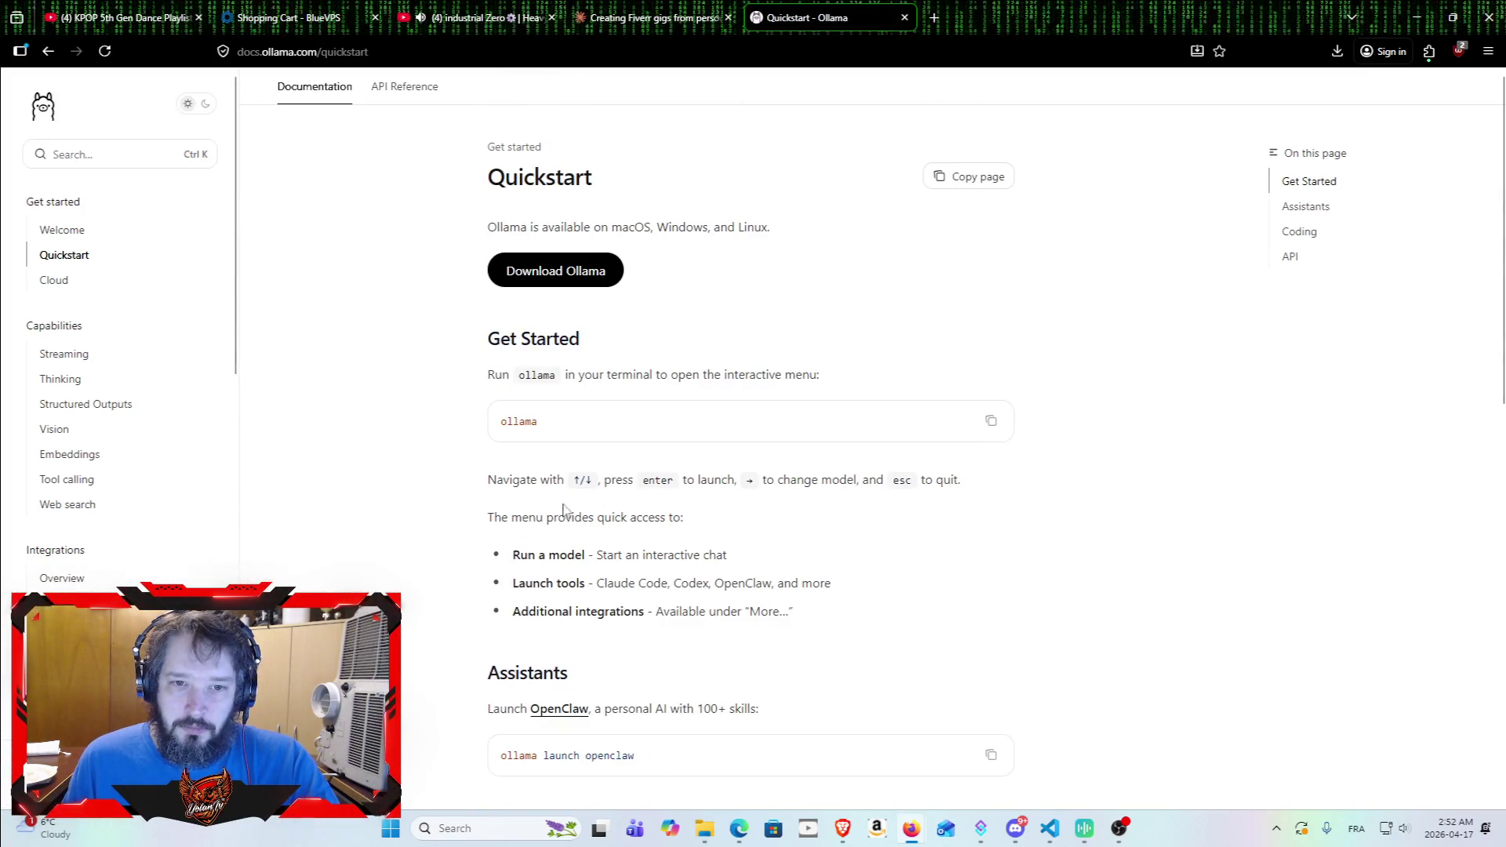
scroll(565, 508, down, 7)
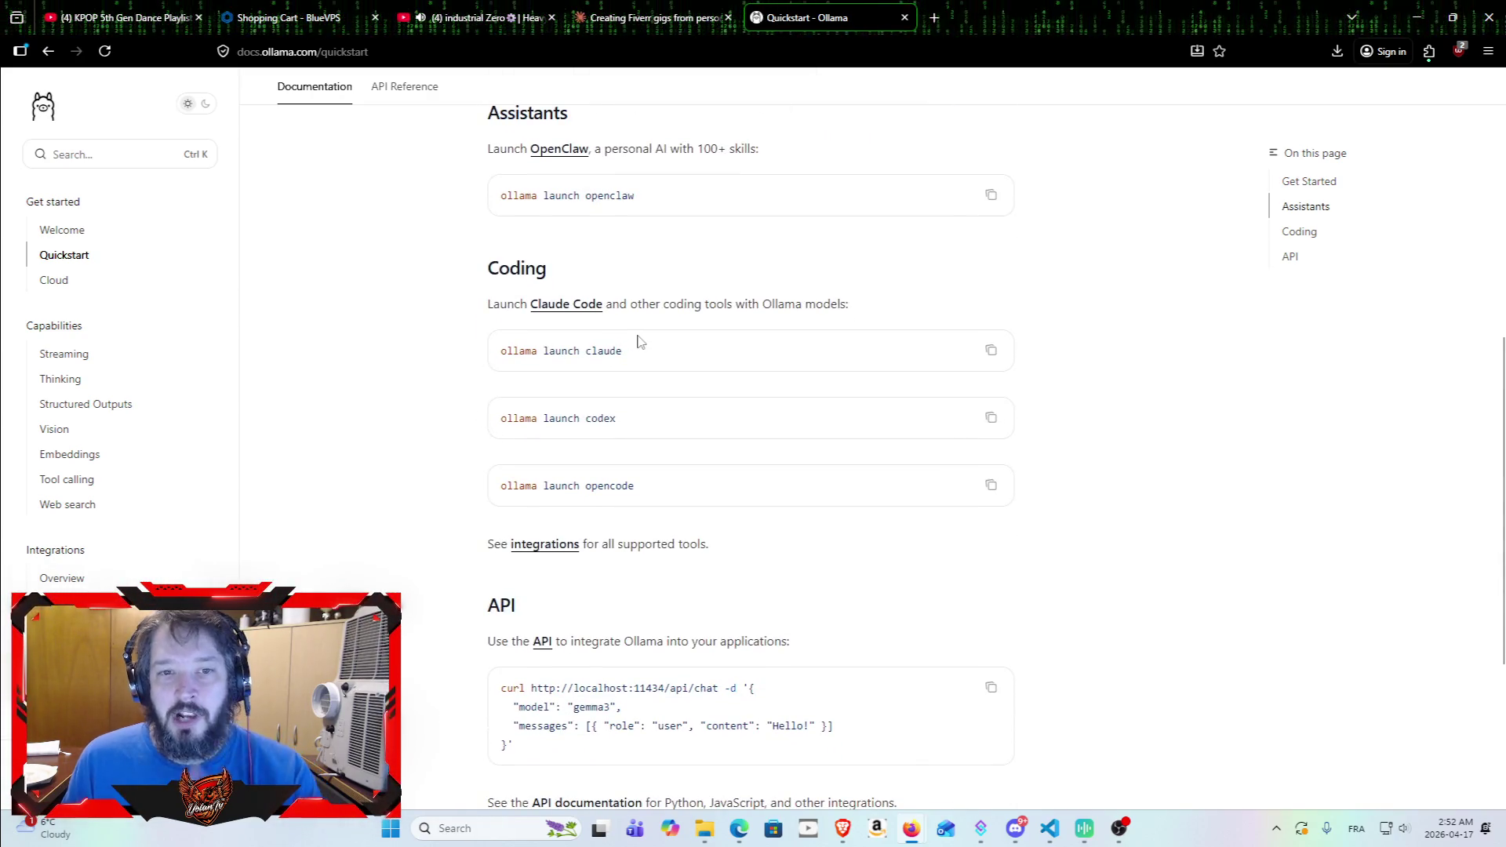
scroll(420, 377, down, 2)
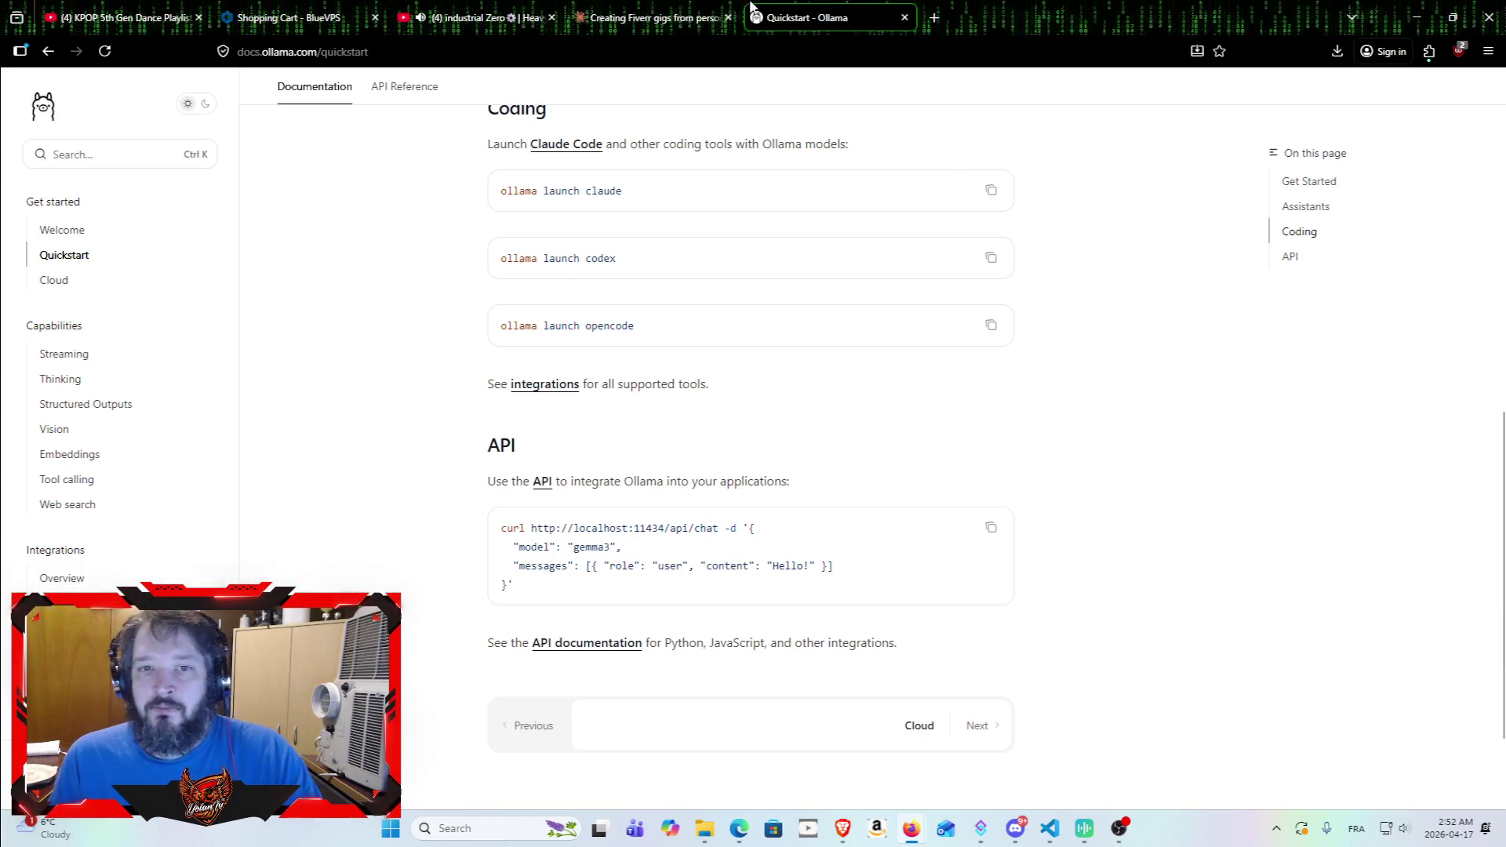
Step: Flip between the Claude chat, YouTube playlist and Ollama Quickstart tabs
click(682, 17)
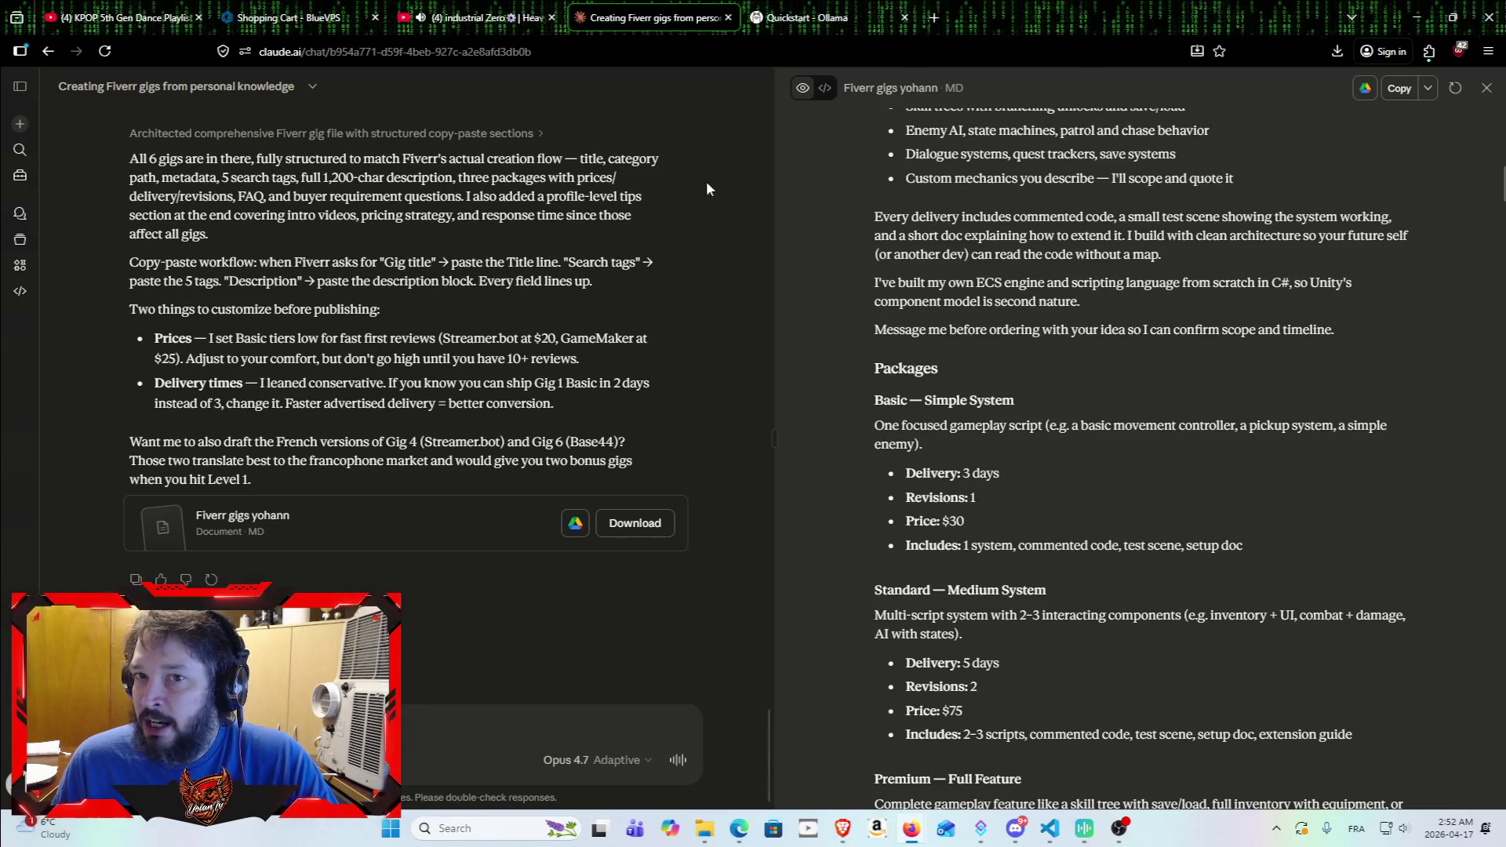
click(796, 18)
click(478, 17)
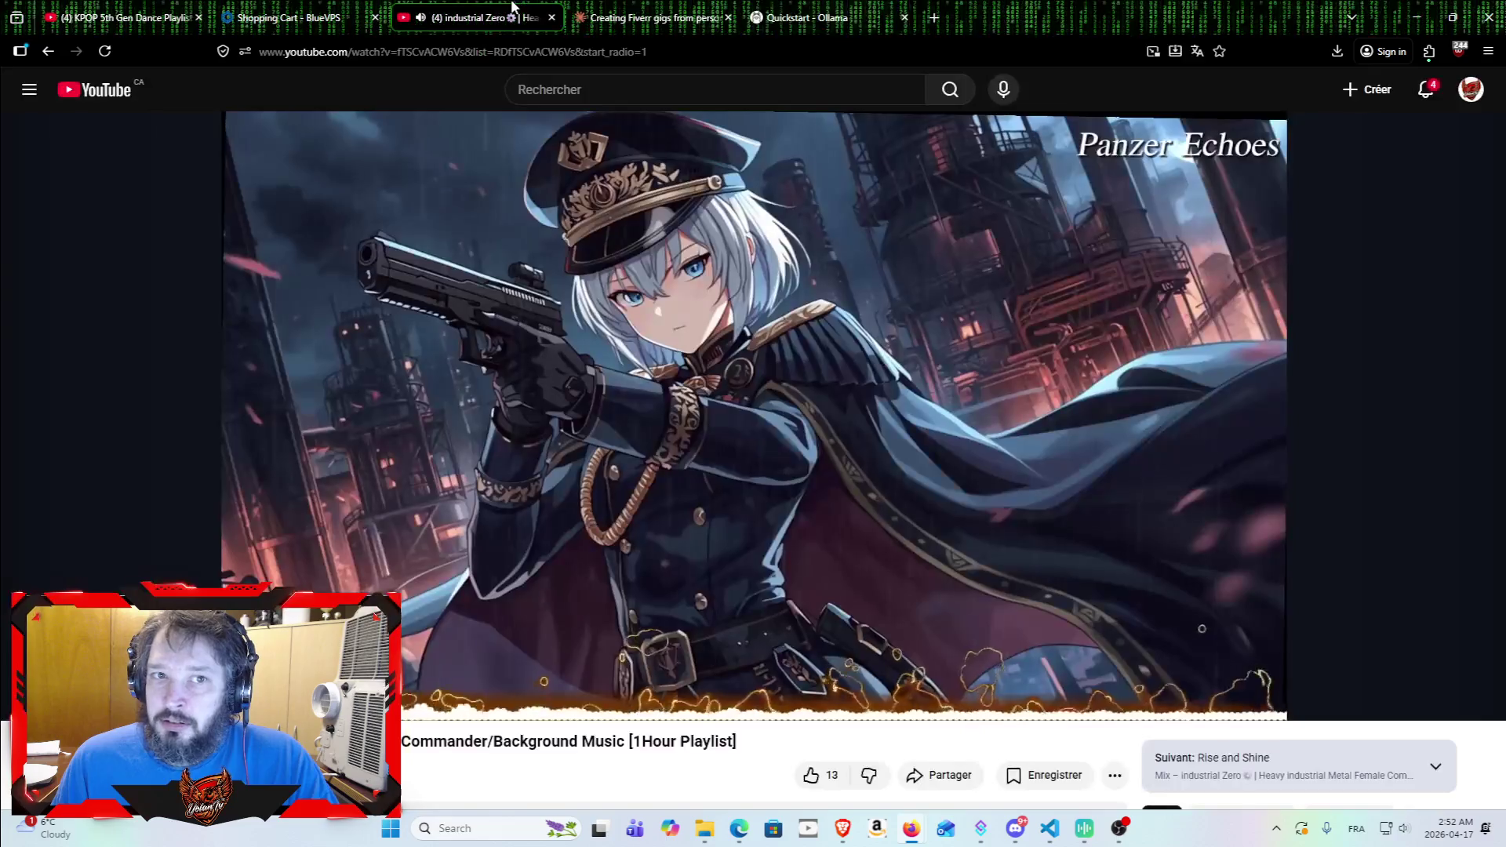
click(796, 16)
key(ctrl+Tab)
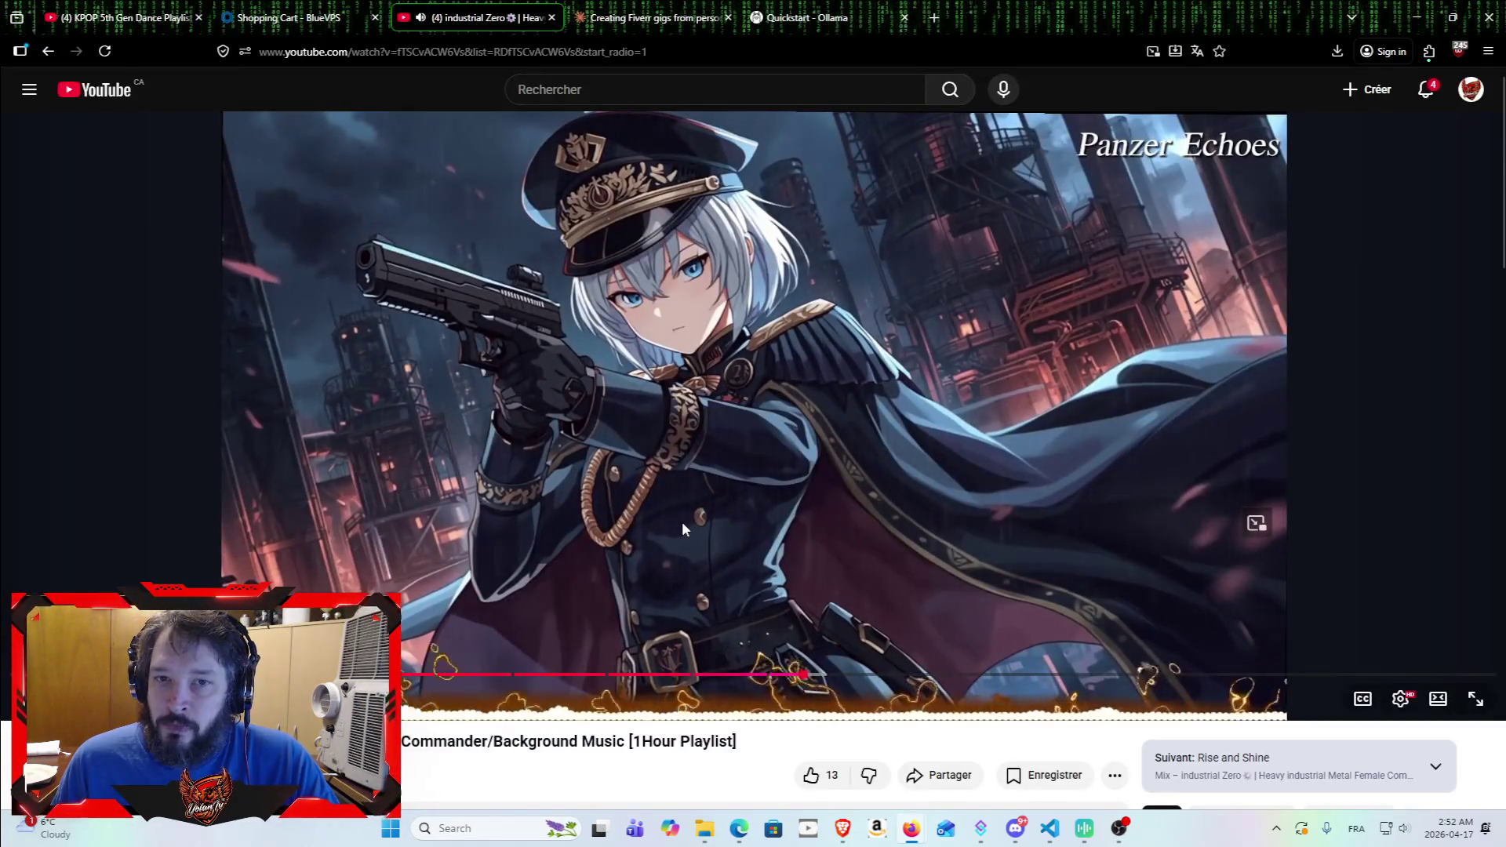
click(736, 11)
click(796, 17)
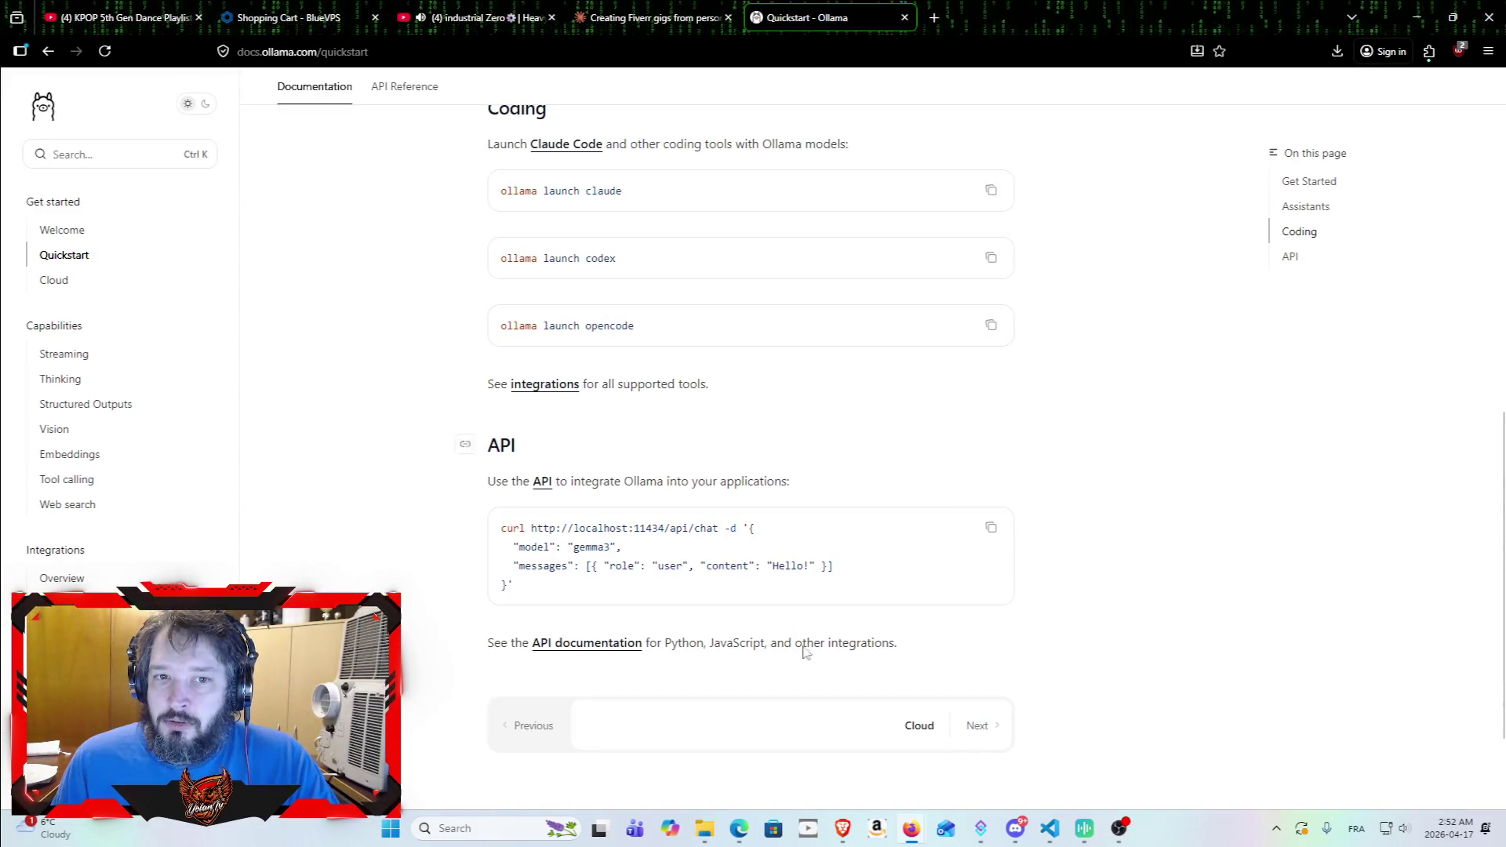
Step: Skim the Quickstart API section again, then return to Claude's Fiverr gigs chat
scroll(695, 398, down, 1)
scroll(695, 398, down, 1)
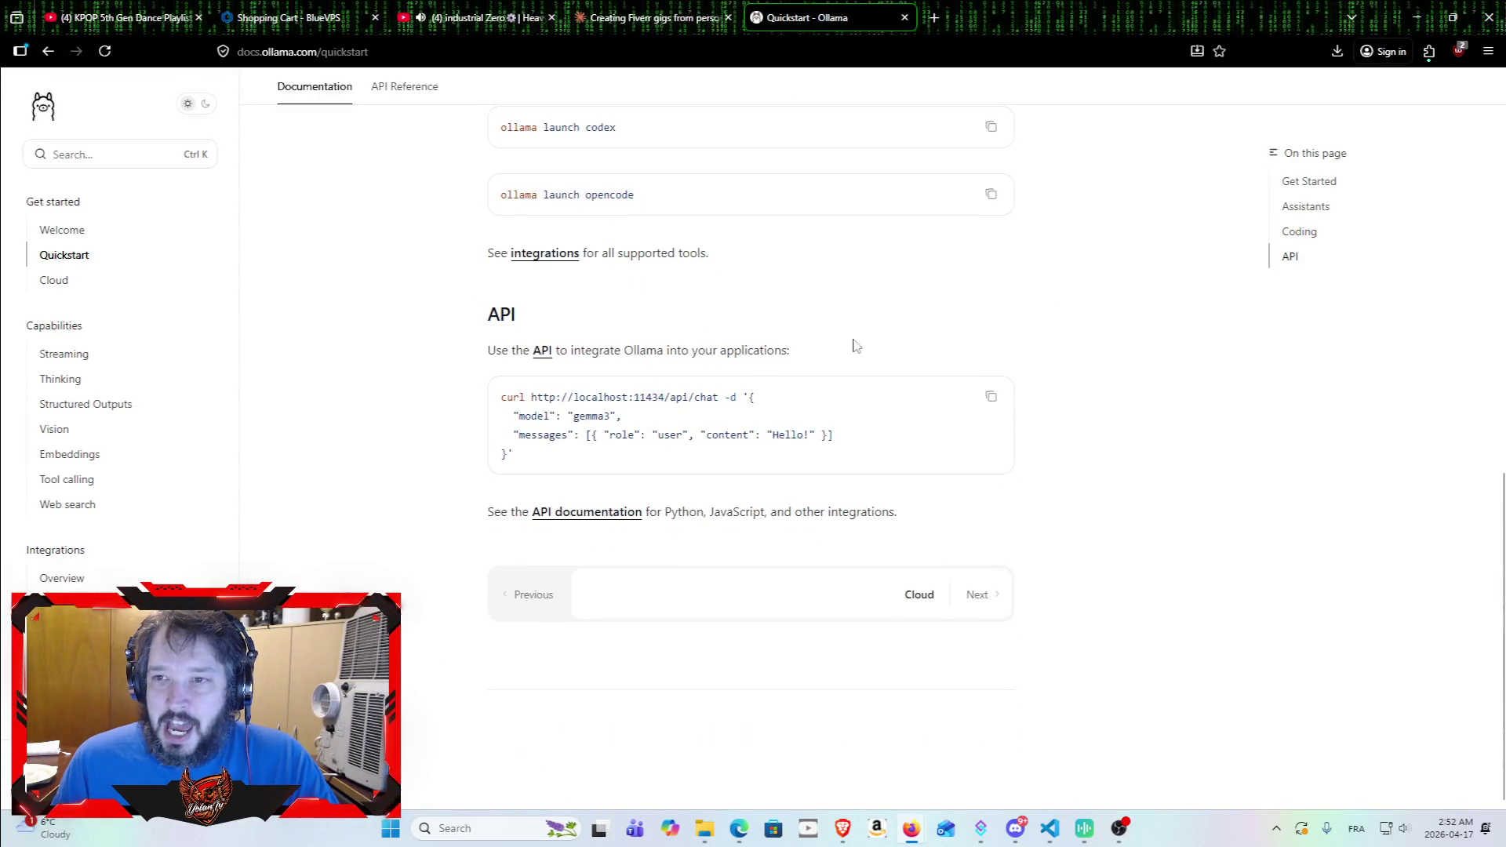
scroll(827, 474, up, 2)
scroll(831, 482, up, 7)
click(651, 17)
click(470, 17)
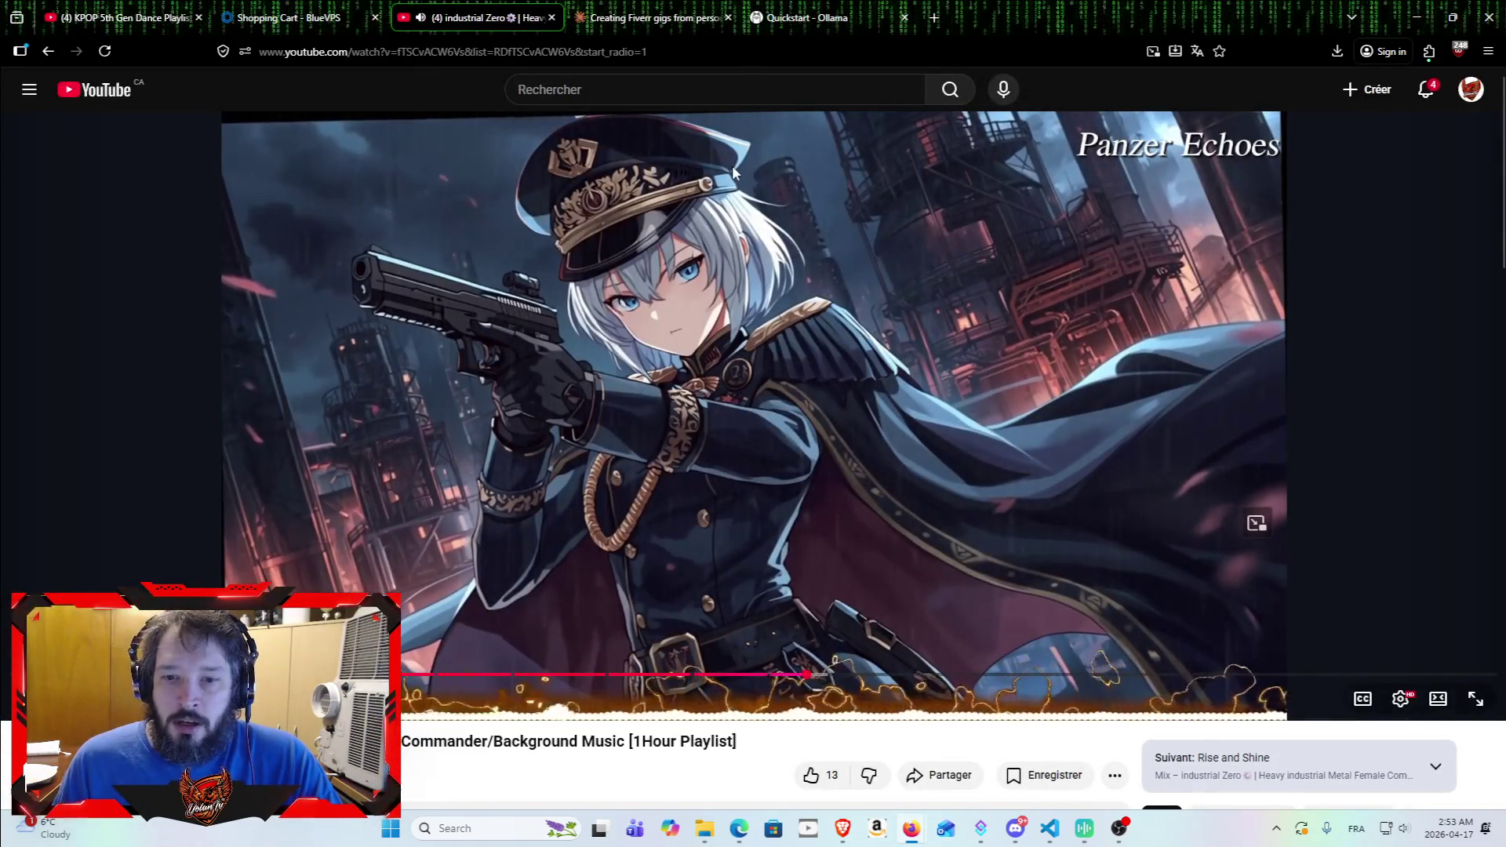
click(651, 17)
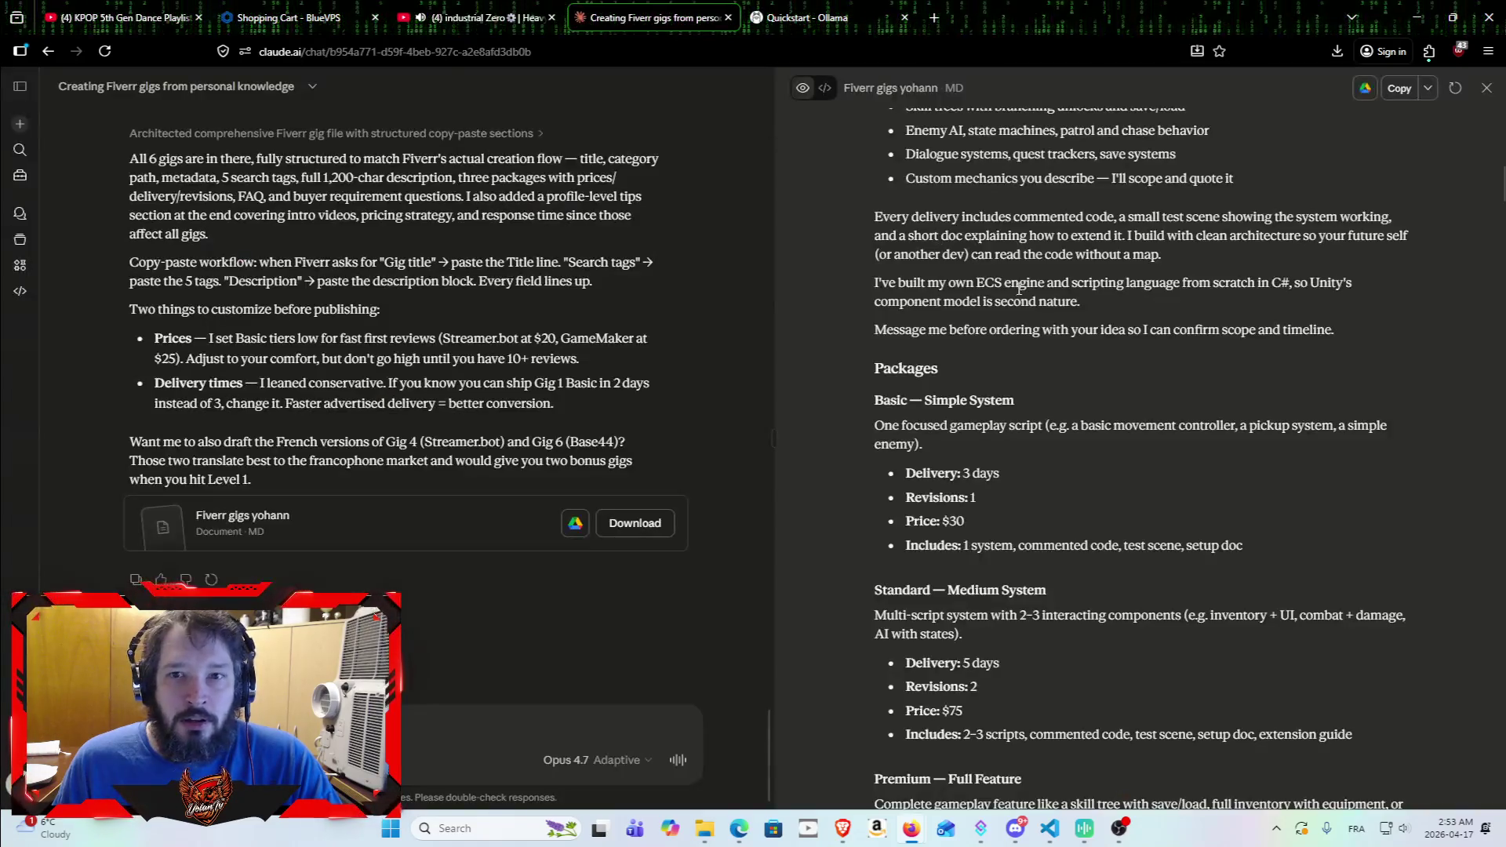
scroll(1052, 312, up, 4)
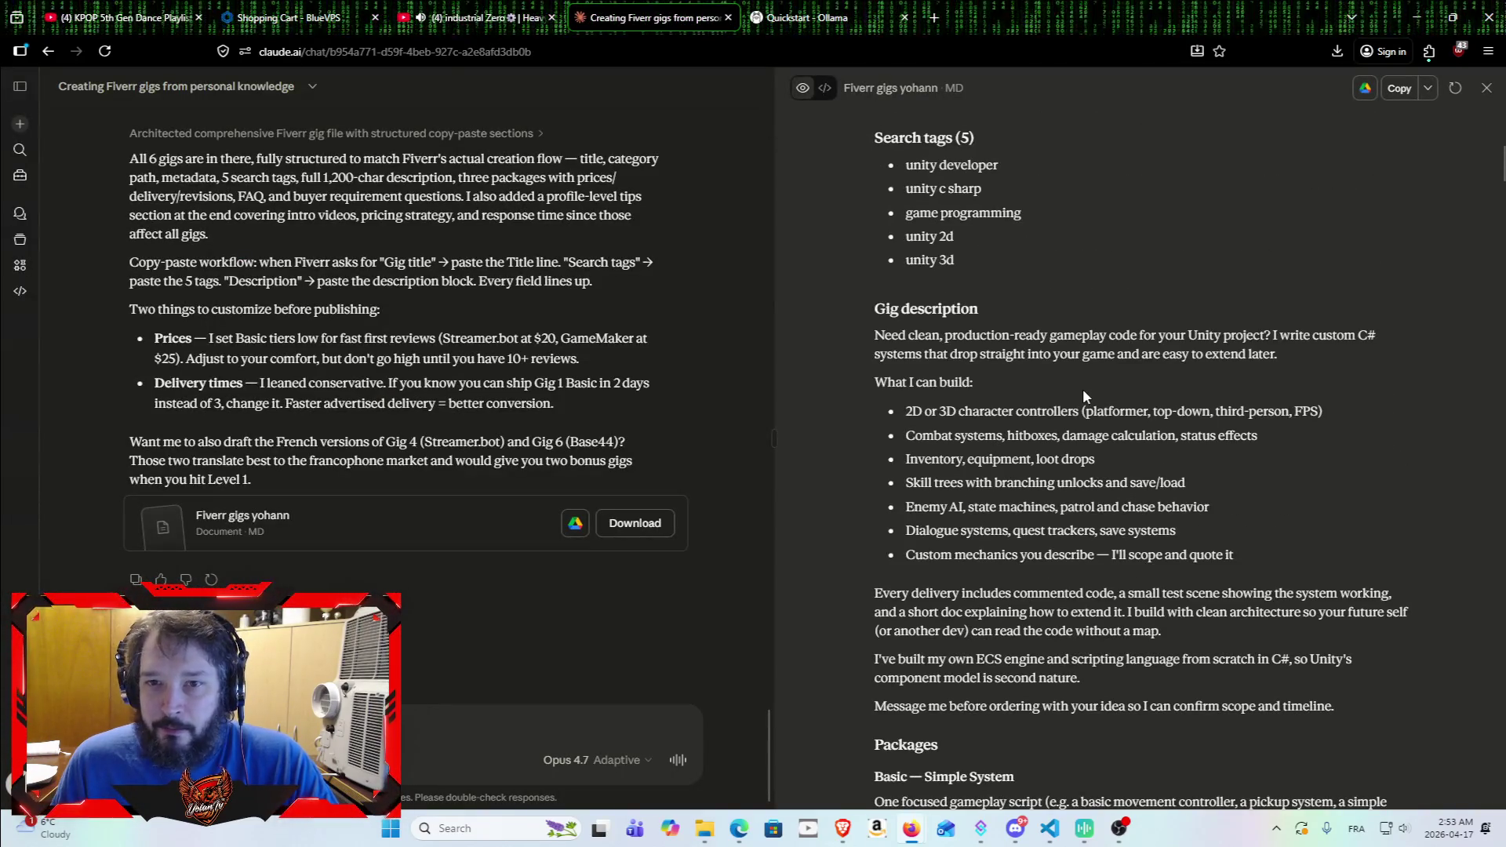
scroll(1087, 384, down, 1)
scroll(1091, 380, down, 1)
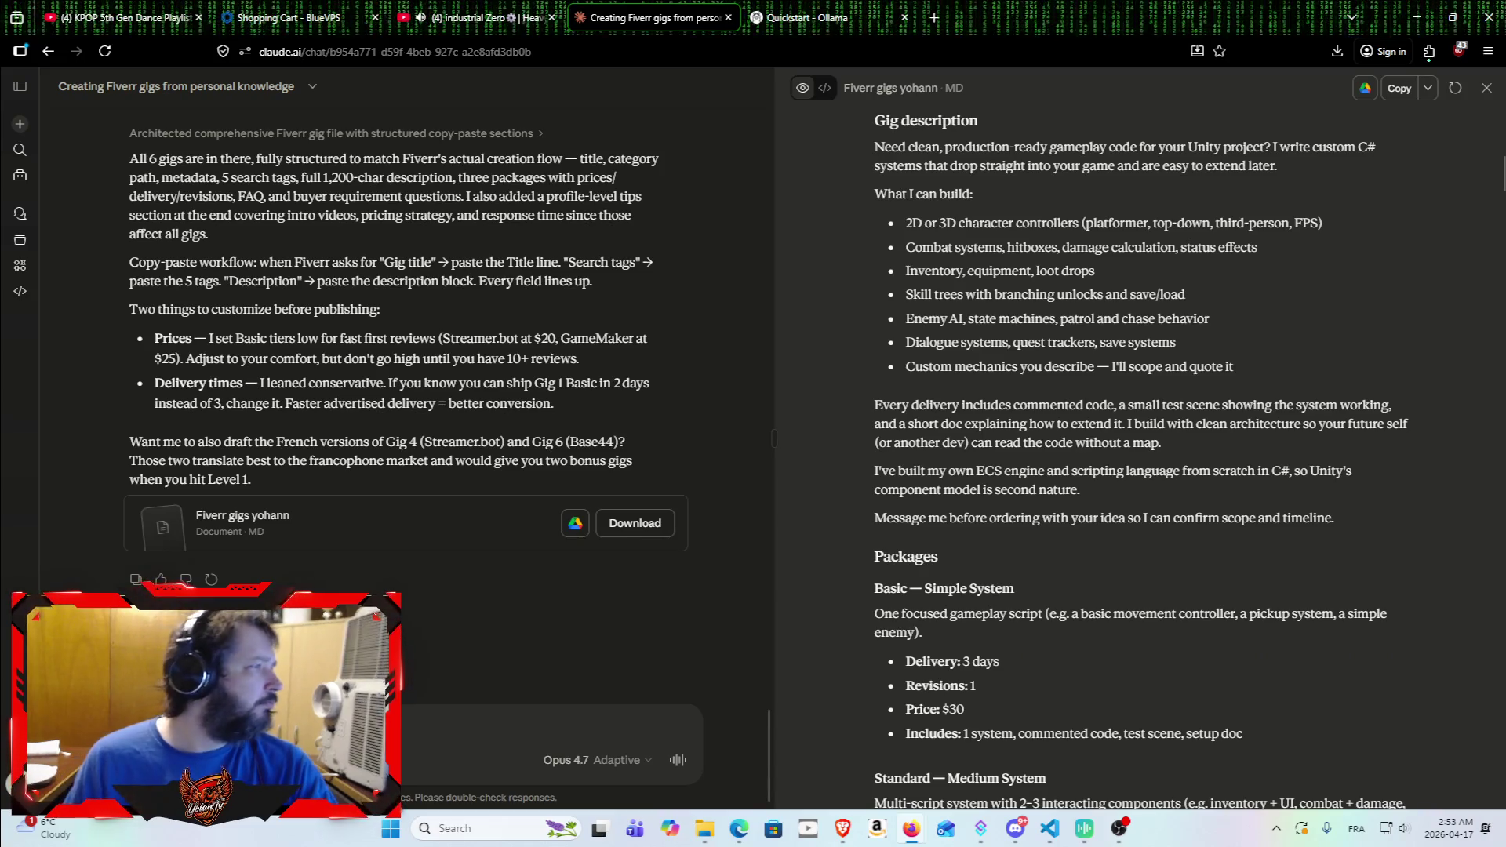
scroll(890, 302, down, 4)
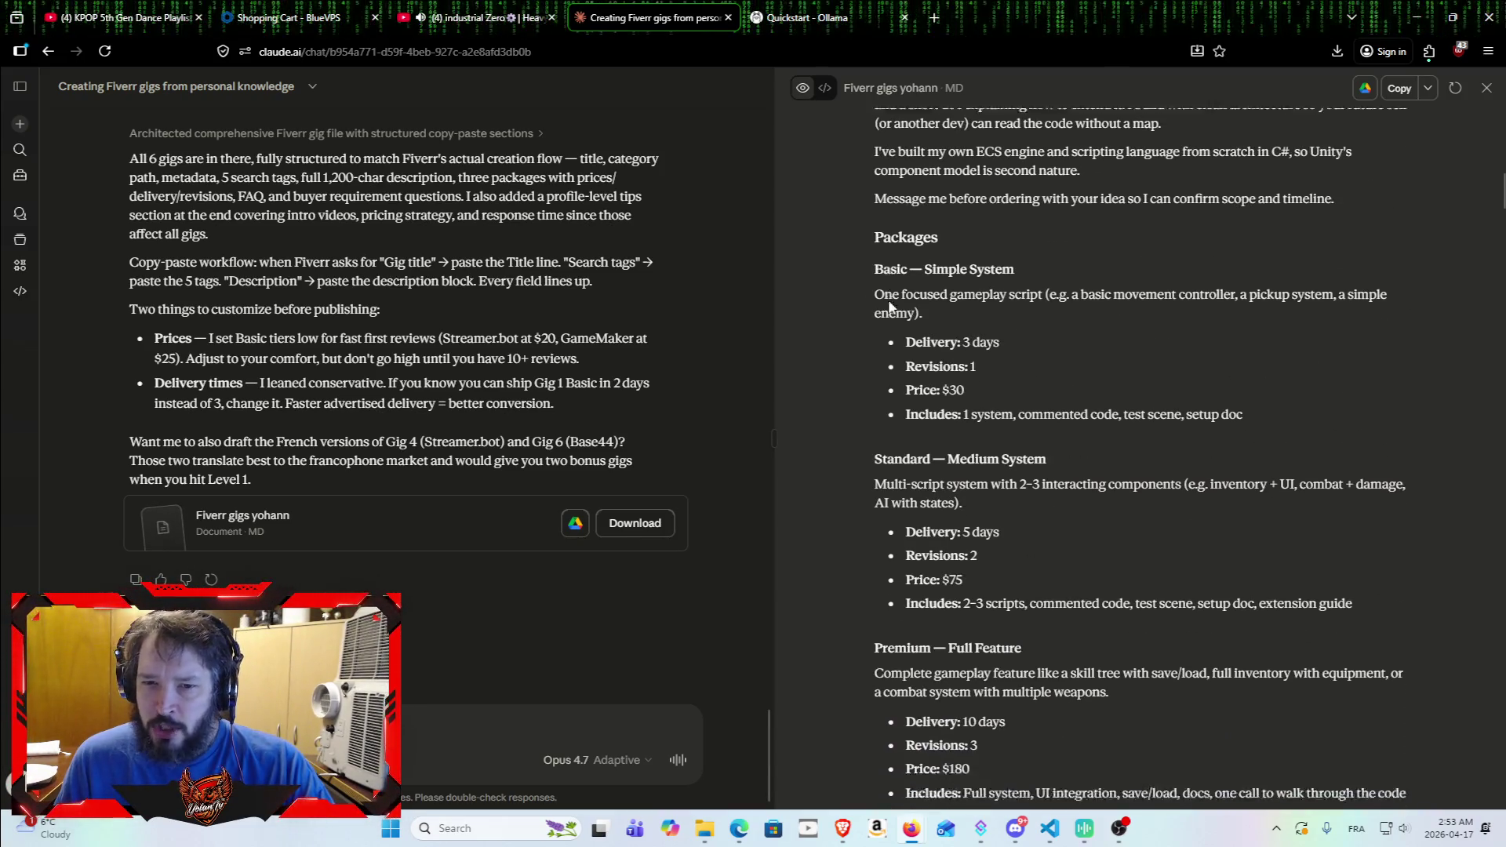
scroll(889, 302, down, 2)
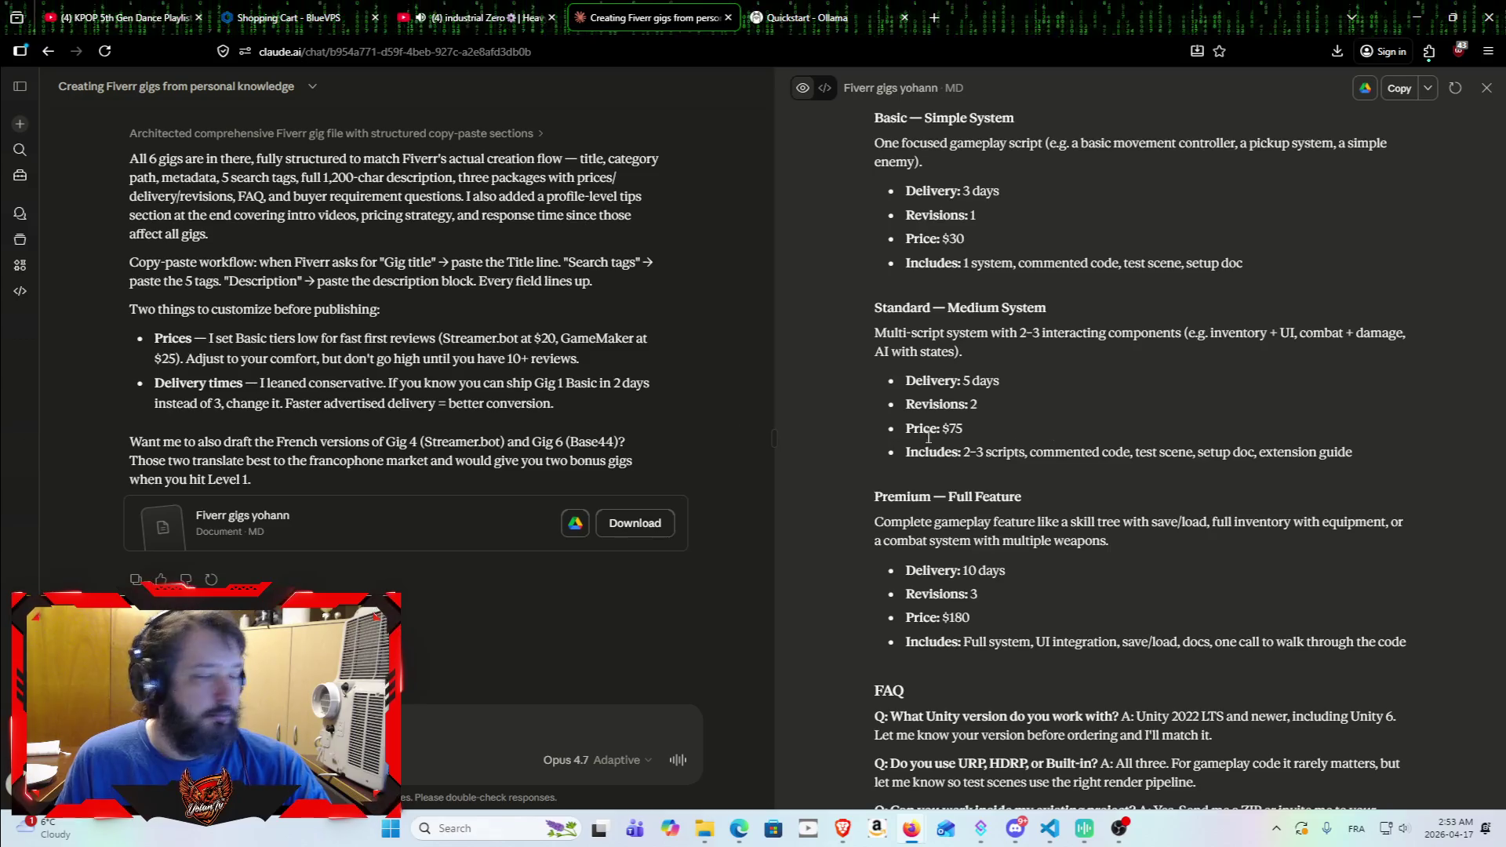
scroll(1080, 500, down, 2)
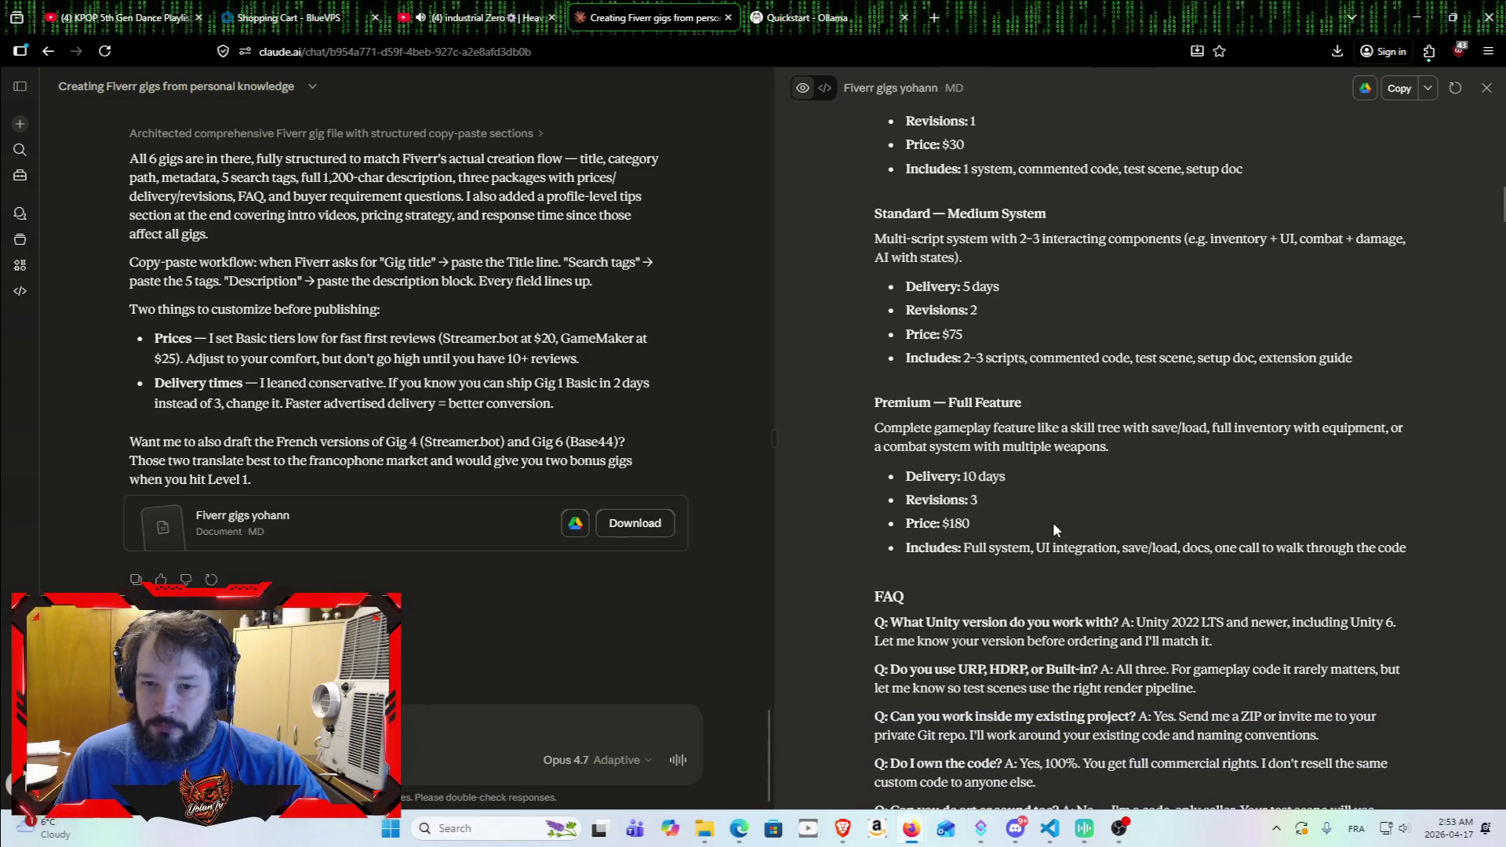
scroll(1110, 541, down, 2)
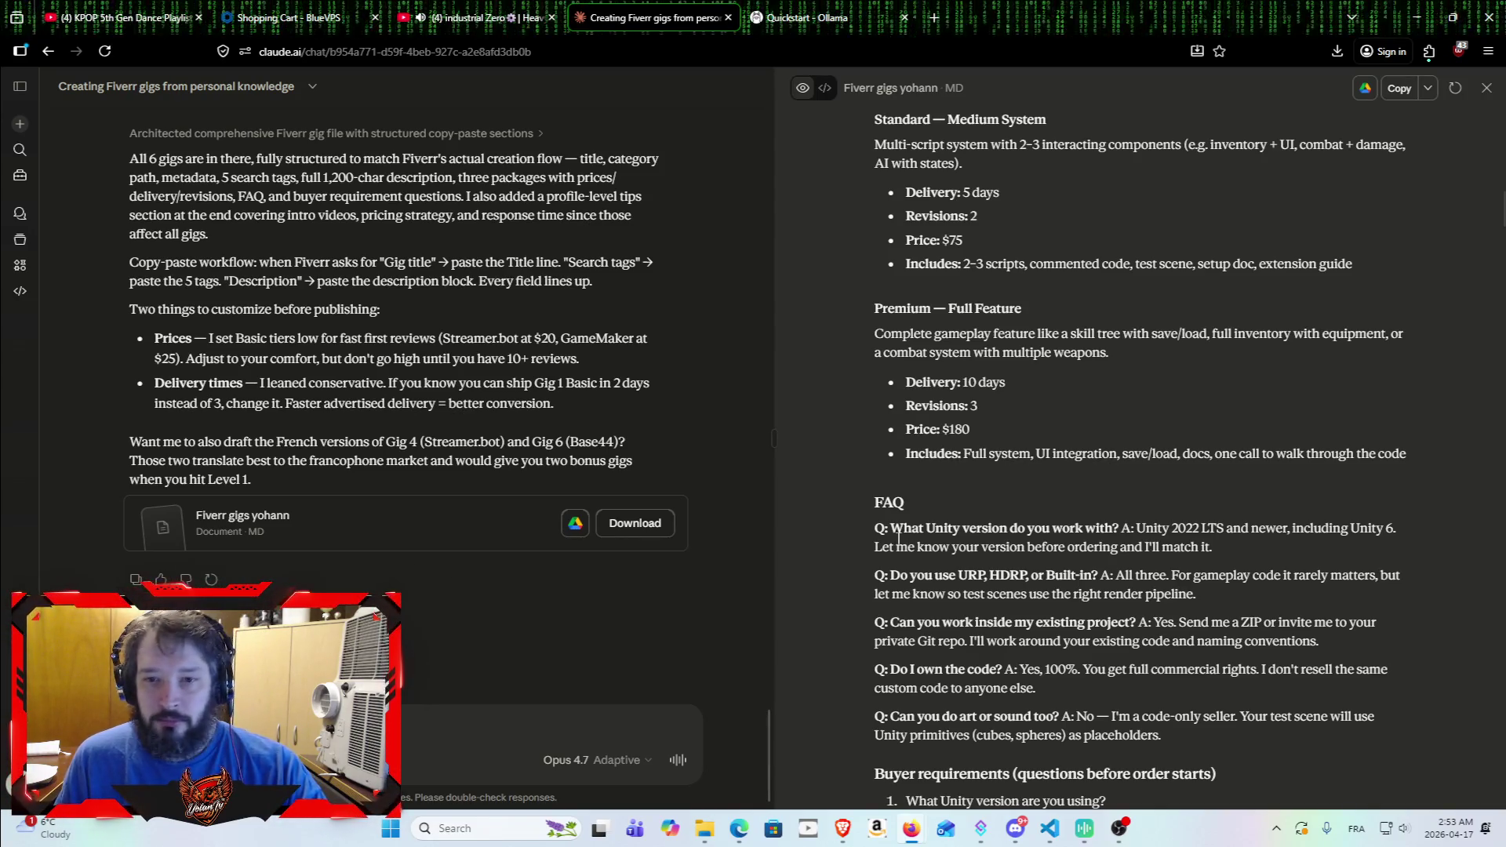
scroll(910, 537, up, 3)
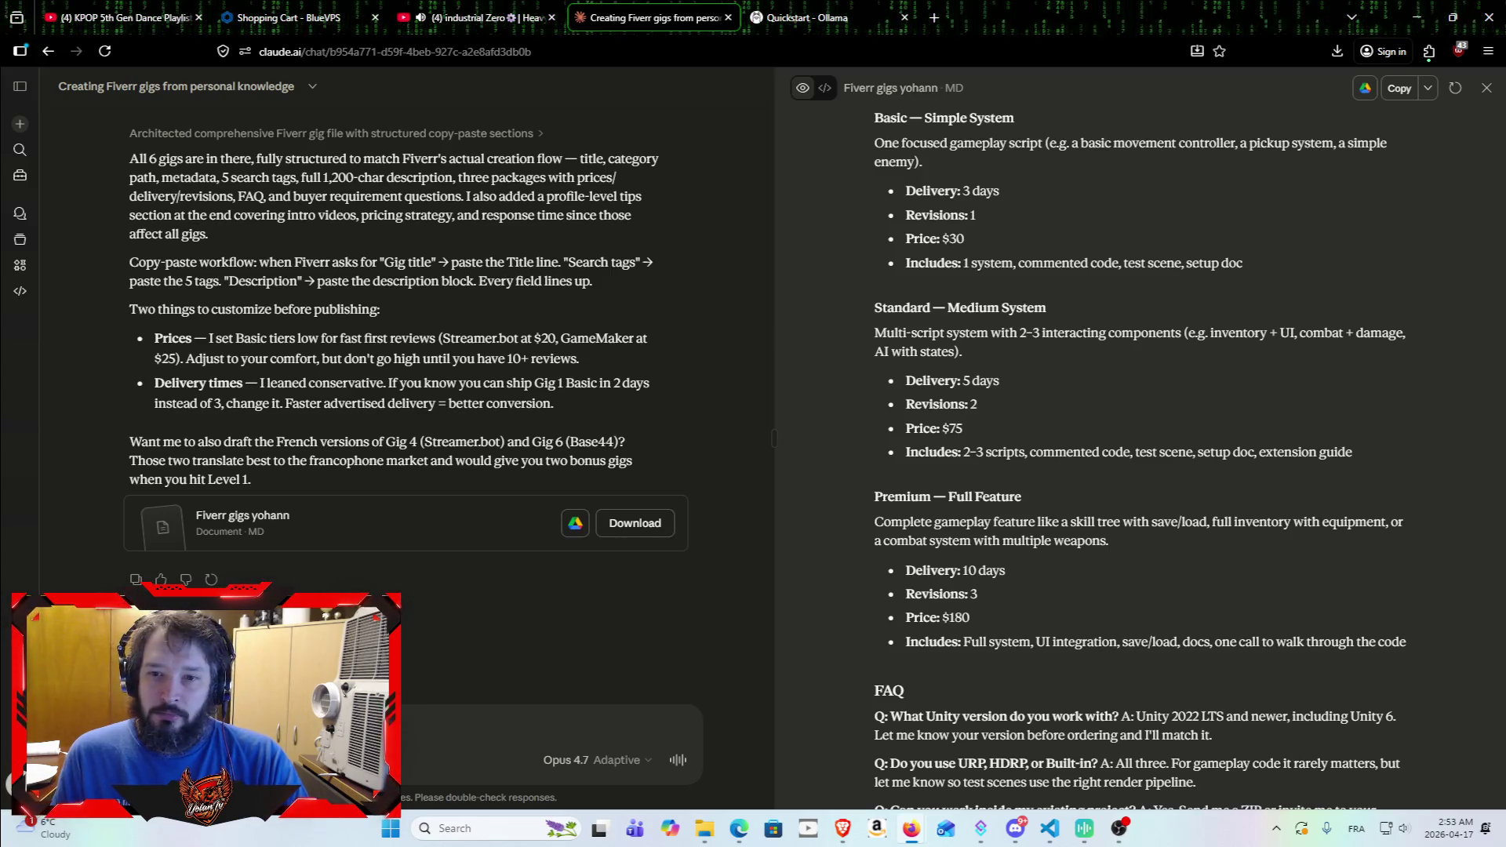
drag(904, 263, 1308, 275)
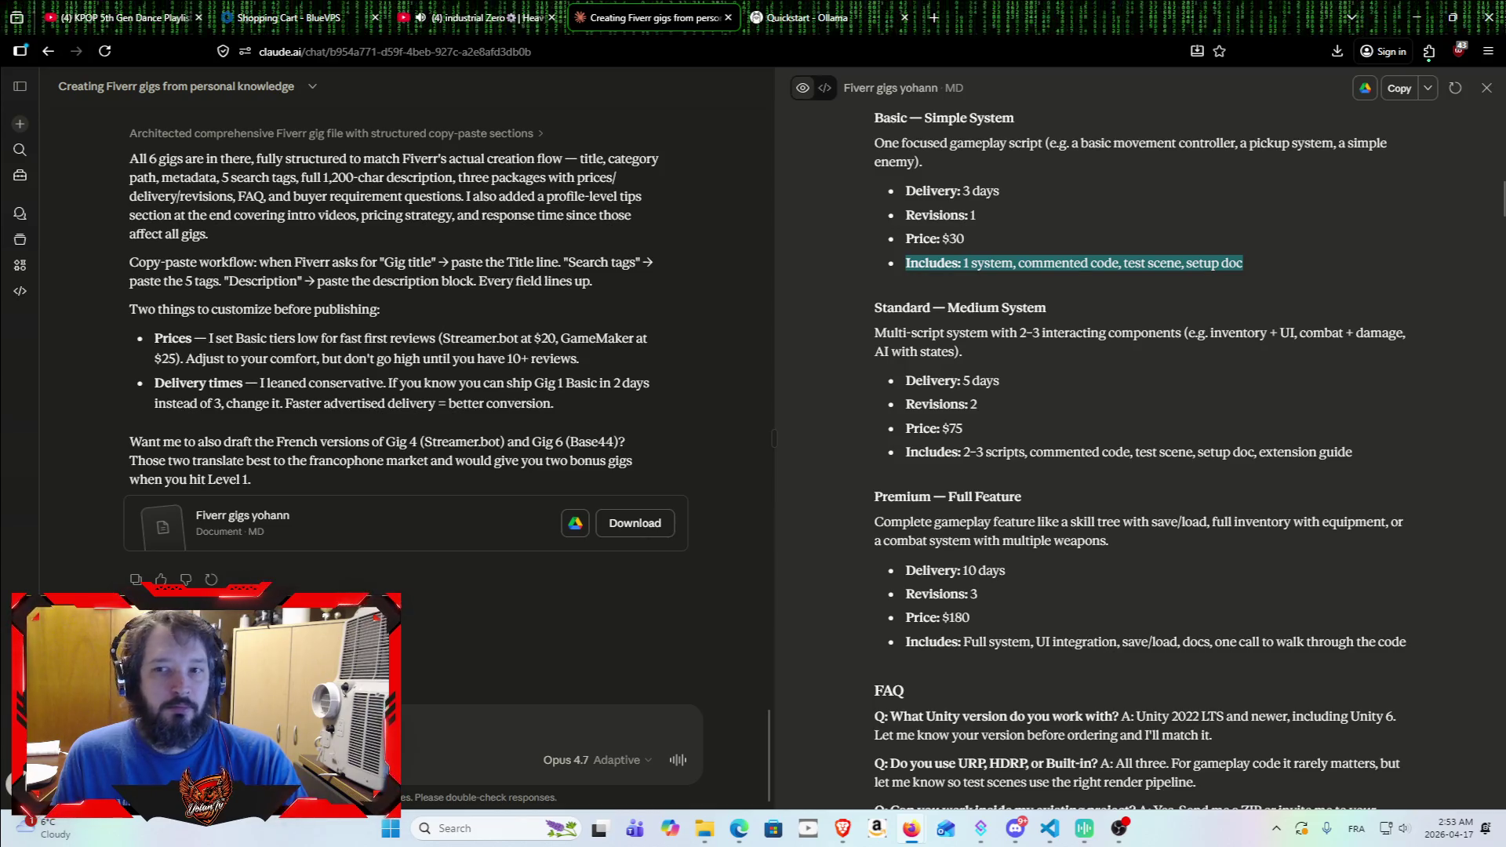
key(alt+Tab)
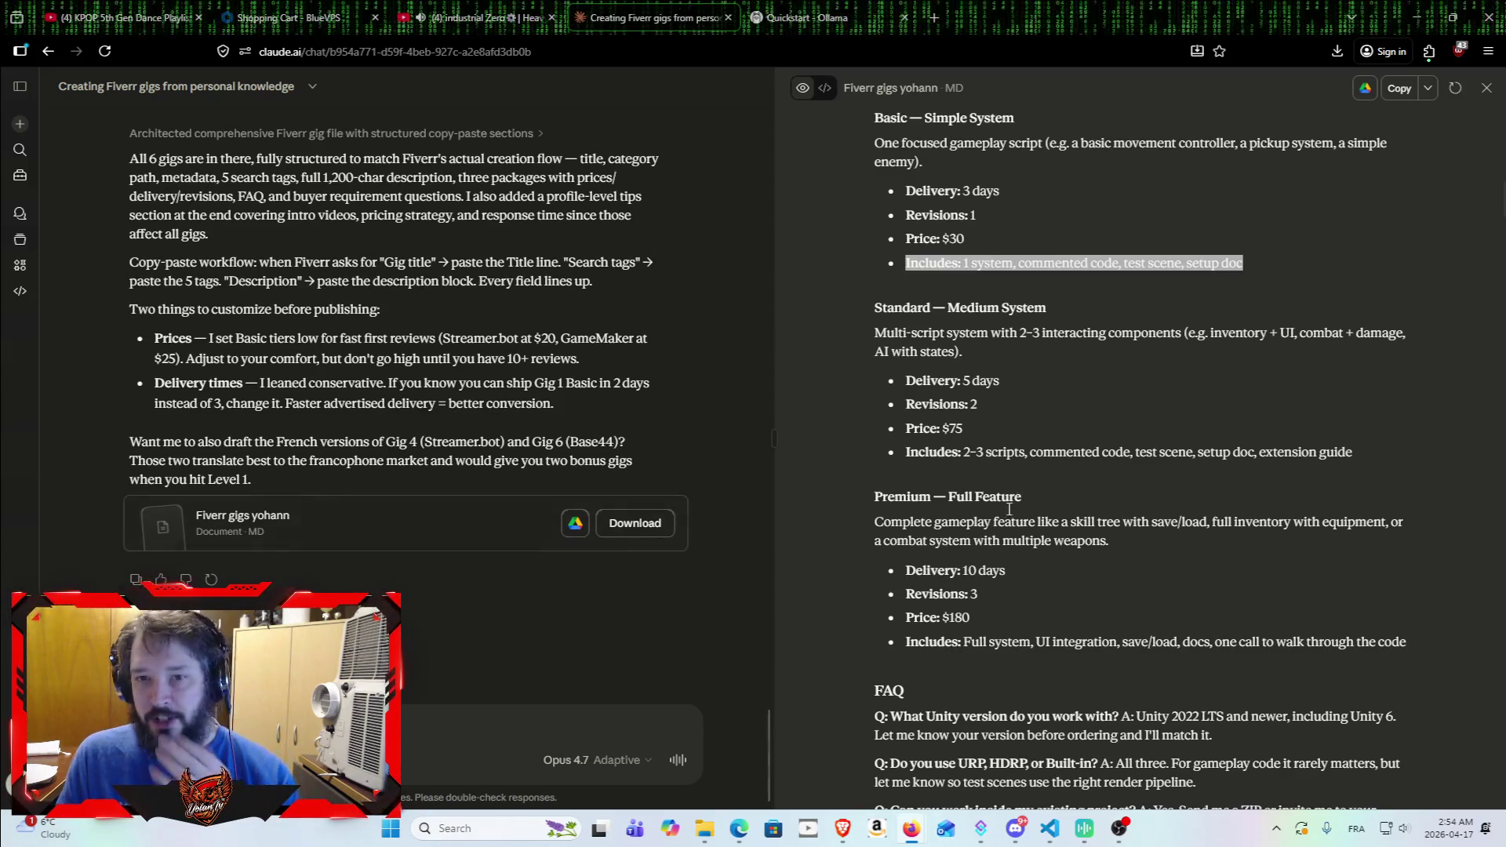
click(1123, 423)
triple_click(916, 262)
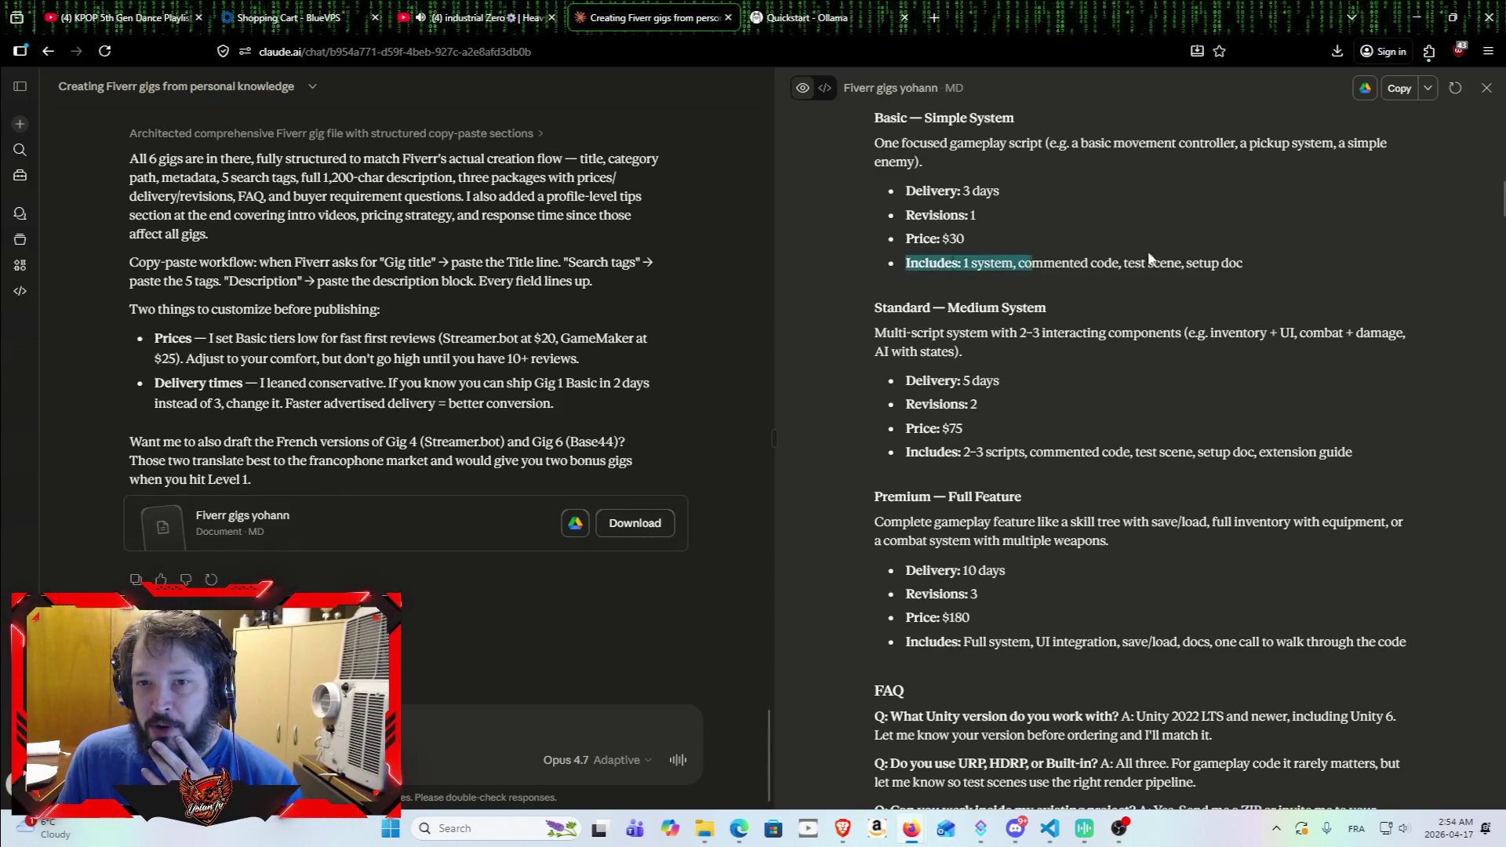
drag(854, 460, 1469, 457)
click(863, 444)
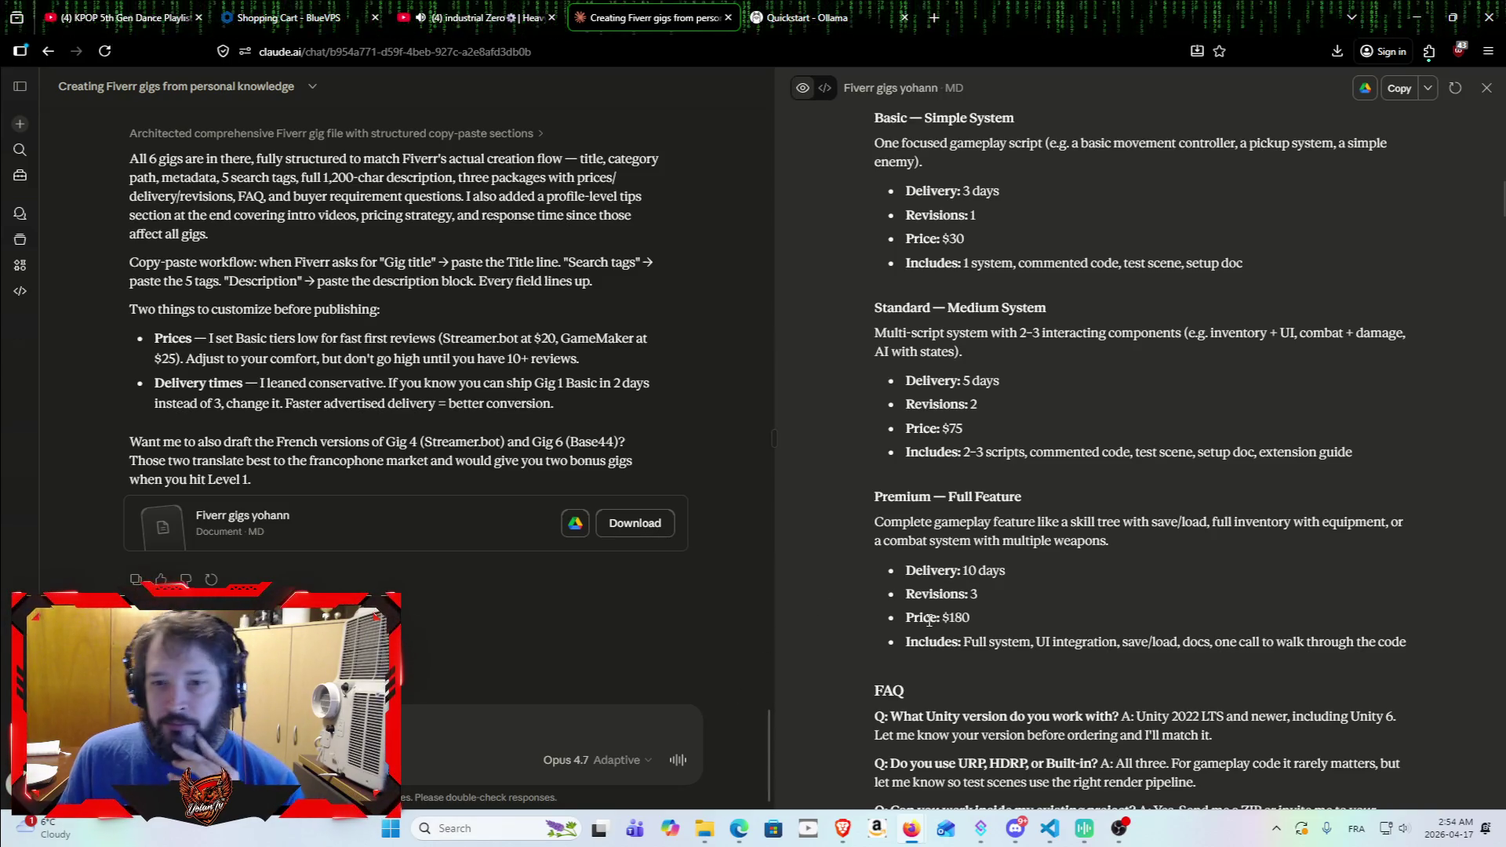
scroll(1050, 598, down, 3)
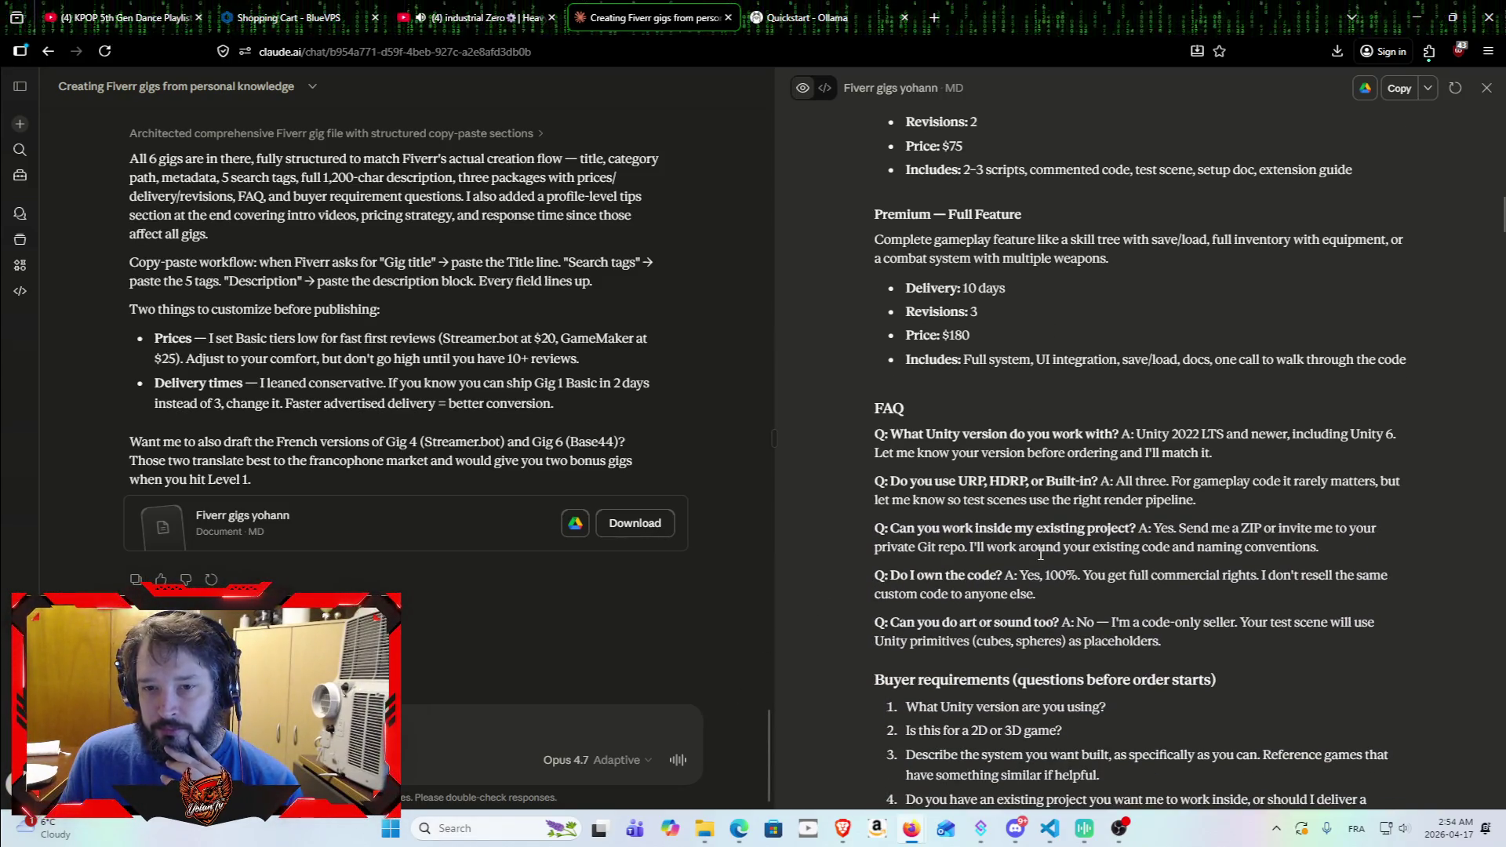
scroll(1040, 554, down, 1)
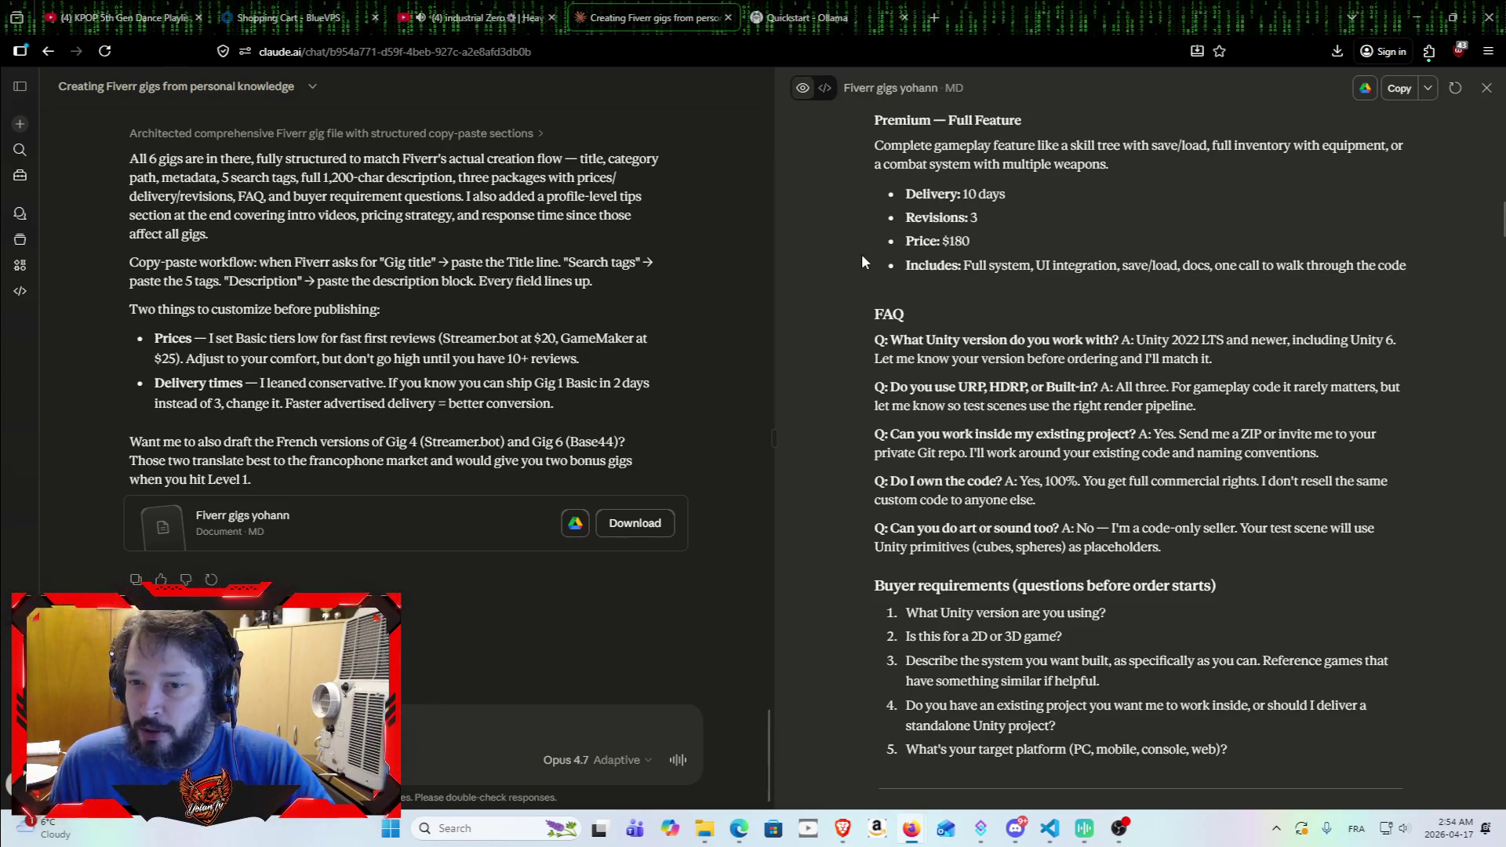
Step: Open Polyglot Academy in Base44 and copy its published web address
click(935, 18)
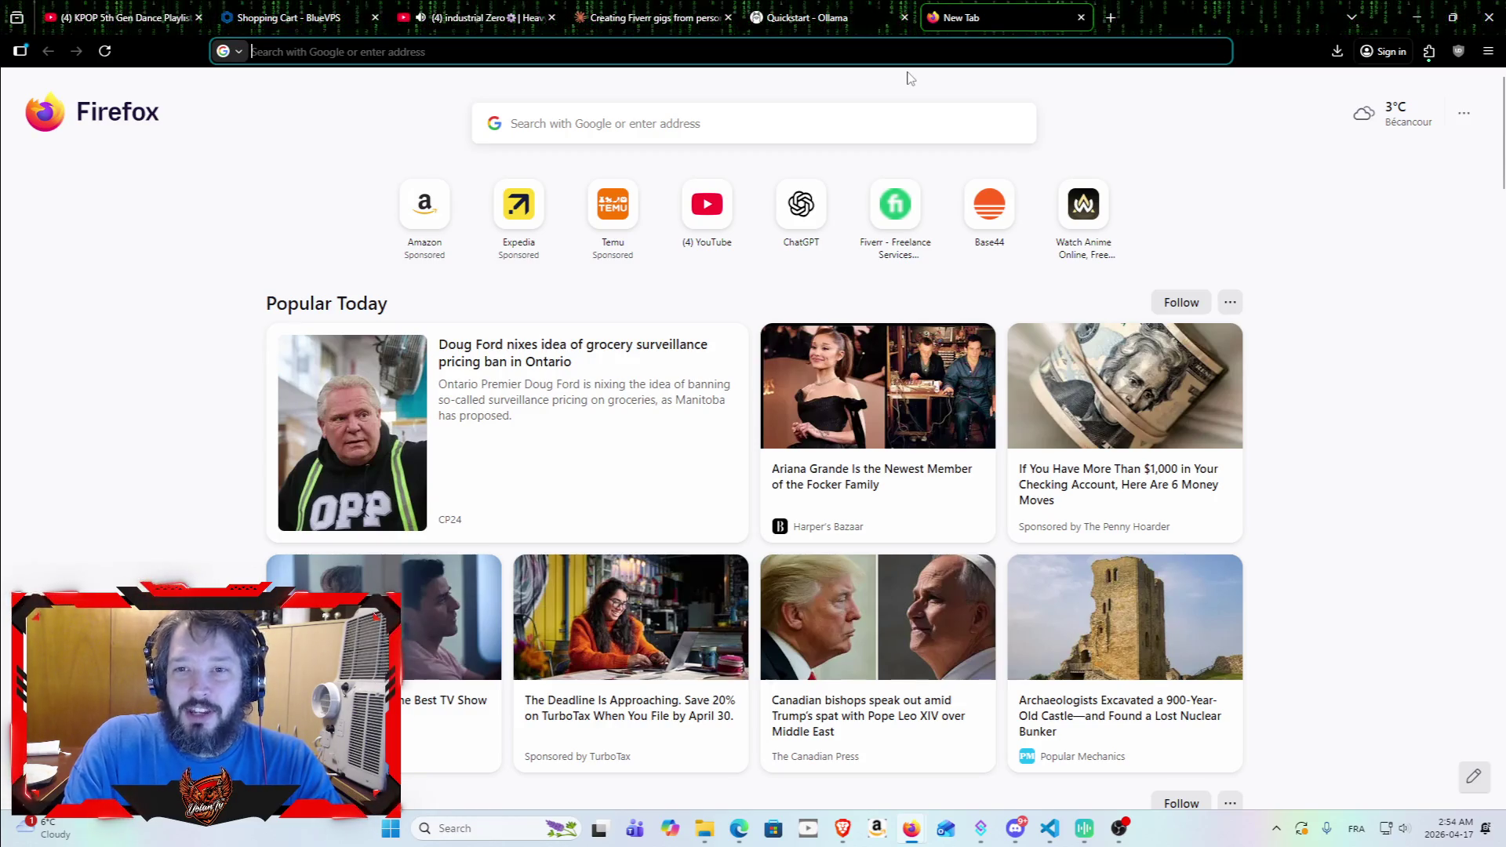
click(977, 217)
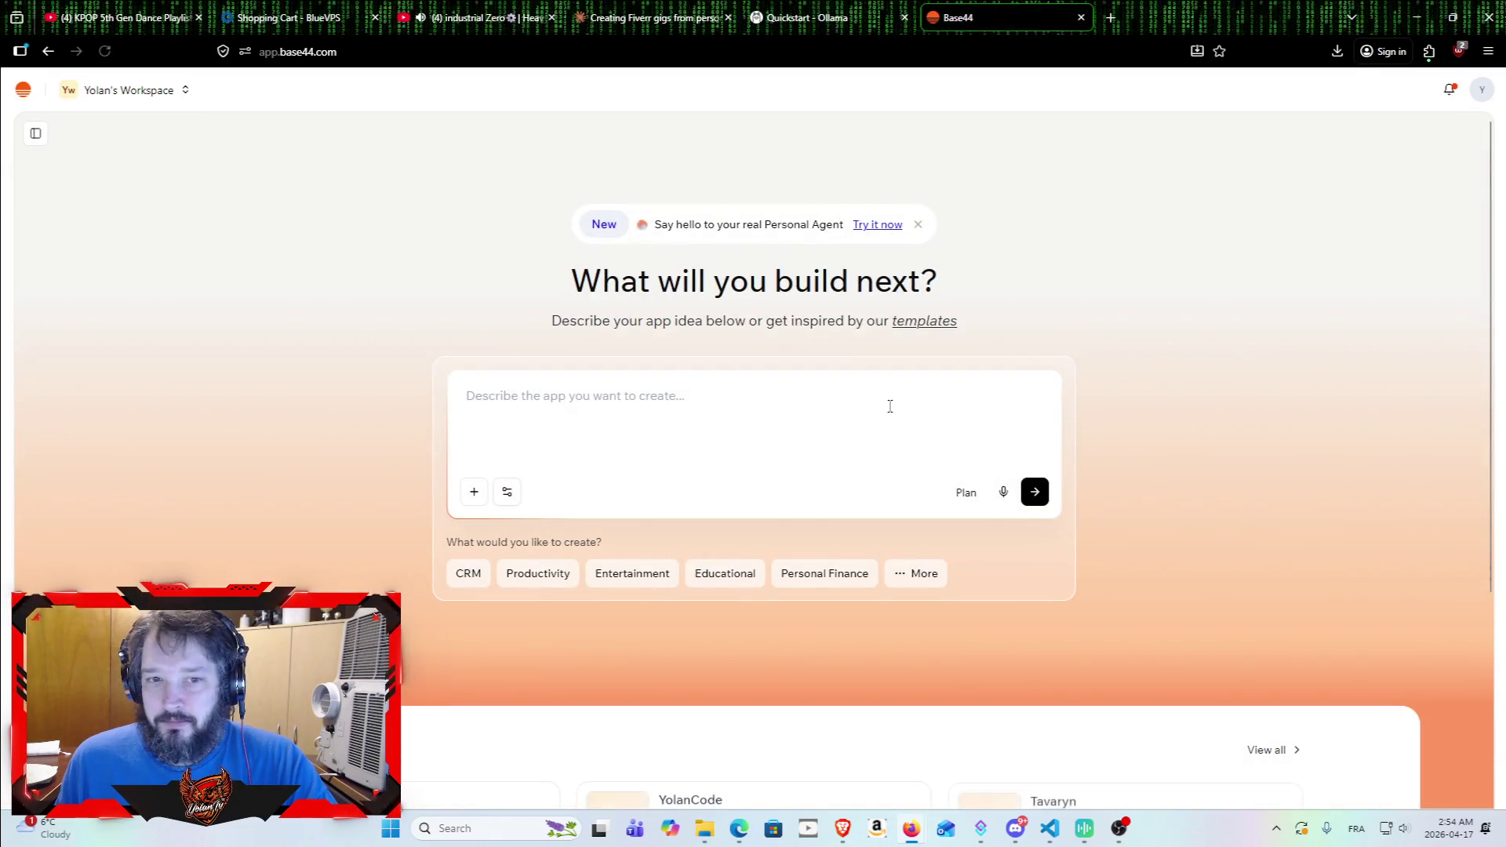
scroll(888, 402, down, 5)
click(404, 514)
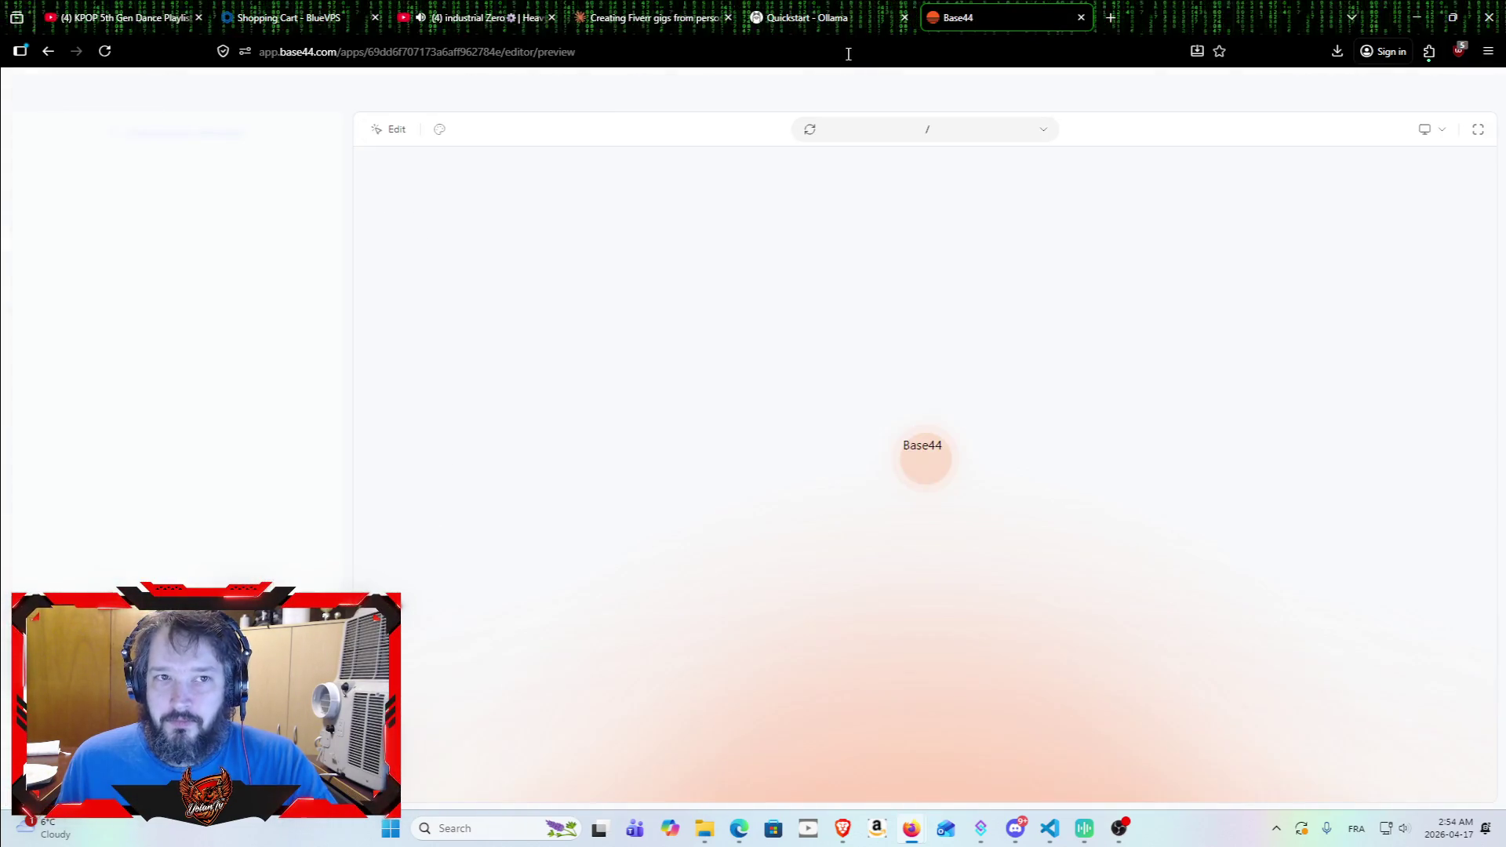
click(1465, 89)
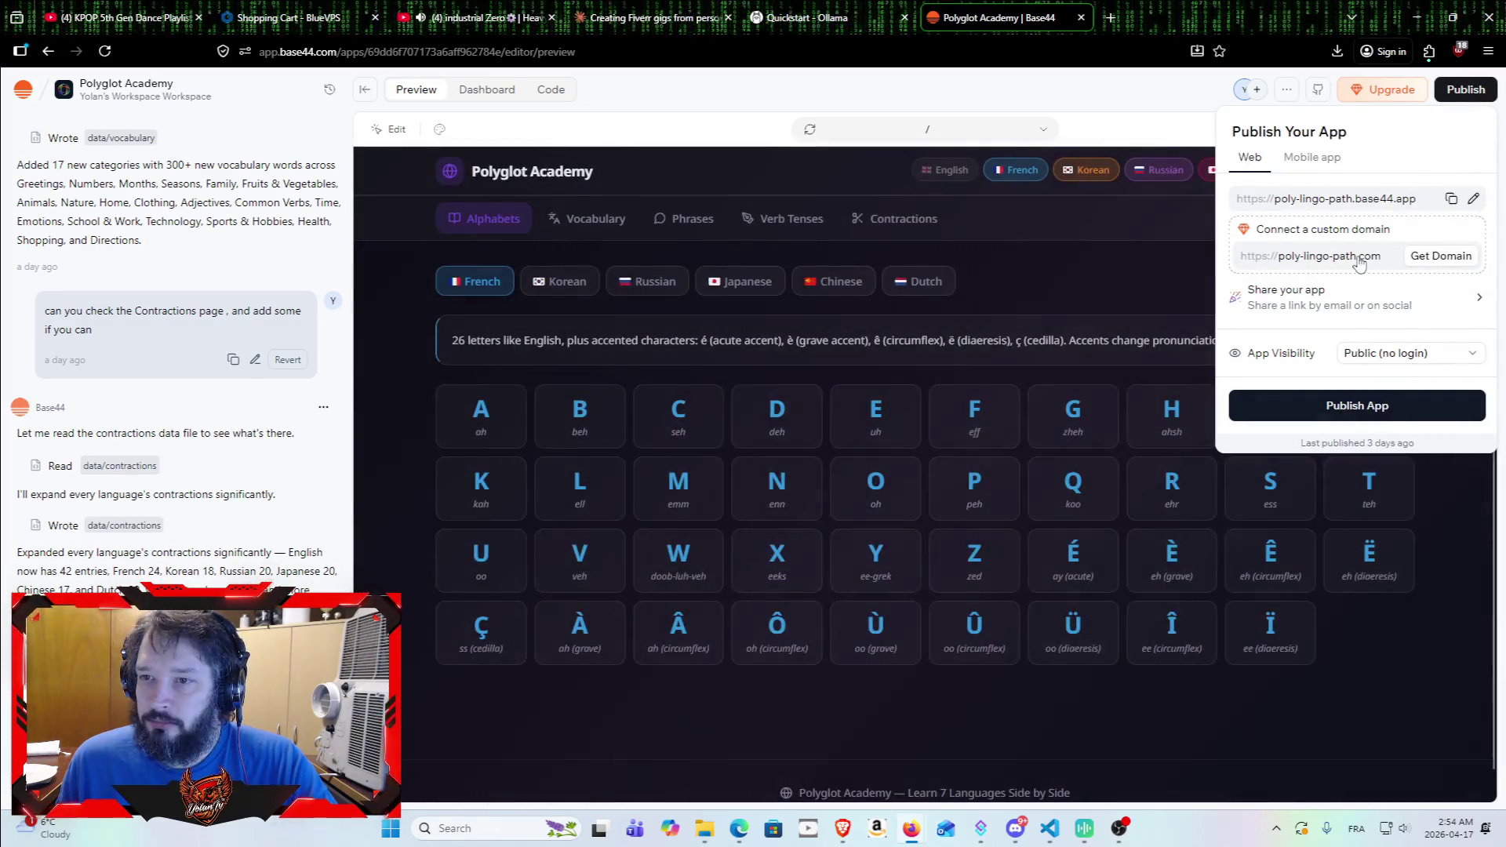
click(1451, 198)
key(Escape)
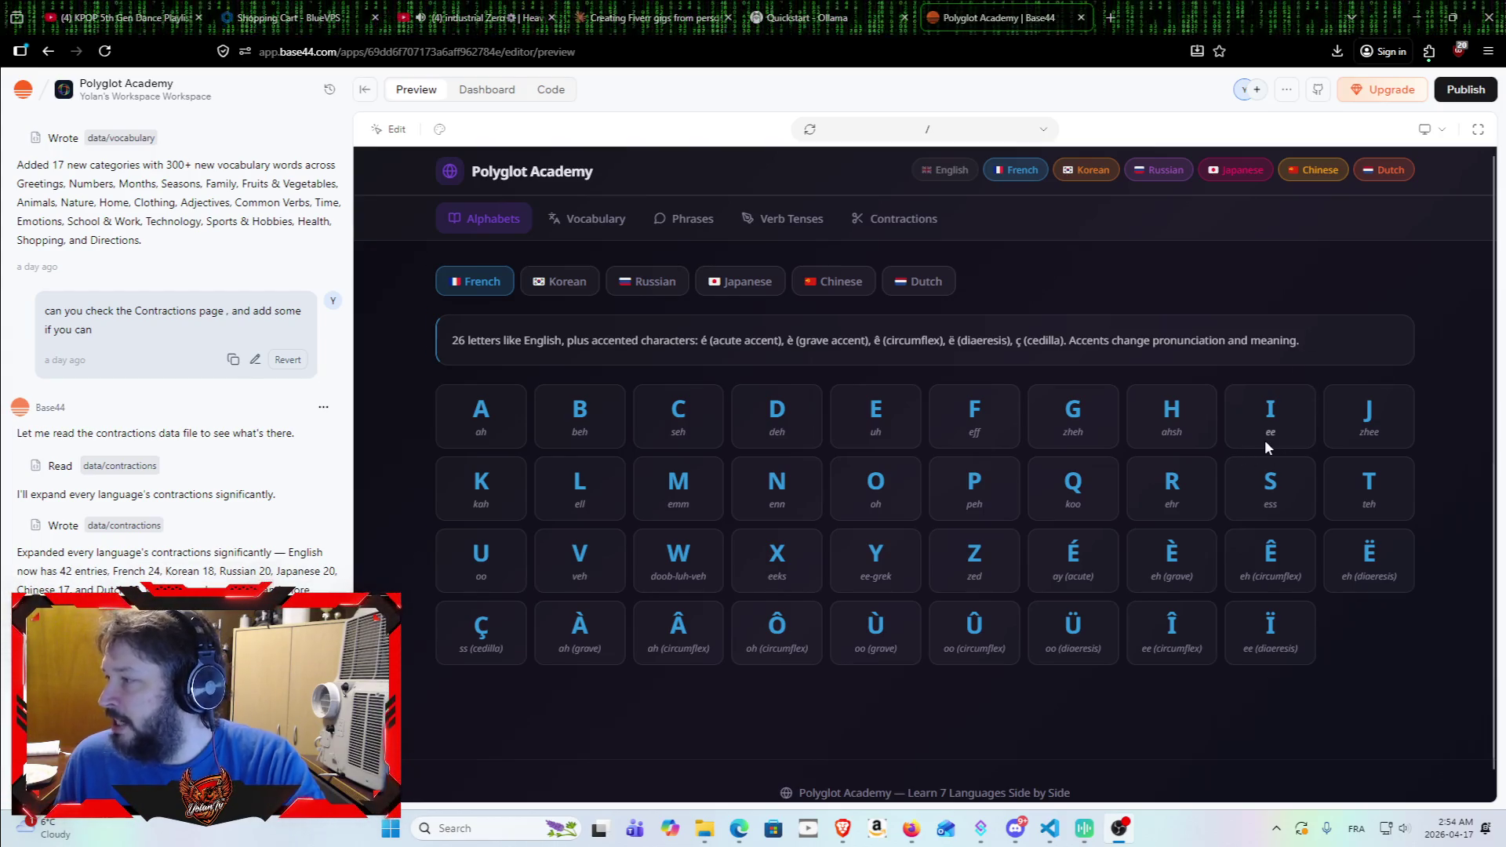
Step: Return to the Base44 workspace home and open the Matryoshka app
click(24, 89)
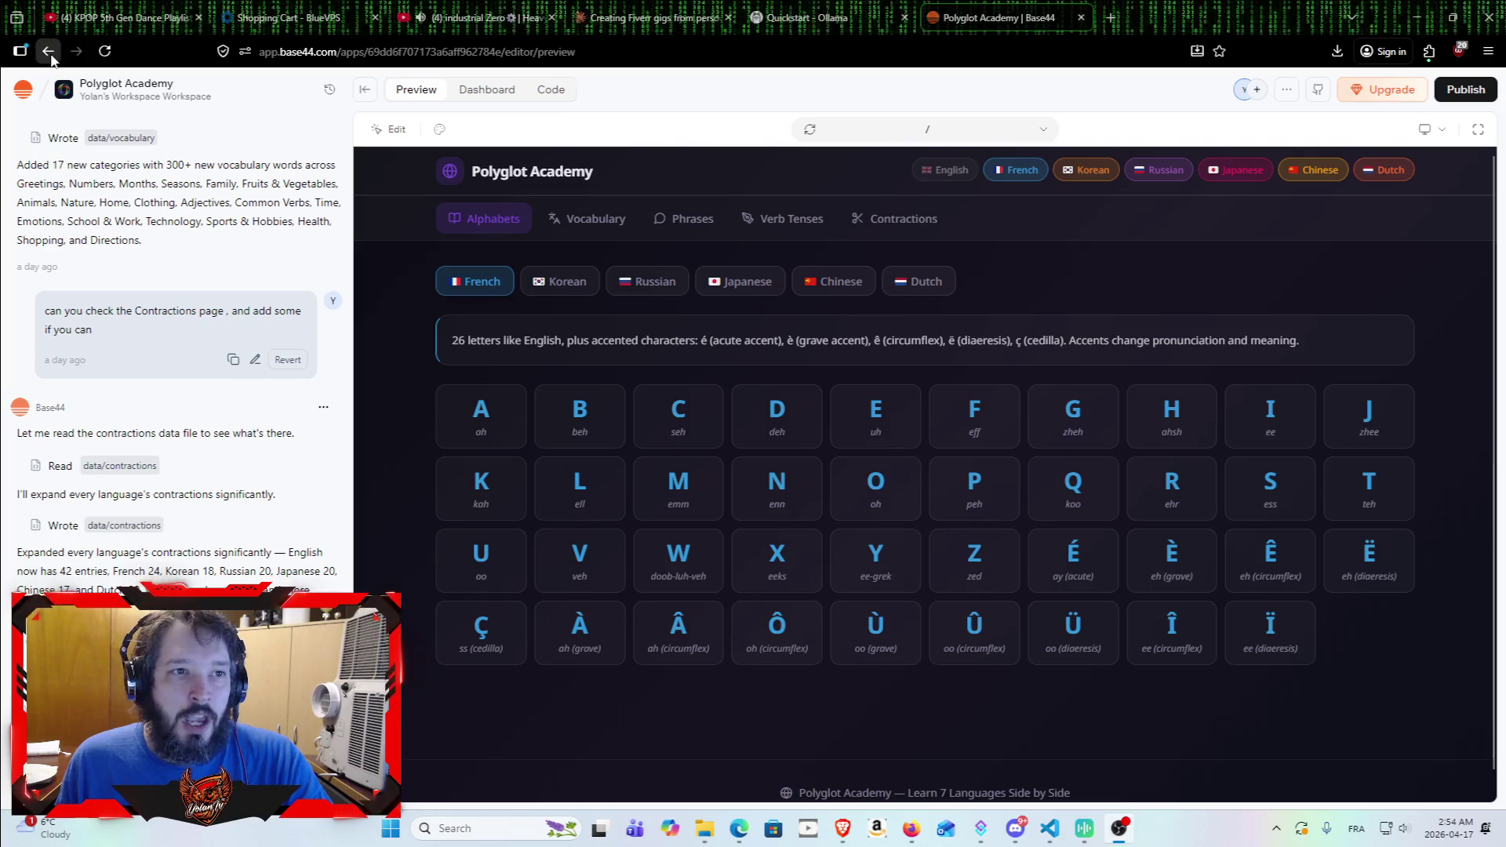
scroll(780, 473, down, 3)
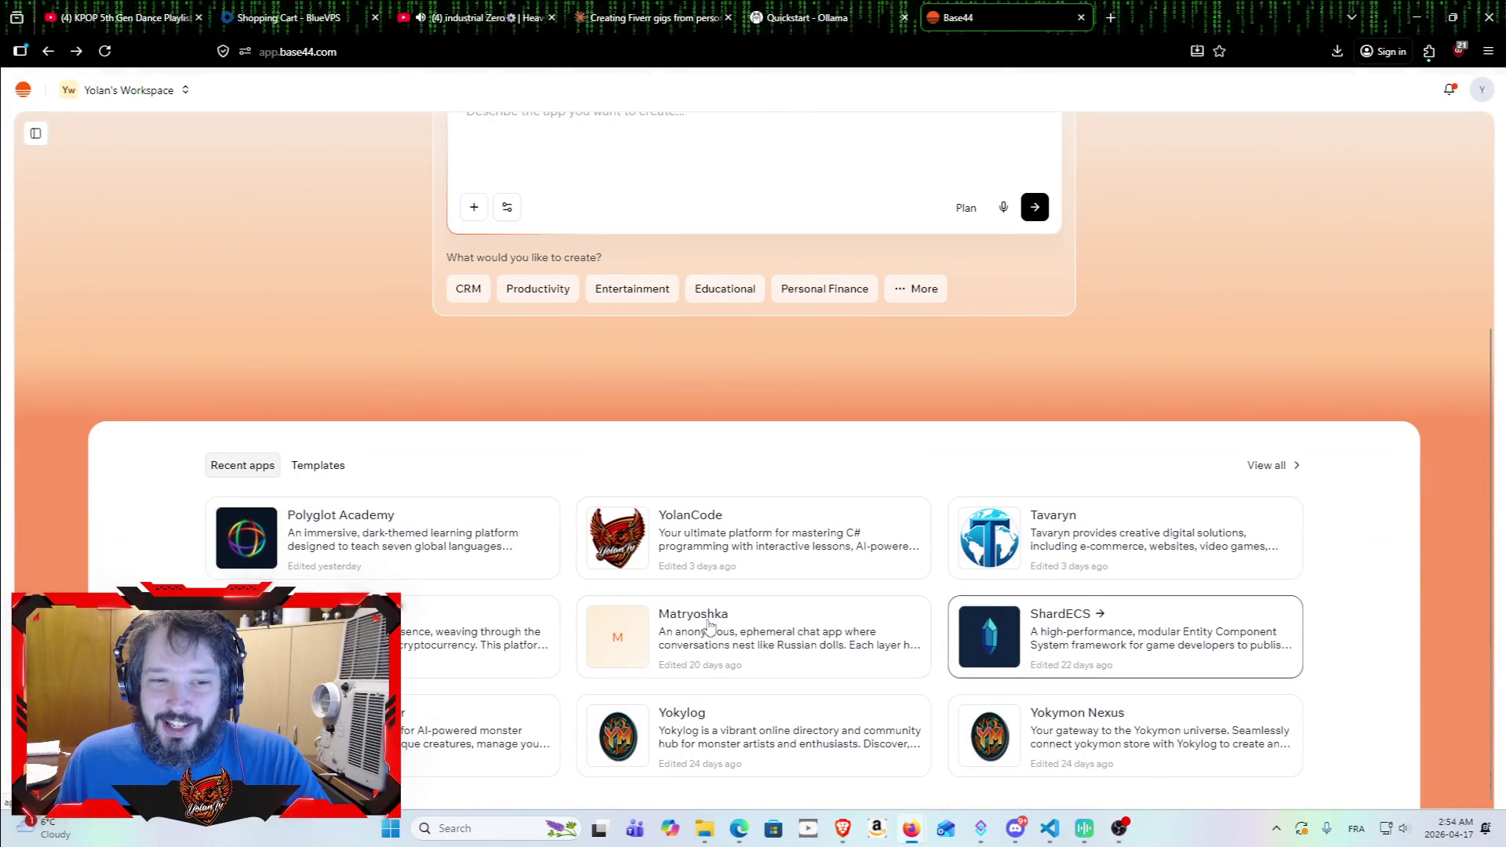
click(818, 643)
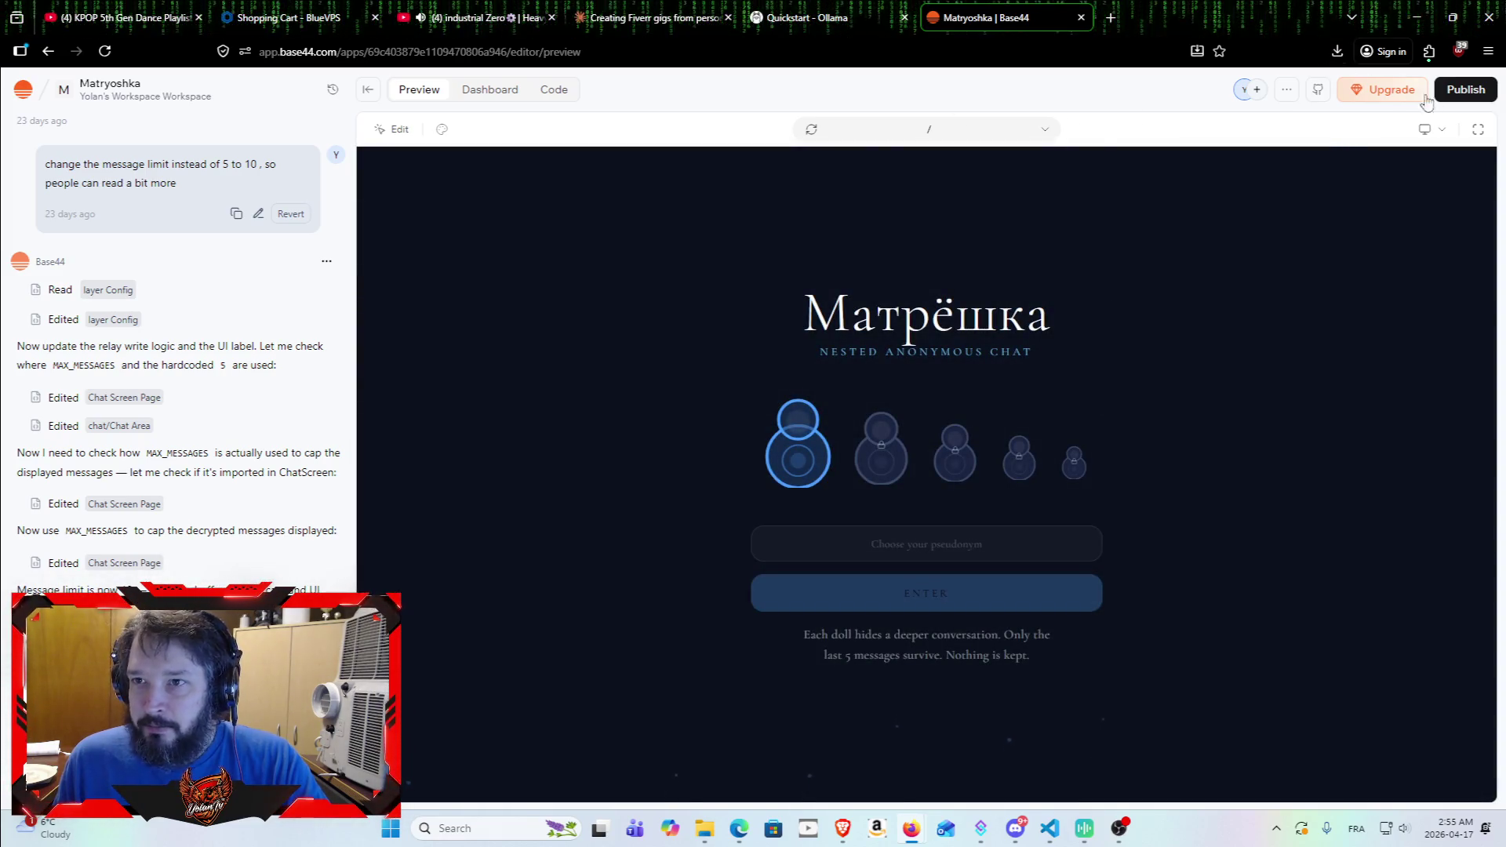
Step: Copy the Matryoshka app's published URL from Publish, then close its tab
click(1465, 91)
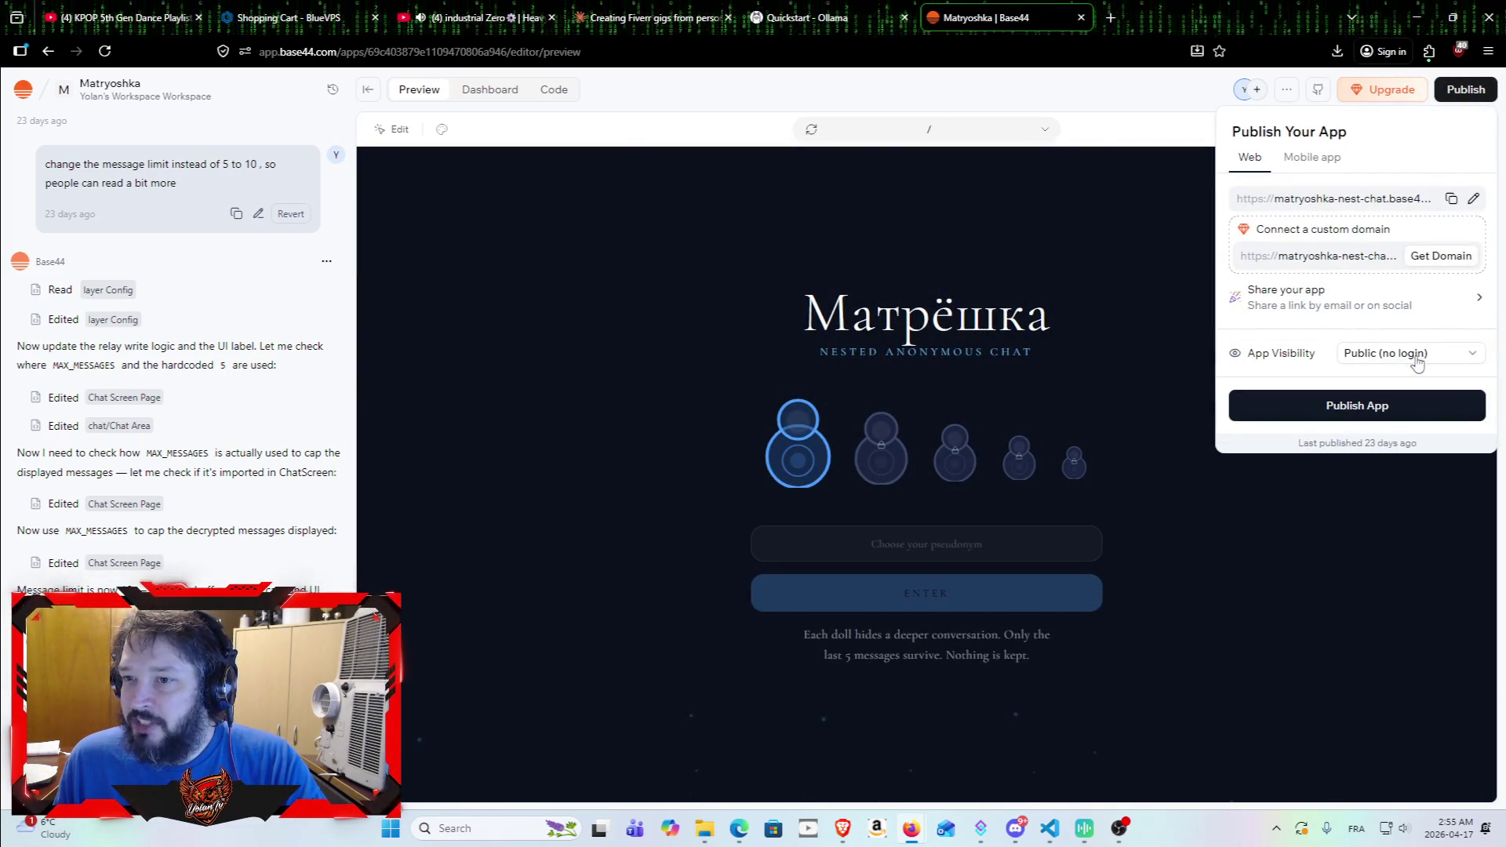
click(1450, 199)
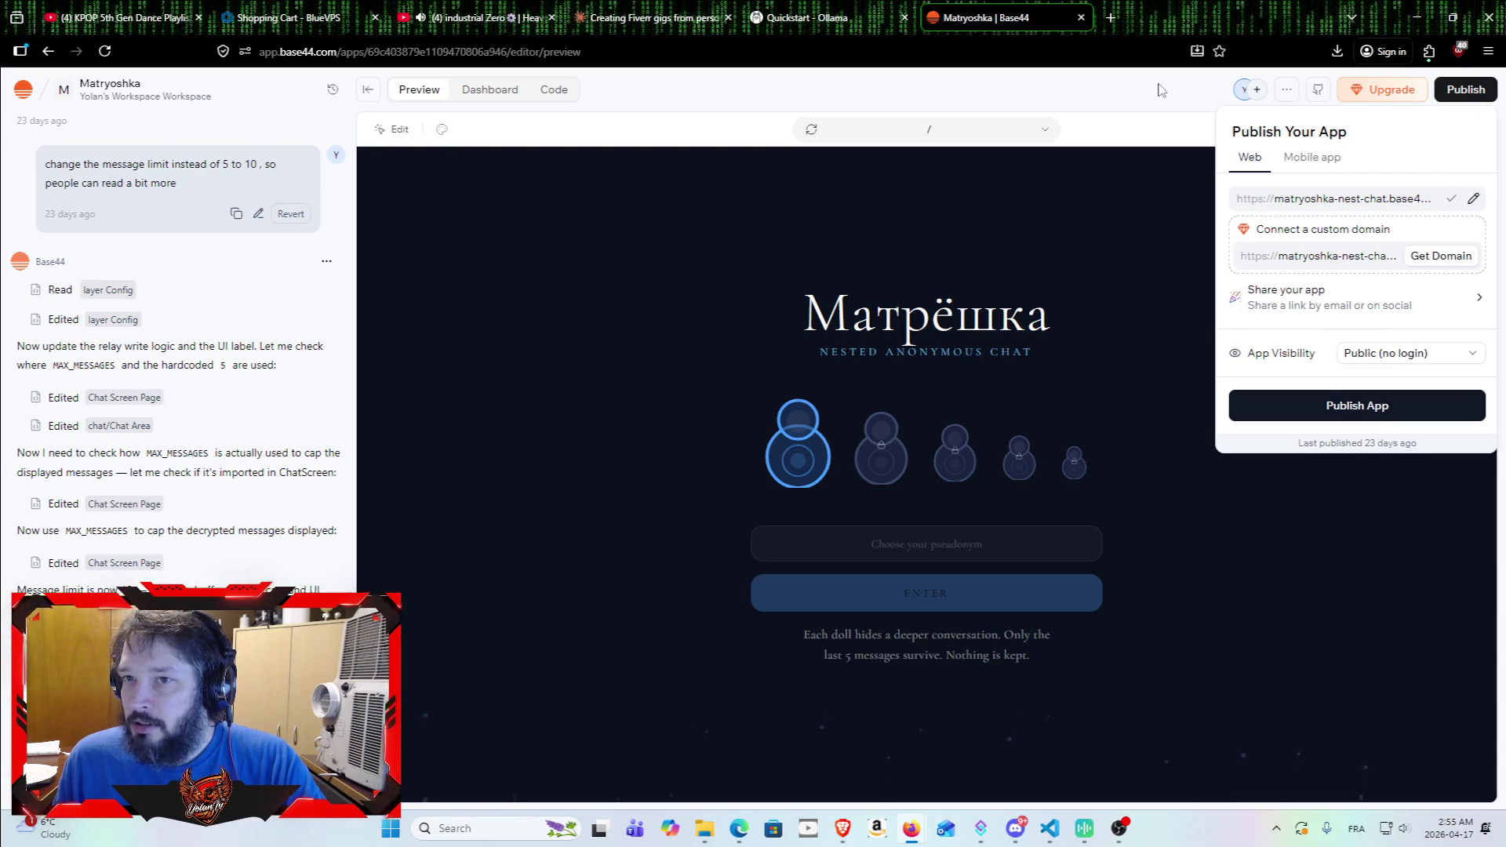
key(Escape)
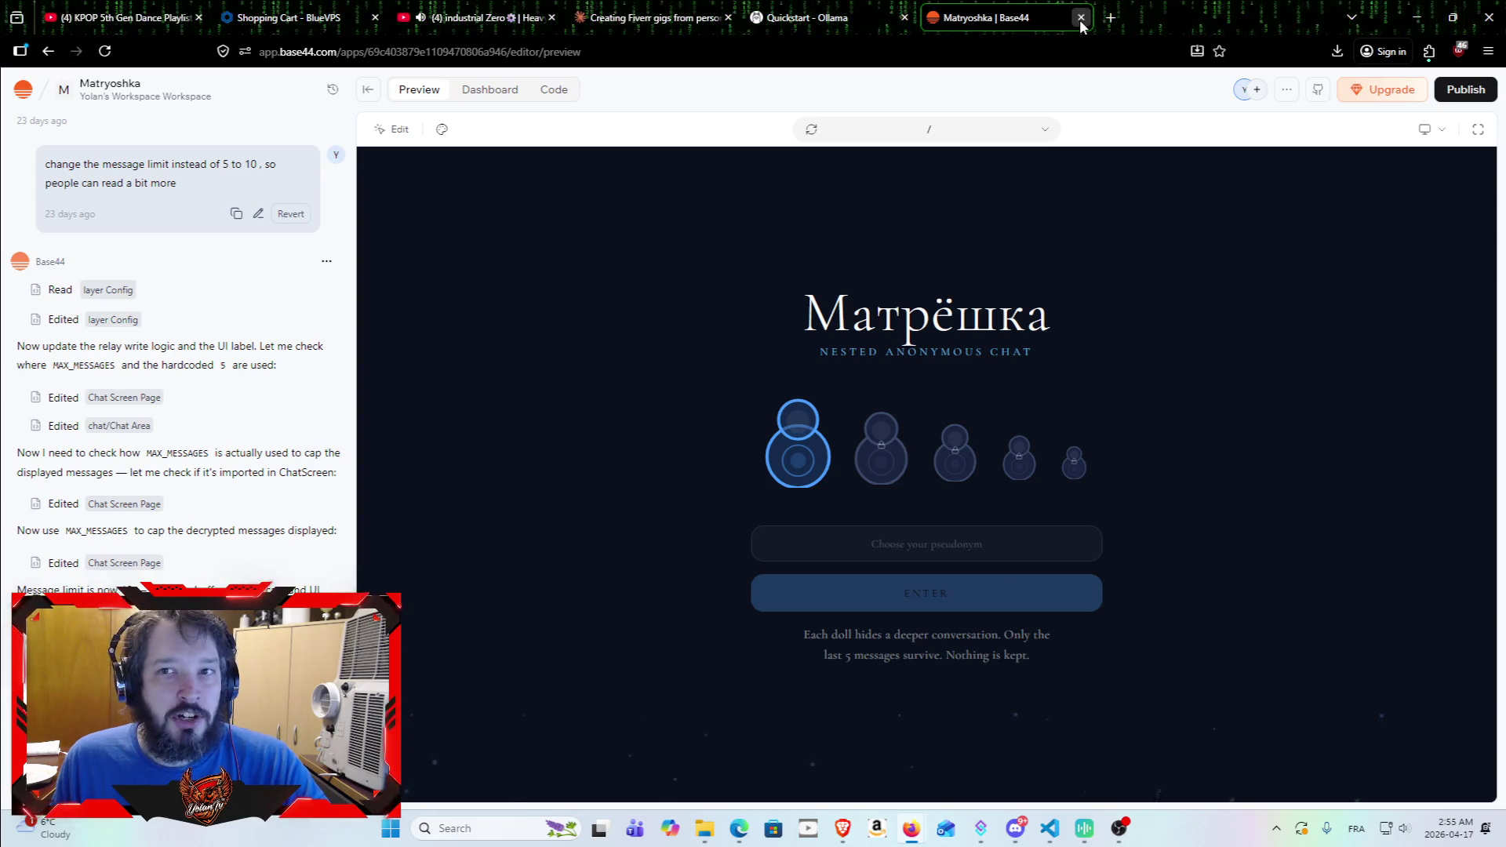
click(1081, 17)
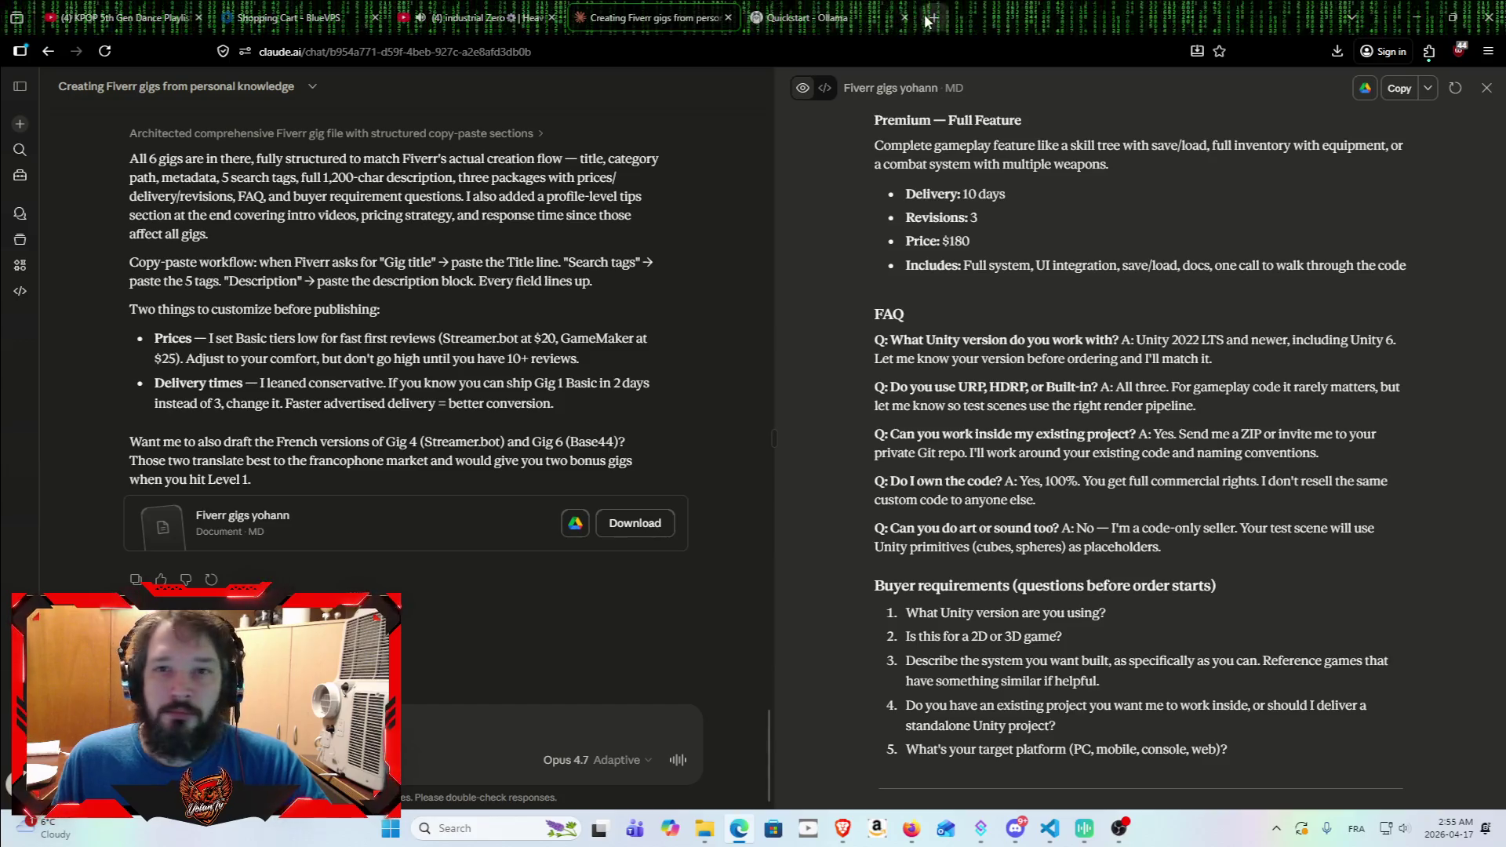
Step: Open the copied CoursIA address in a new tab and decline the translation offer
click(843, 829)
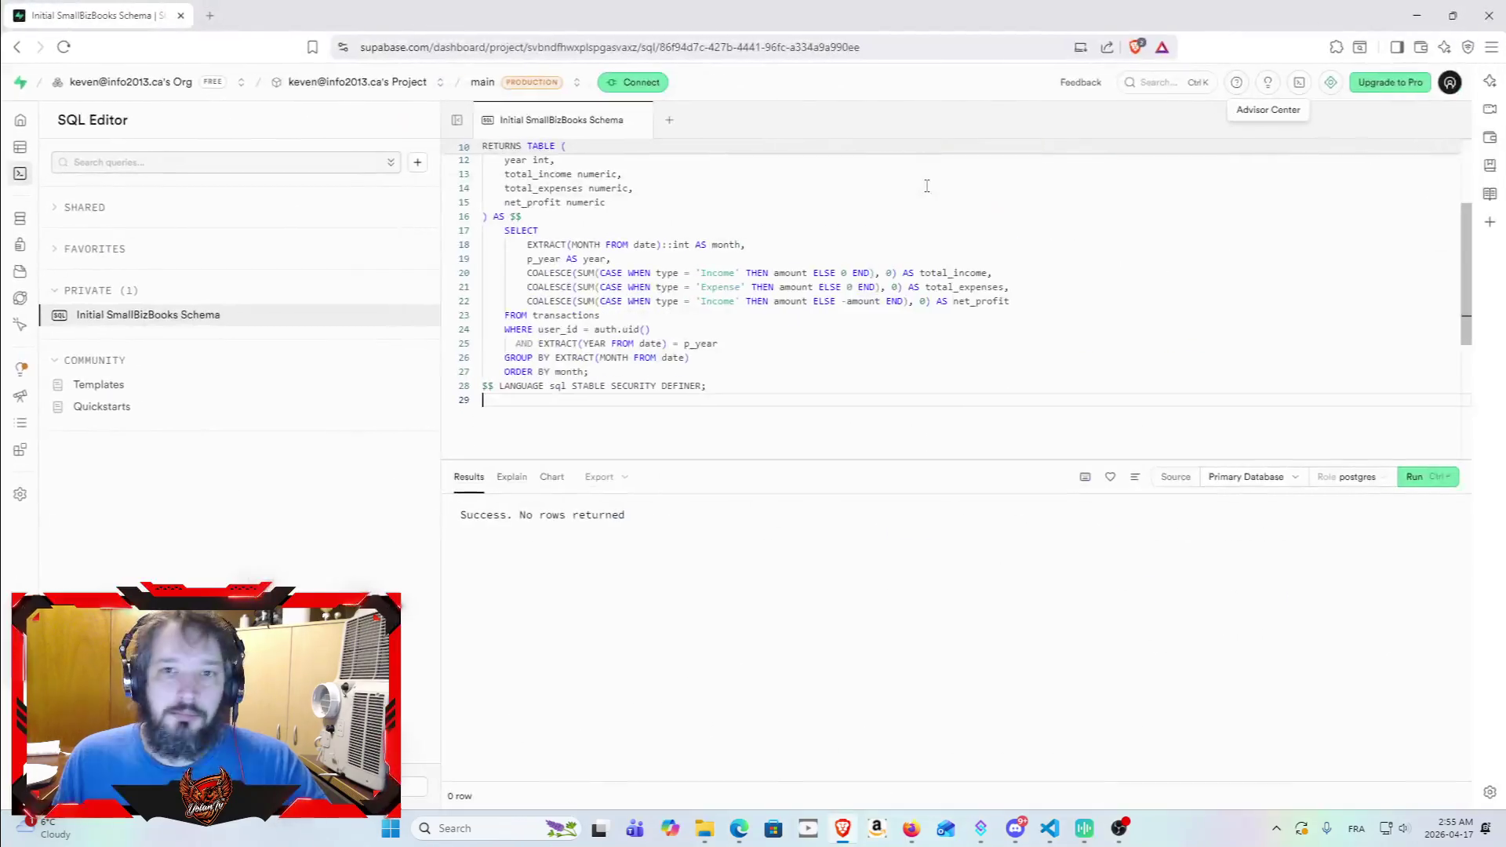
click(216, 19)
key(ctrl+v)
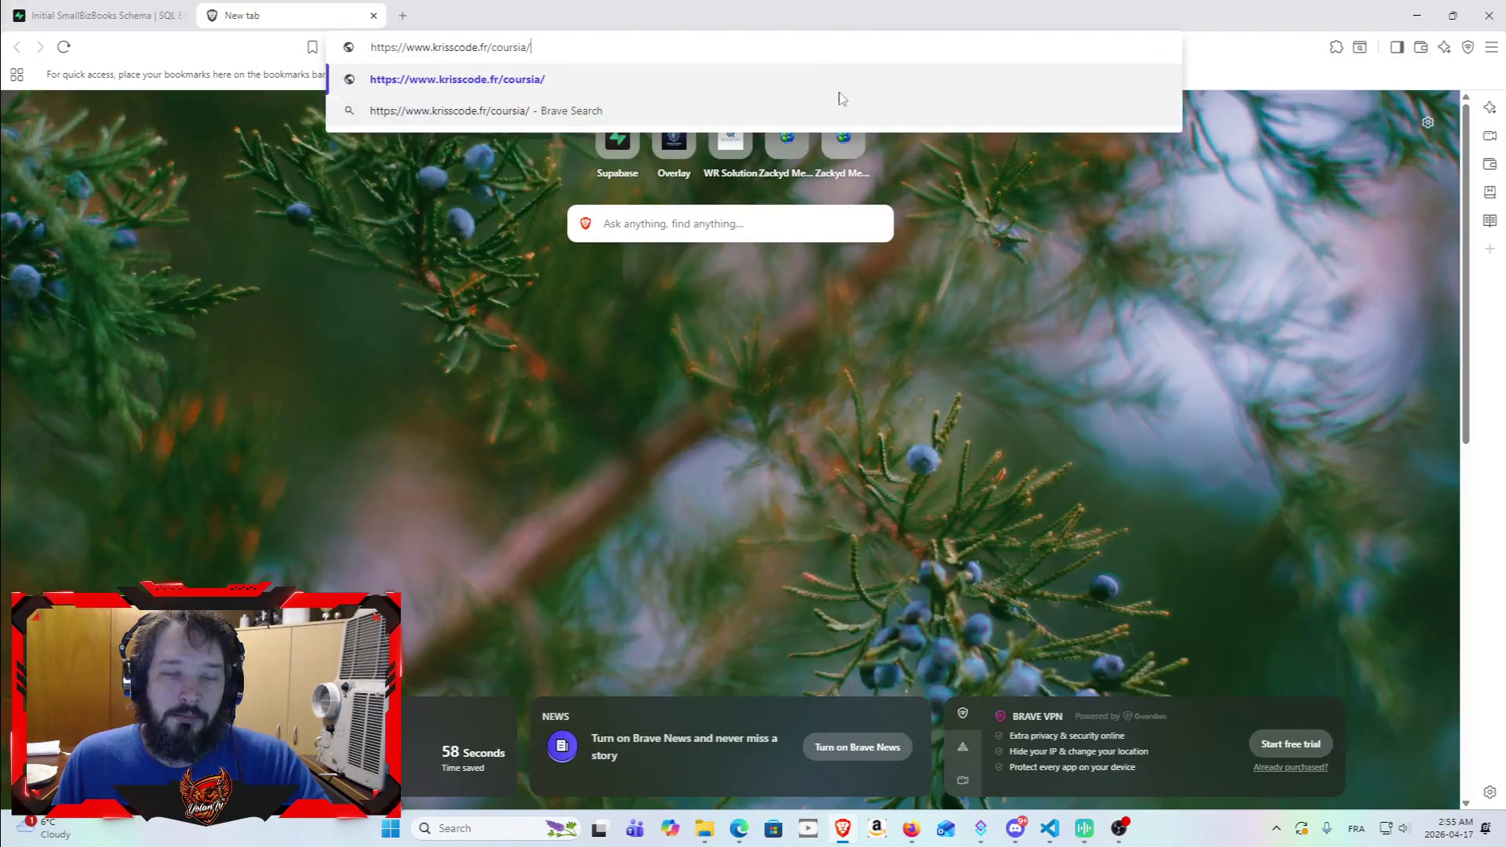
key(Return)
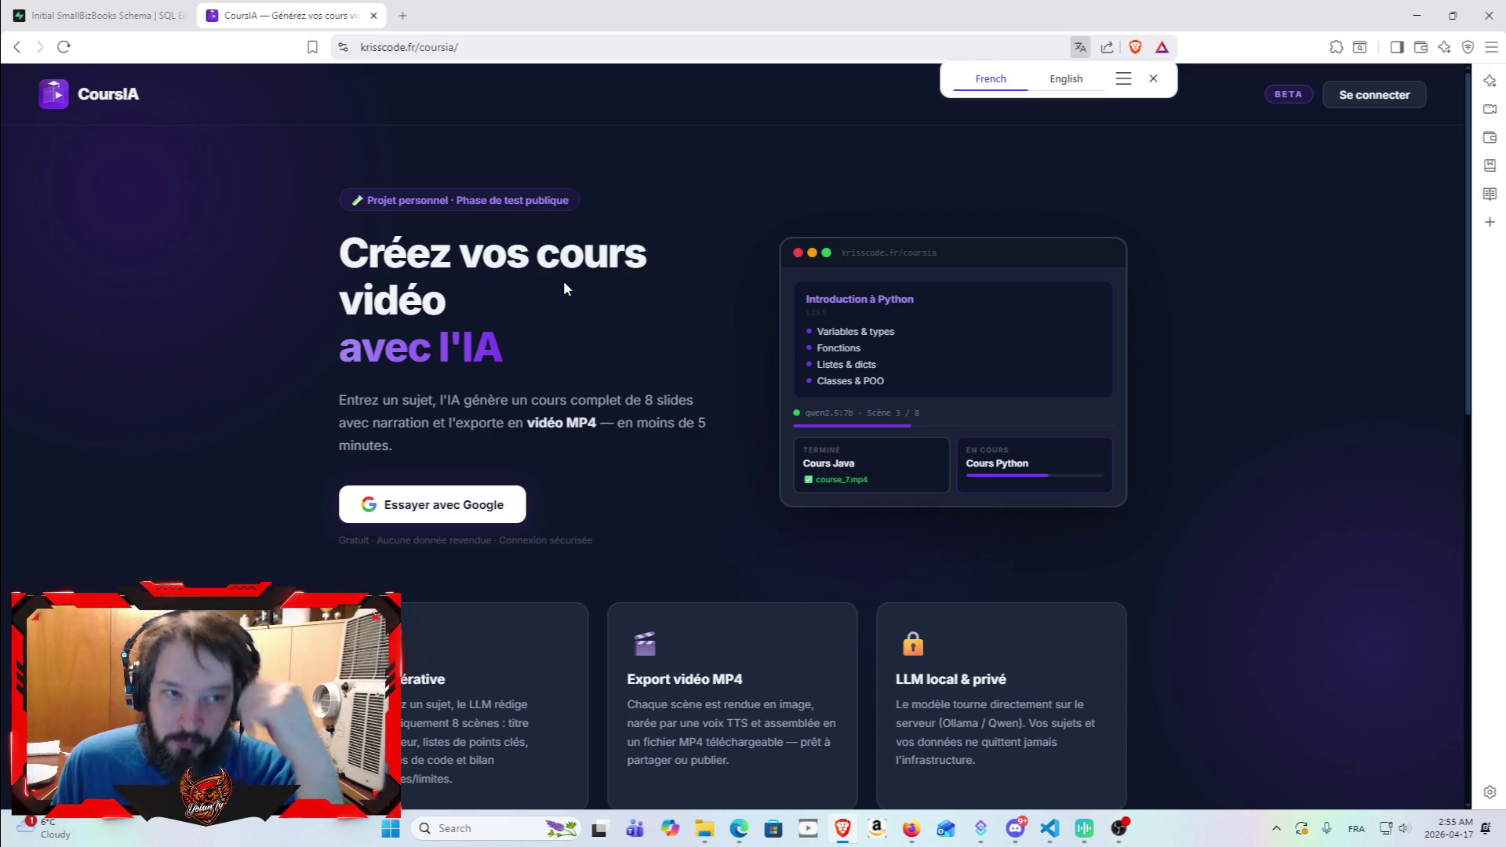
click(1153, 78)
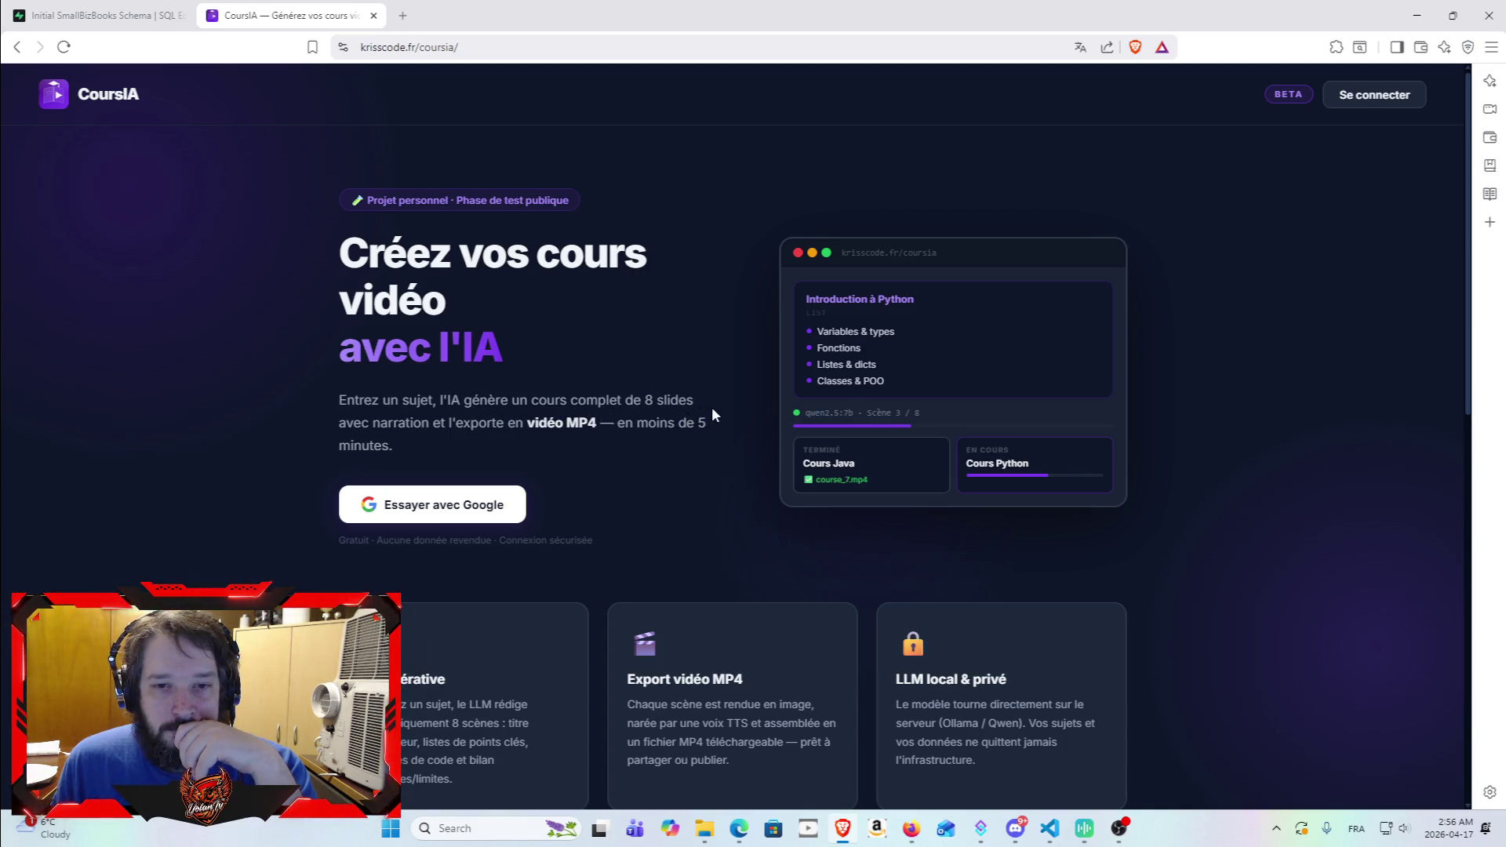
Step: Read the CoursIA hero and demo card, highlighting the Scène 3 / 8 progress and heading
scroll(652, 426, down, 3)
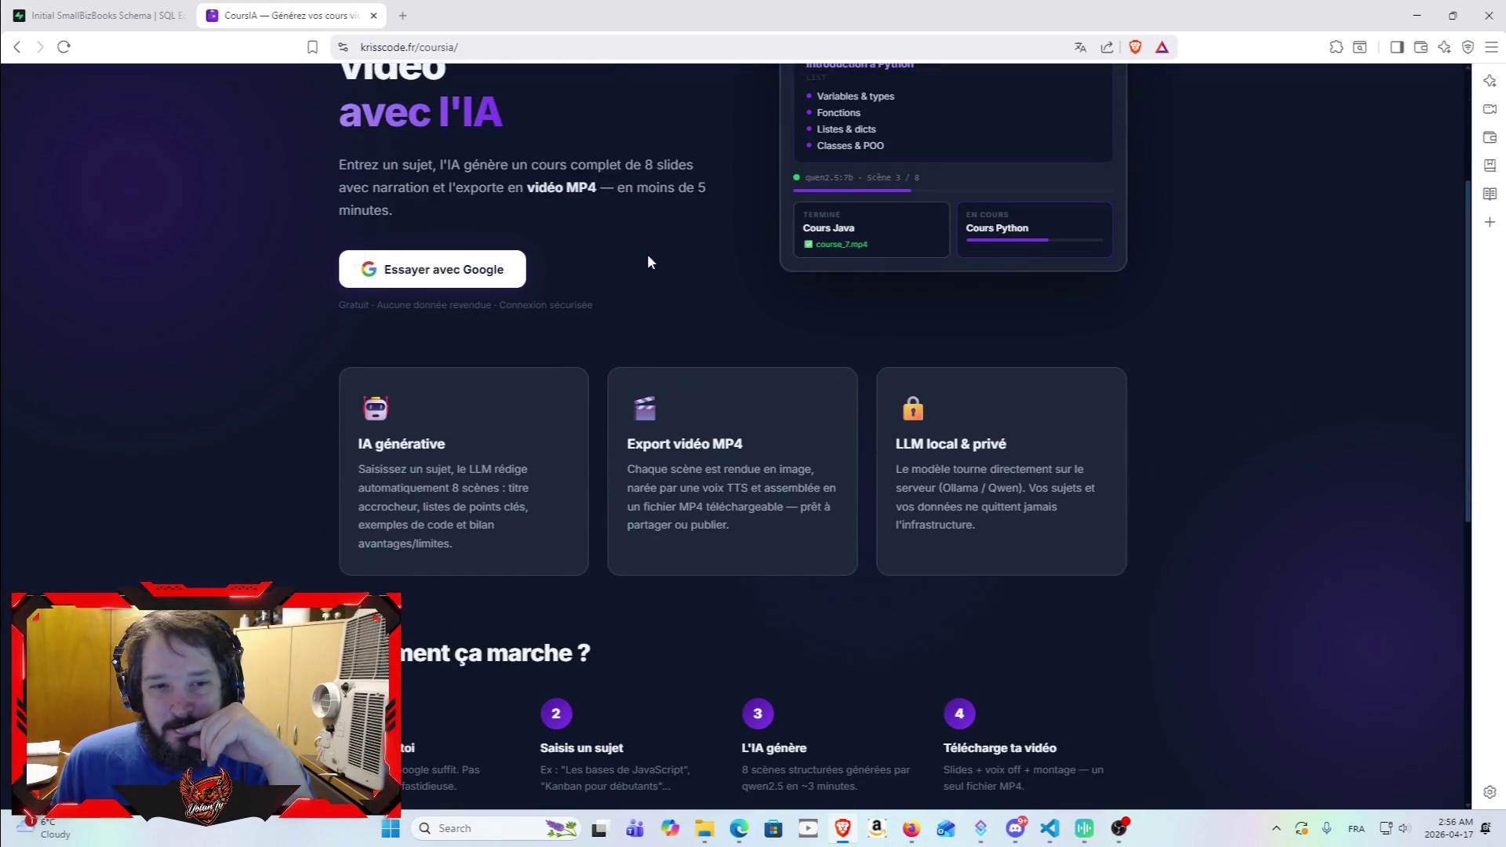
scroll(633, 271, up, 2)
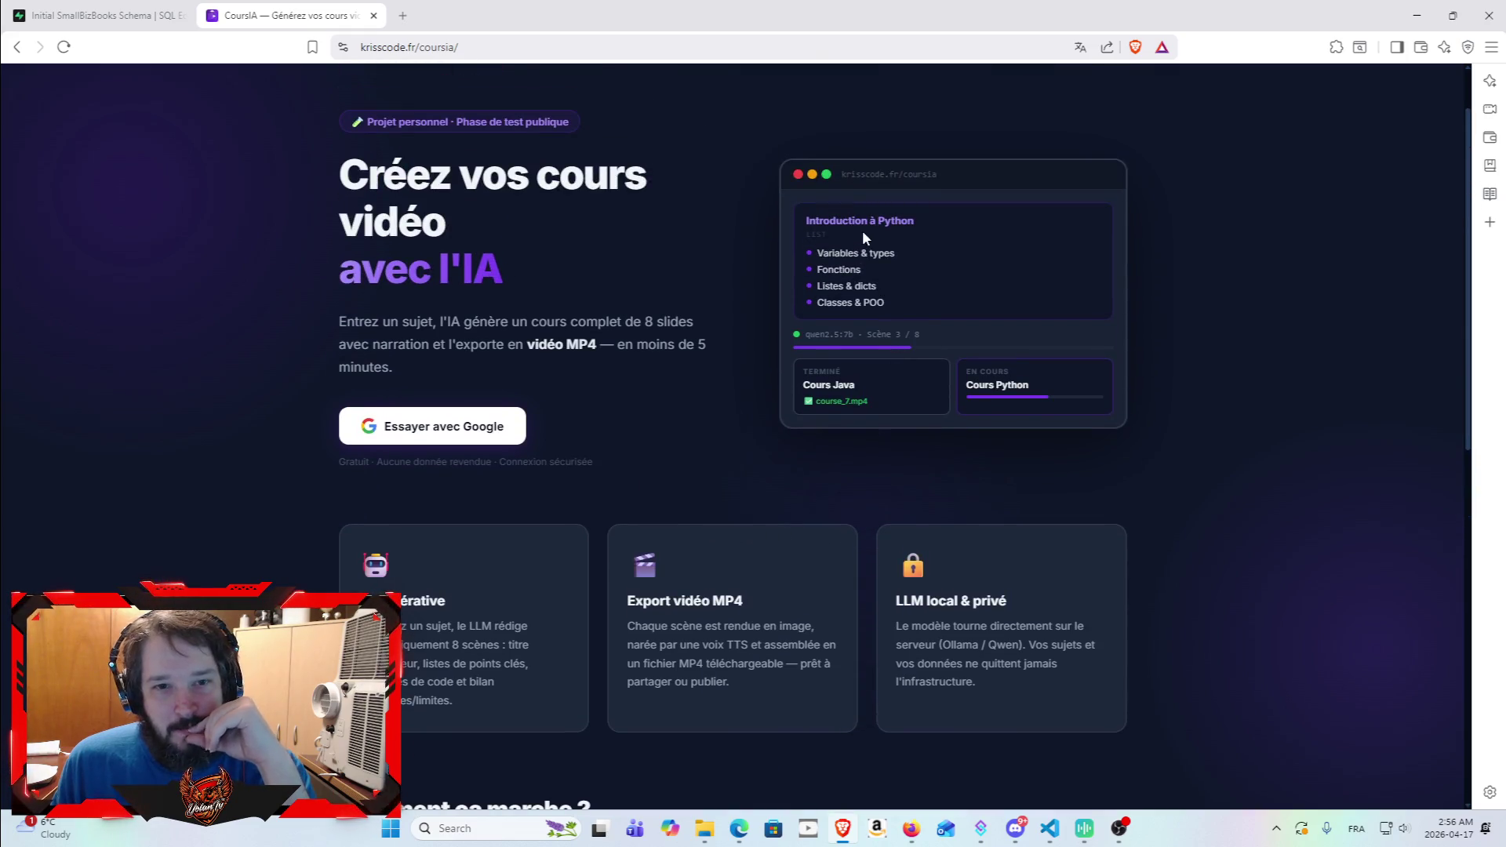
scroll(732, 444, up, 1)
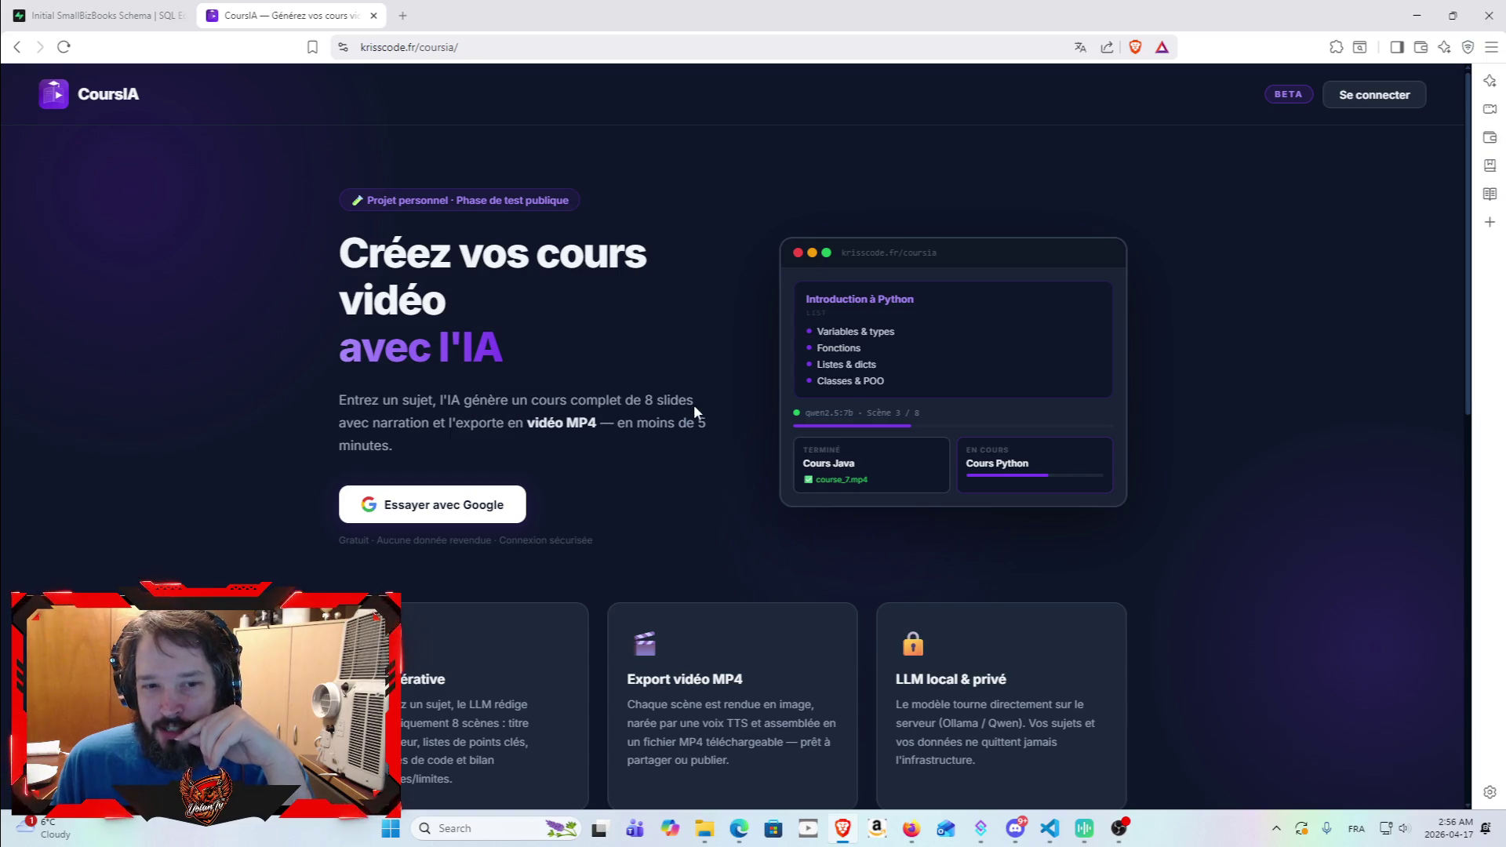
scroll(696, 399, down, 5)
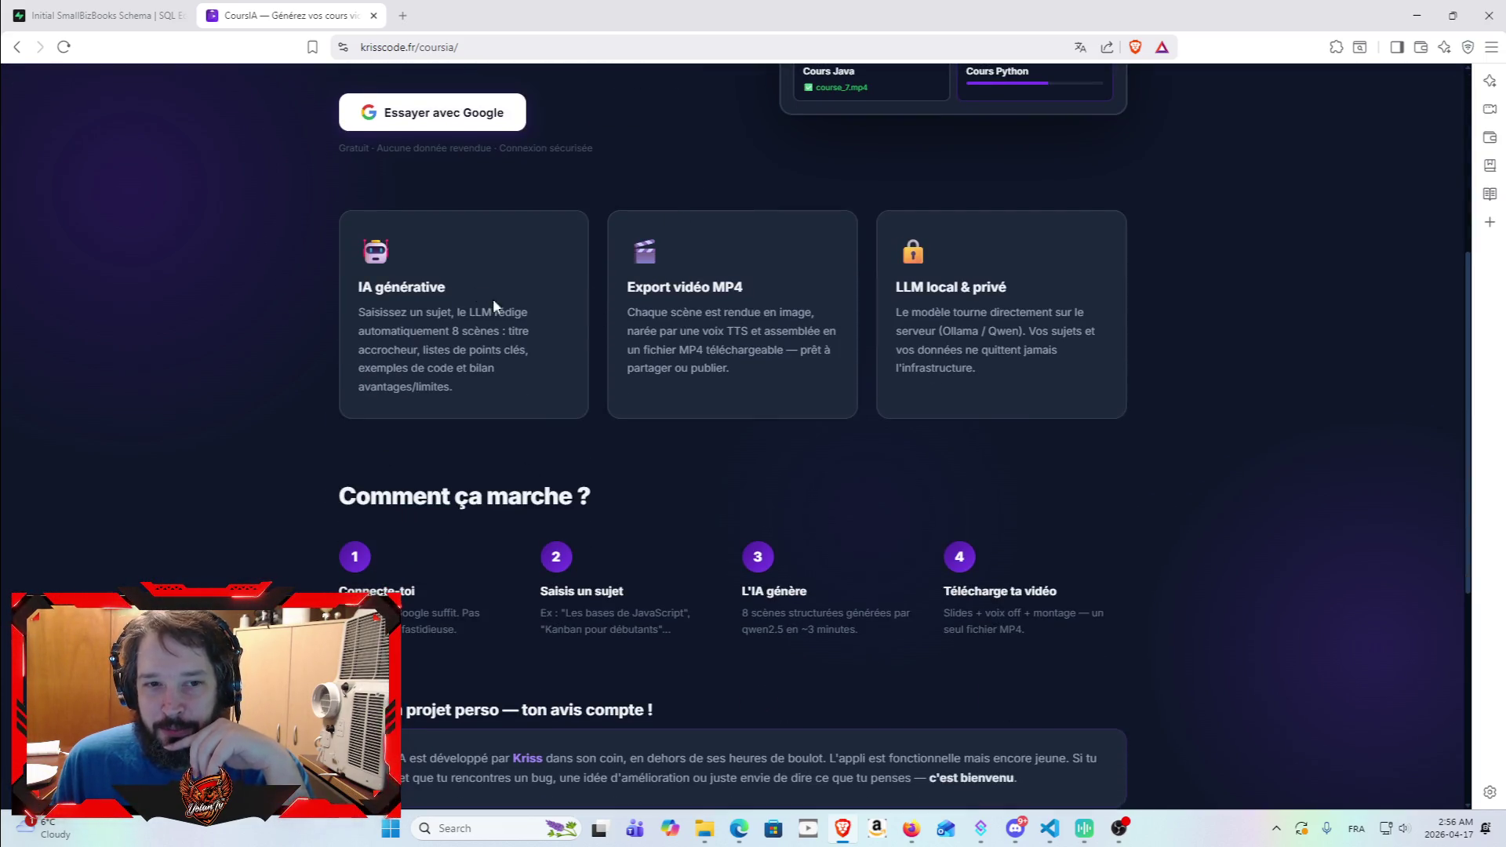
scroll(487, 295, up, 3)
scroll(644, 262, up, 2)
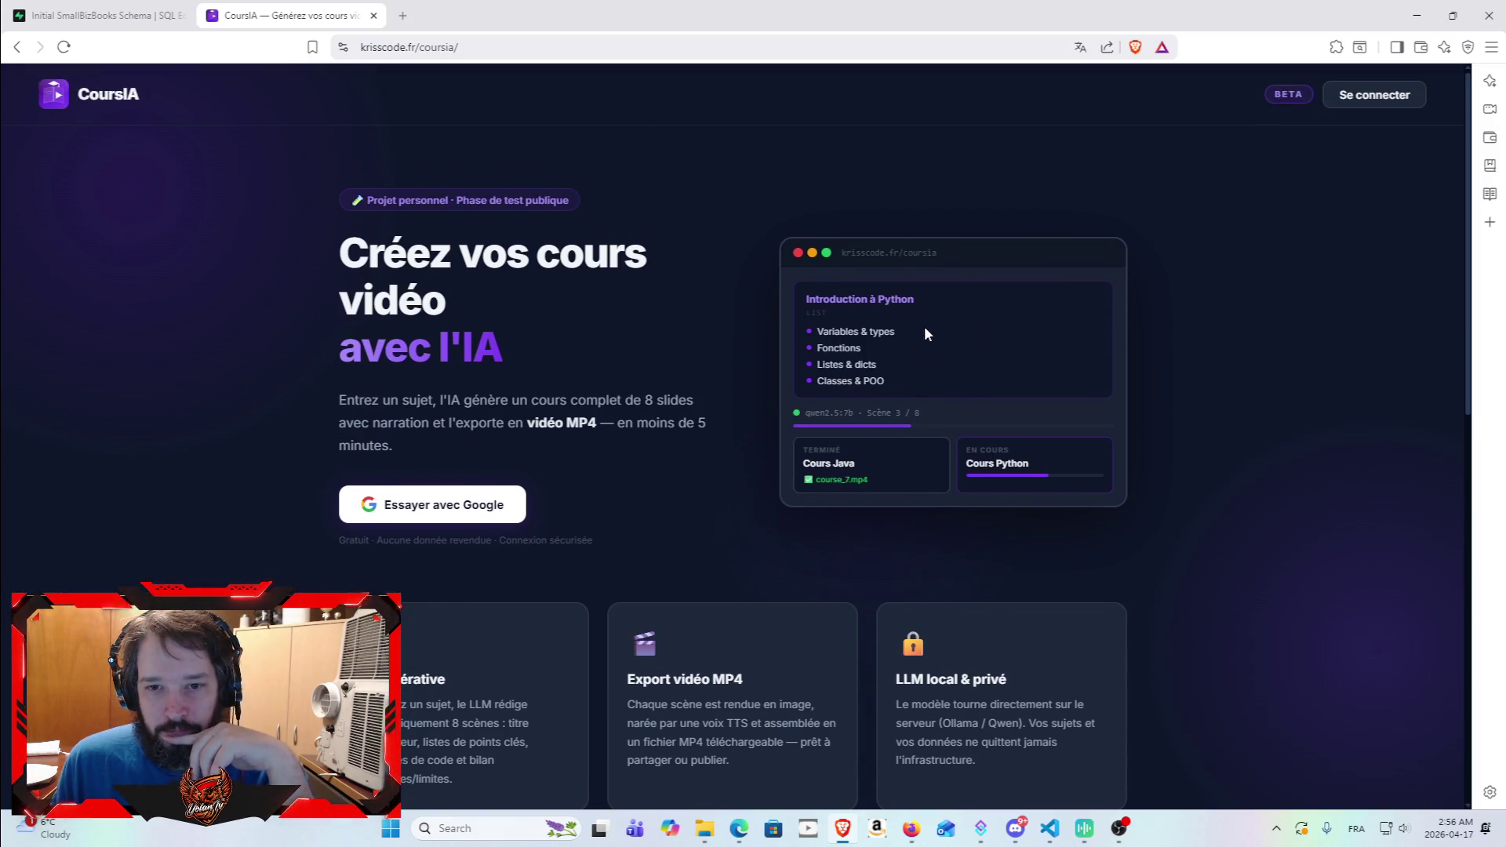
drag(917, 453, 806, 364)
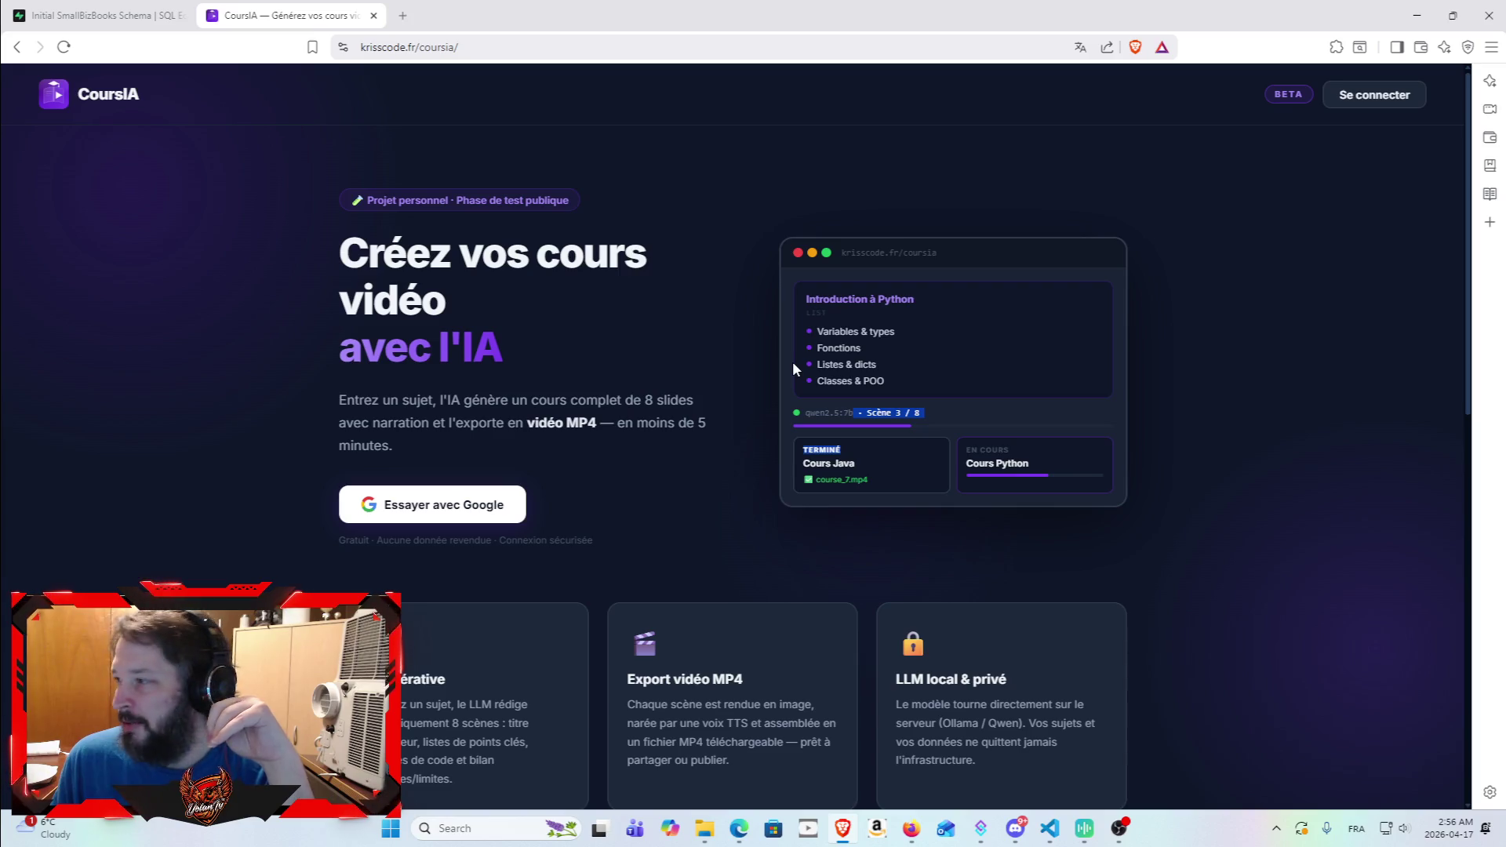
scroll(828, 396, down, 6)
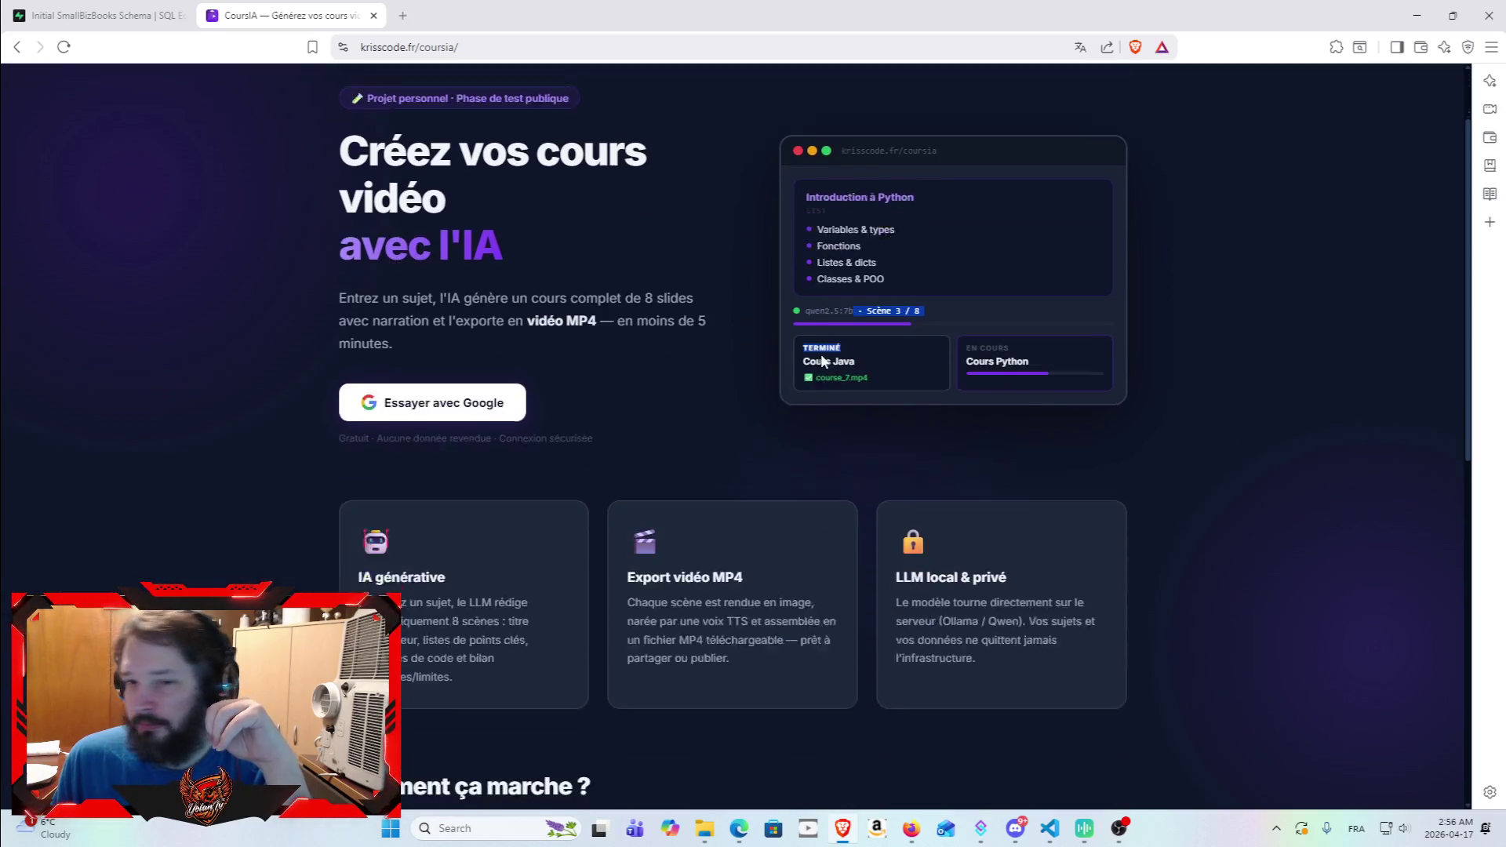
scroll(797, 455, down, 5)
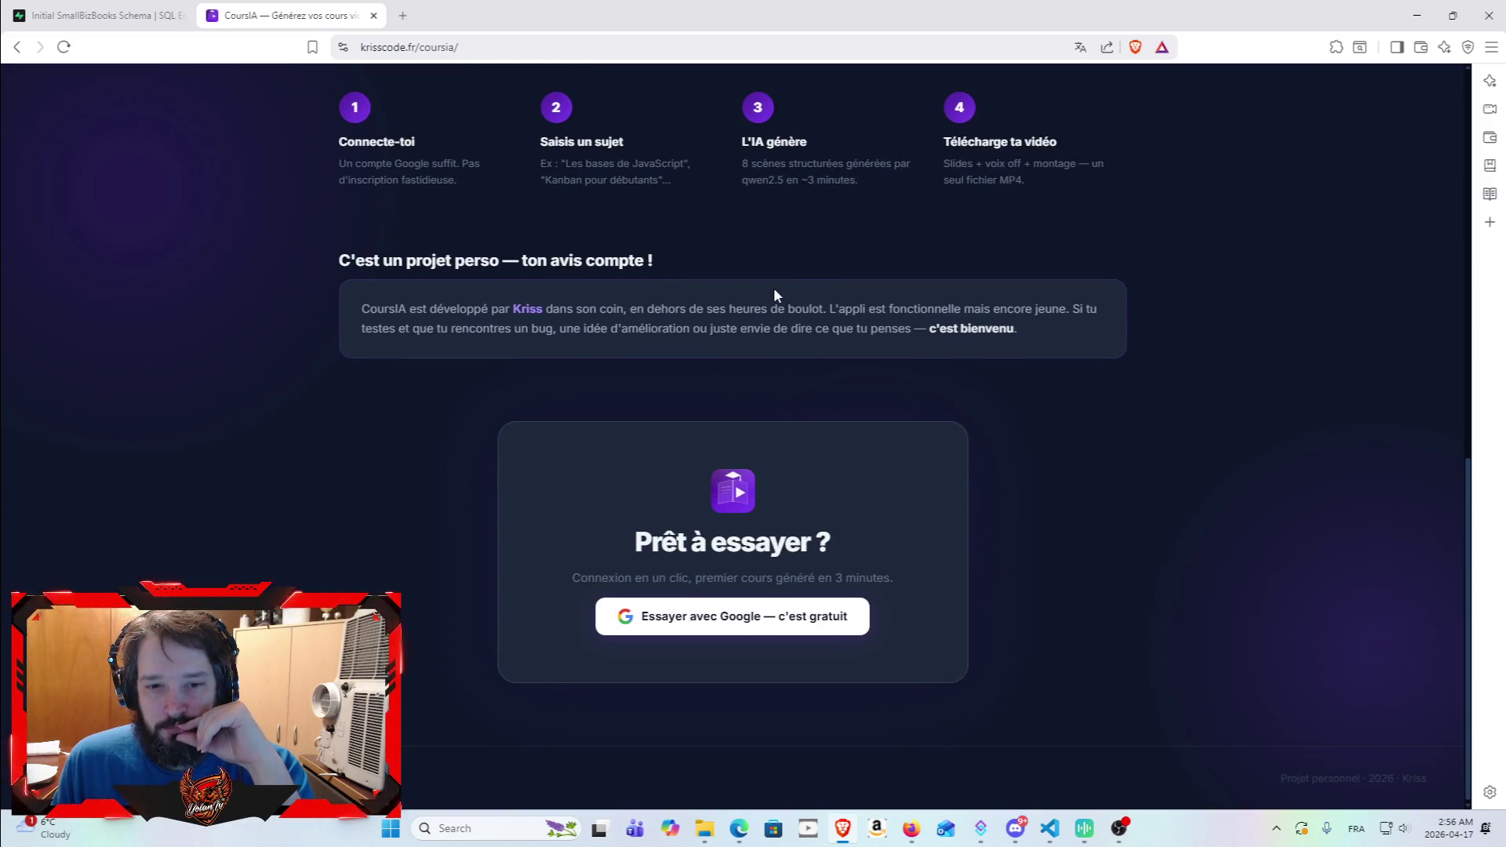
scroll(779, 346, up, 1)
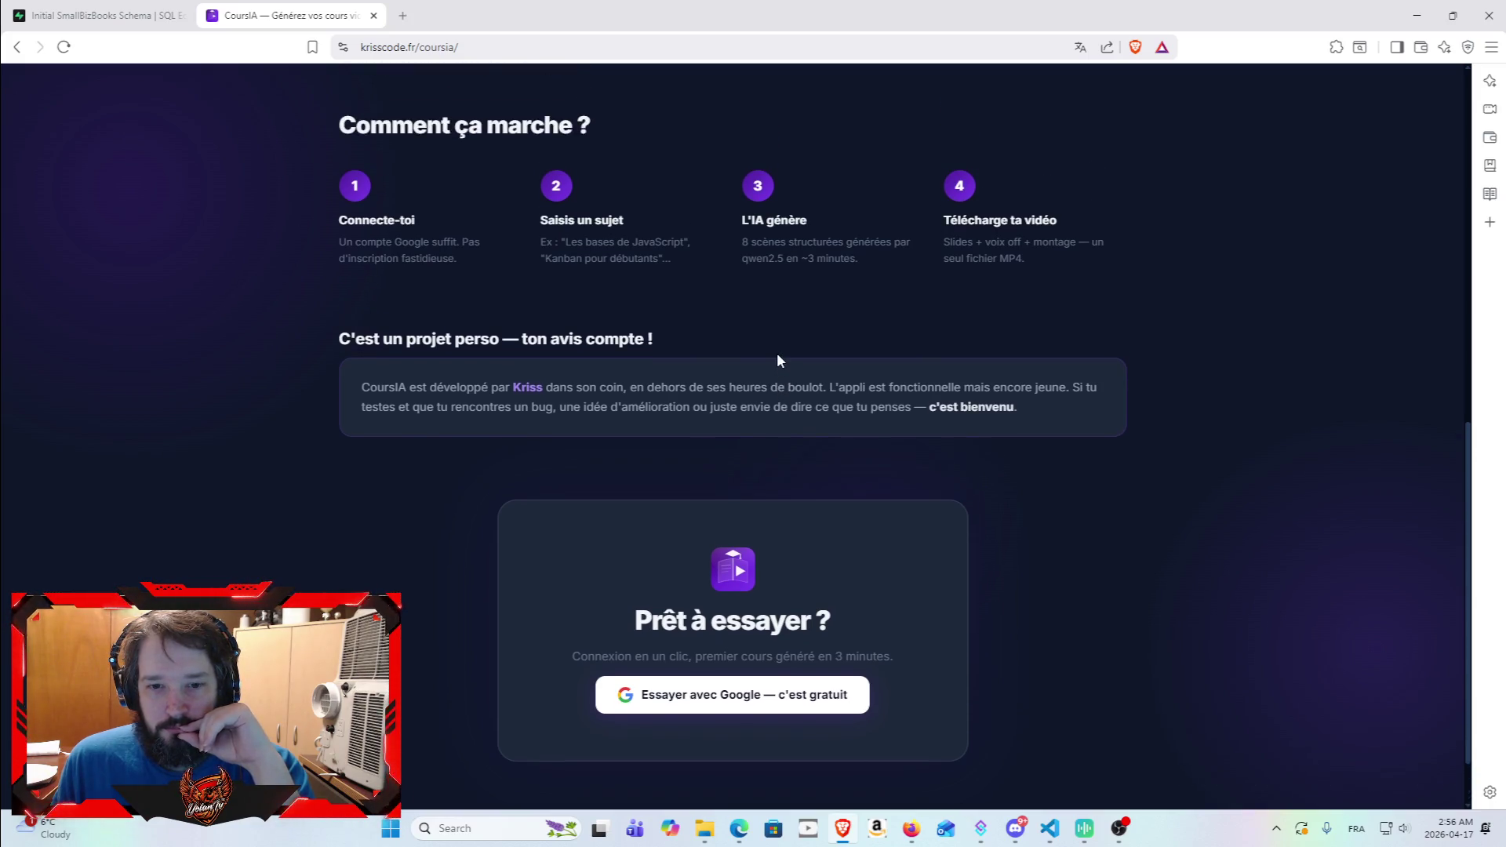
scroll(783, 358, up, 3)
scroll(735, 613, up, 7)
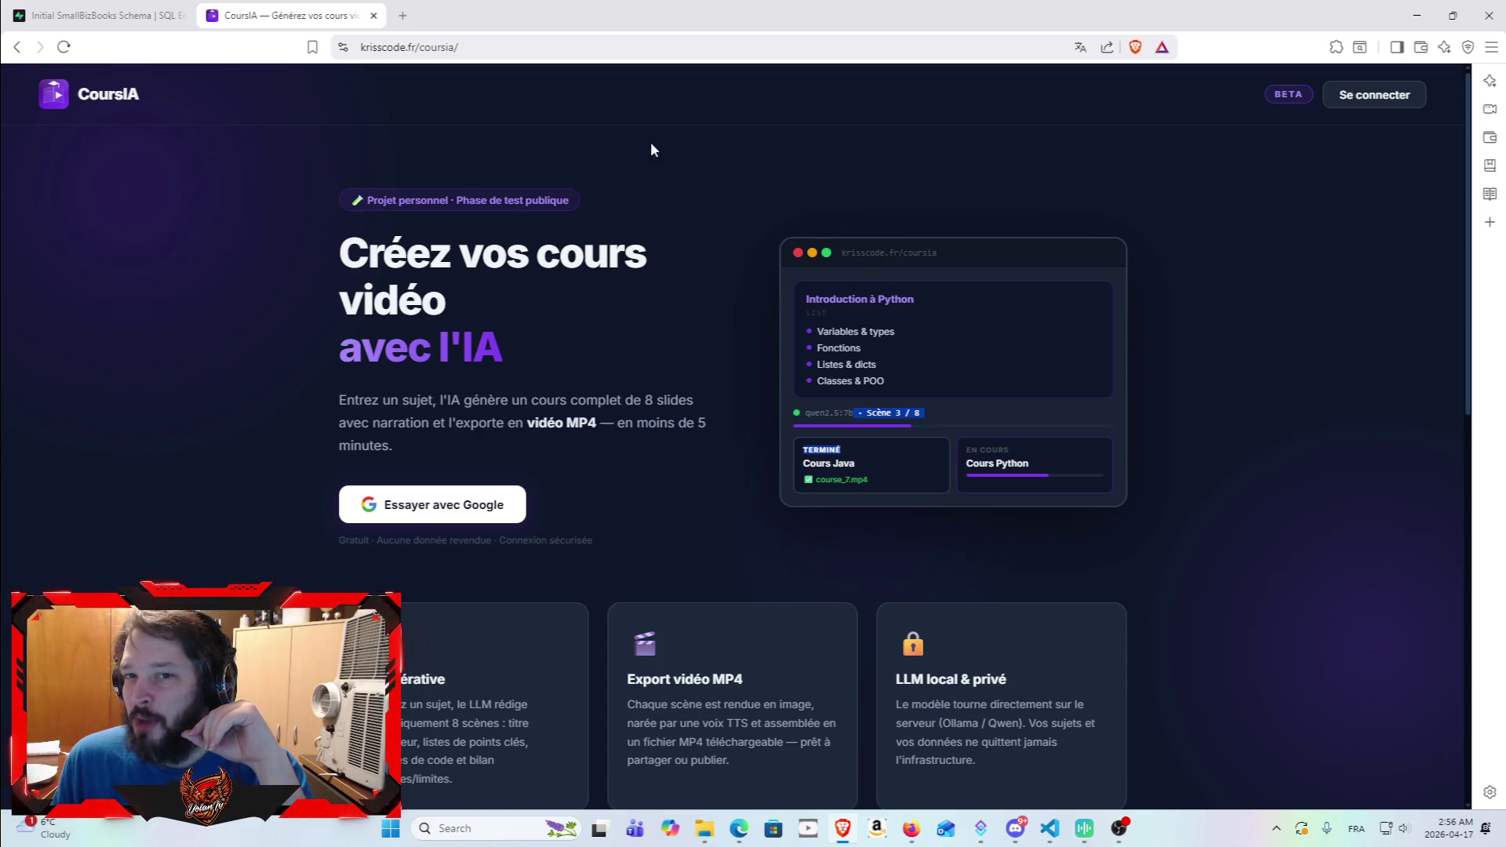
drag(650, 225, 643, 333)
click(665, 318)
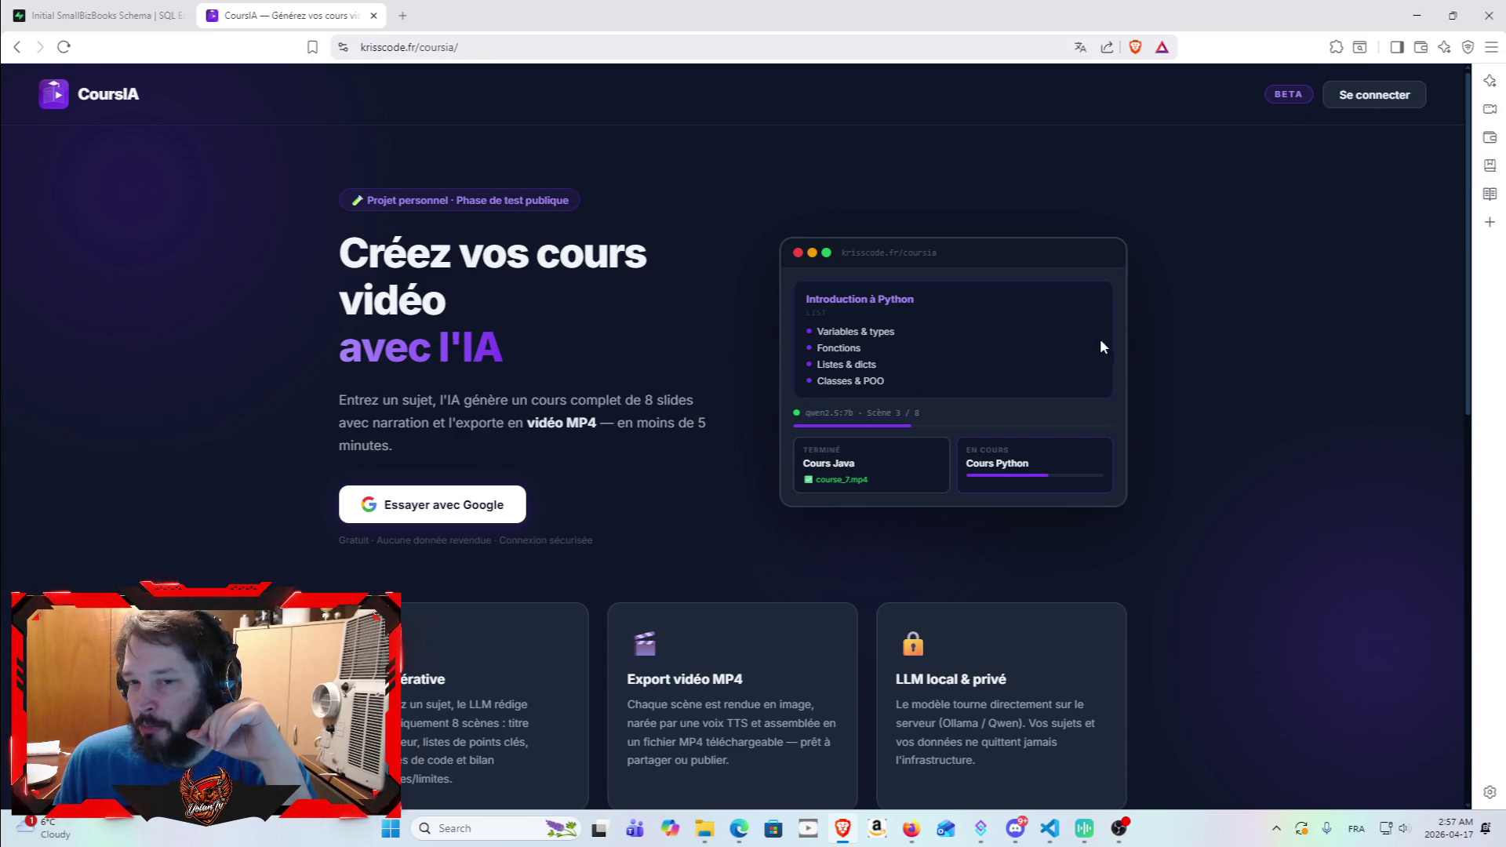
Step: Scroll through the sections to the Prêt à essayer ? card, noting the Saisis un sujet step
scroll(753, 313, down, 3)
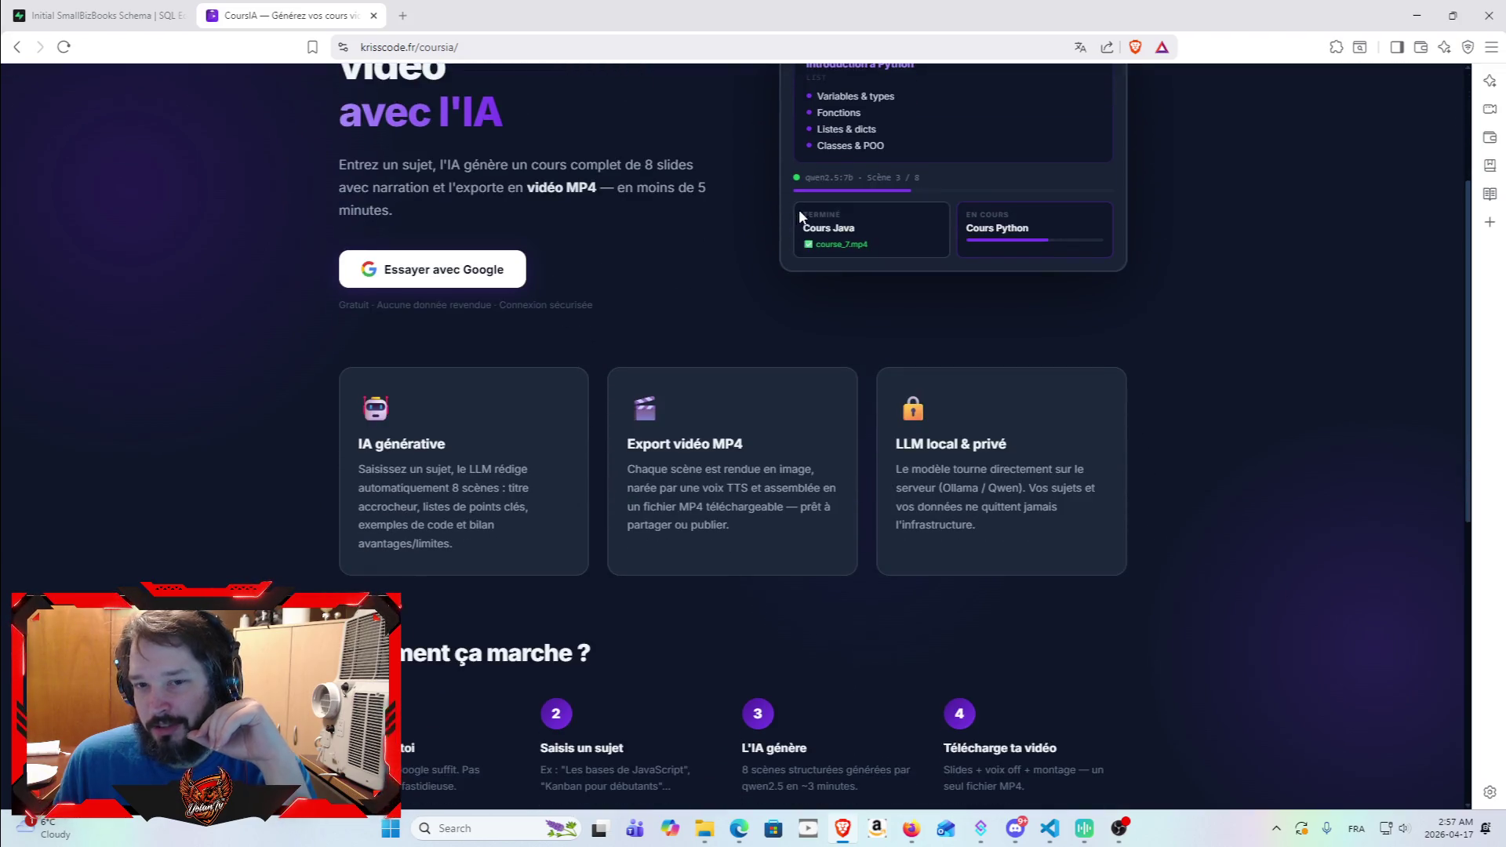
scroll(871, 408, down, 7)
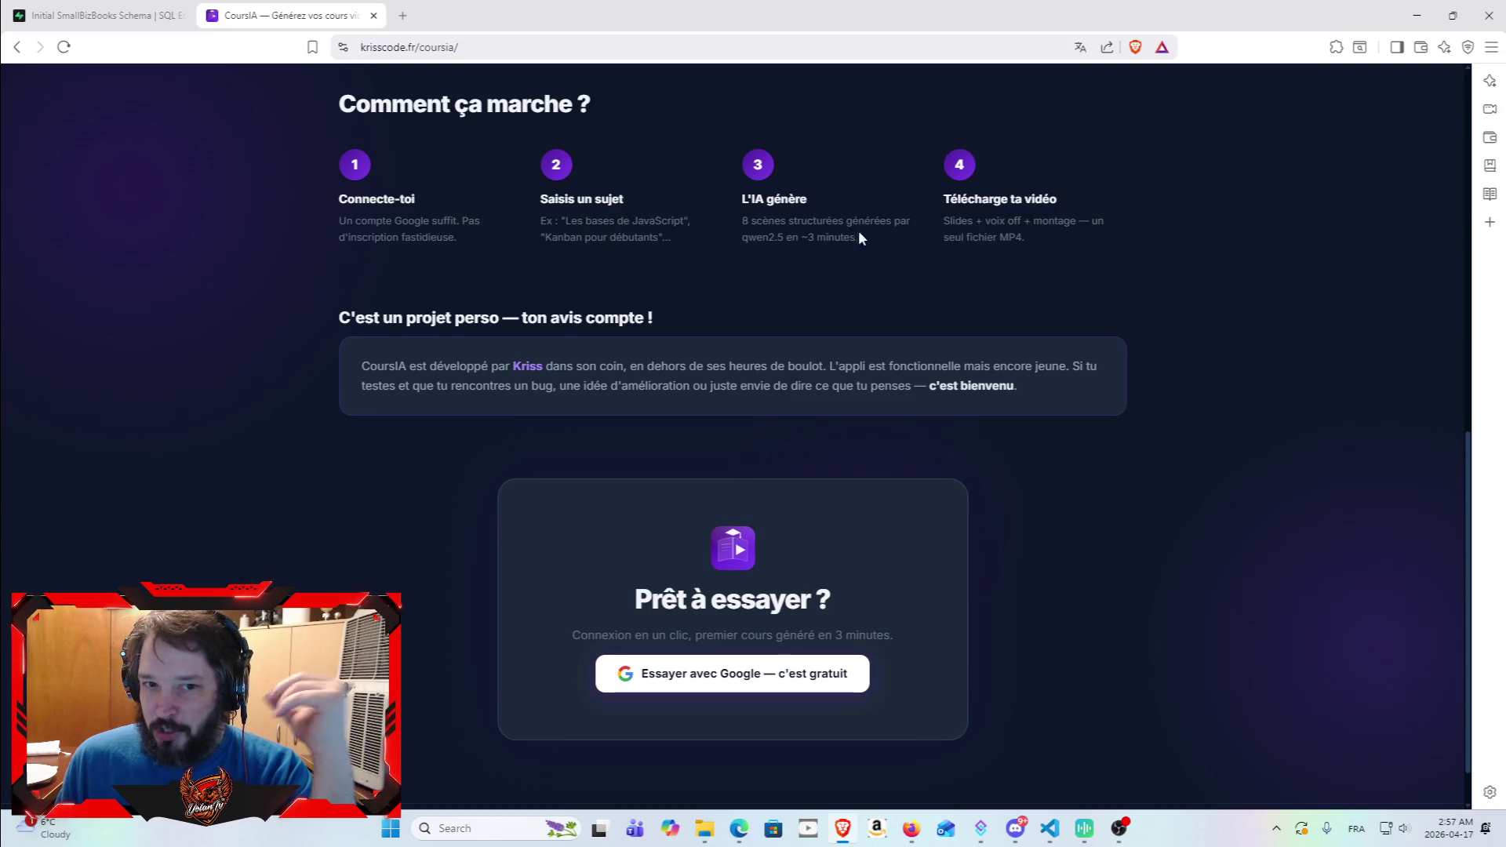
scroll(830, 417, up, 3)
scroll(830, 416, up, 7)
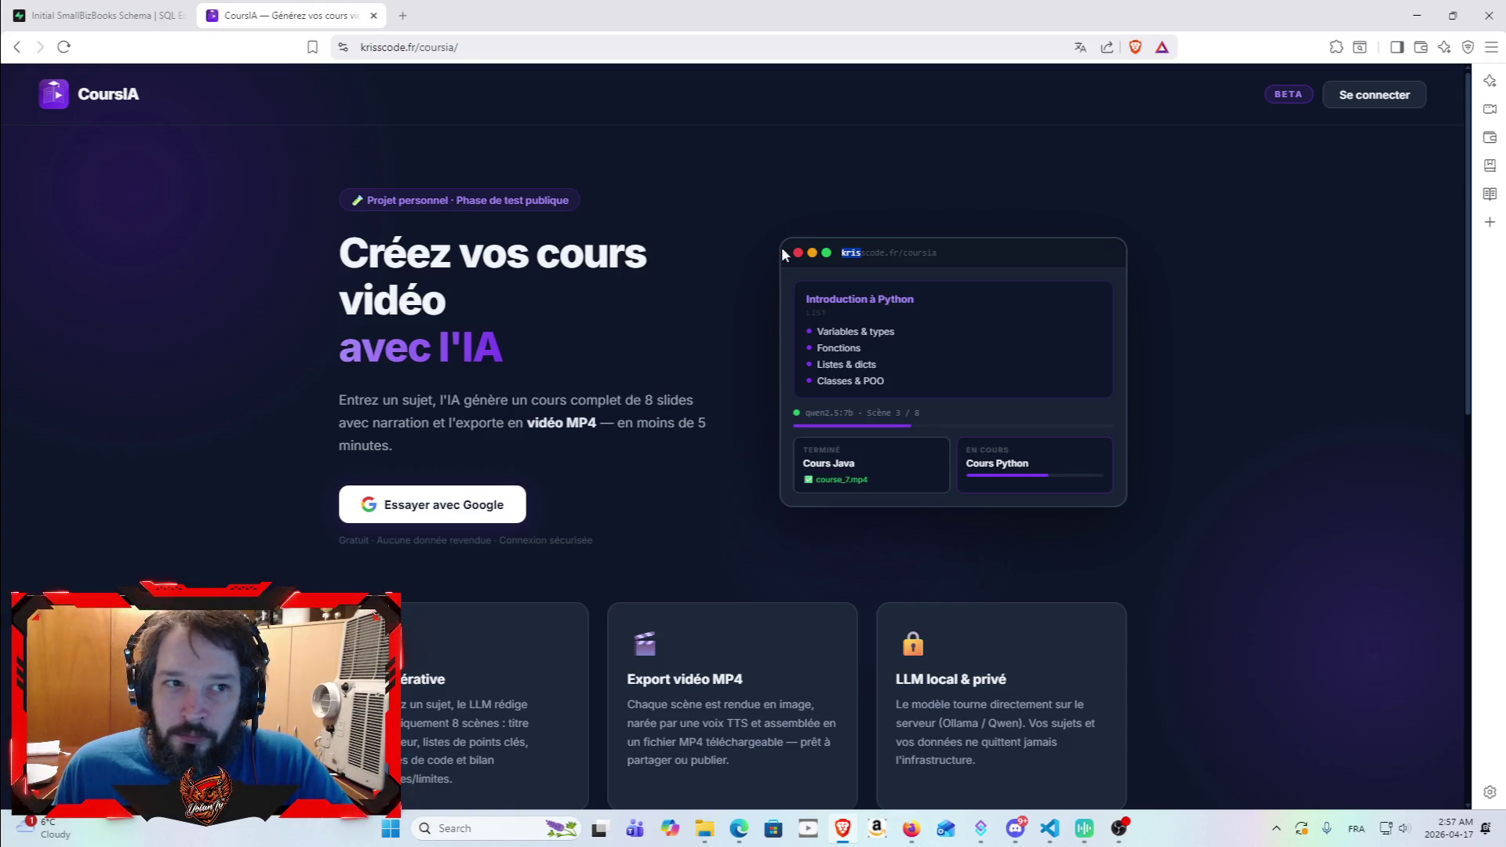
scroll(779, 242, down, 4)
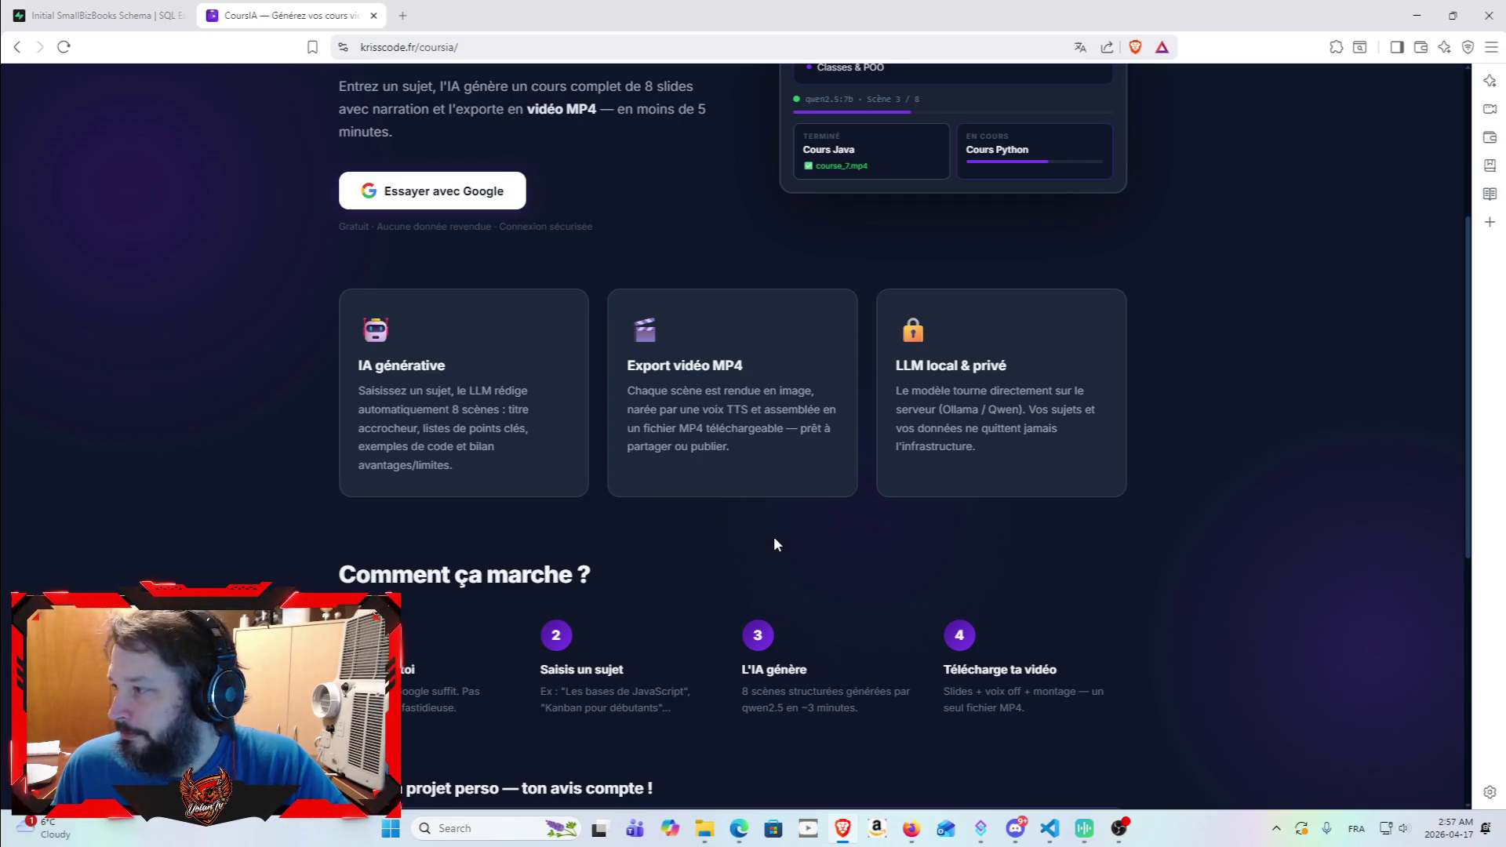
scroll(773, 544, down, 6)
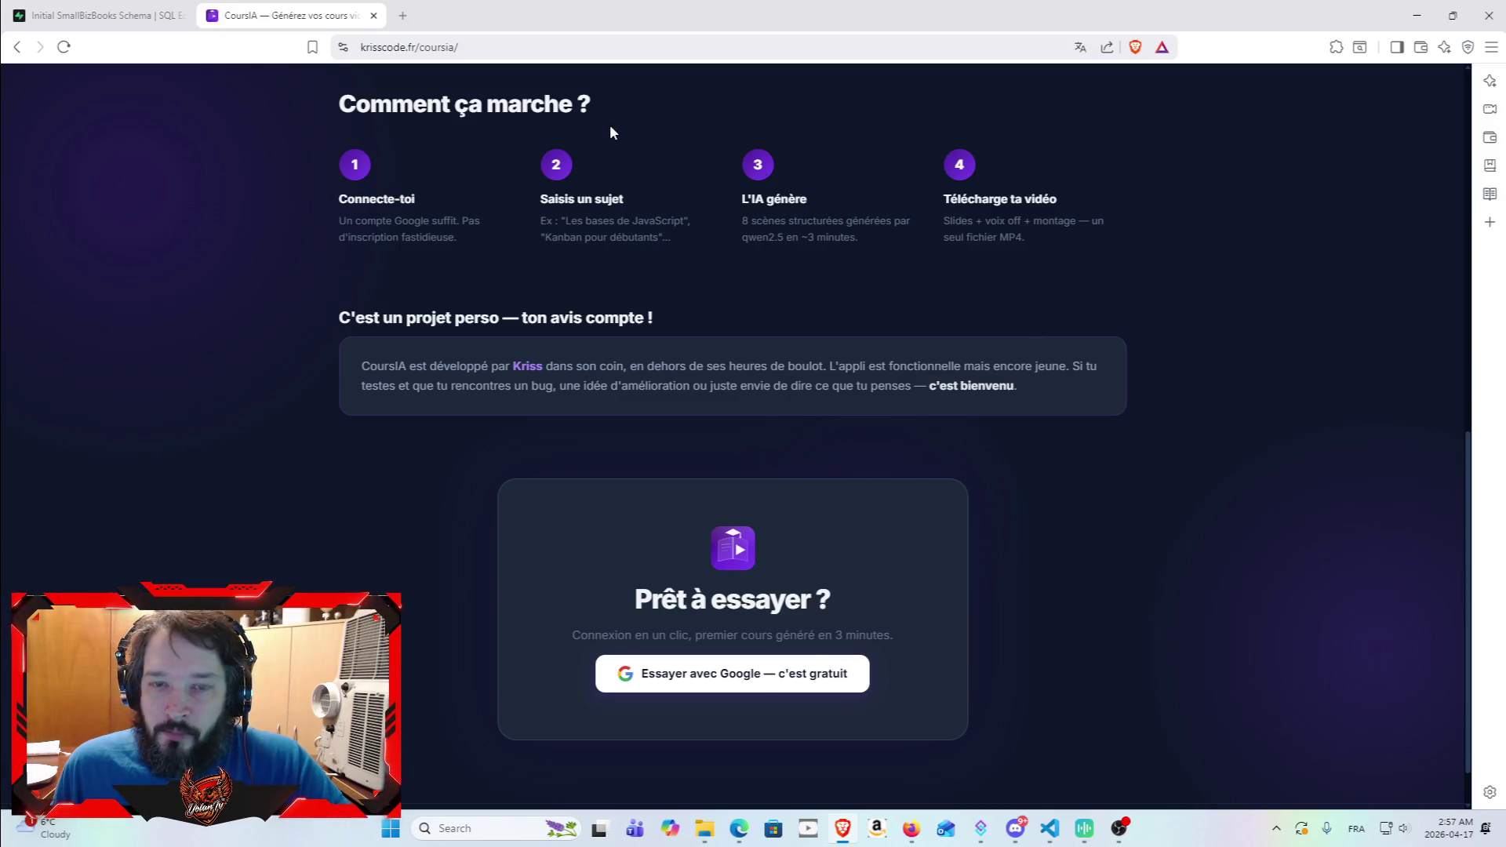
scroll(713, 533, up, 3)
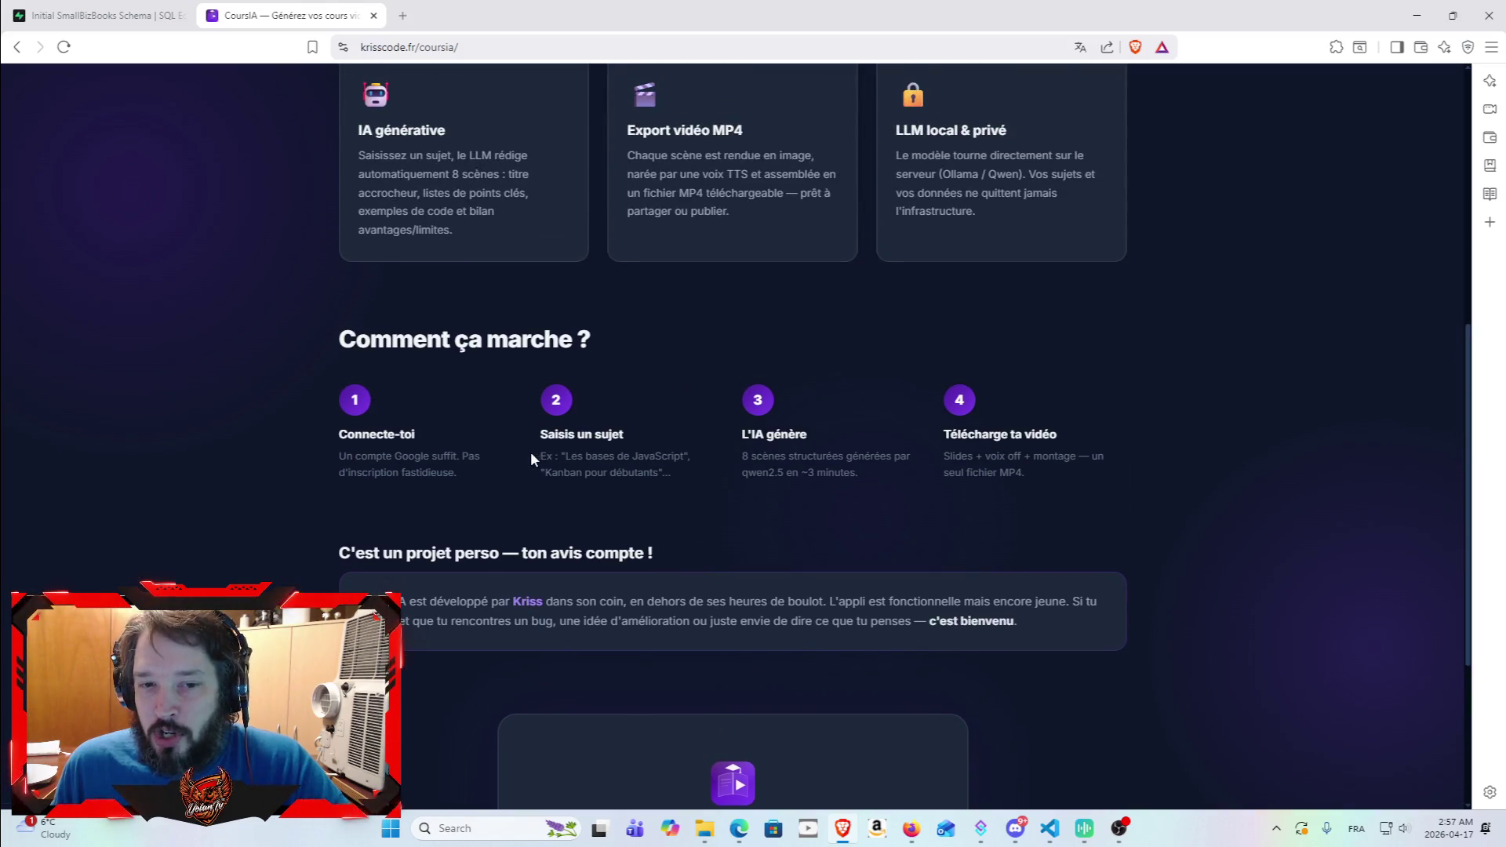
drag(541, 431, 704, 475)
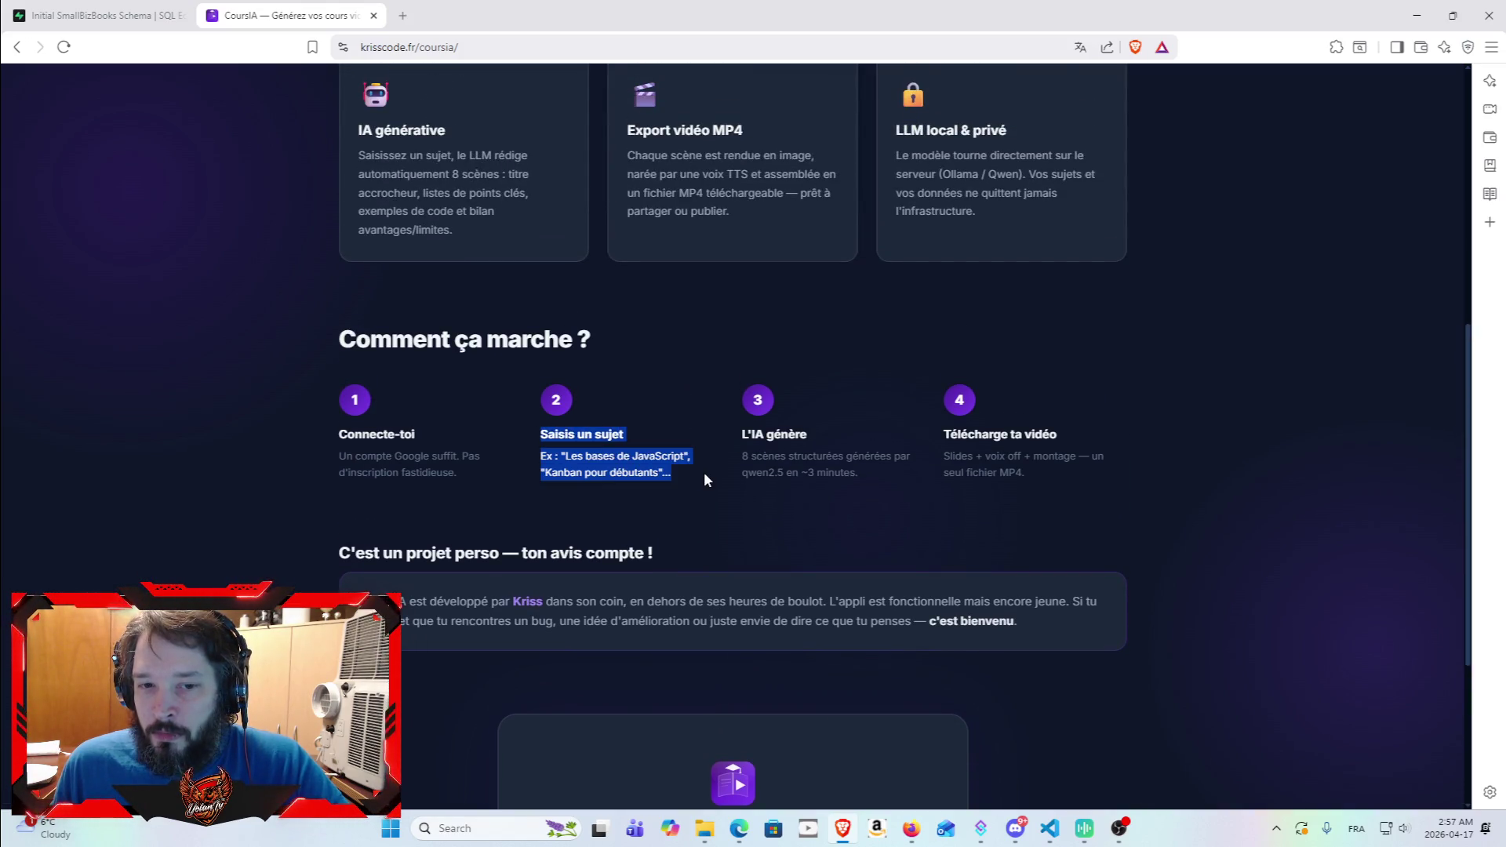
click(705, 474)
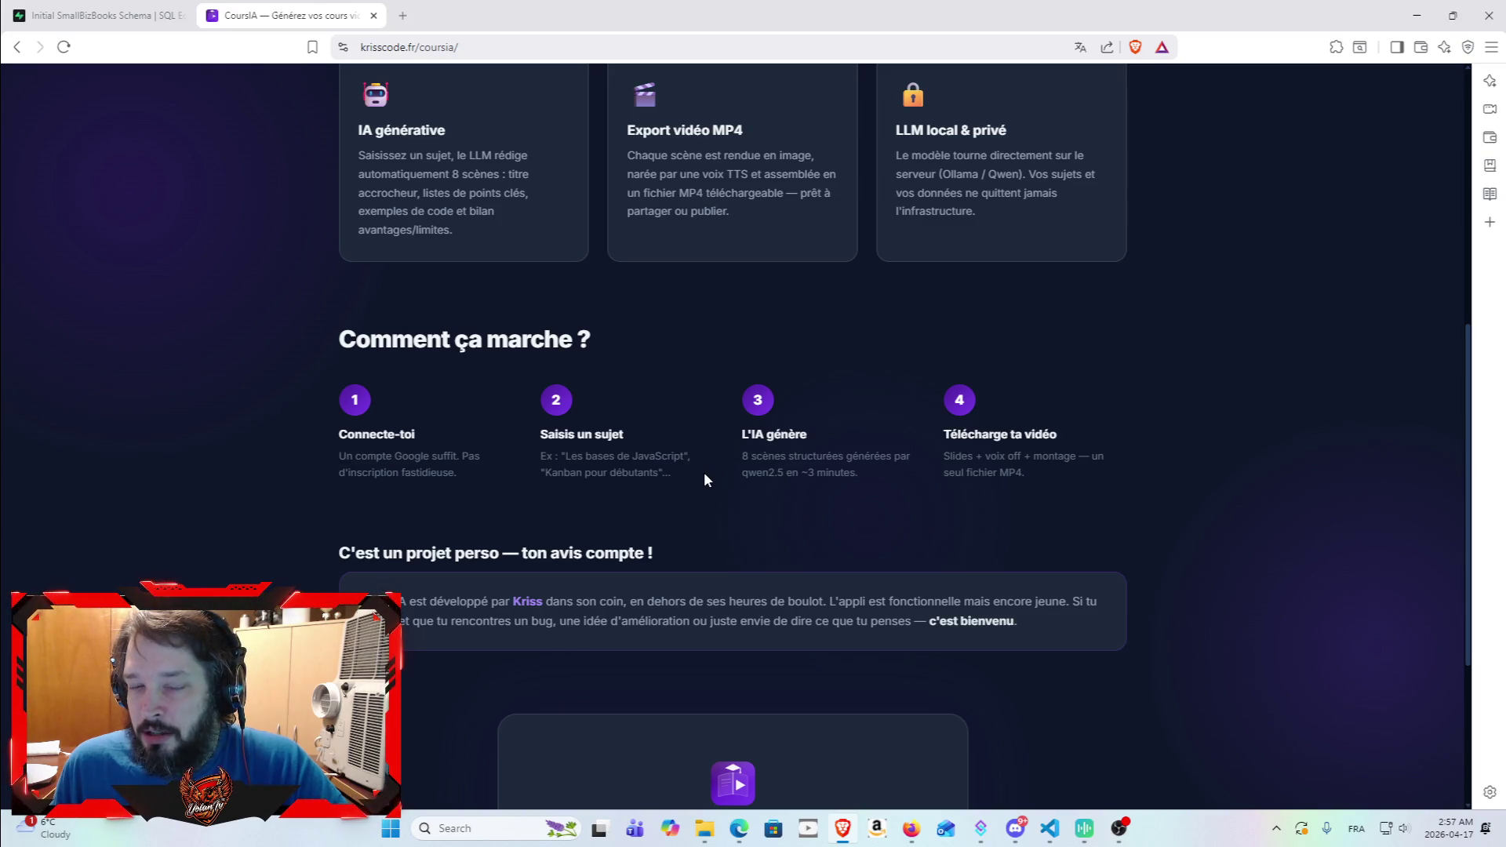
scroll(718, 483, up, 7)
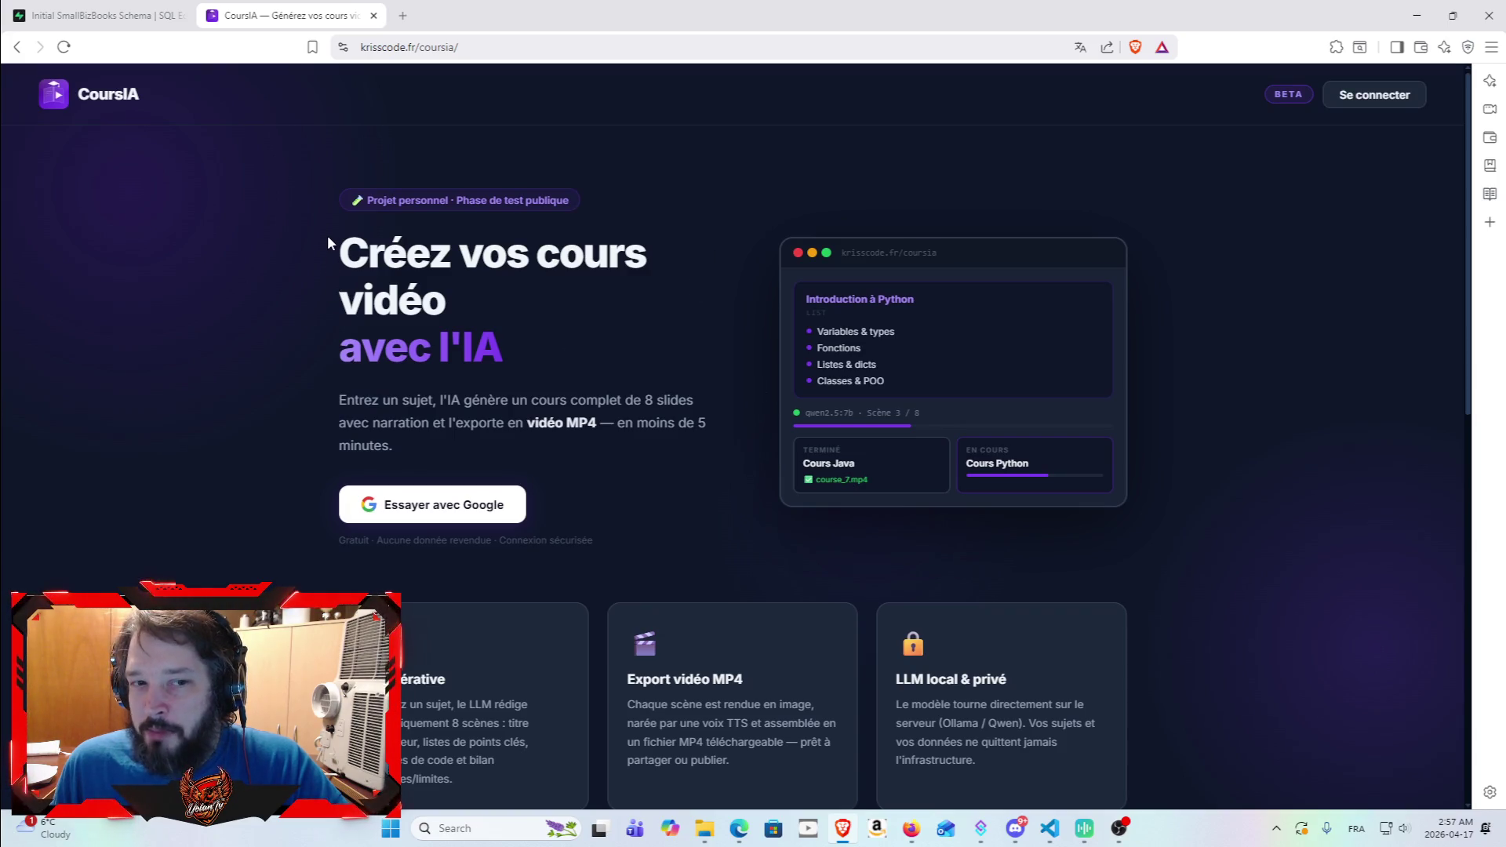
Step: Highlight the CoursIA hero text and the Variables & types line in the demo card
mouse_move(345, 240)
mouse_down()
mouse_move(471, 510)
mouse_move(675, 551)
mouse_up()
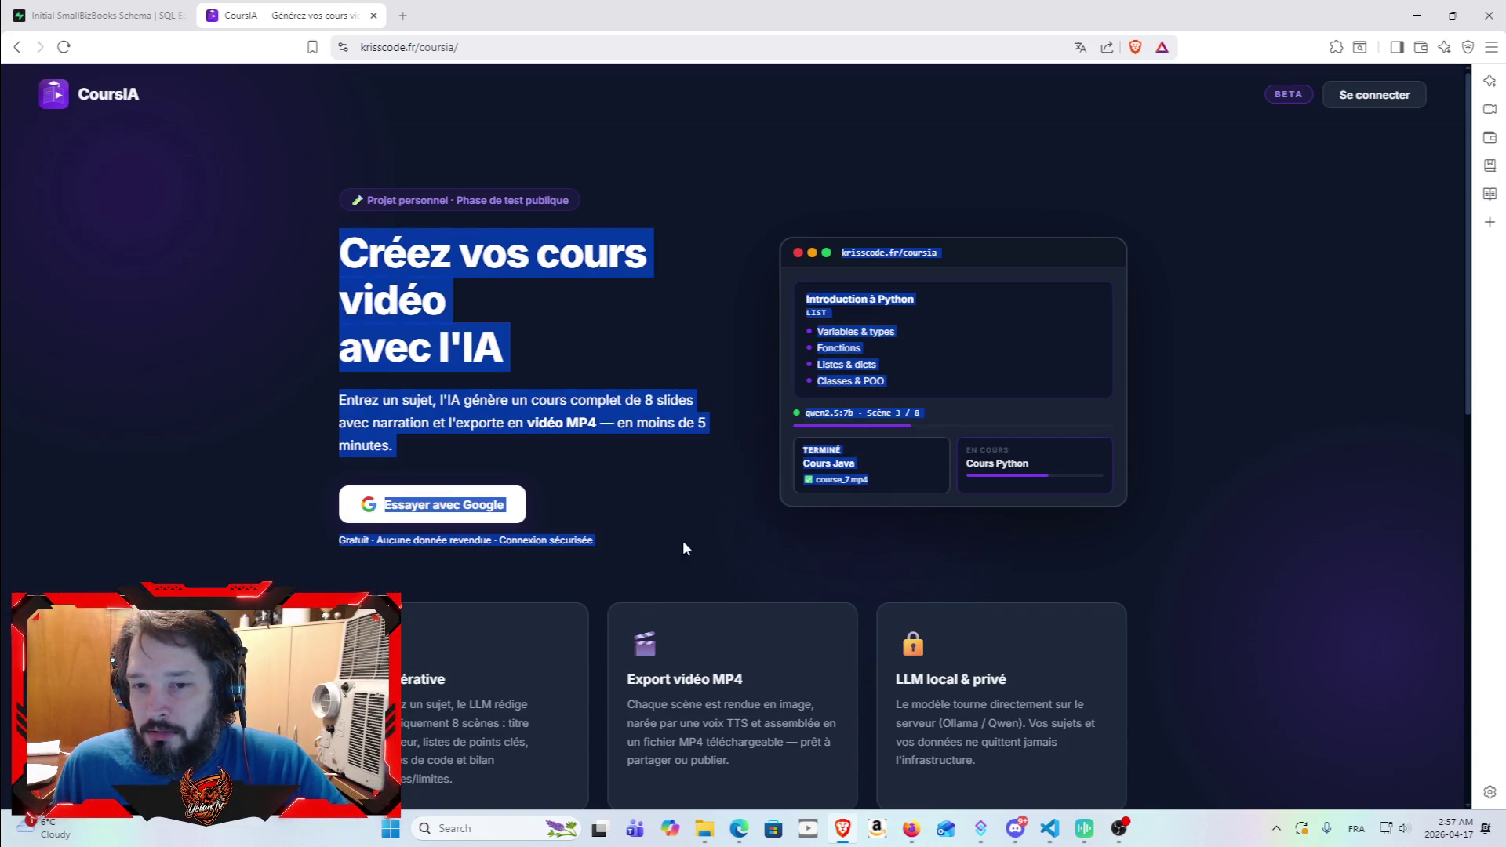
click(733, 483)
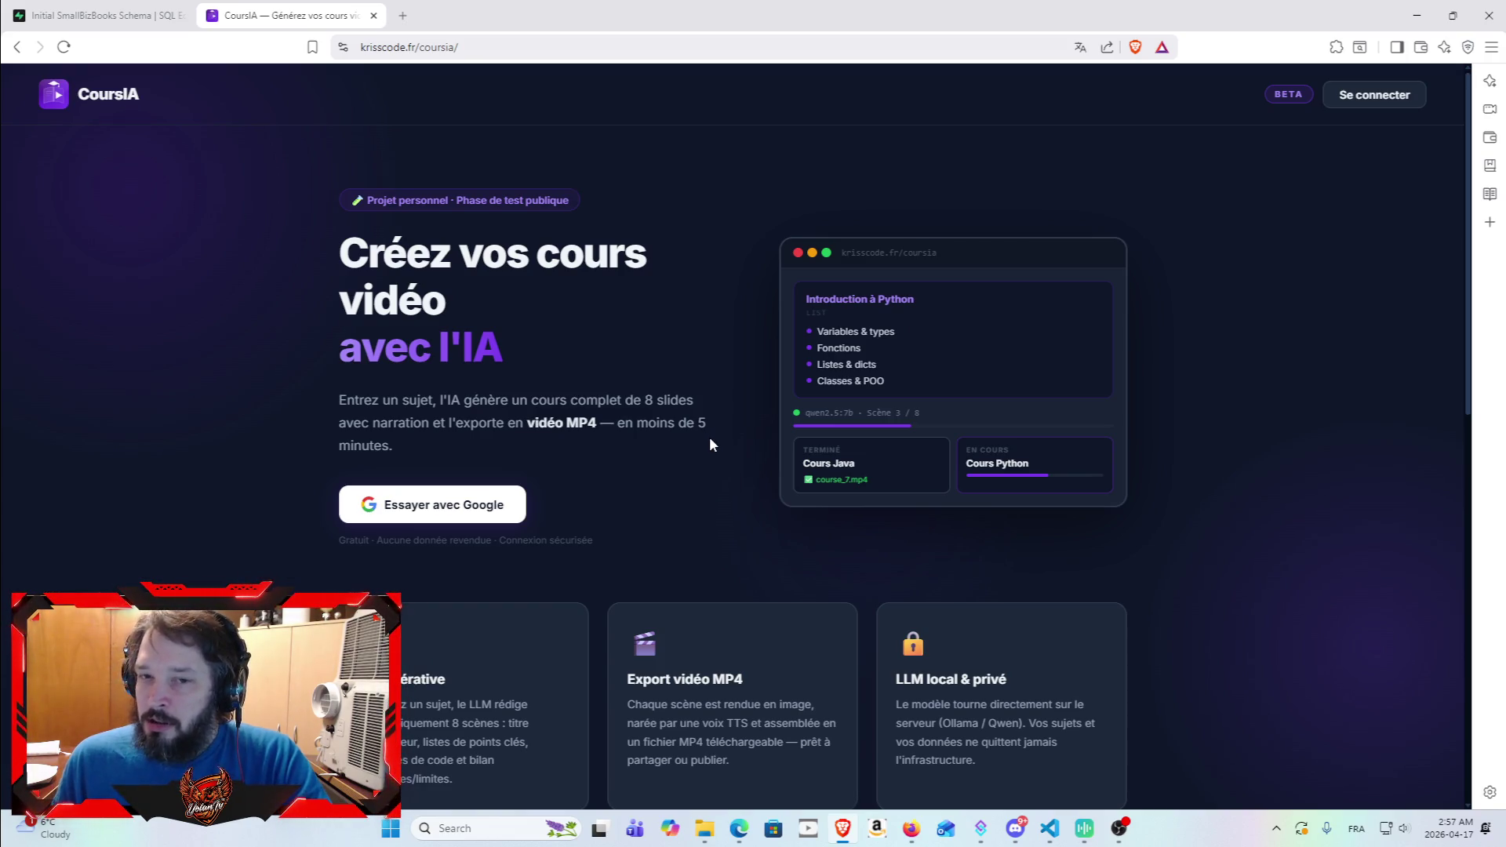
drag(813, 329, 934, 345)
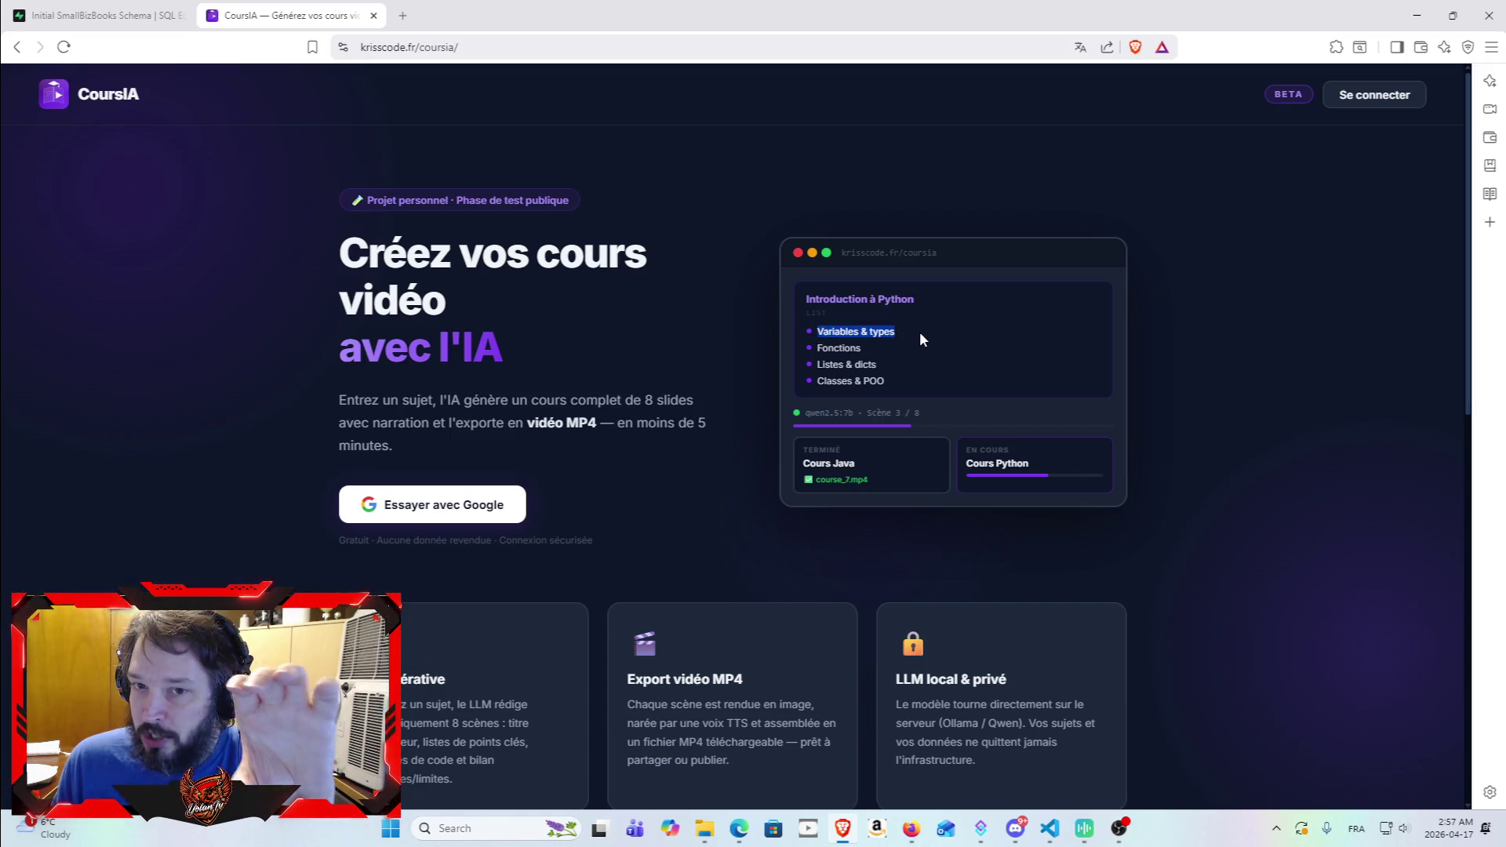
triple_click(907, 332)
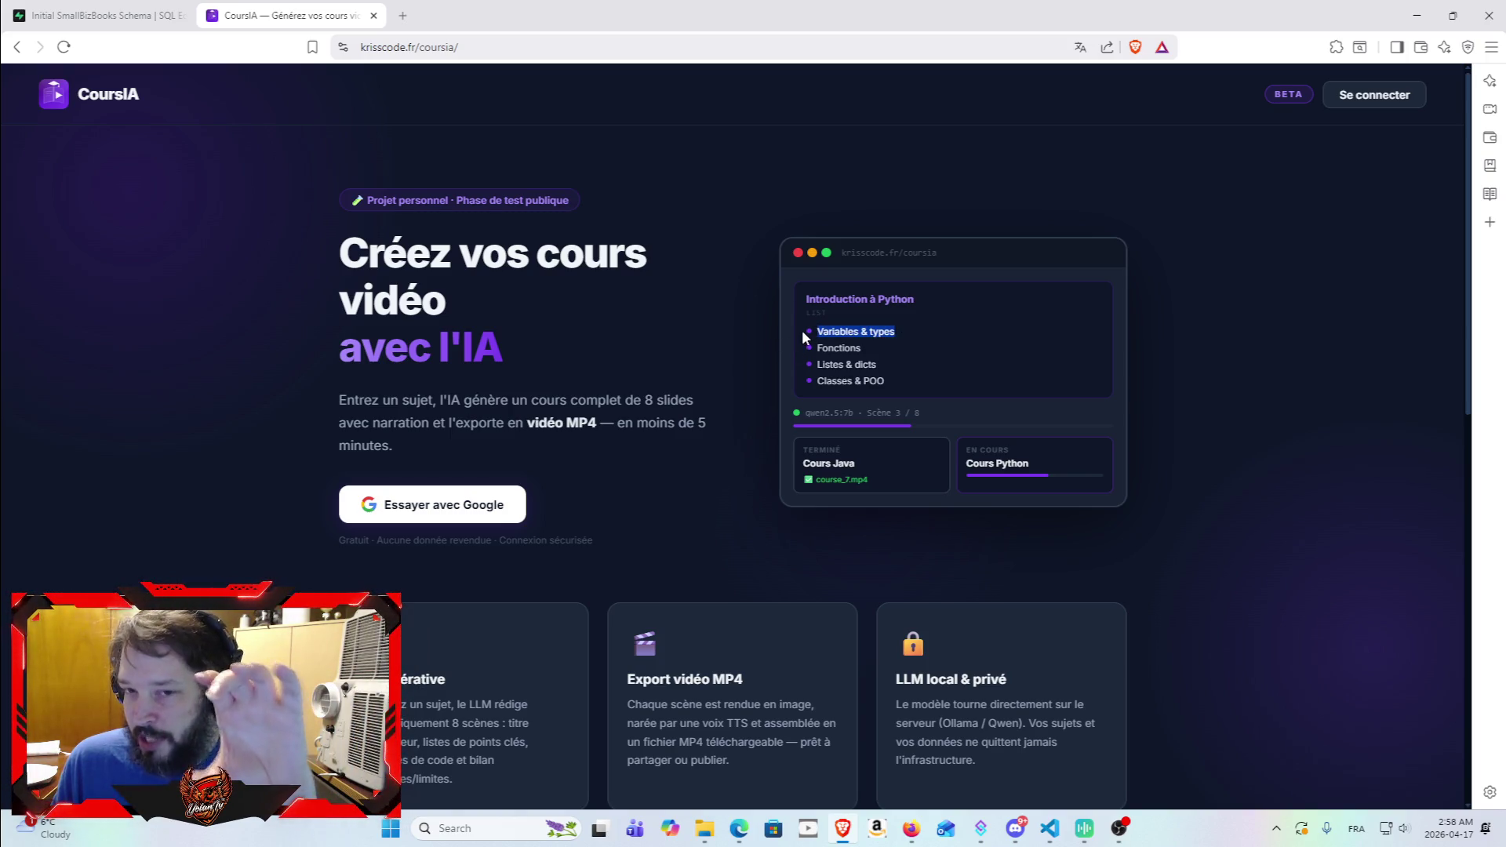
click(689, 226)
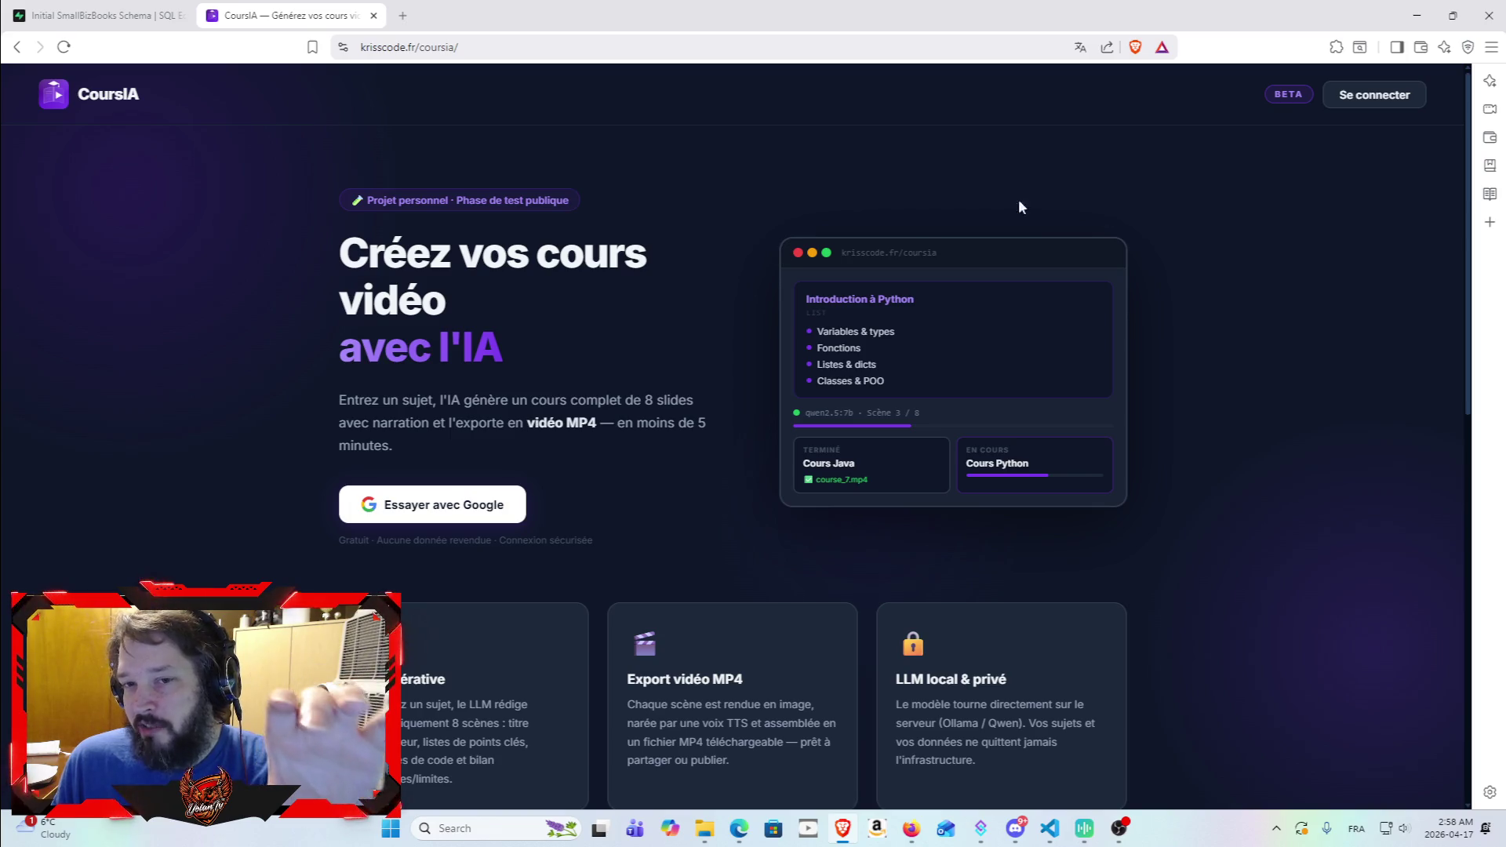
triple_click(778, 343)
click(699, 344)
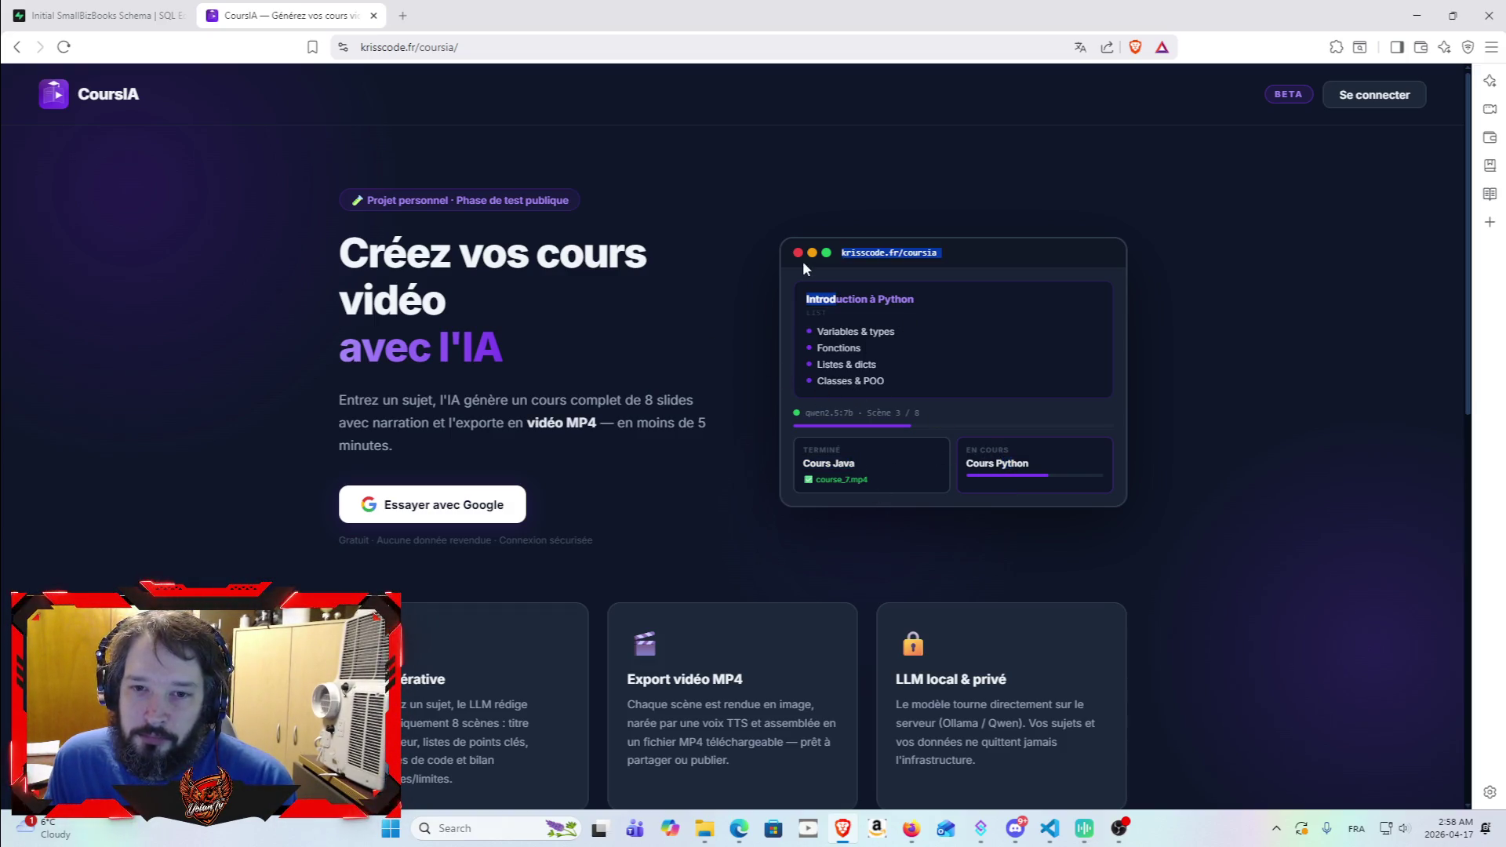
mouse_move(384, 200)
mouse_down()
mouse_move(458, 253)
mouse_move(471, 513)
mouse_up()
click(68, 97)
Step: Read the IA générative card and project paragraph, then close the CoursIA tab
drag(526, 422, 455, 502)
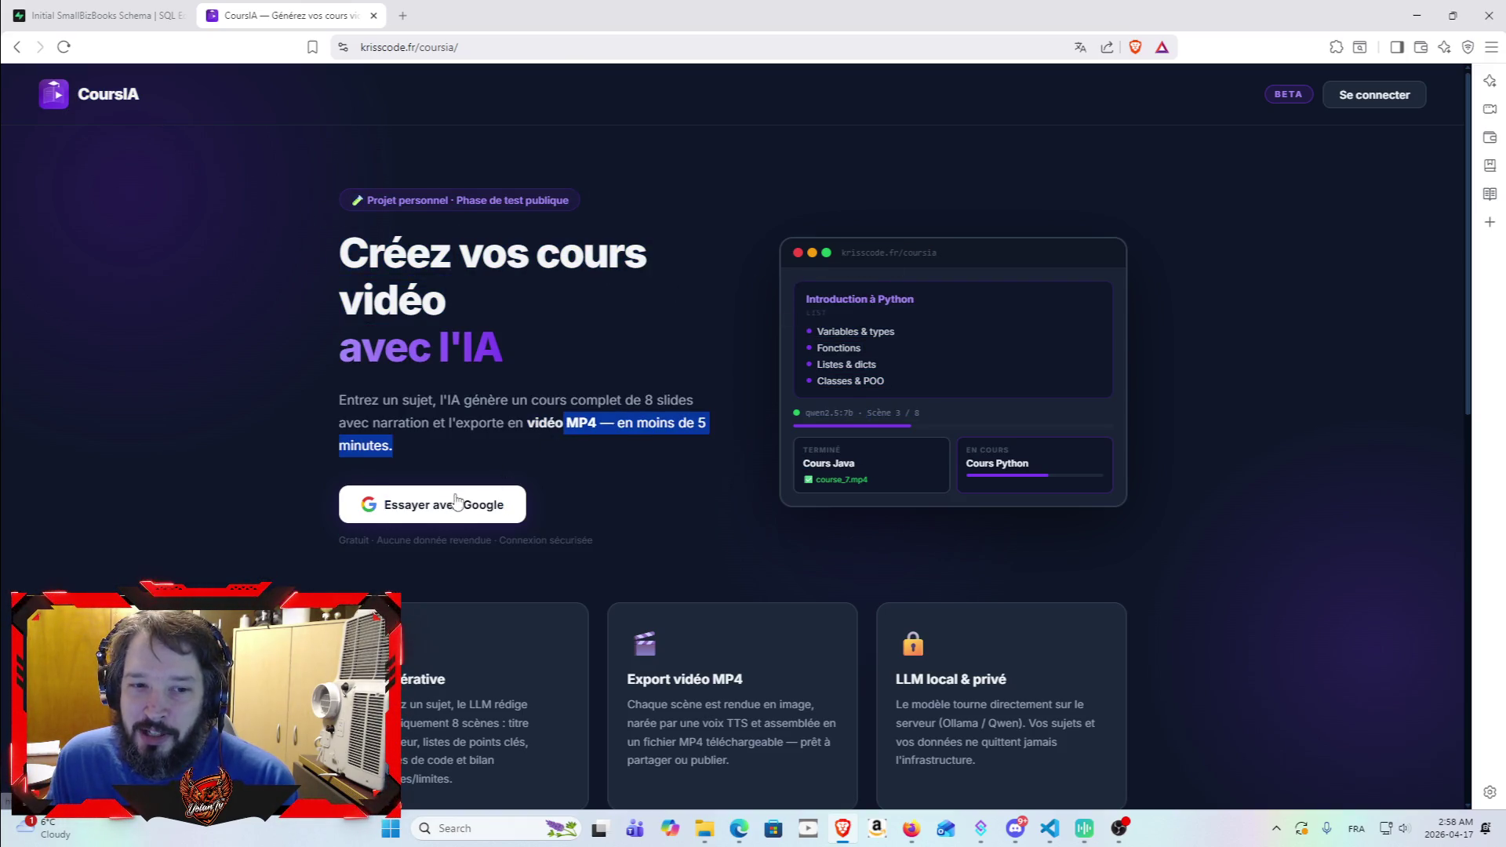
scroll(605, 408, down, 10)
scroll(622, 210, up, 4)
mouse_move(387, 484)
mouse_down()
mouse_move(699, 488)
mouse_move(1010, 254)
mouse_up()
drag(482, 234, 326, 229)
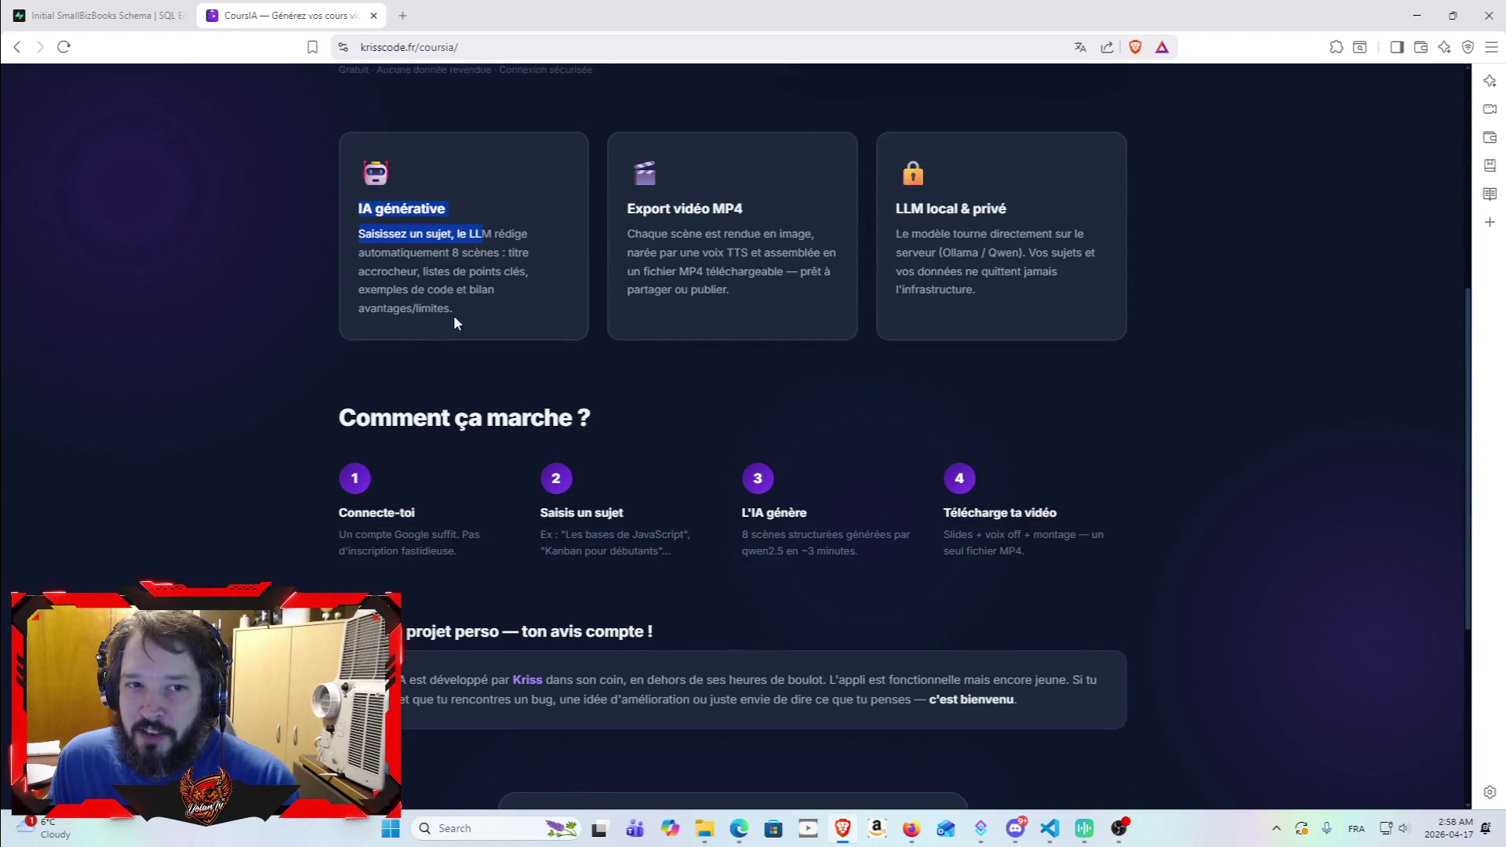
drag(684, 208, 639, 185)
scroll(714, 383, down, 5)
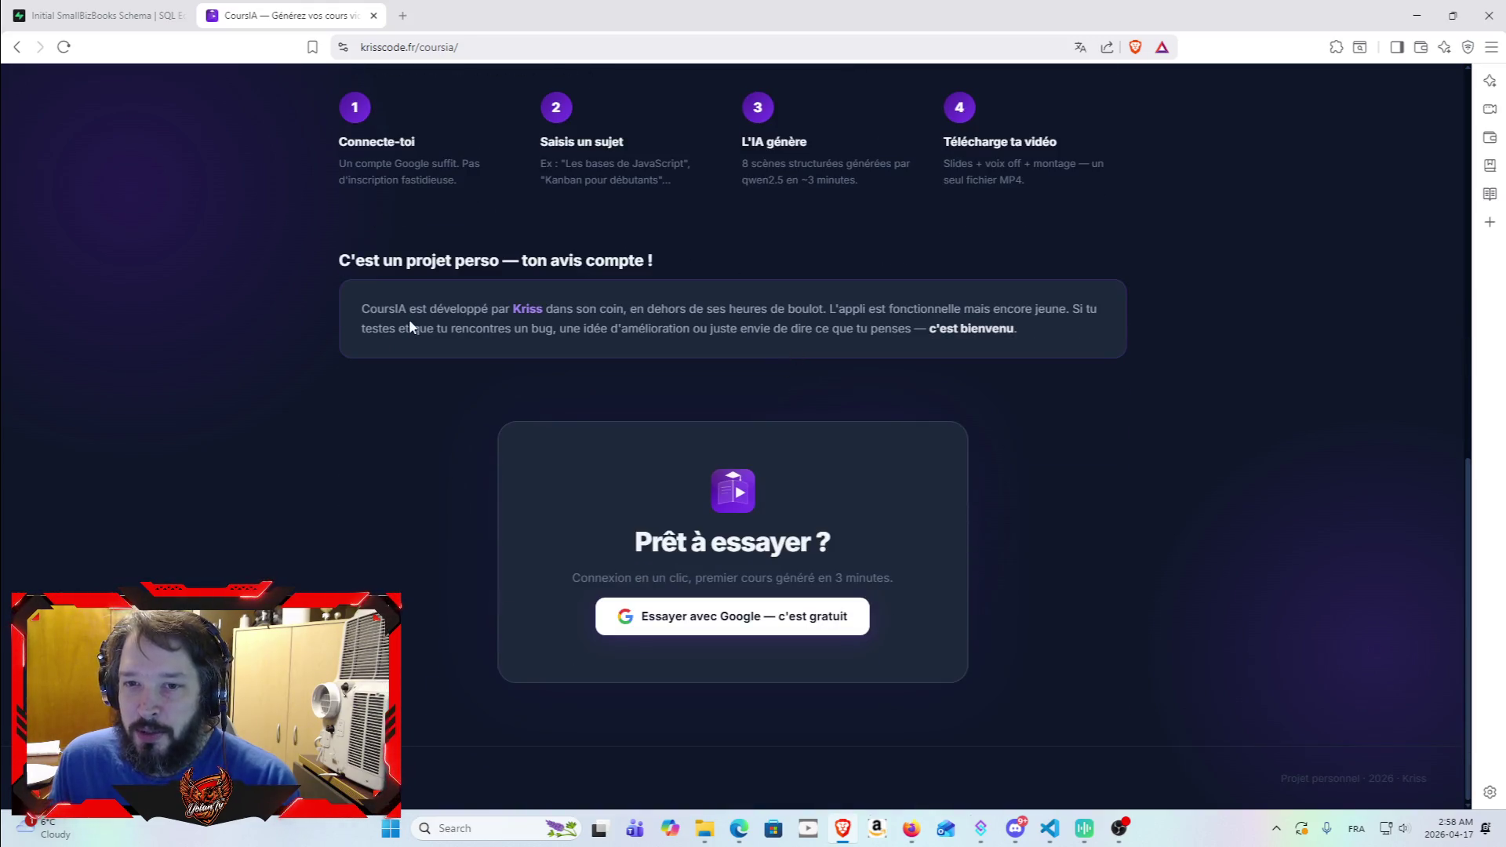
mouse_move(342, 256)
mouse_down()
mouse_move(1170, 374)
mouse_move(1156, 326)
mouse_up()
click(1157, 333)
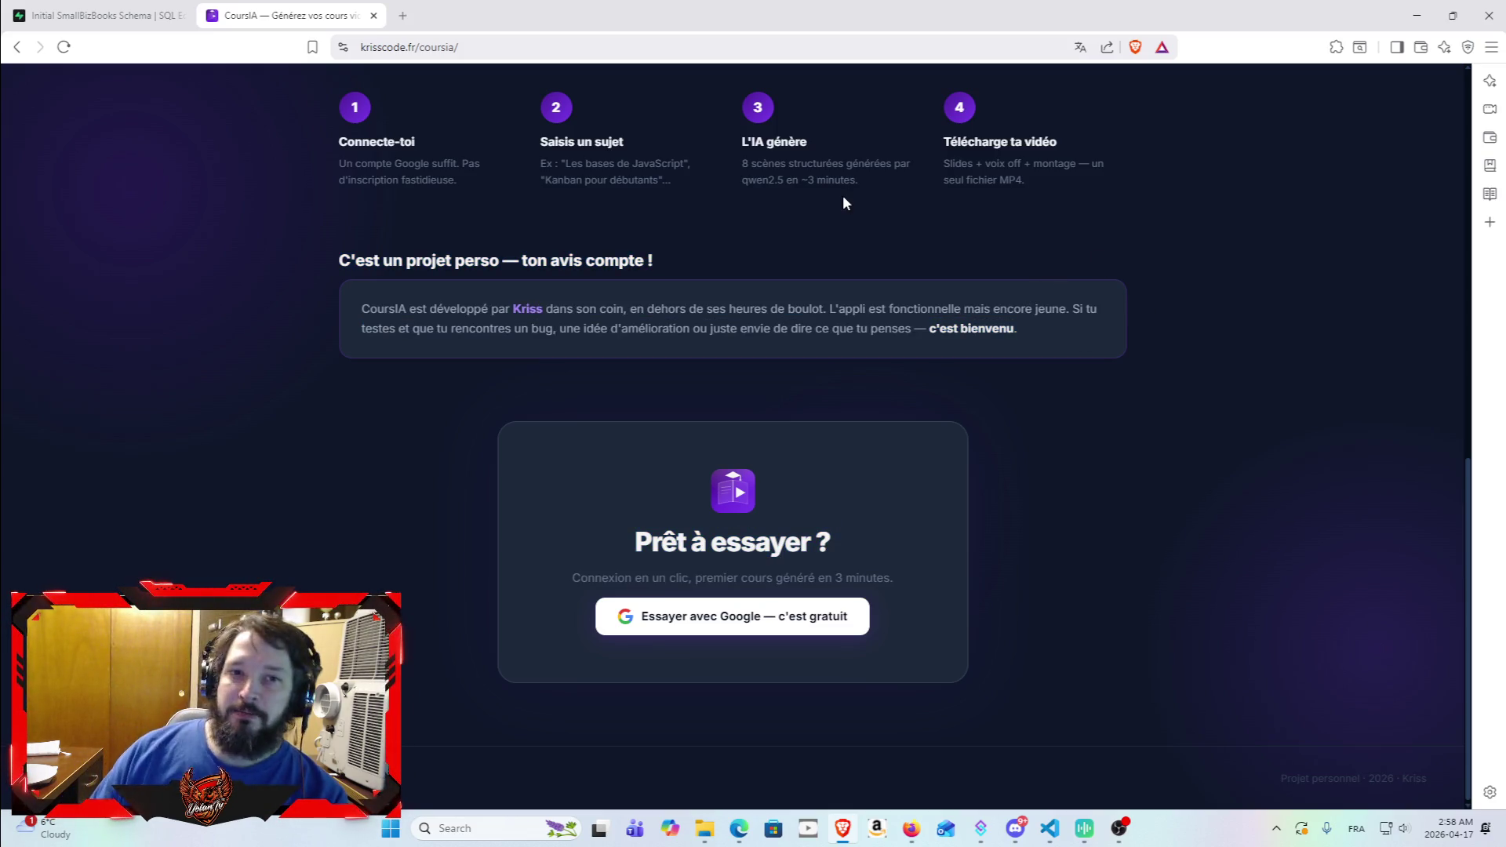
scroll(497, 403, up, 15)
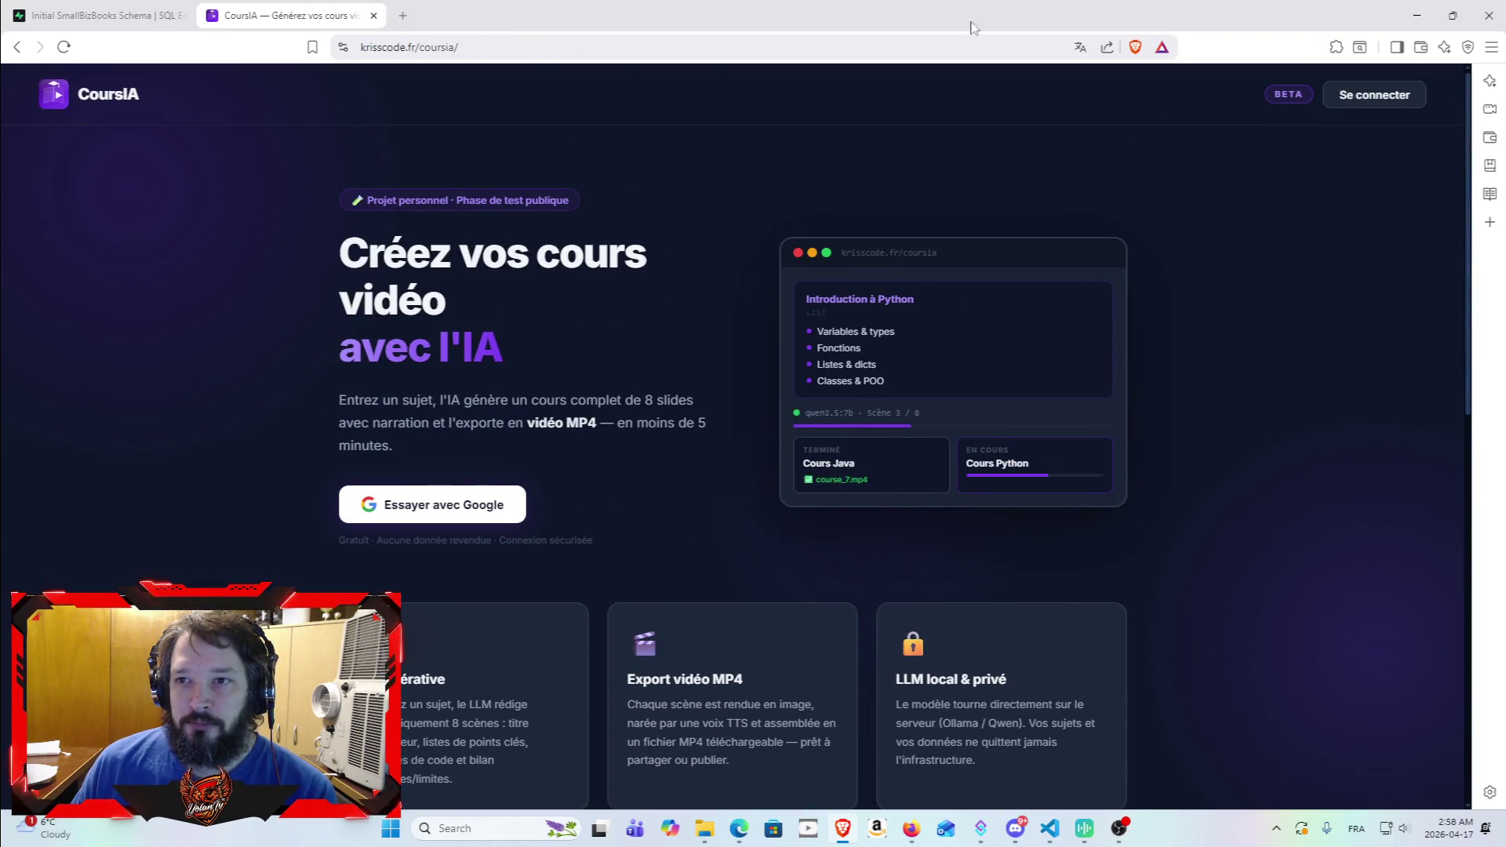
click(374, 15)
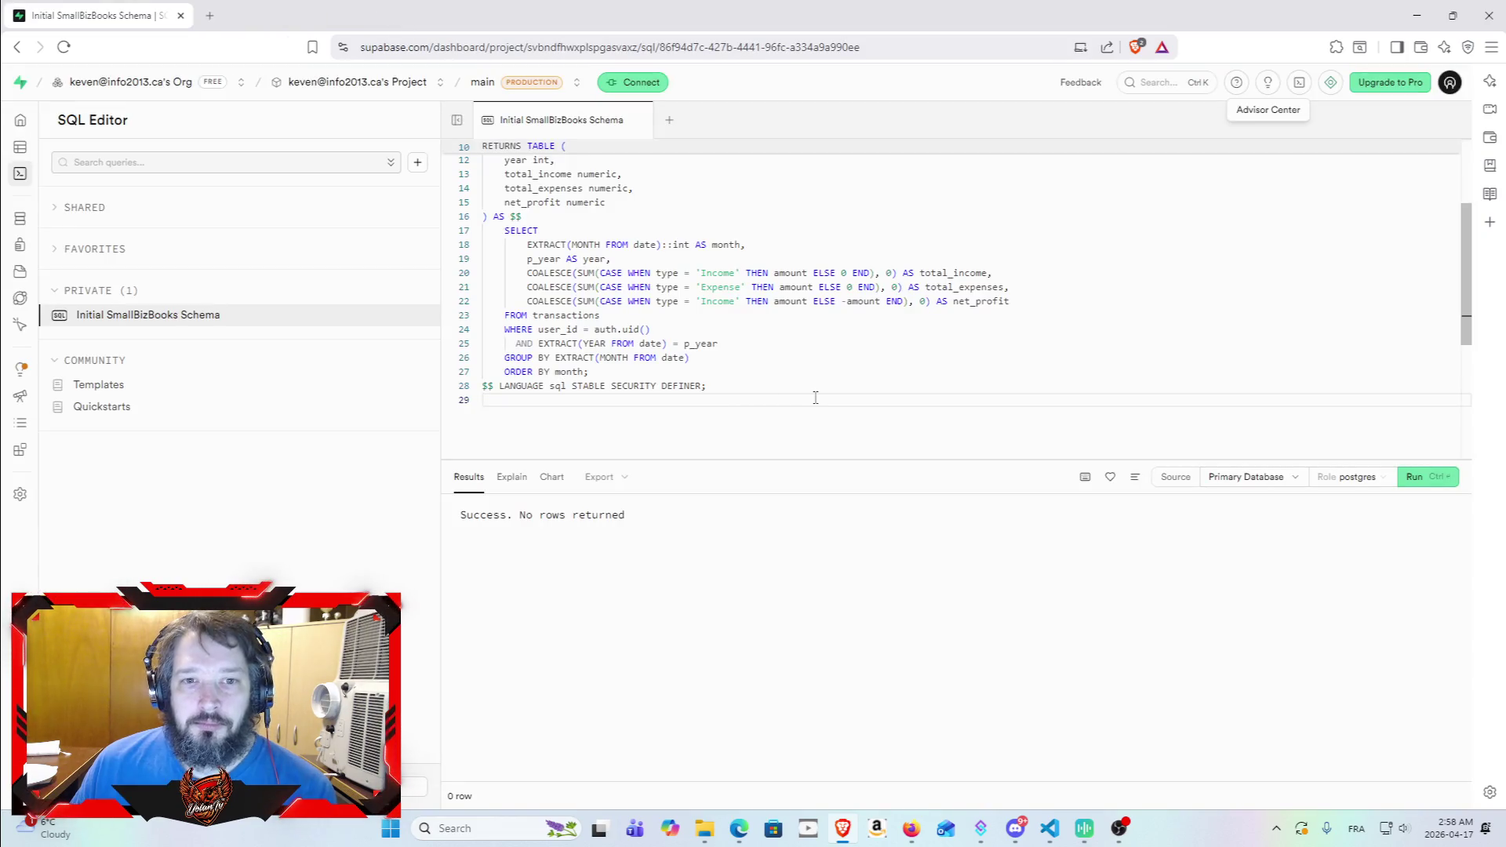
Step: Minimize the Brave window holding Supabase so the Claude chat shows
click(1417, 15)
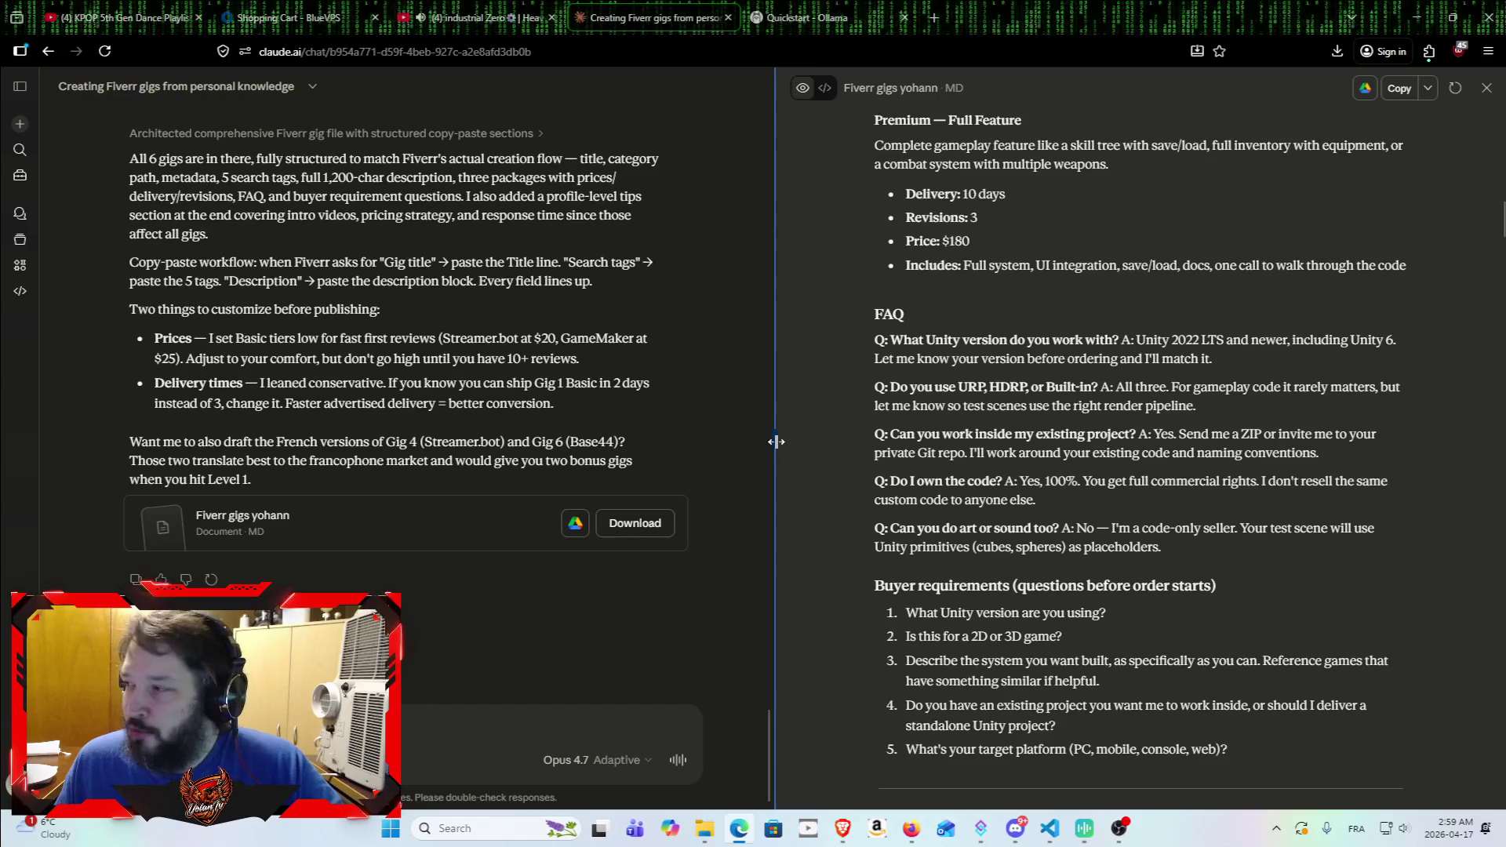
Step: Widen the chat column beside the document and read GIG 1's description
mouse_move(776, 442)
mouse_down()
mouse_move(824, 440)
mouse_move(768, 440)
mouse_up()
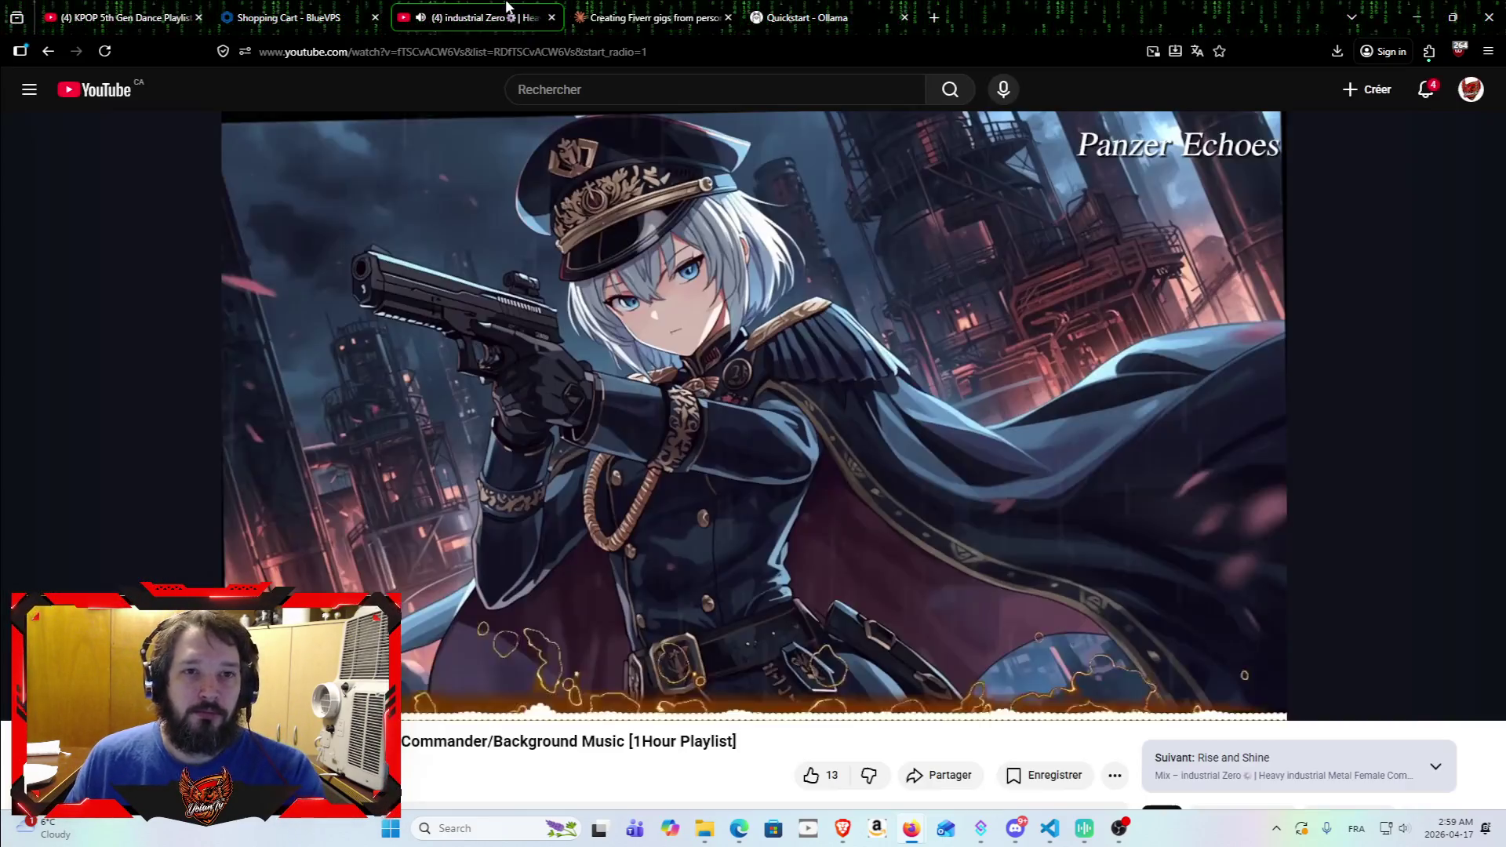
key(ctrl+shift+Tab)
click(659, 18)
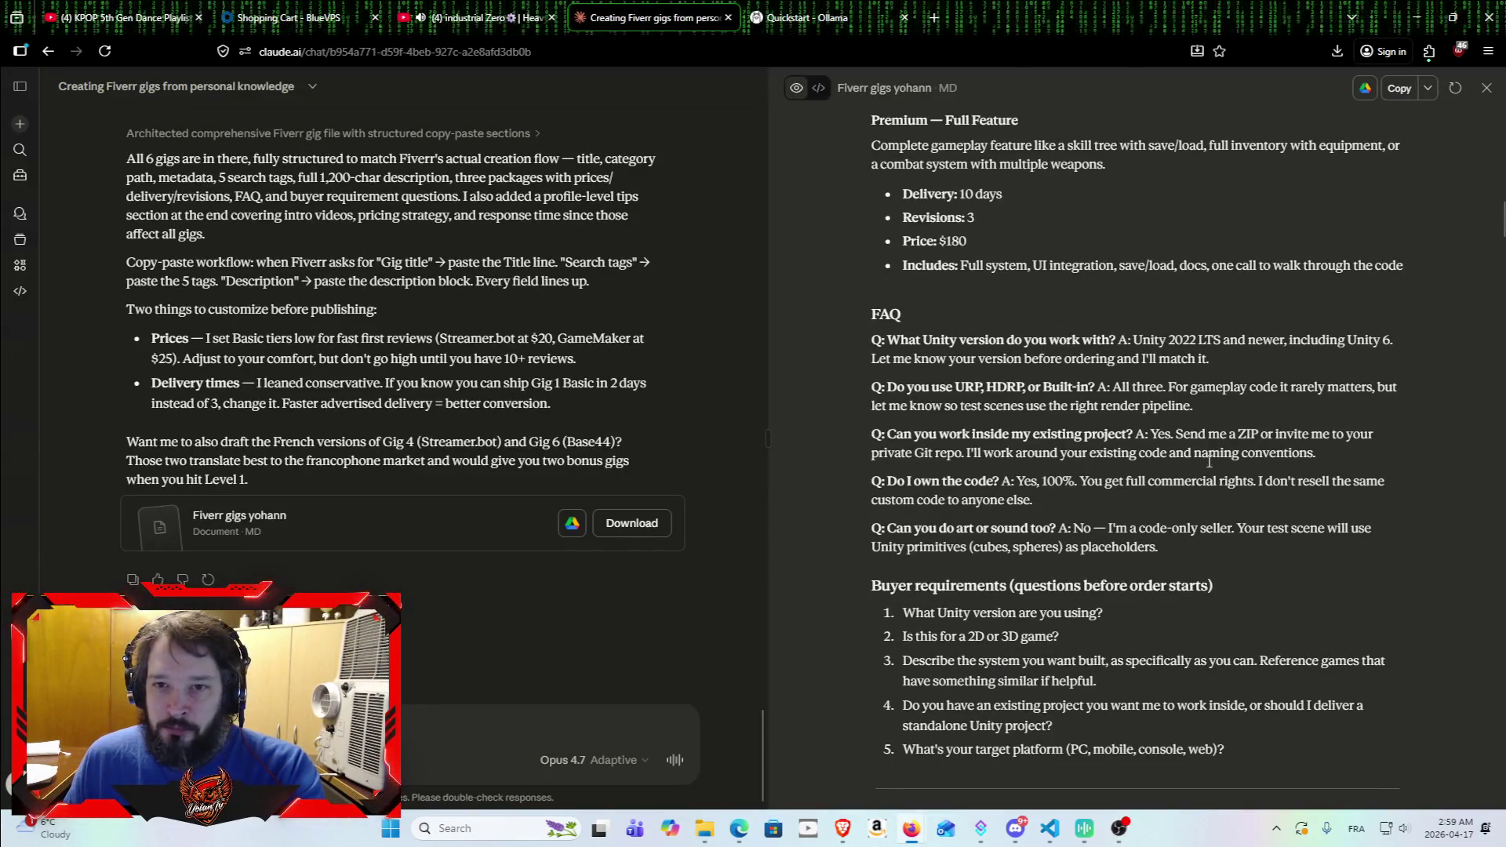
scroll(1207, 449, up, 5)
scroll(1208, 450, down, 1)
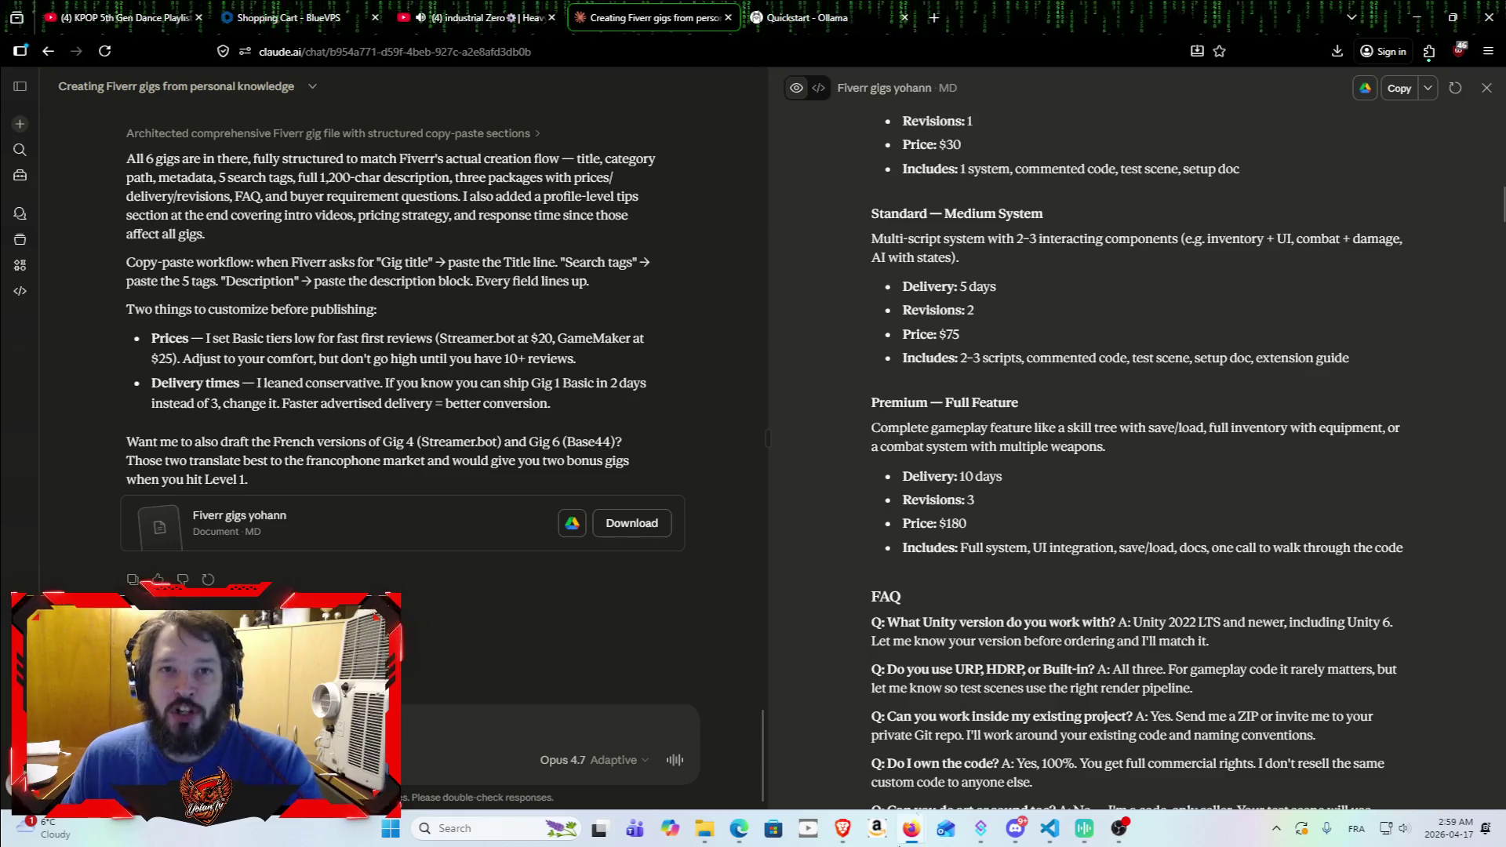
mouse_move(938, 813)
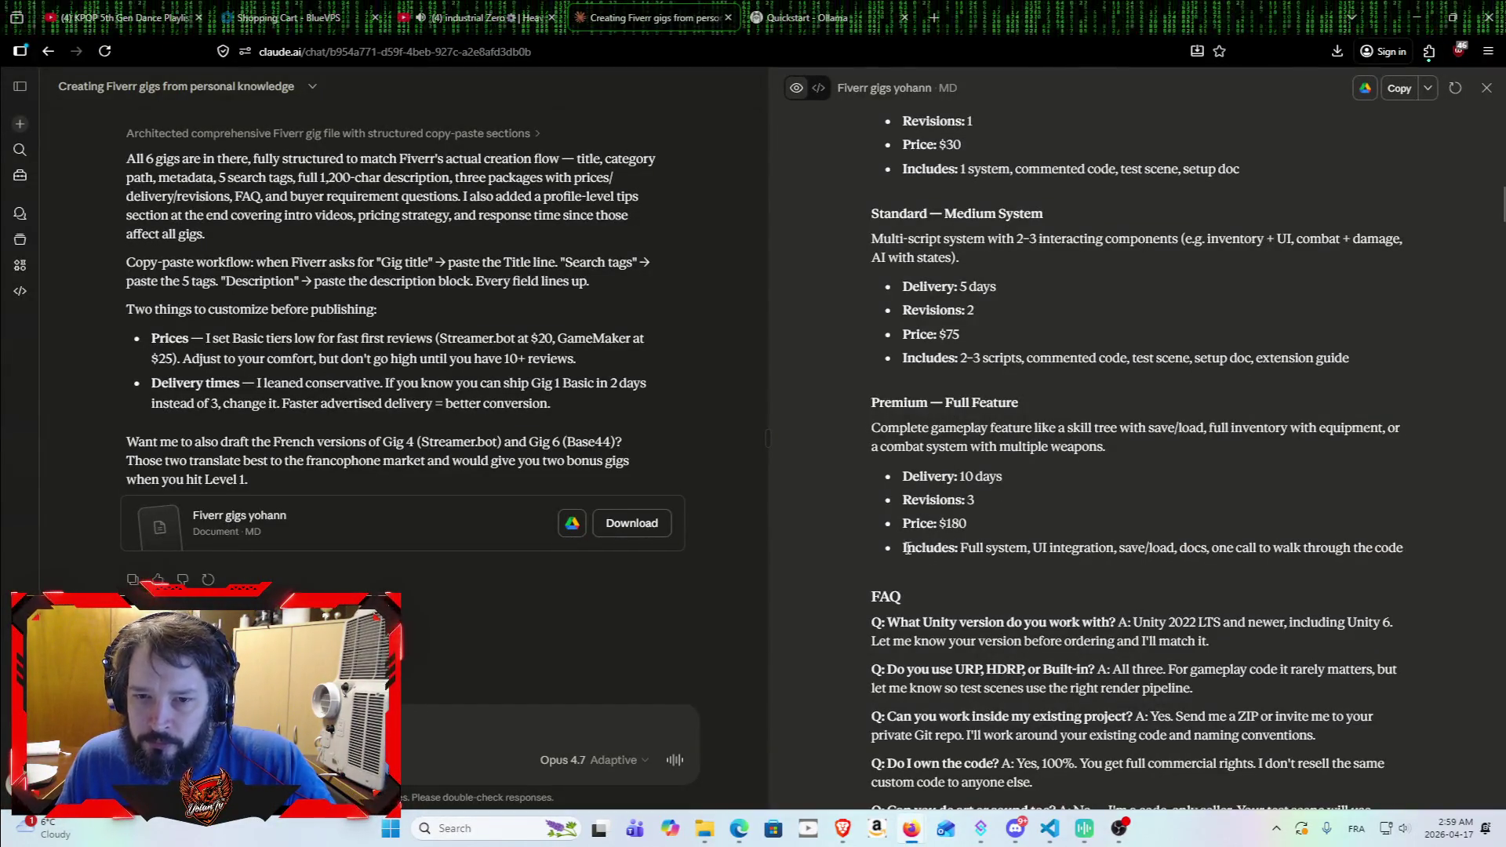
scroll(906, 506, down, 4)
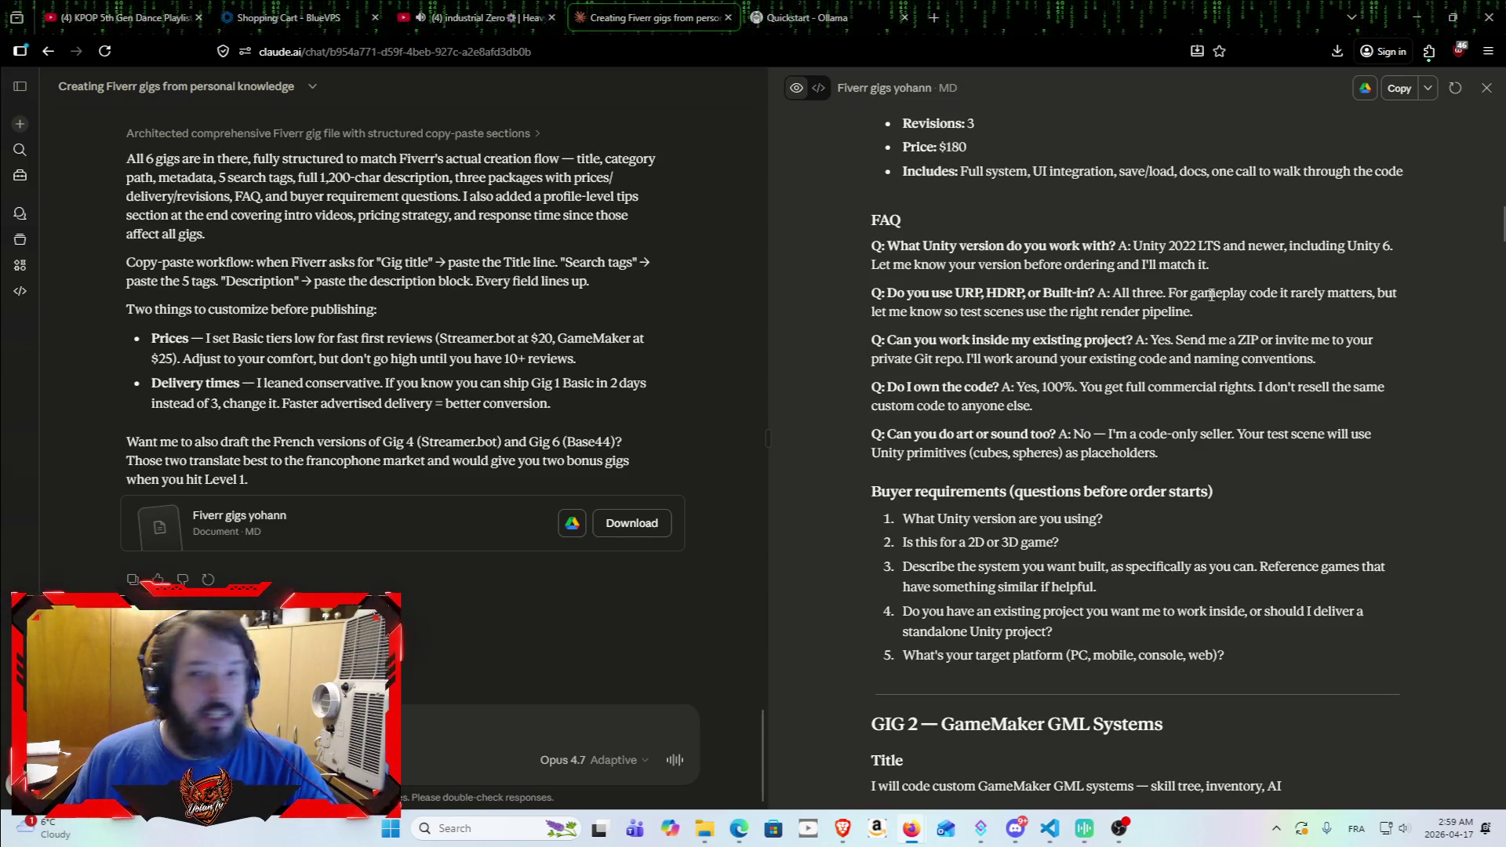
scroll(1201, 296, up, 20)
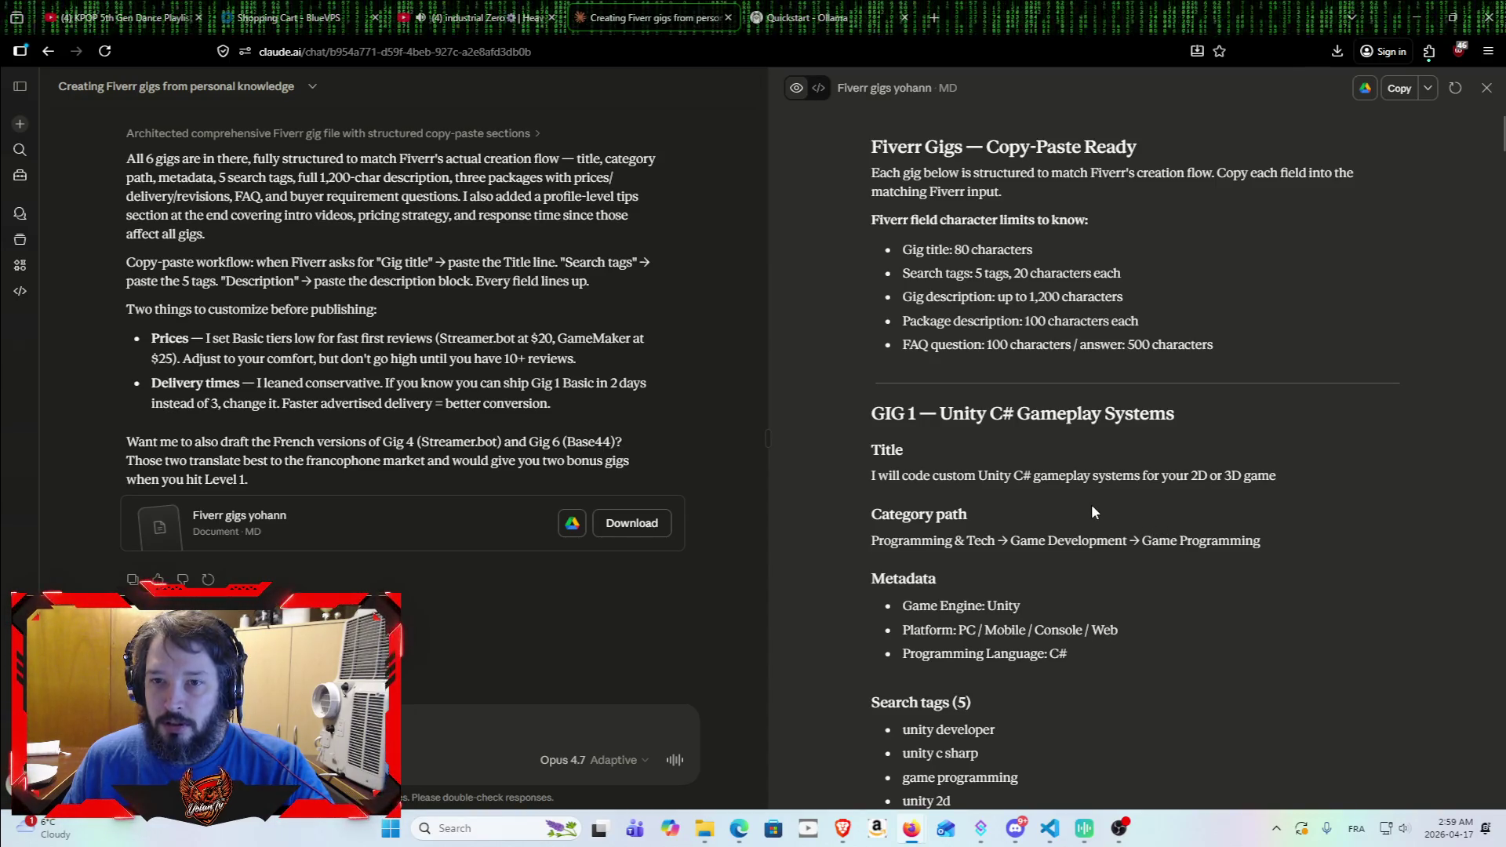
scroll(1087, 496, down, 7)
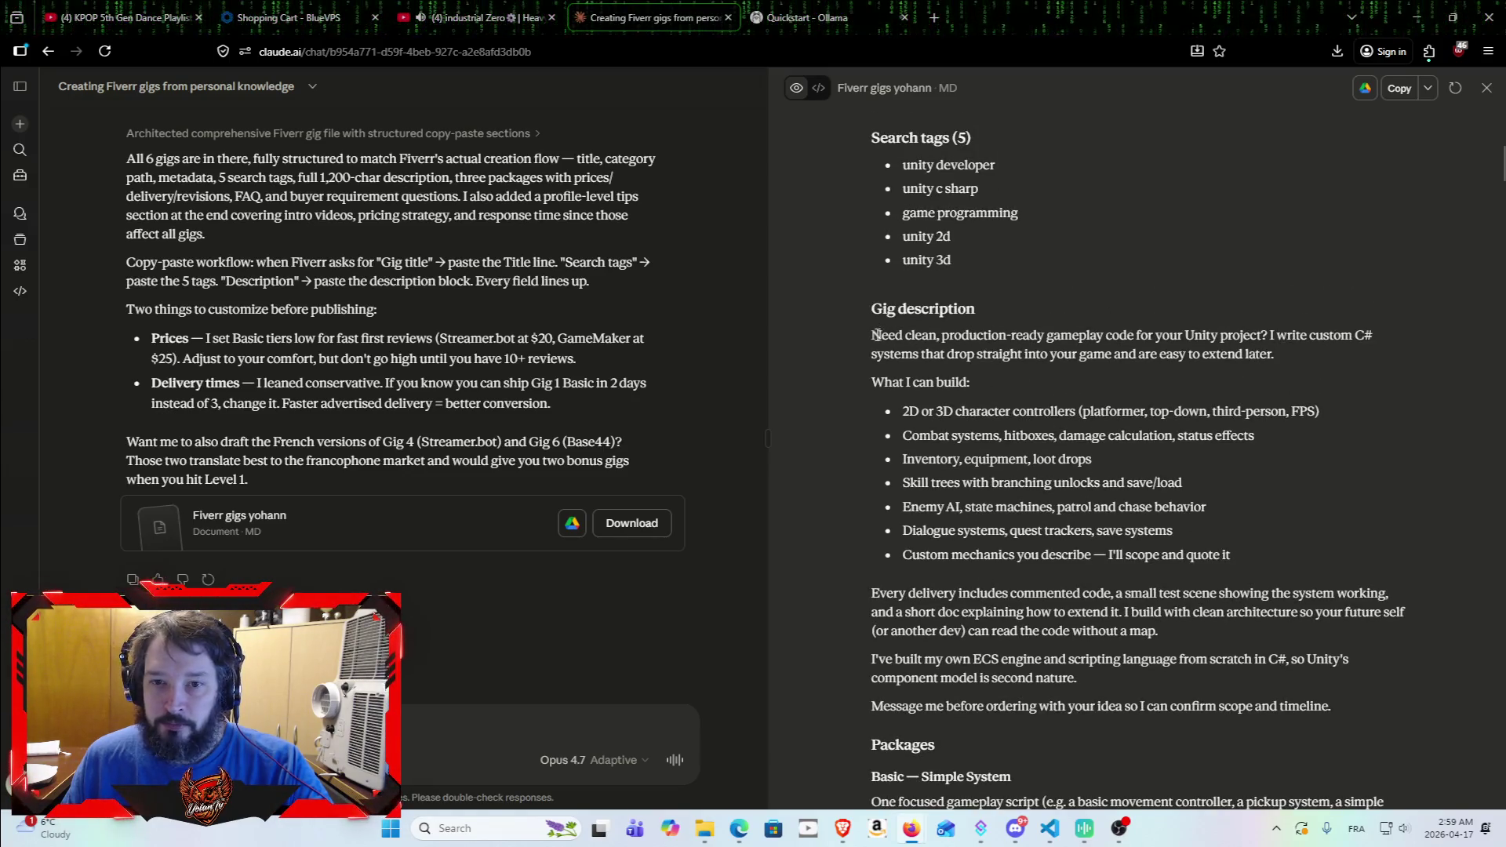
Step: Read on through GIG 1's packages, FAQ and buyer requirements to Gig 2
mouse_move(874, 335)
mouse_down()
mouse_move(1208, 467)
mouse_move(1214, 518)
mouse_move(1209, 492)
mouse_move(1231, 492)
mouse_move(1370, 524)
mouse_up()
scroll(1214, 517, down, 2)
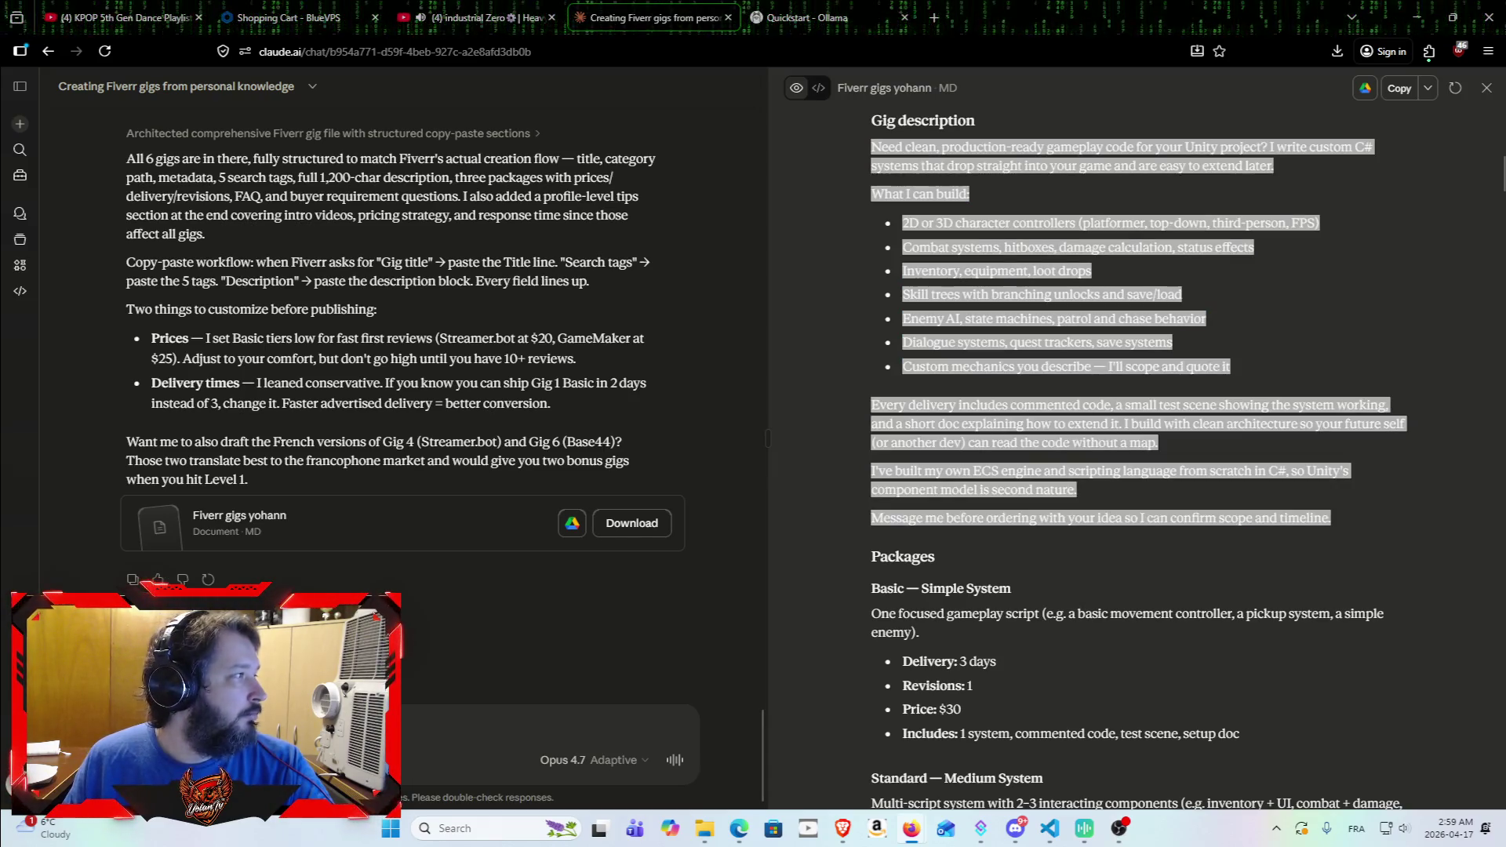
scroll(1161, 486, down, 3)
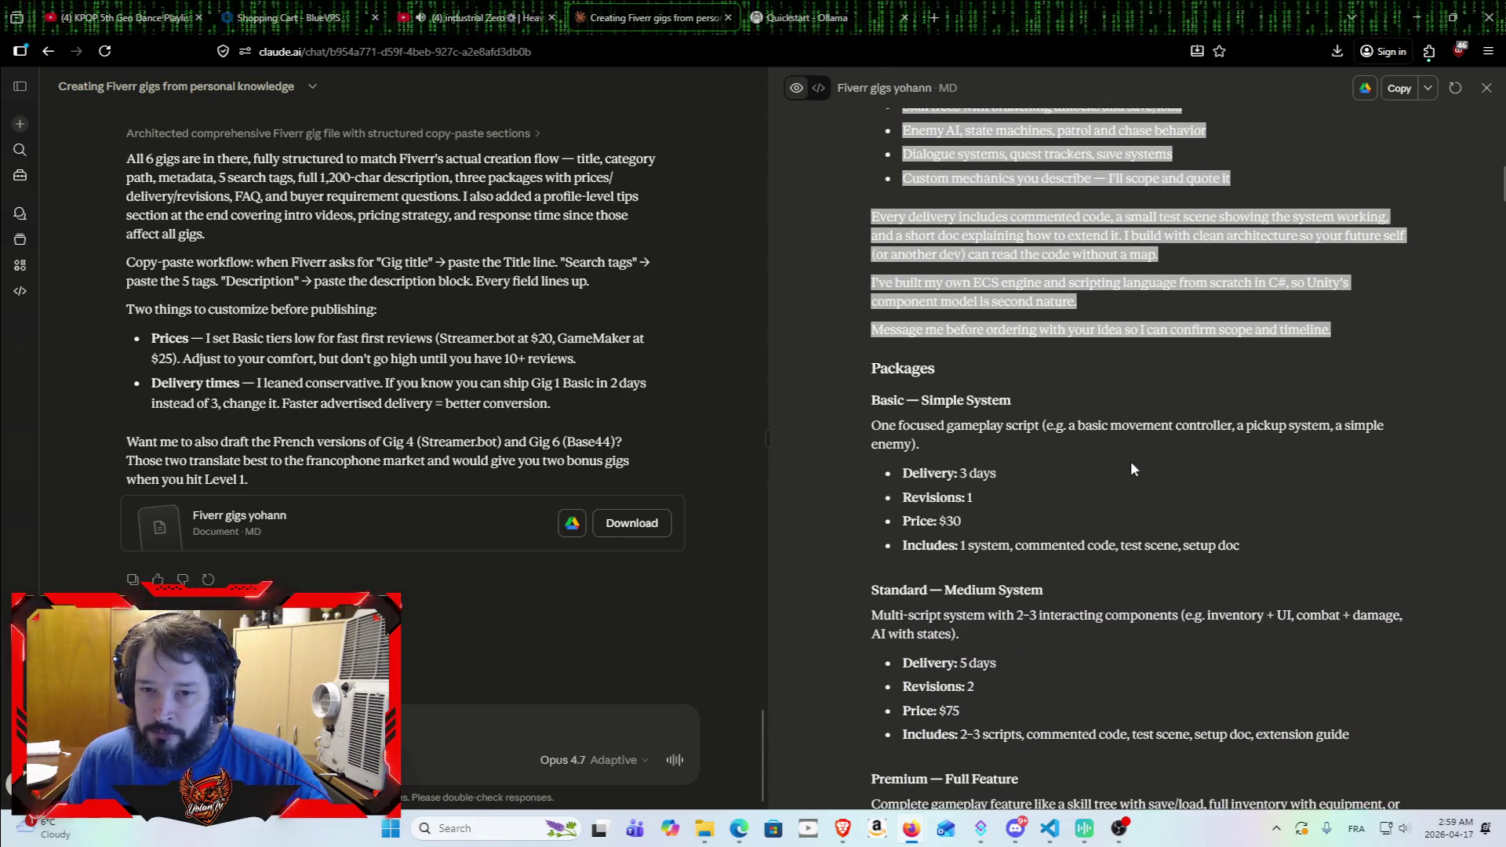
scroll(1053, 448, down, 2)
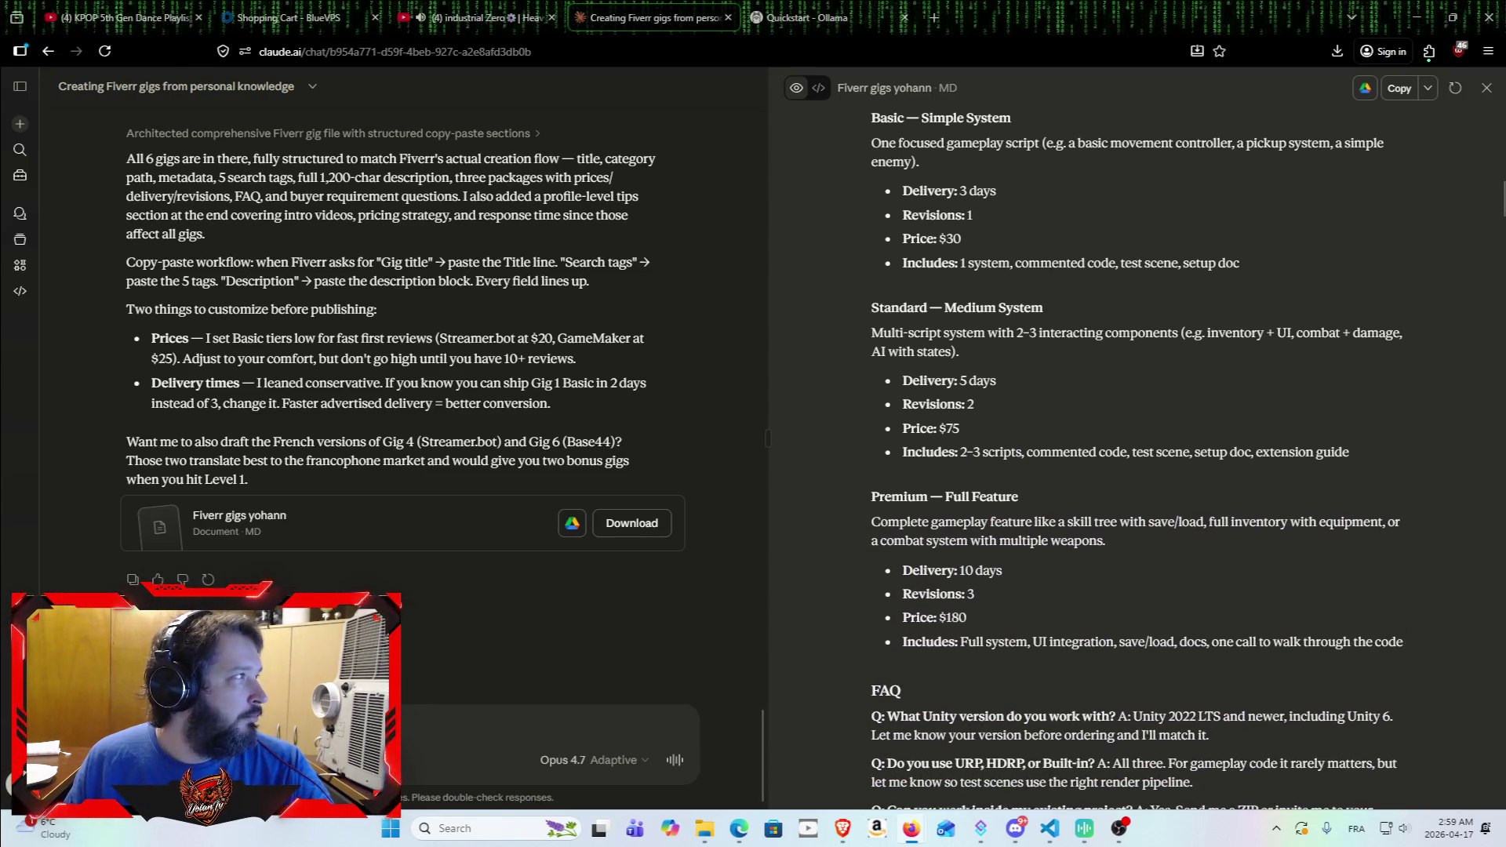
scroll(968, 460, down, 3)
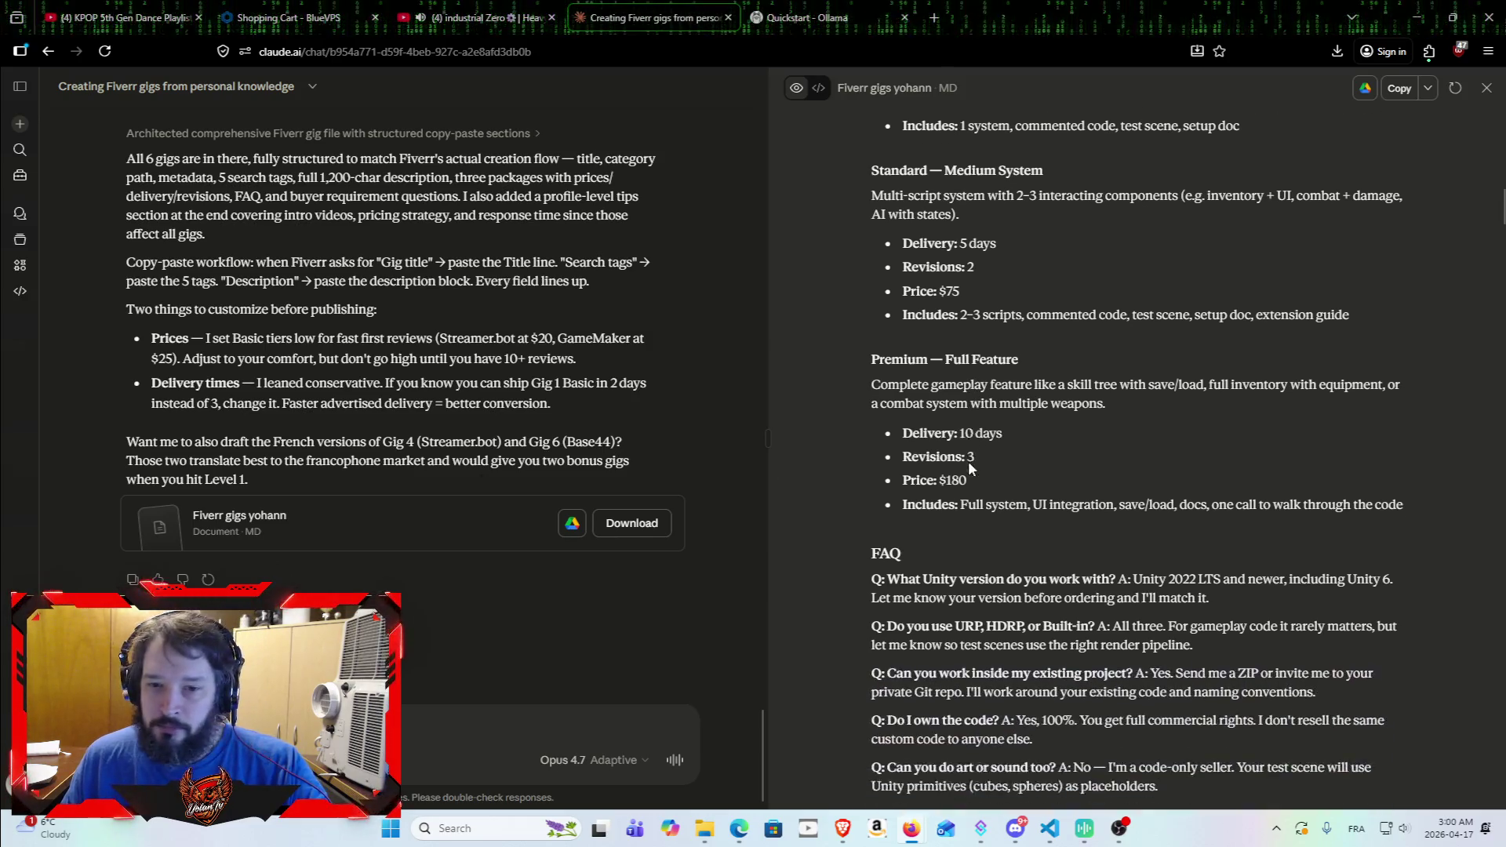
scroll(963, 468, up, 4)
scroll(974, 496, up, 1)
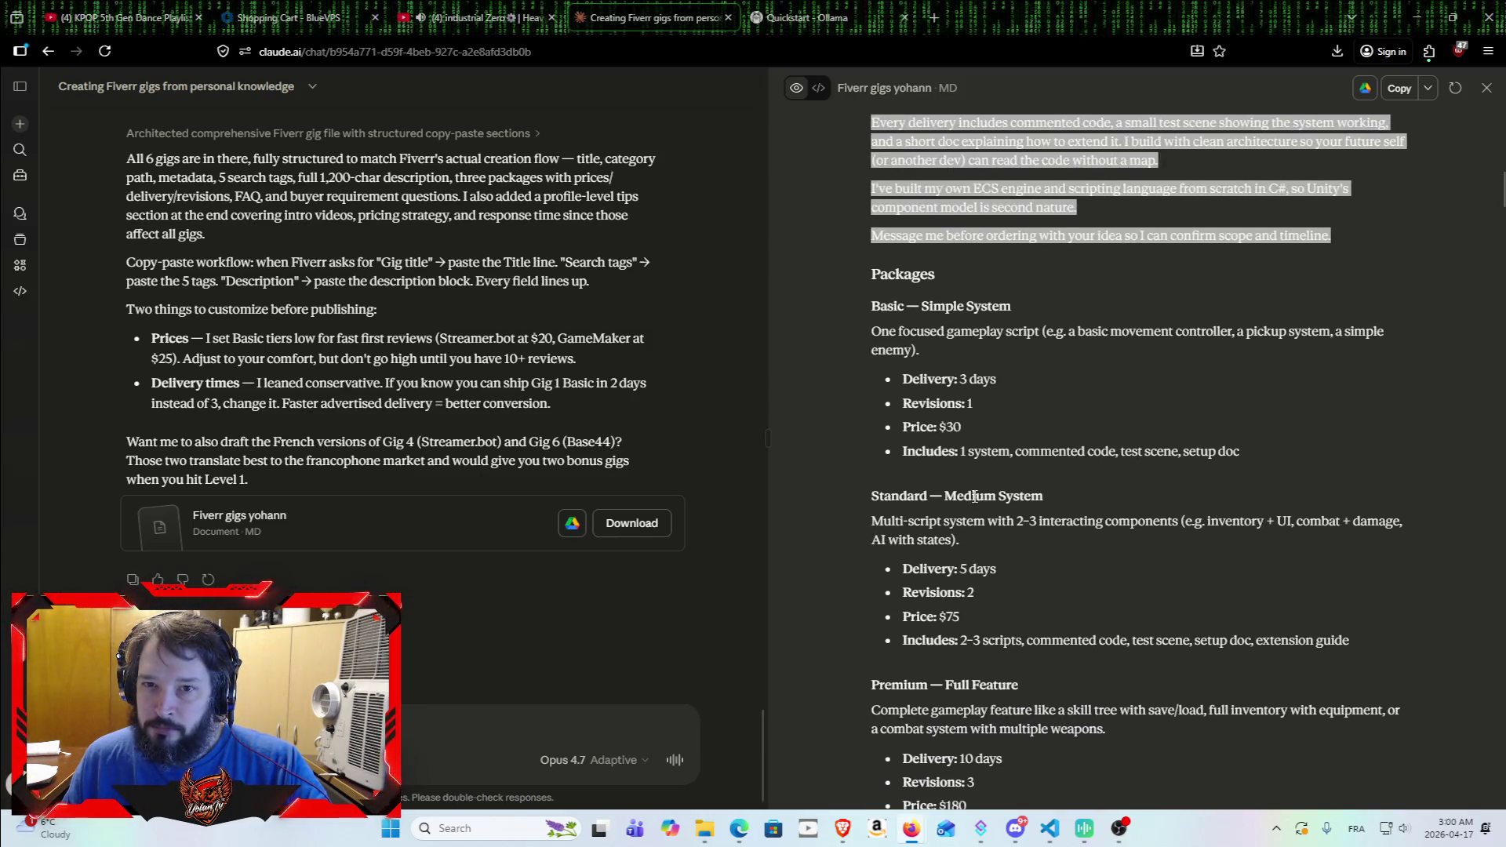
scroll(990, 494, down, 2)
scroll(1022, 476, down, 5)
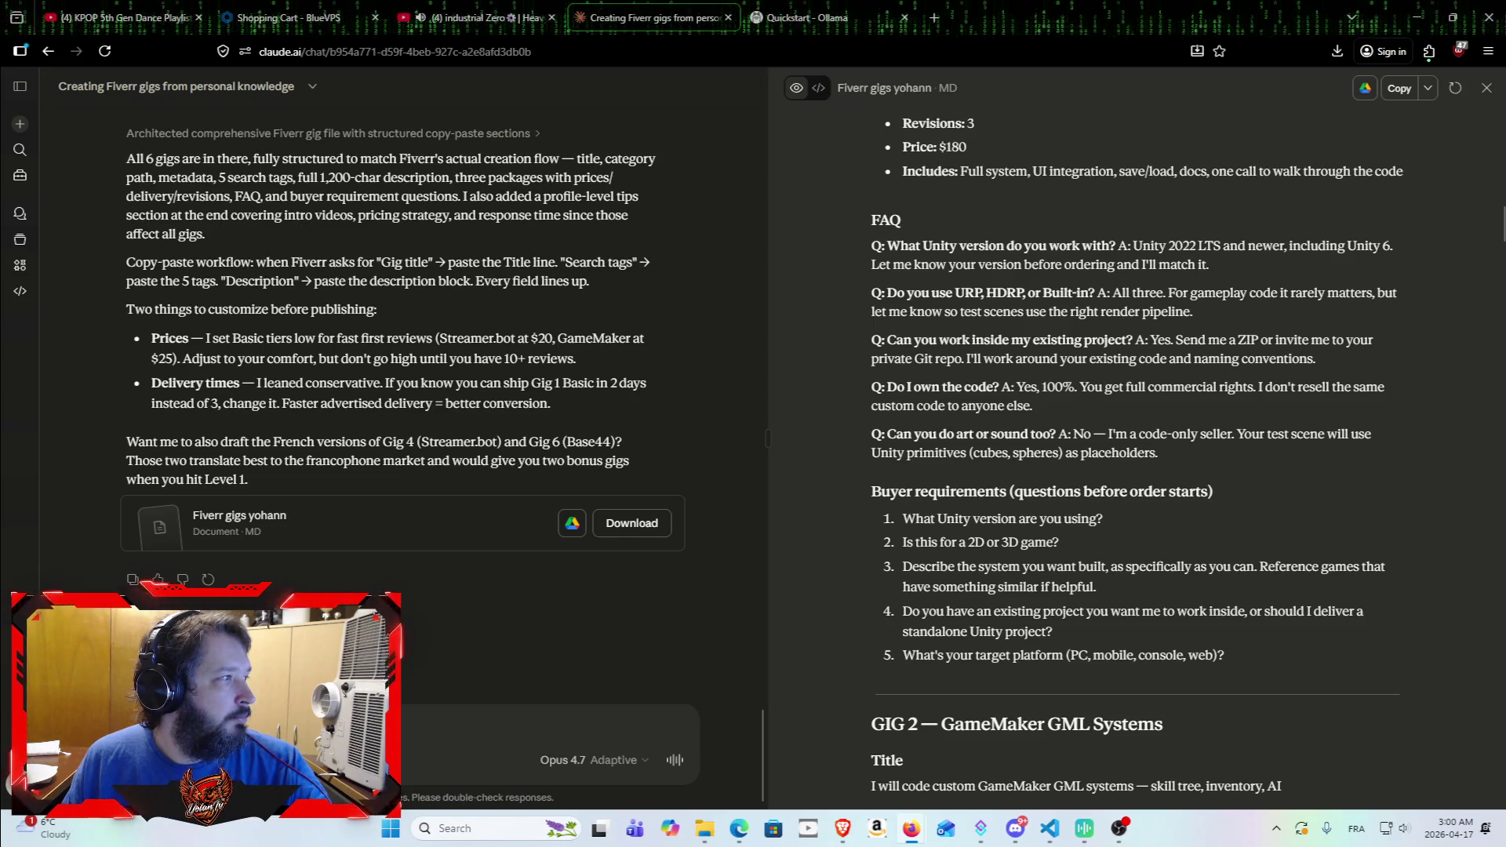
Step: Select the FAQ question 'Q: Do you use URP, HDRP, or Built-in' to copy it
scroll(906, 536, down, 1)
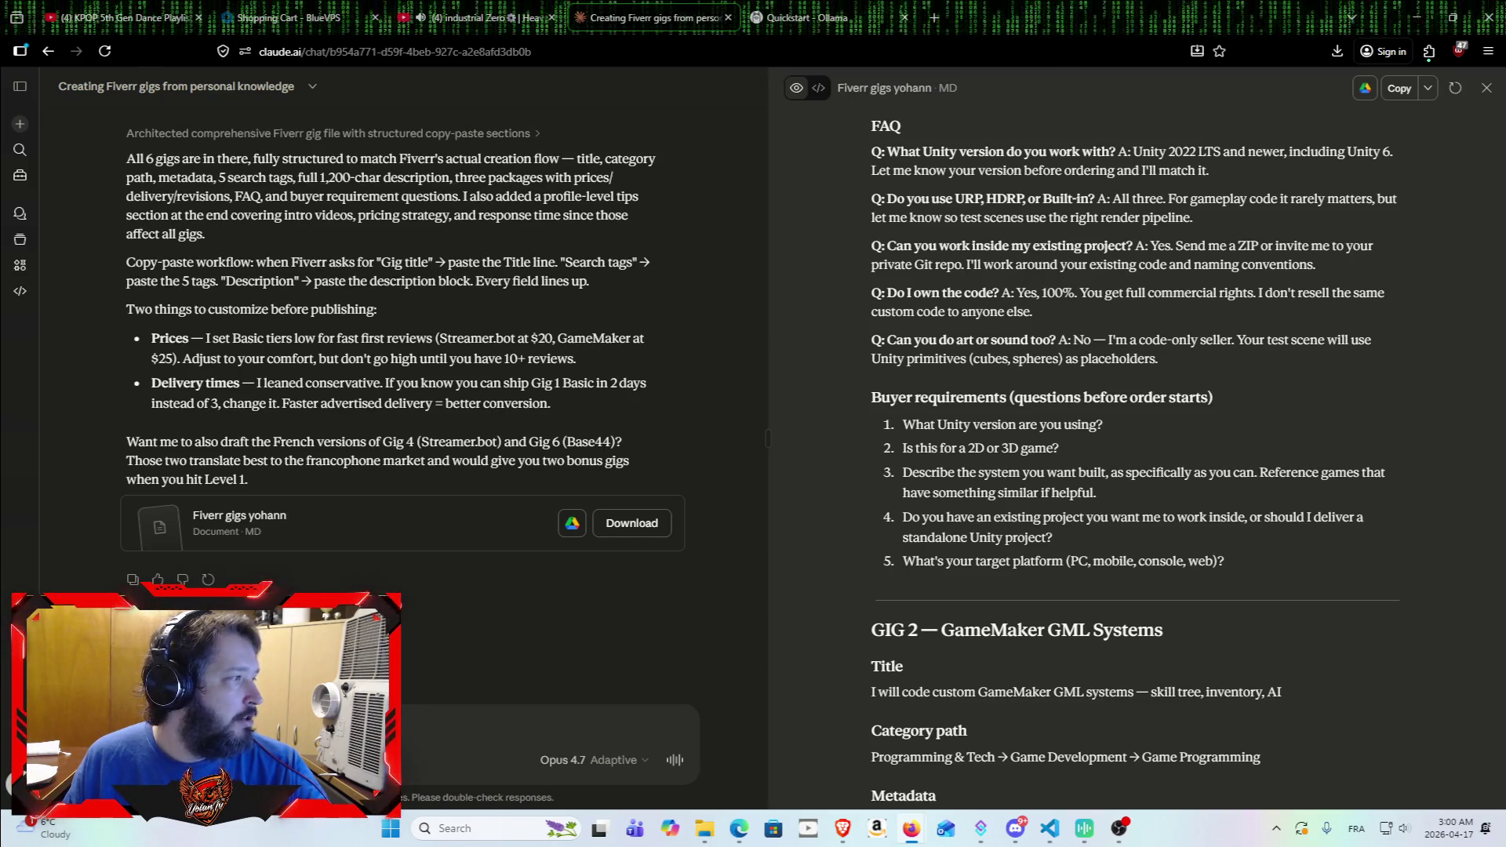
drag(863, 152, 1424, 161)
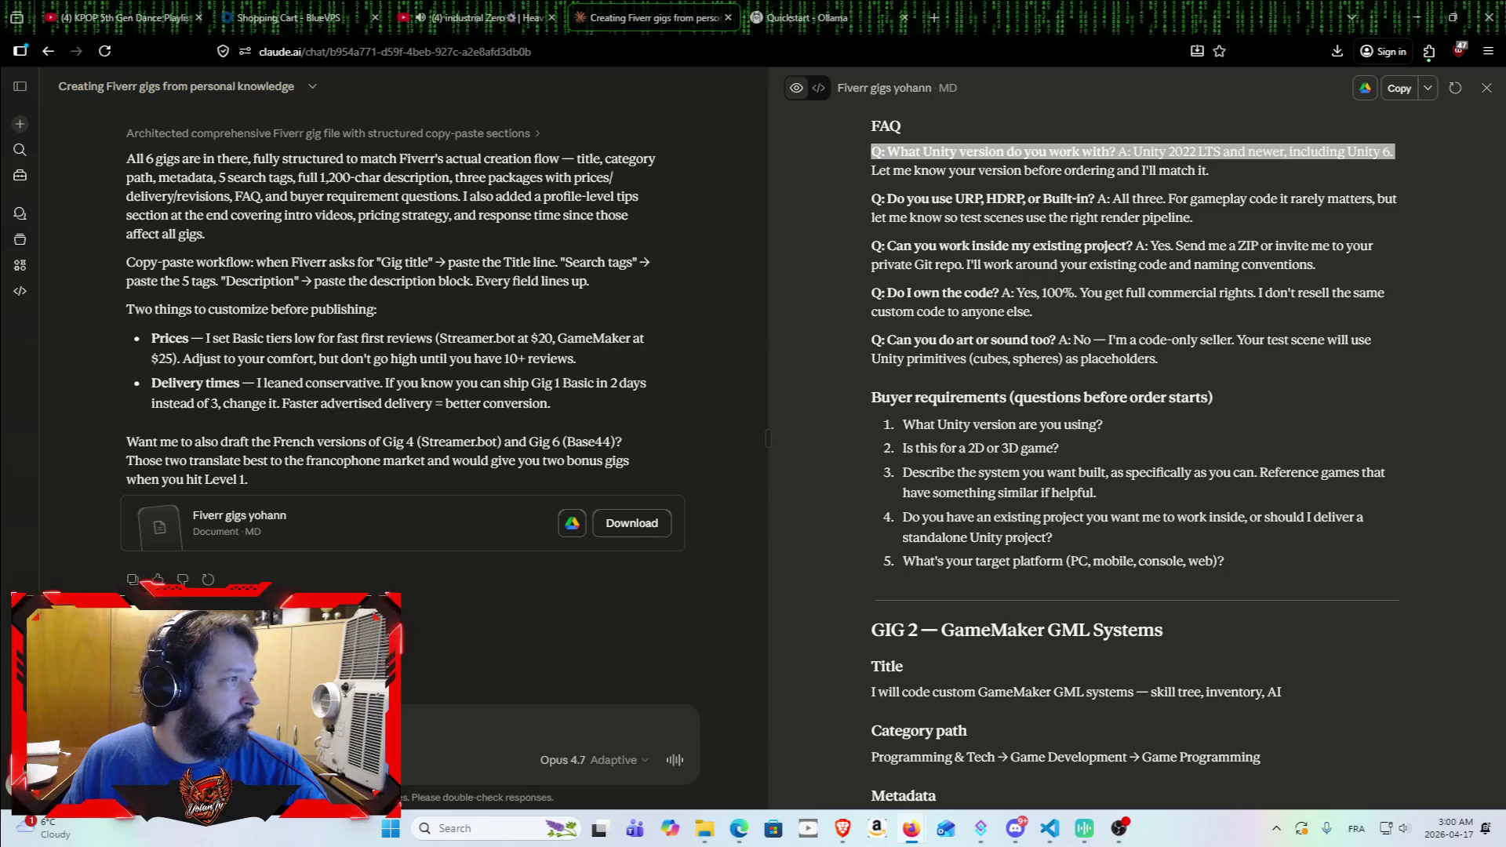
drag(869, 170, 1272, 177)
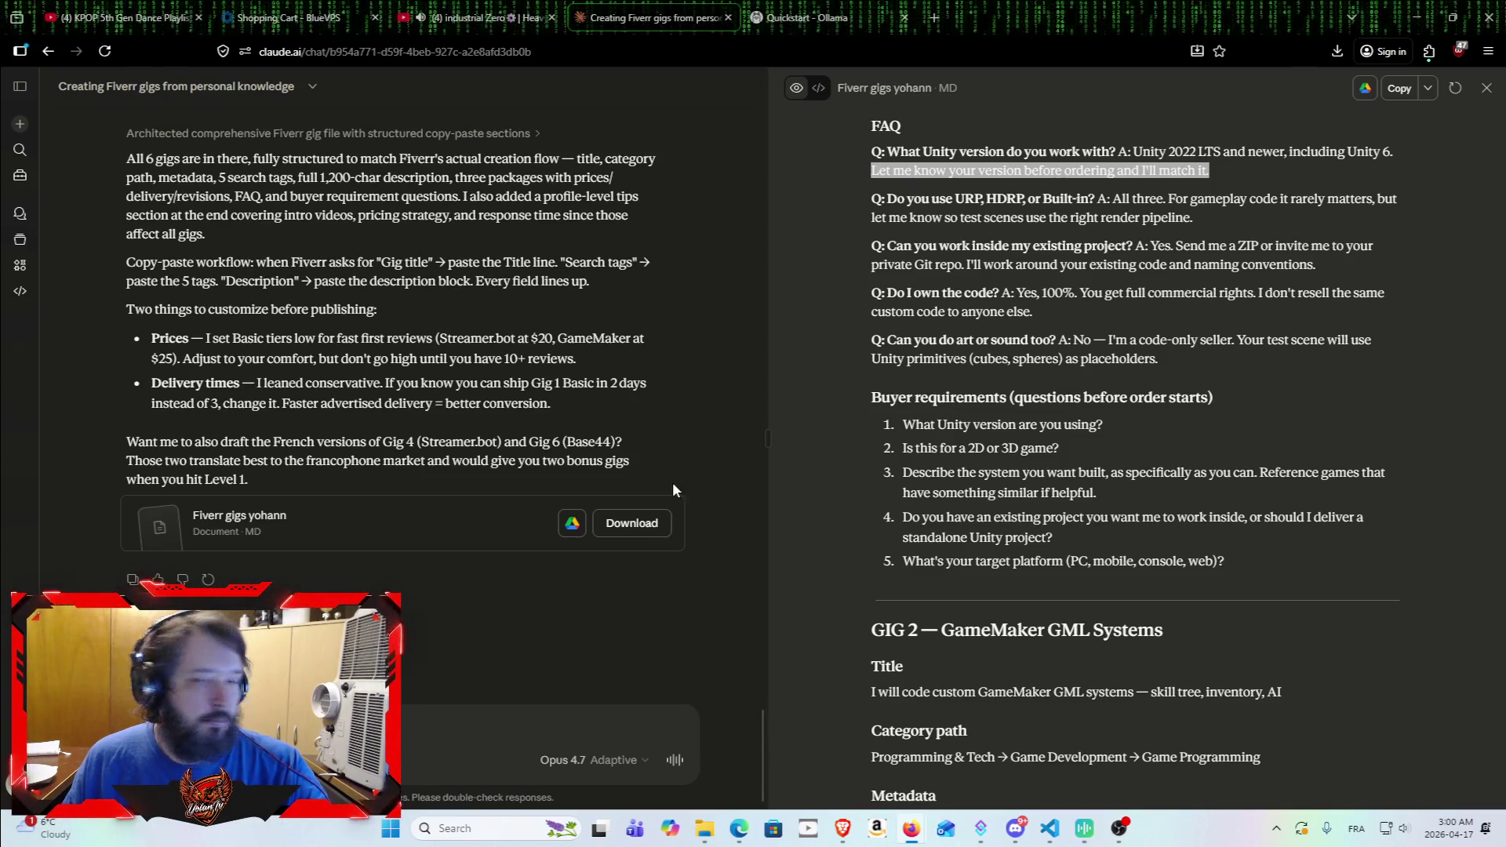
click(876, 201)
drag(874, 200, 1410, 206)
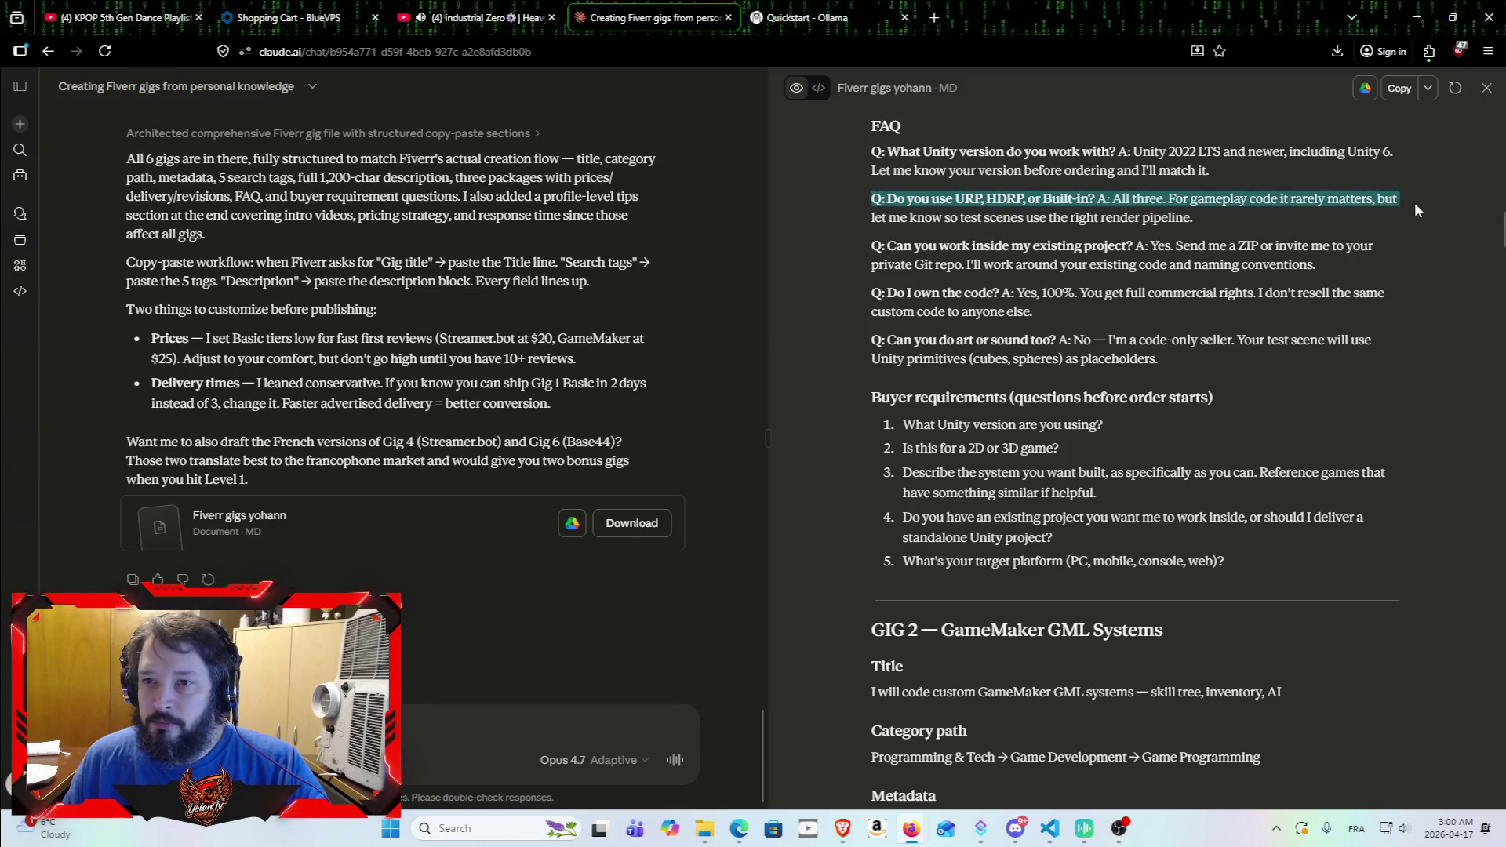
mouse_move(873, 200)
mouse_down()
mouse_move(885, 170)
mouse_move(1085, 196)
mouse_up()
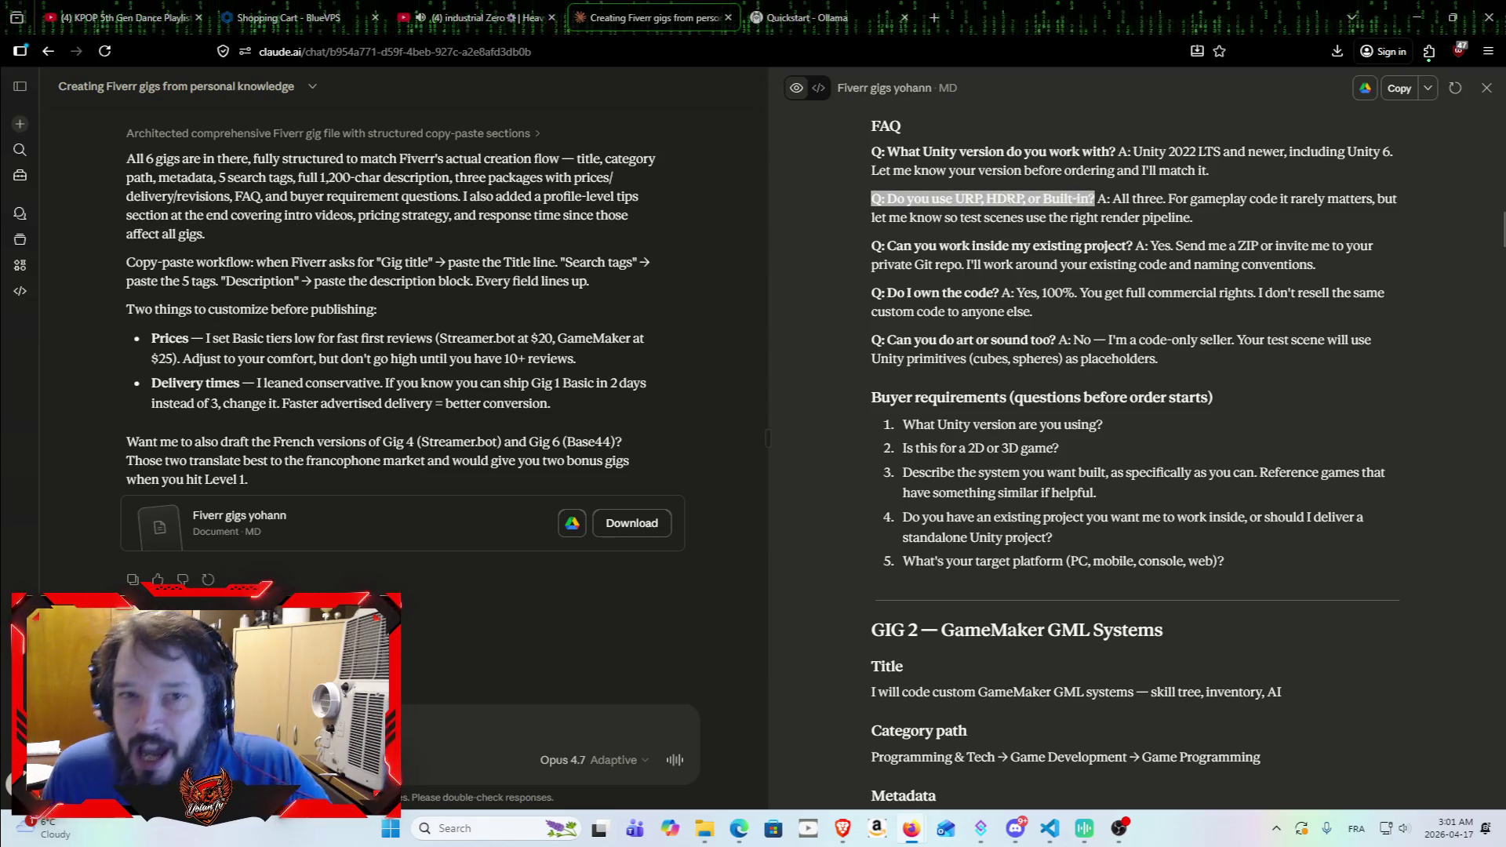
Step: Close the Quickstart - Ollama tab
click(891, 8)
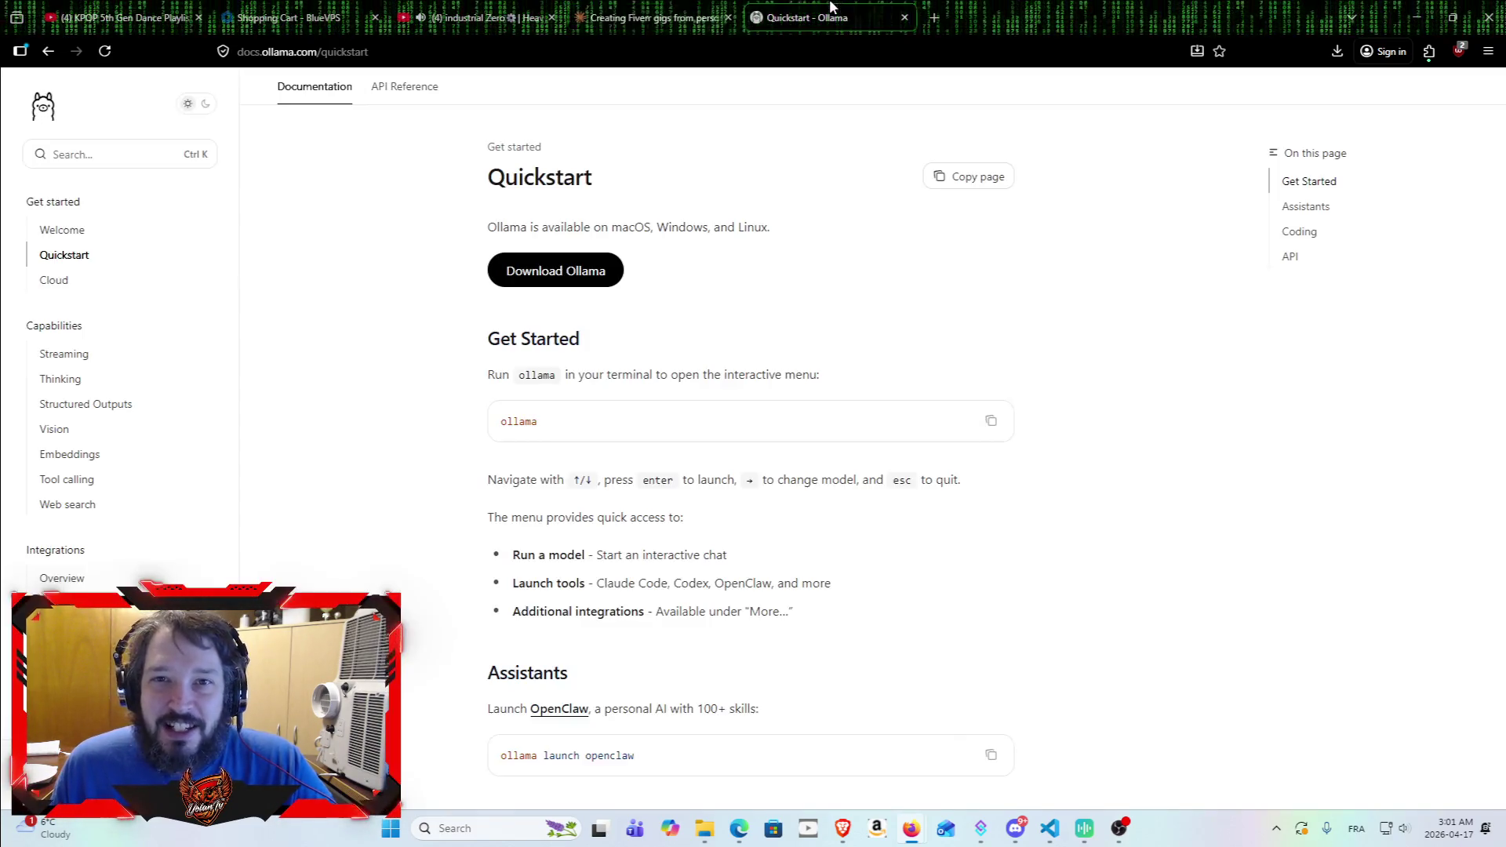
click(905, 17)
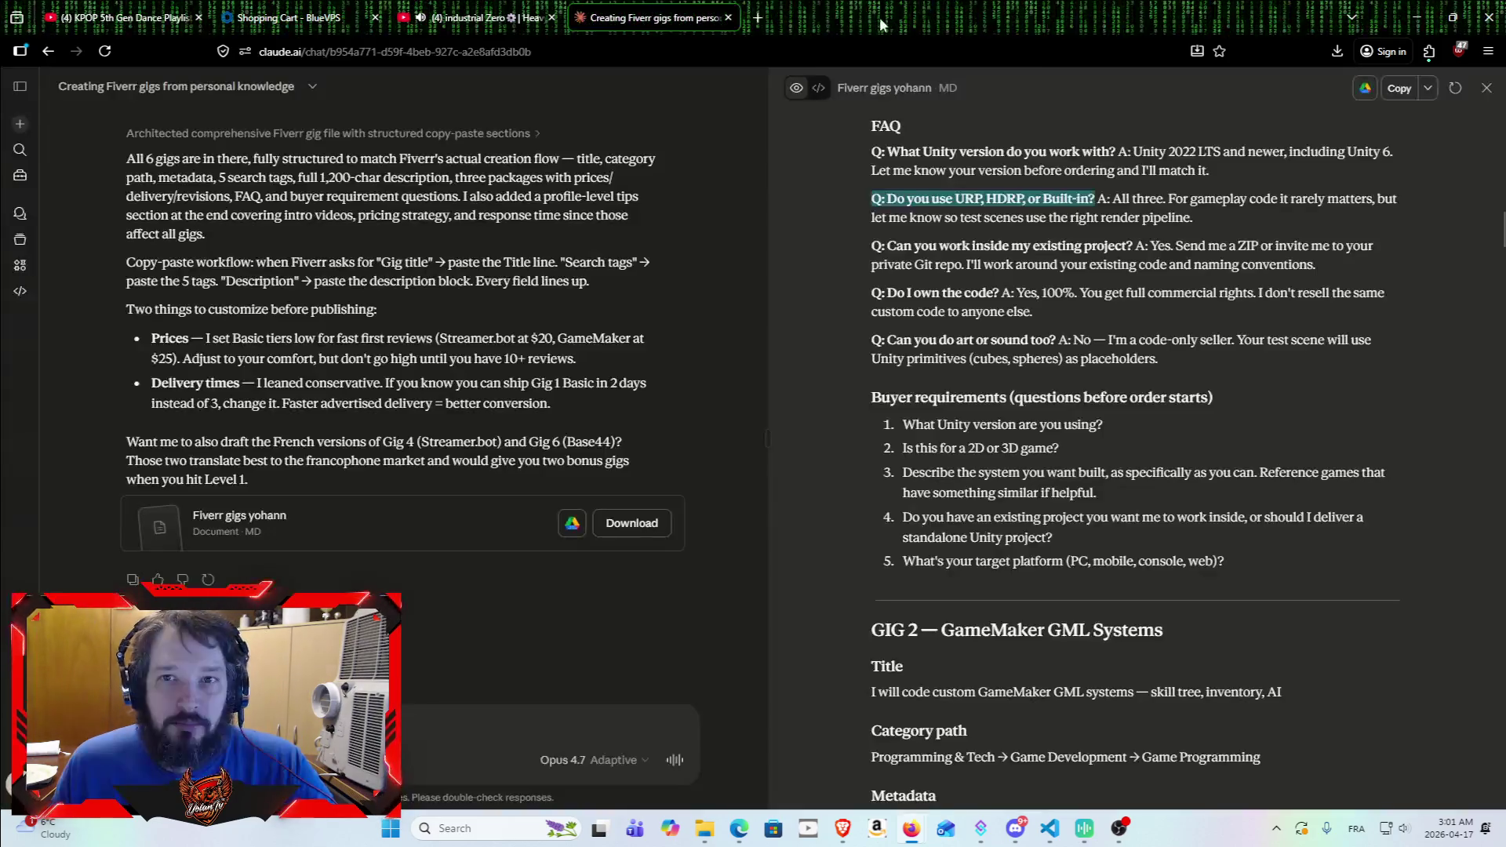
click(747, 18)
Step: Ask ChatGPT 'what is' followed by the pasted URP, HDRP or Built-in question
text(chatgpt.com/)
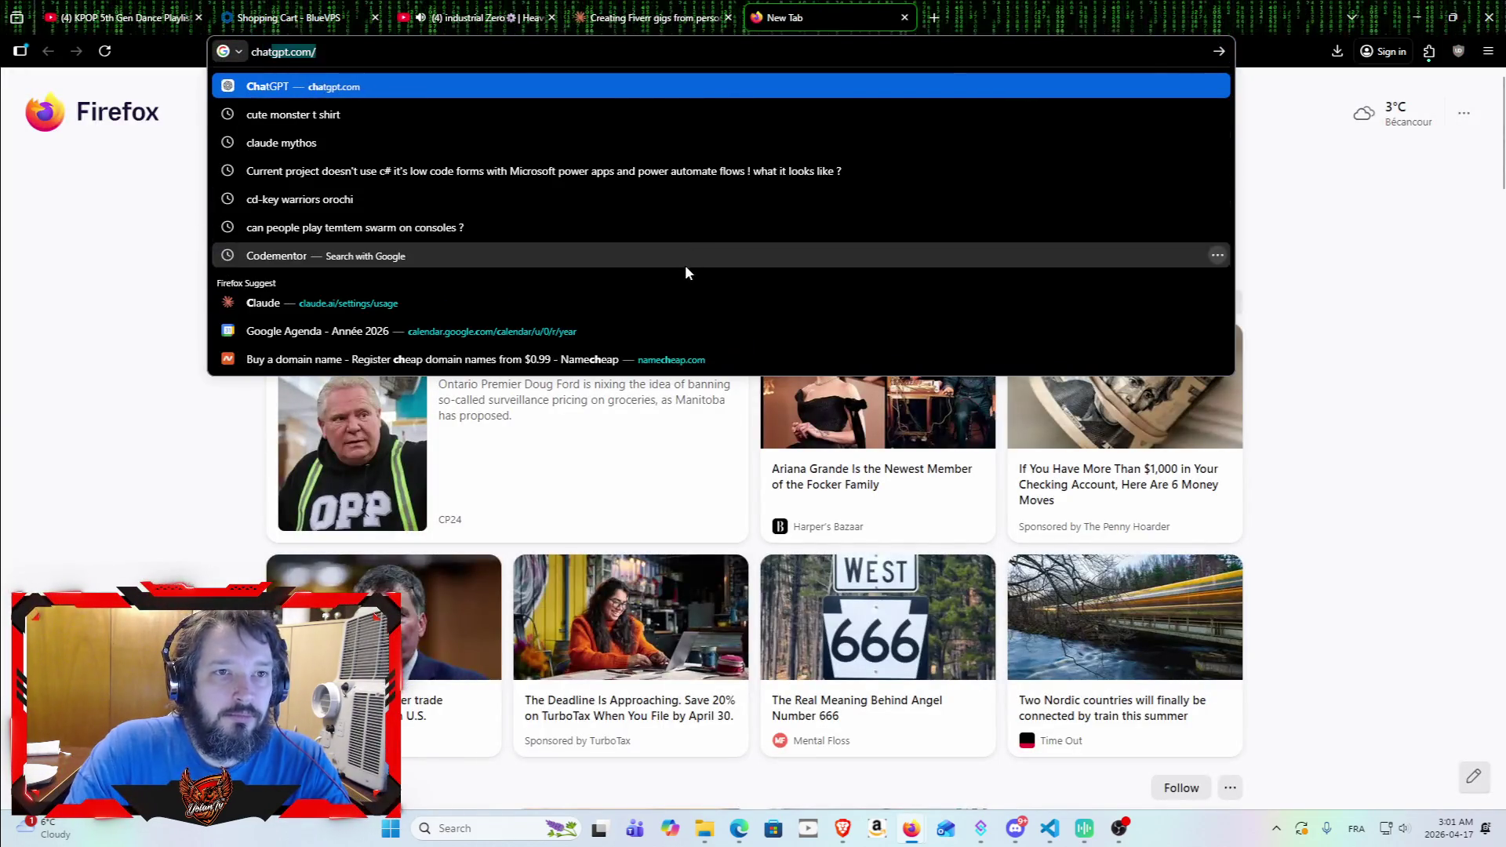
key(Return)
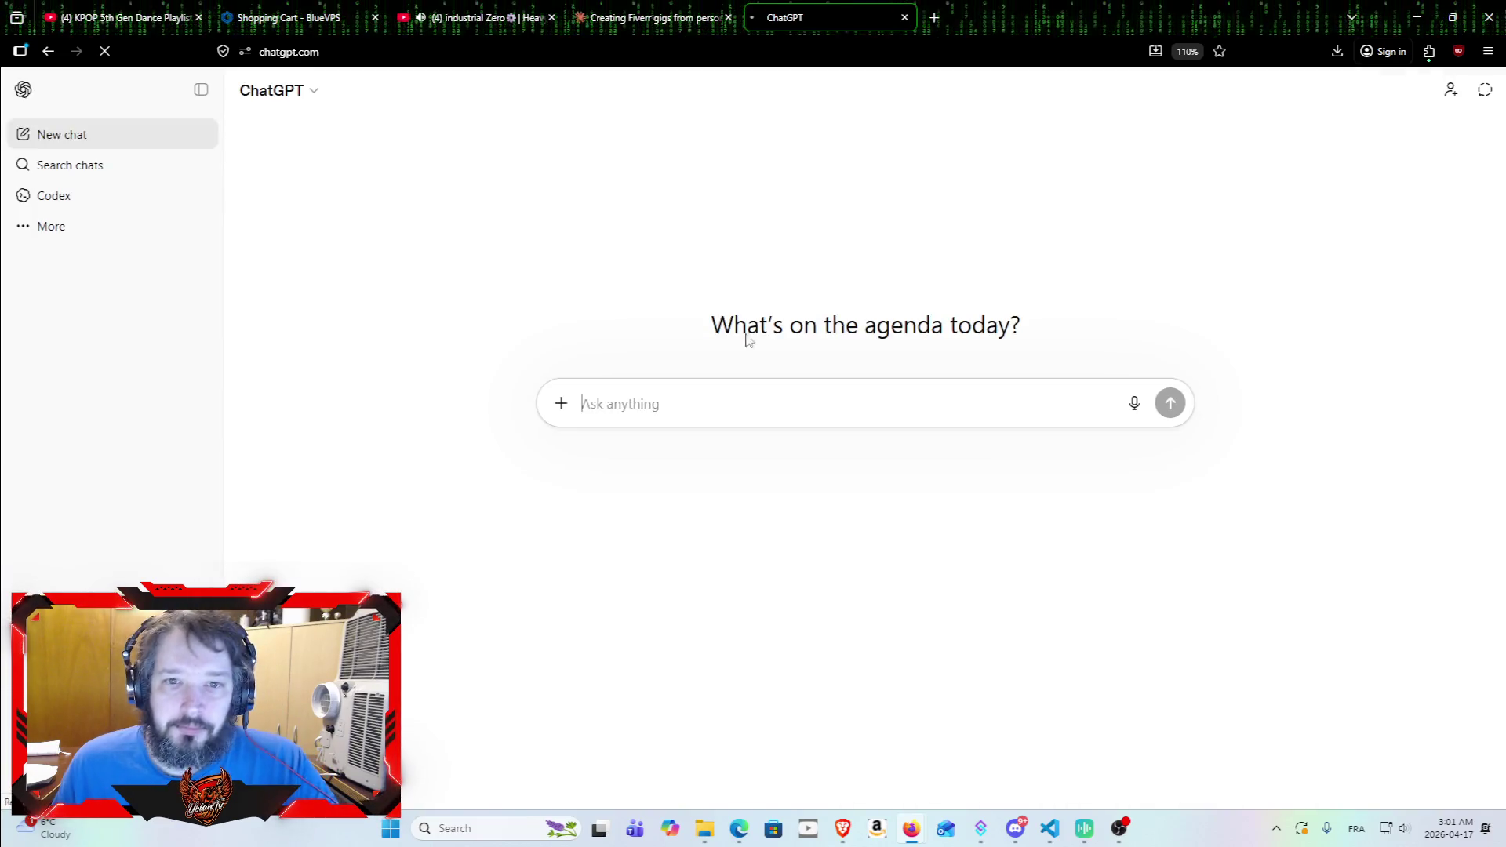
text(what is)
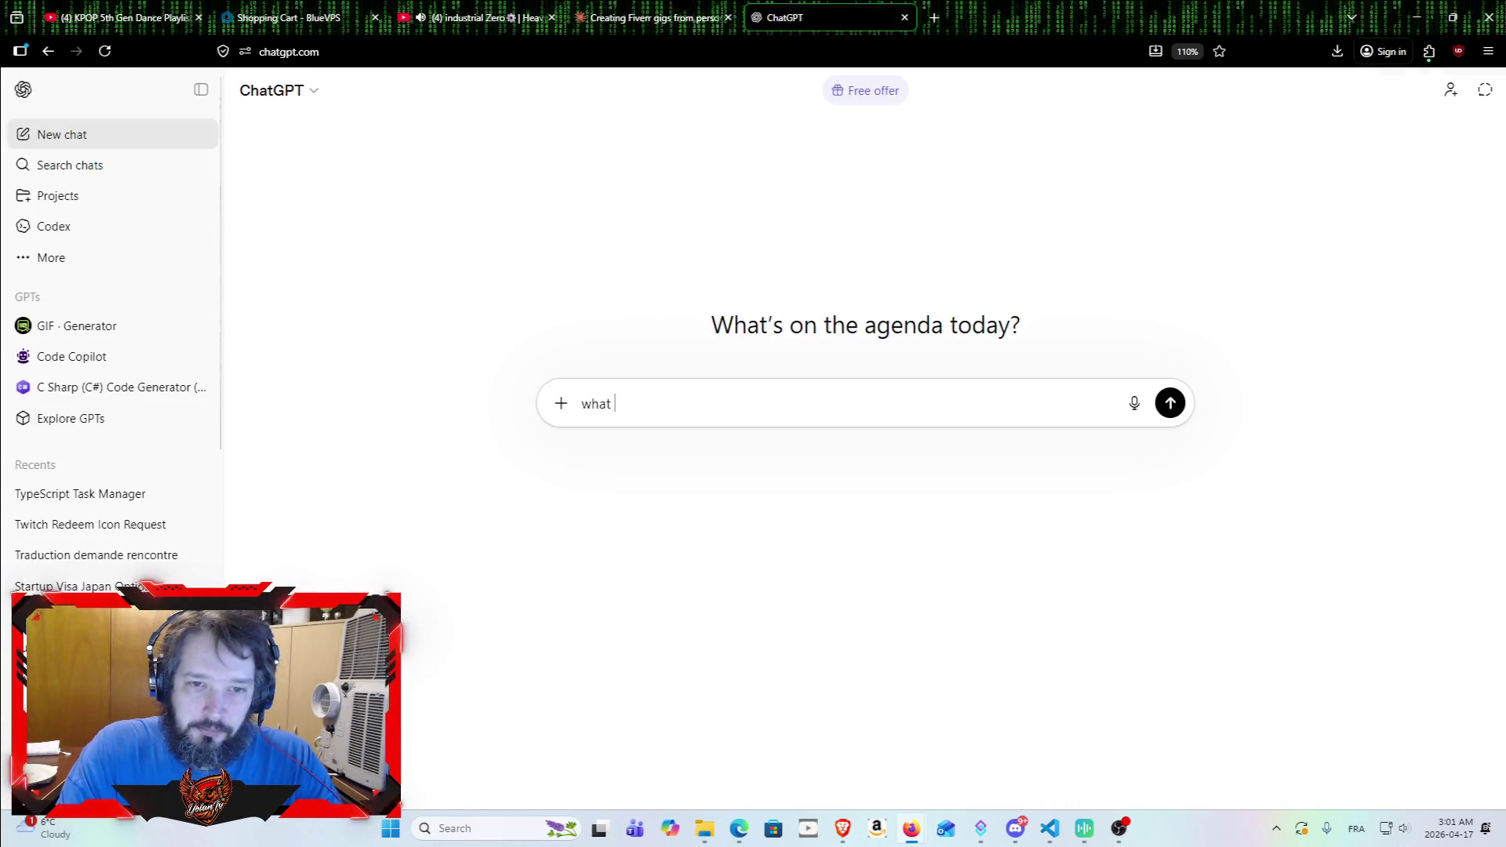
text(Q: Do you use URP, HDRP, or Built-in?)
key(Return)
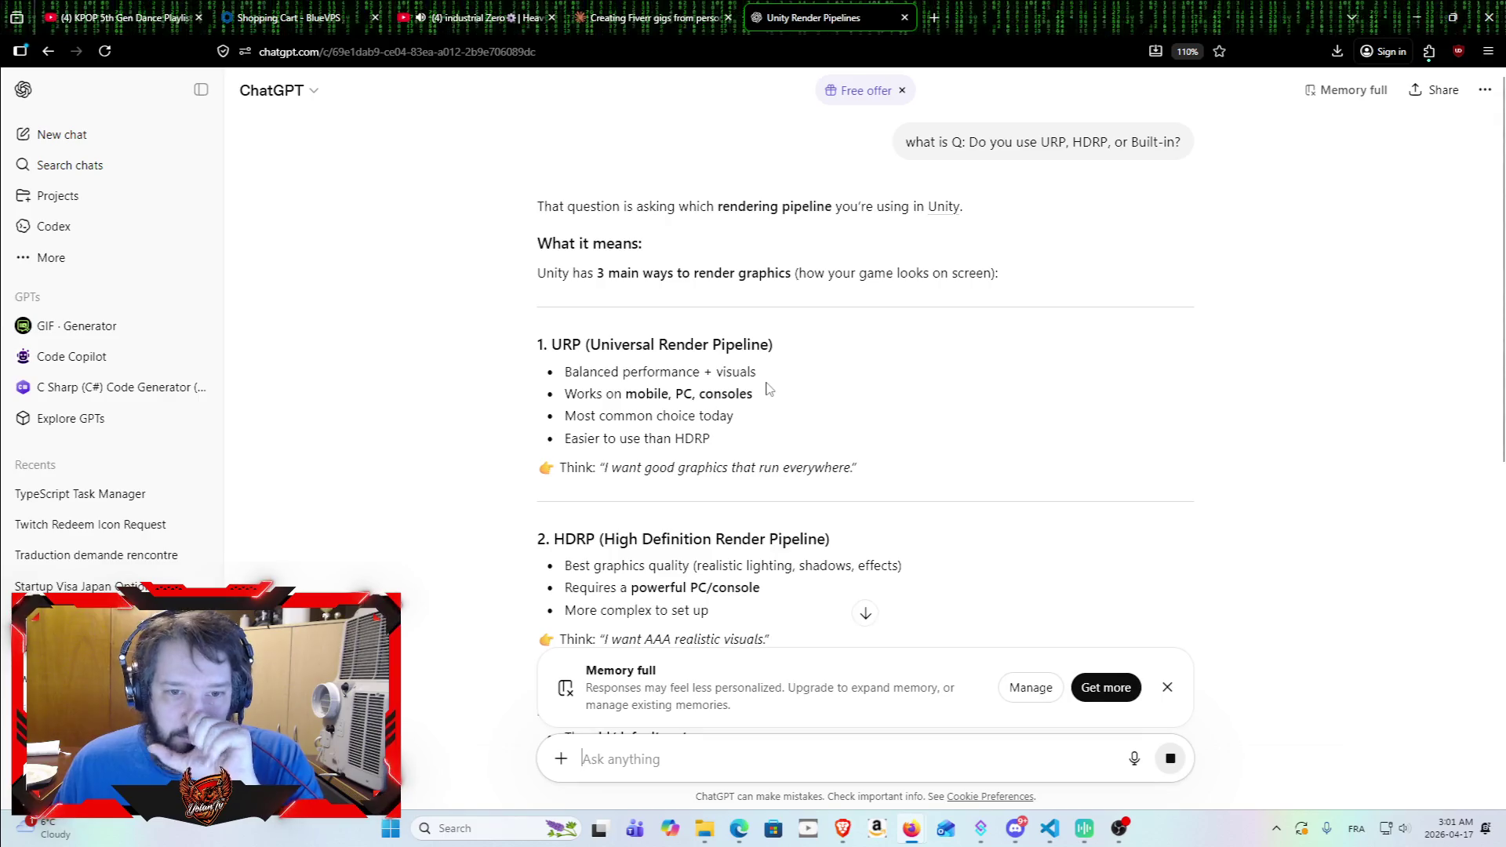
Step: Read ChatGPT's explanation of Unity's three render pipelines, then go back to Claude
scroll(775, 471, down, 2)
scroll(775, 472, down, 2)
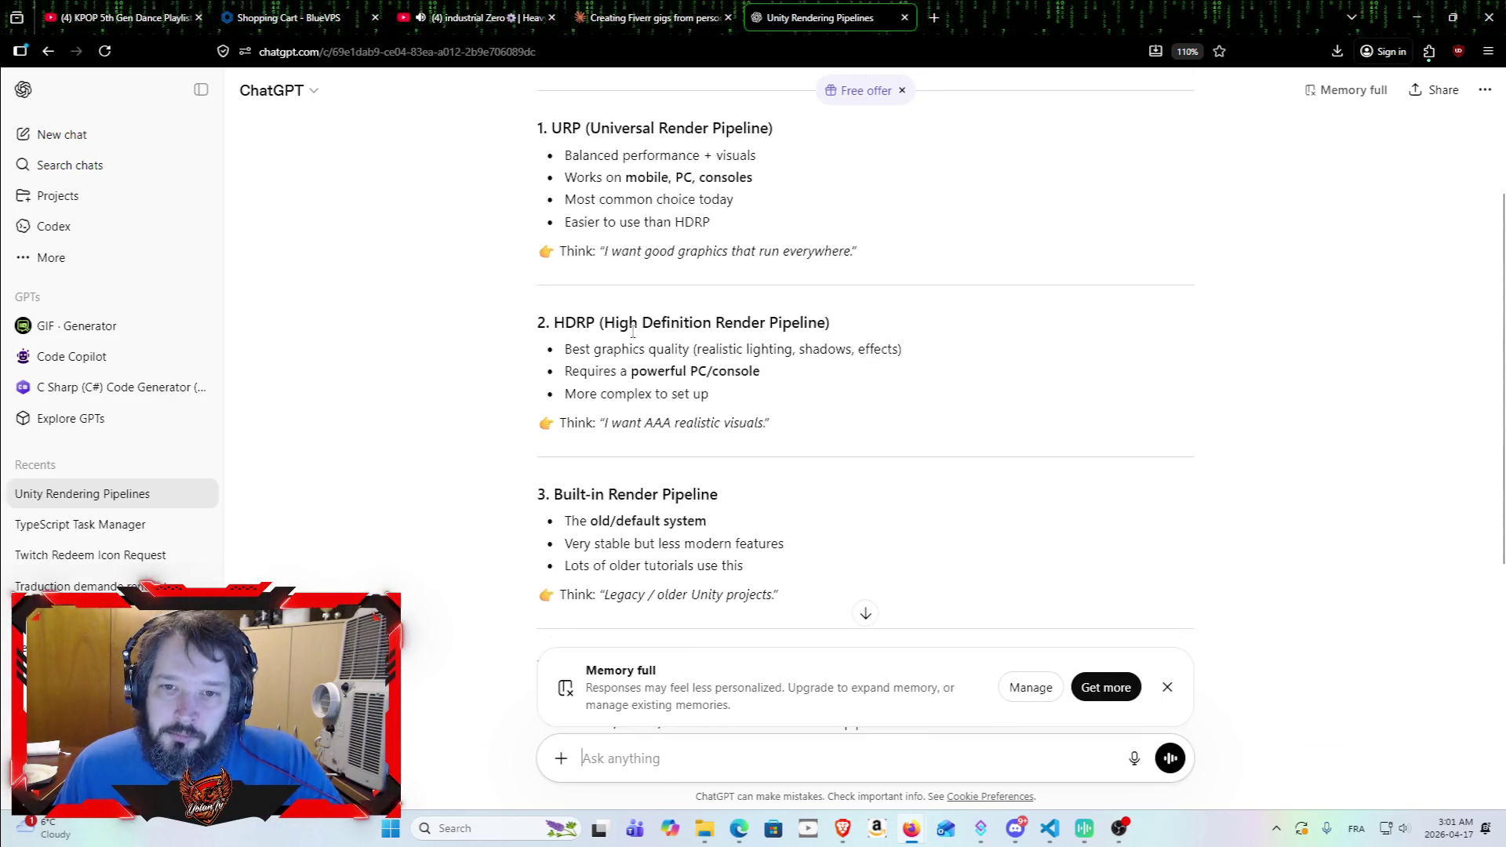
scroll(517, 404, down, 2)
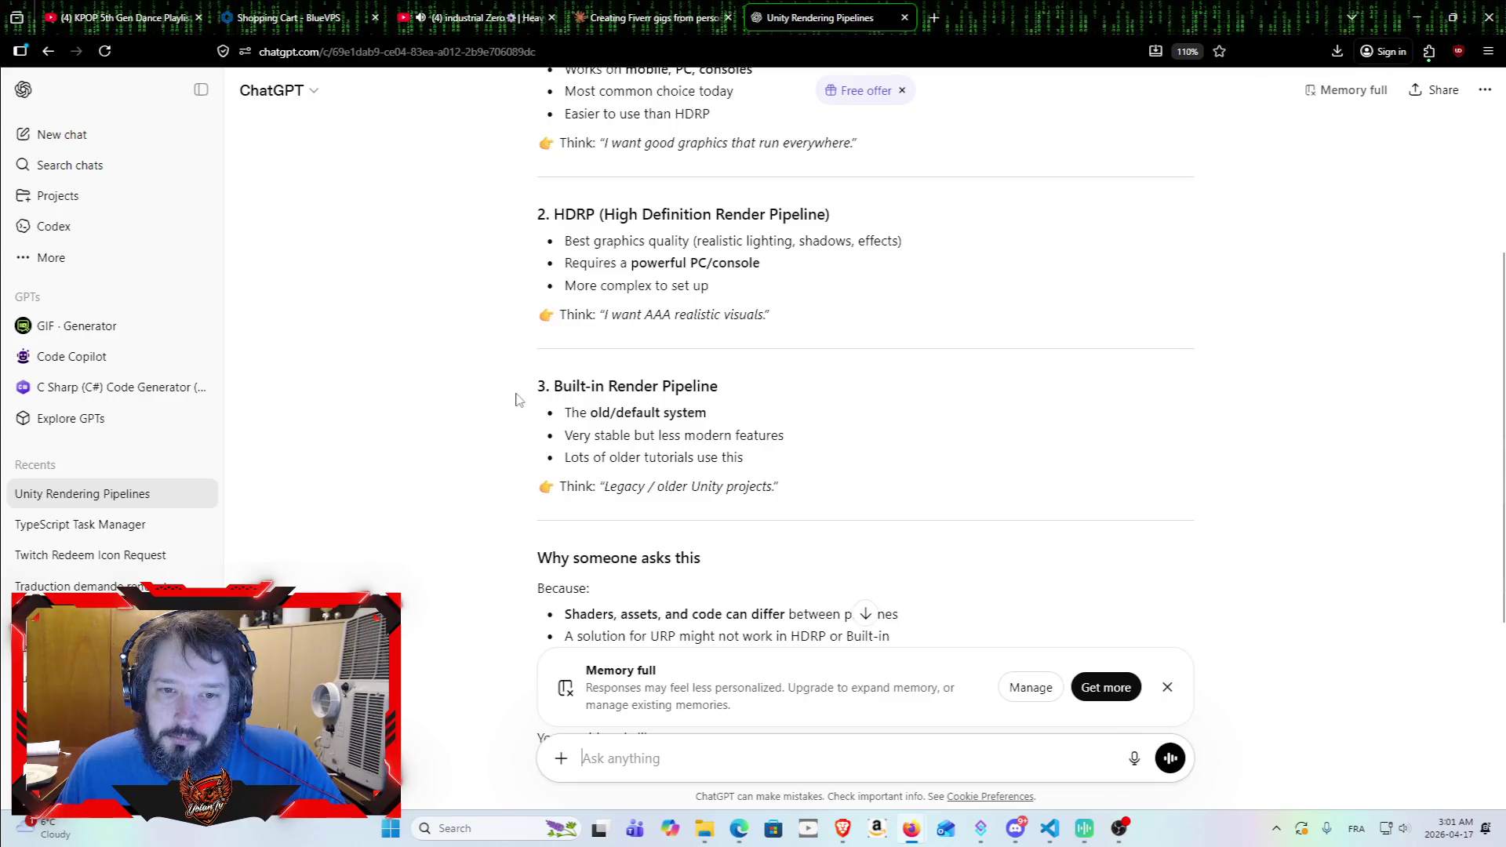
scroll(548, 439, up, 2)
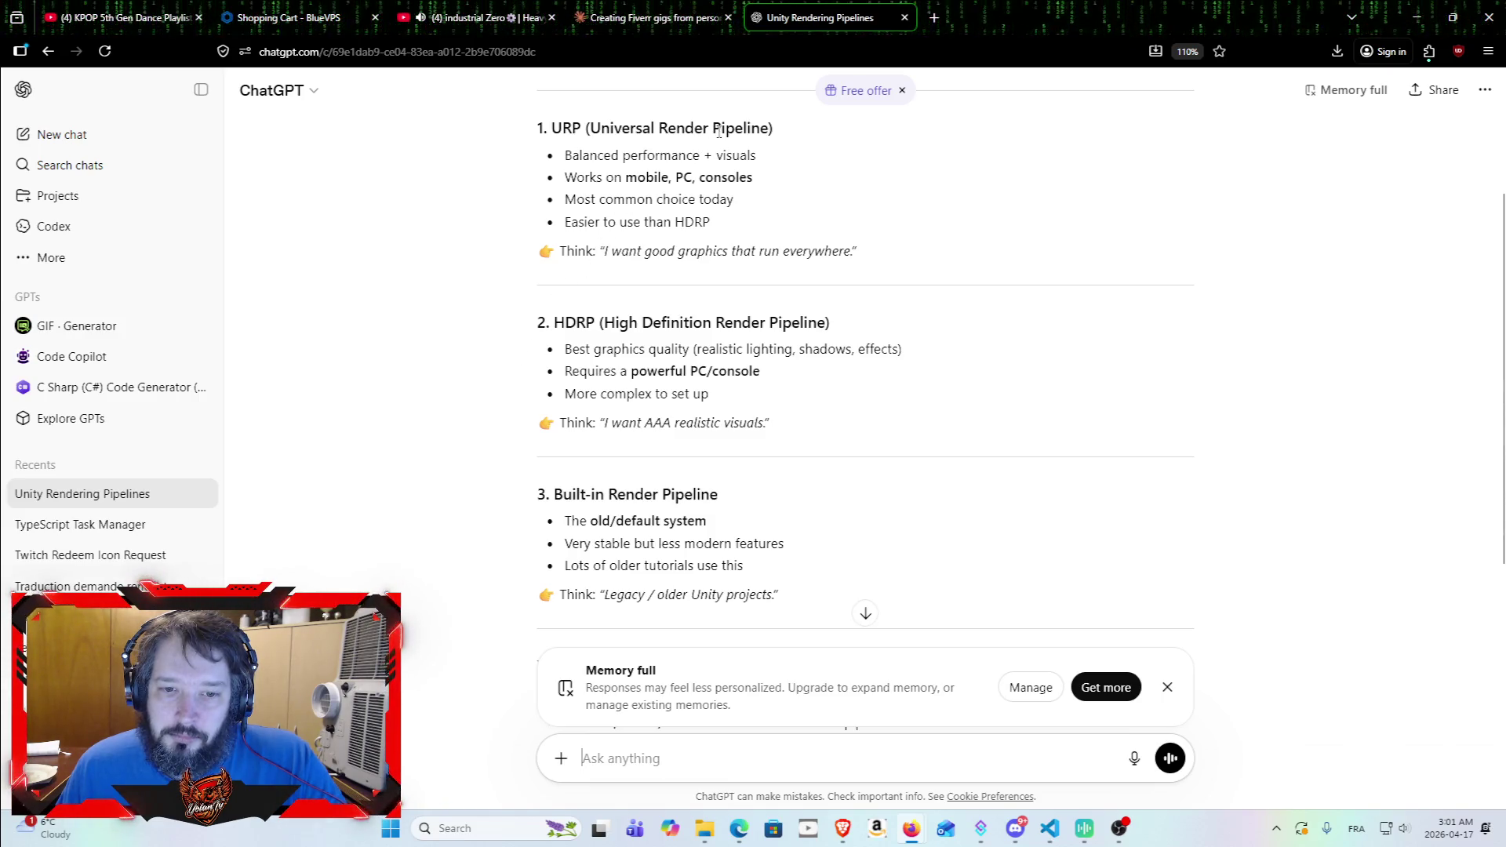
click(696, 18)
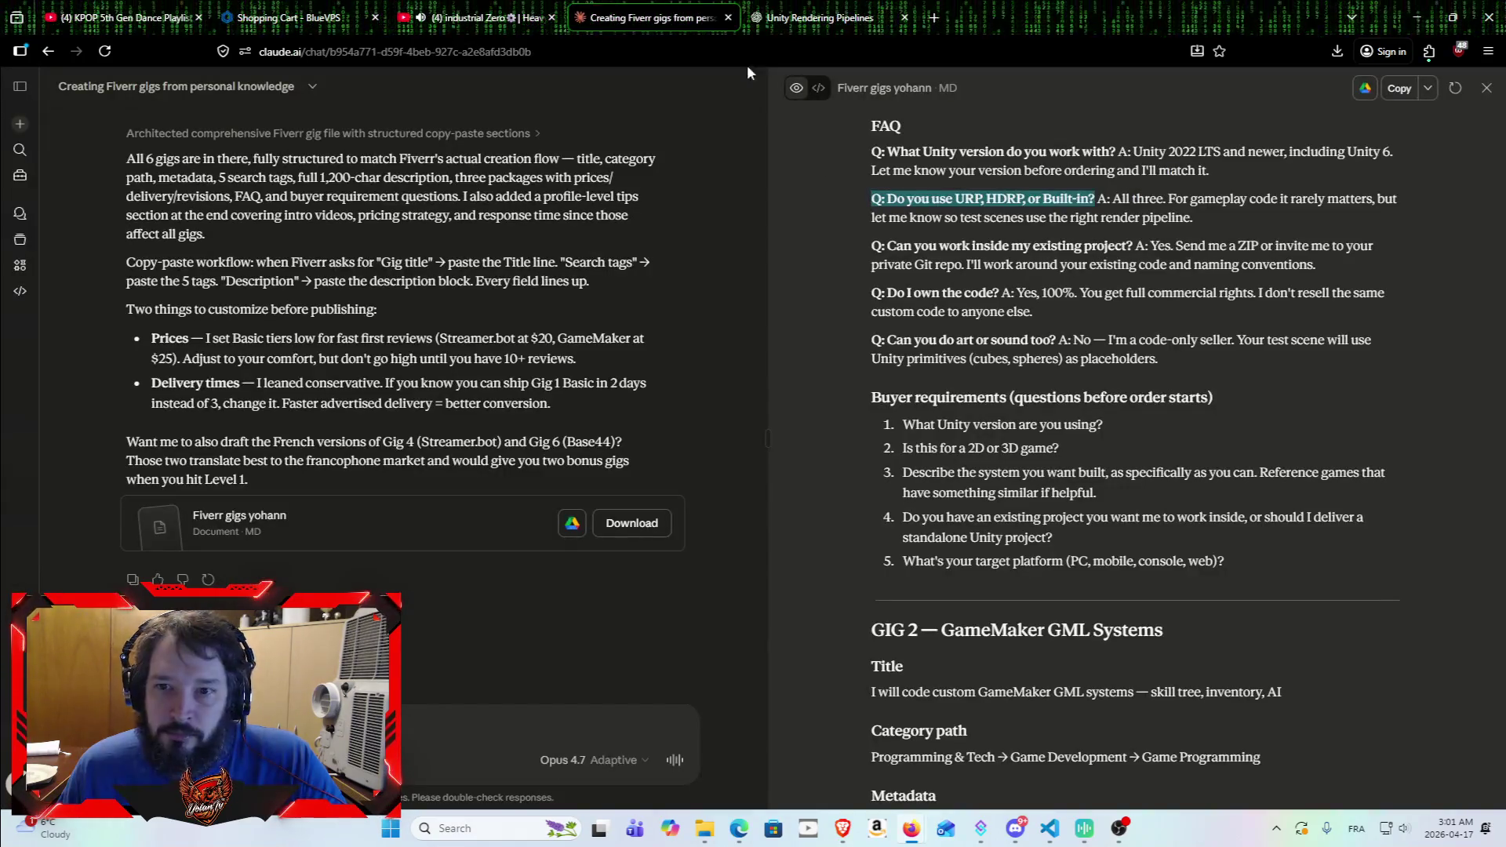
click(1114, 201)
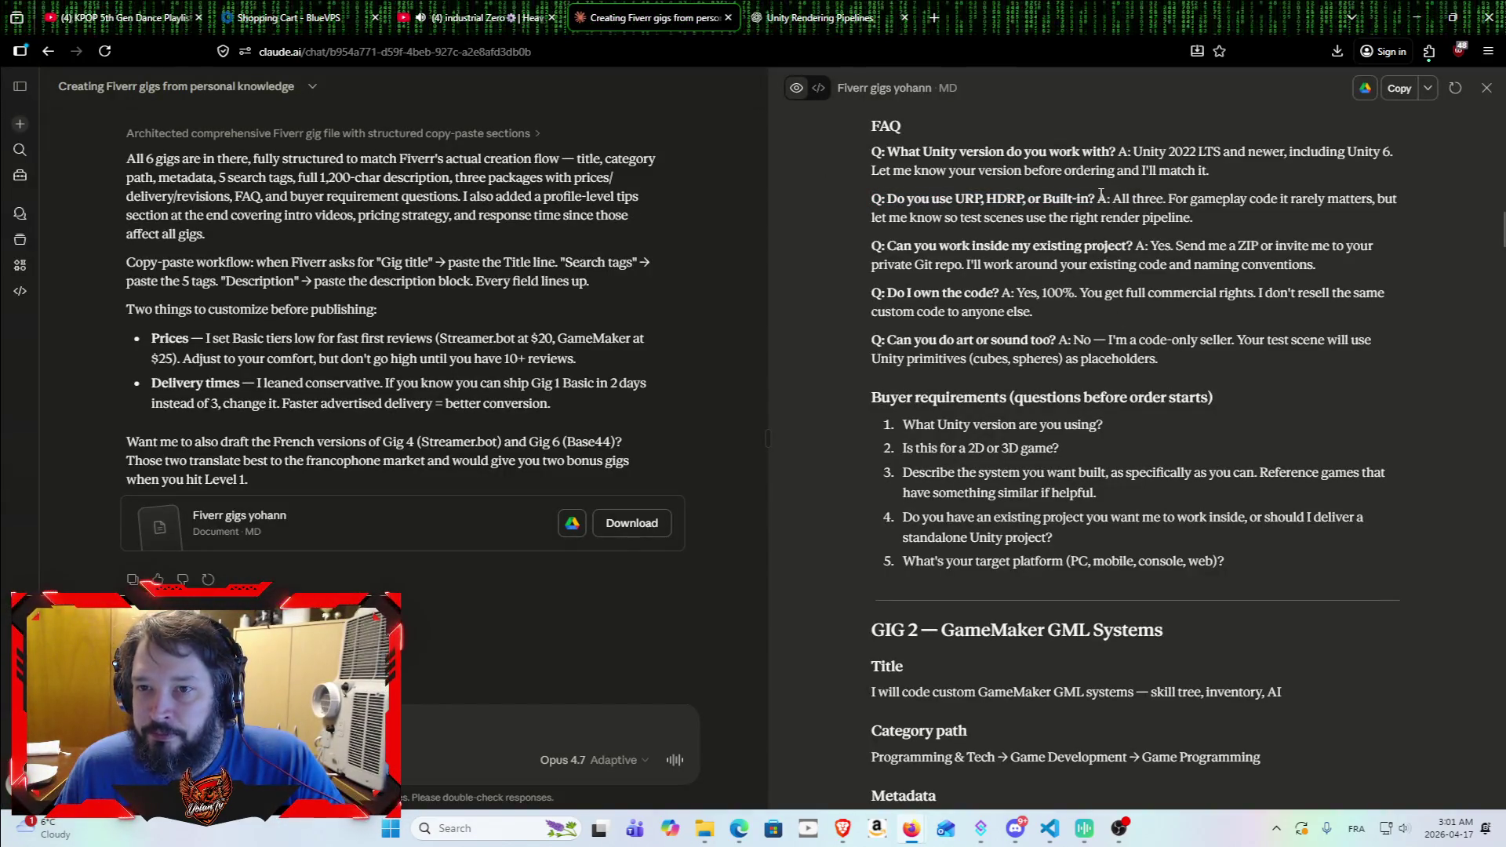
drag(1098, 199, 1191, 217)
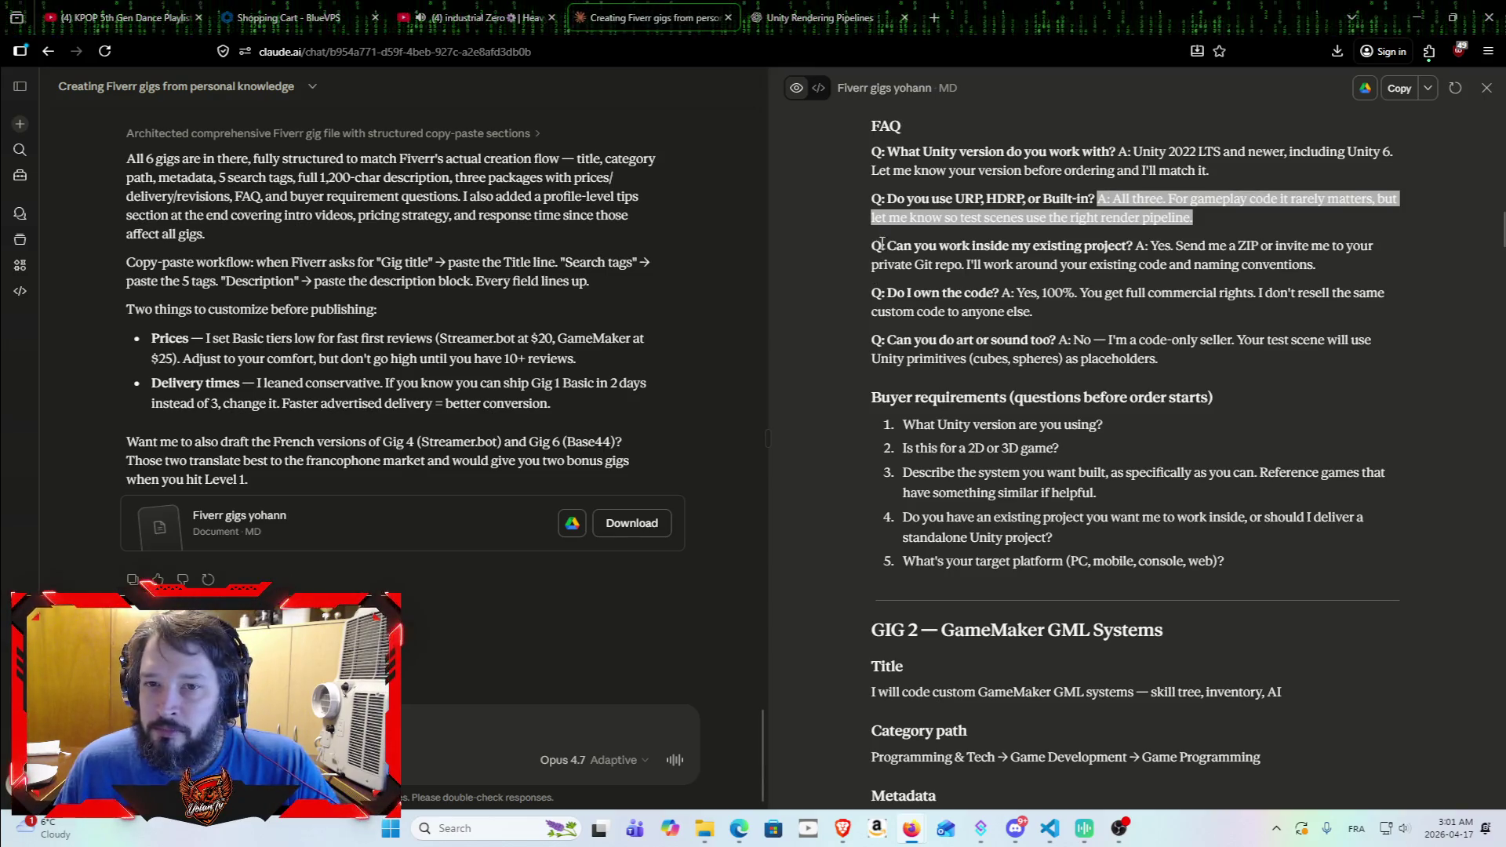
drag(1169, 219, 1186, 228)
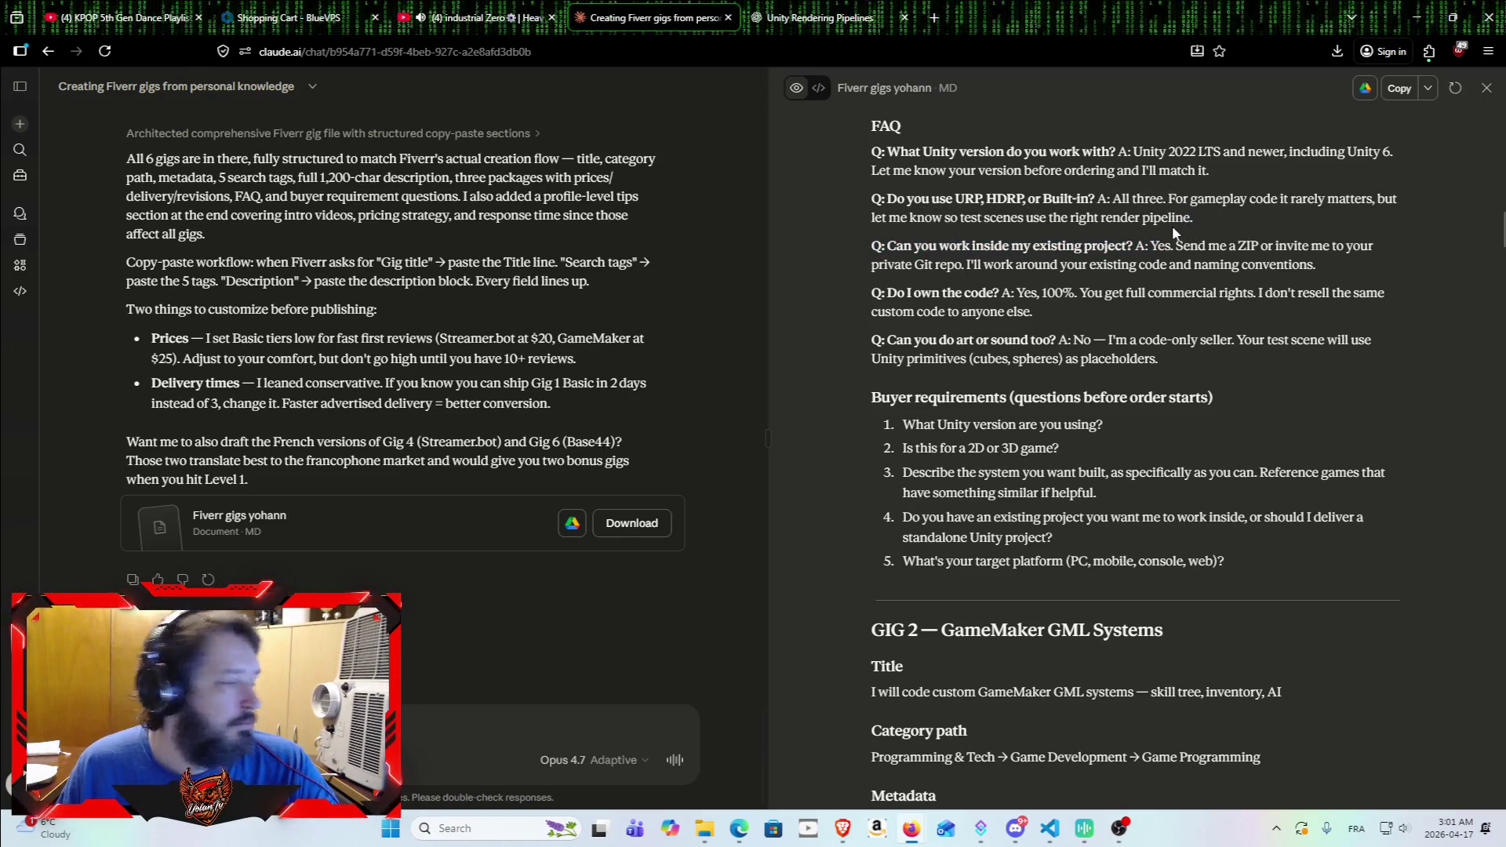
click(897, 245)
mouse_move(888, 245)
mouse_down()
mouse_move(1110, 218)
mouse_move(1134, 246)
mouse_up()
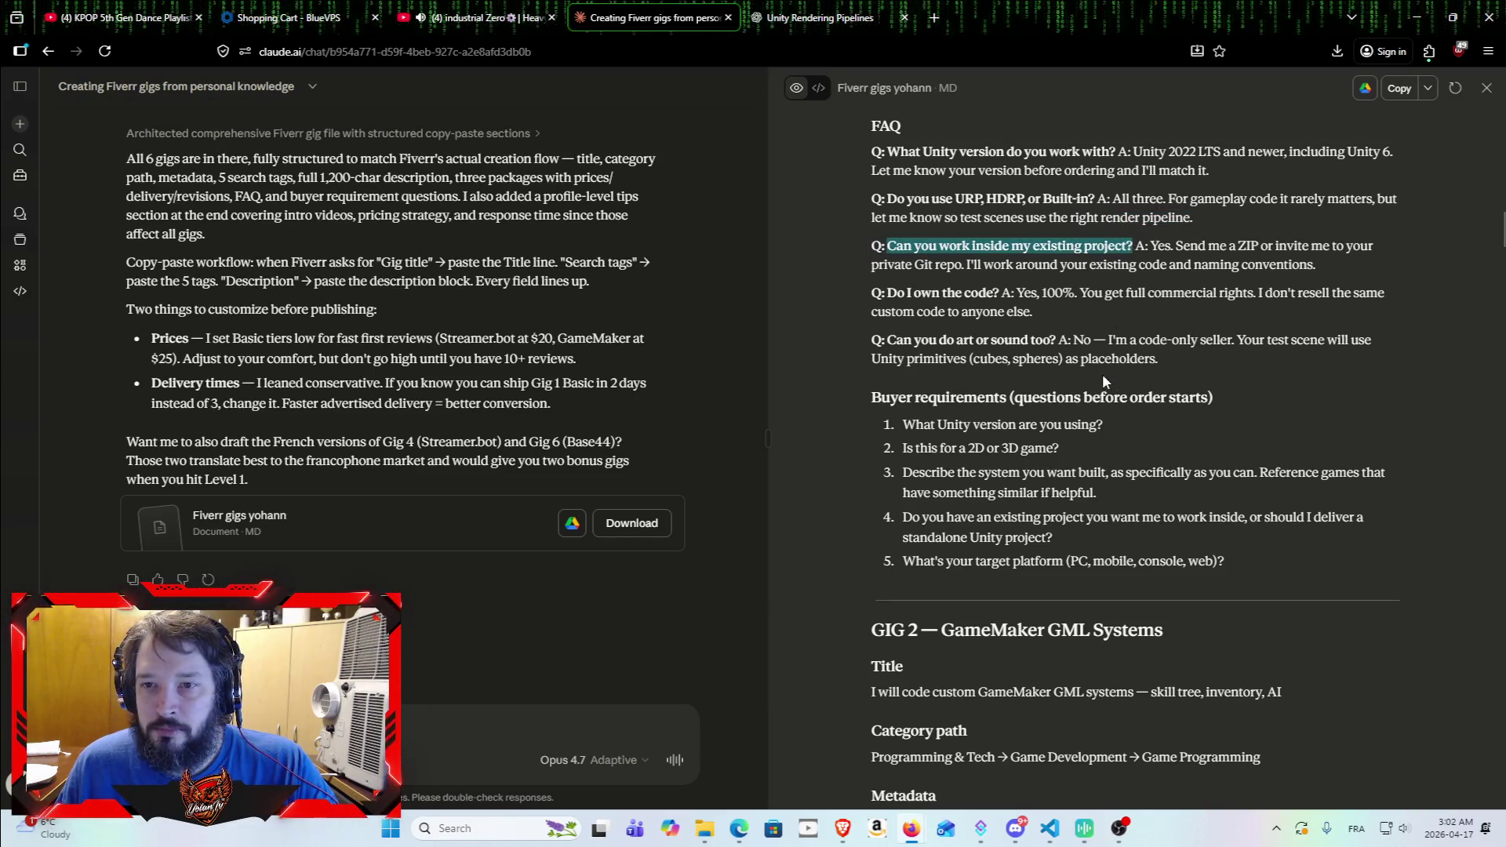
key(alt+Tab)
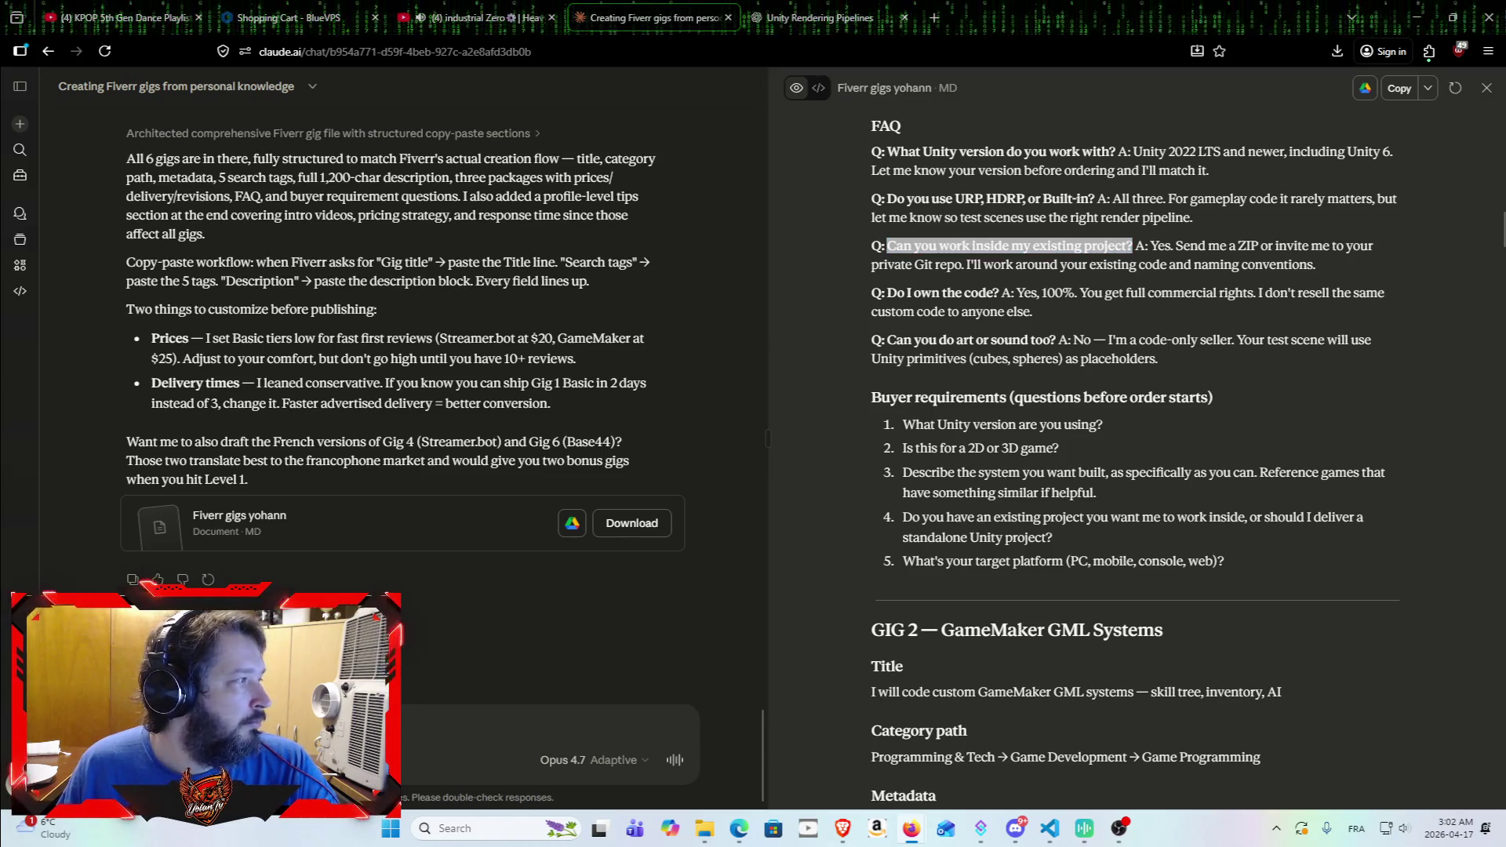
mouse_move(1135, 245)
mouse_down()
mouse_move(1342, 251)
mouse_move(1323, 268)
mouse_up()
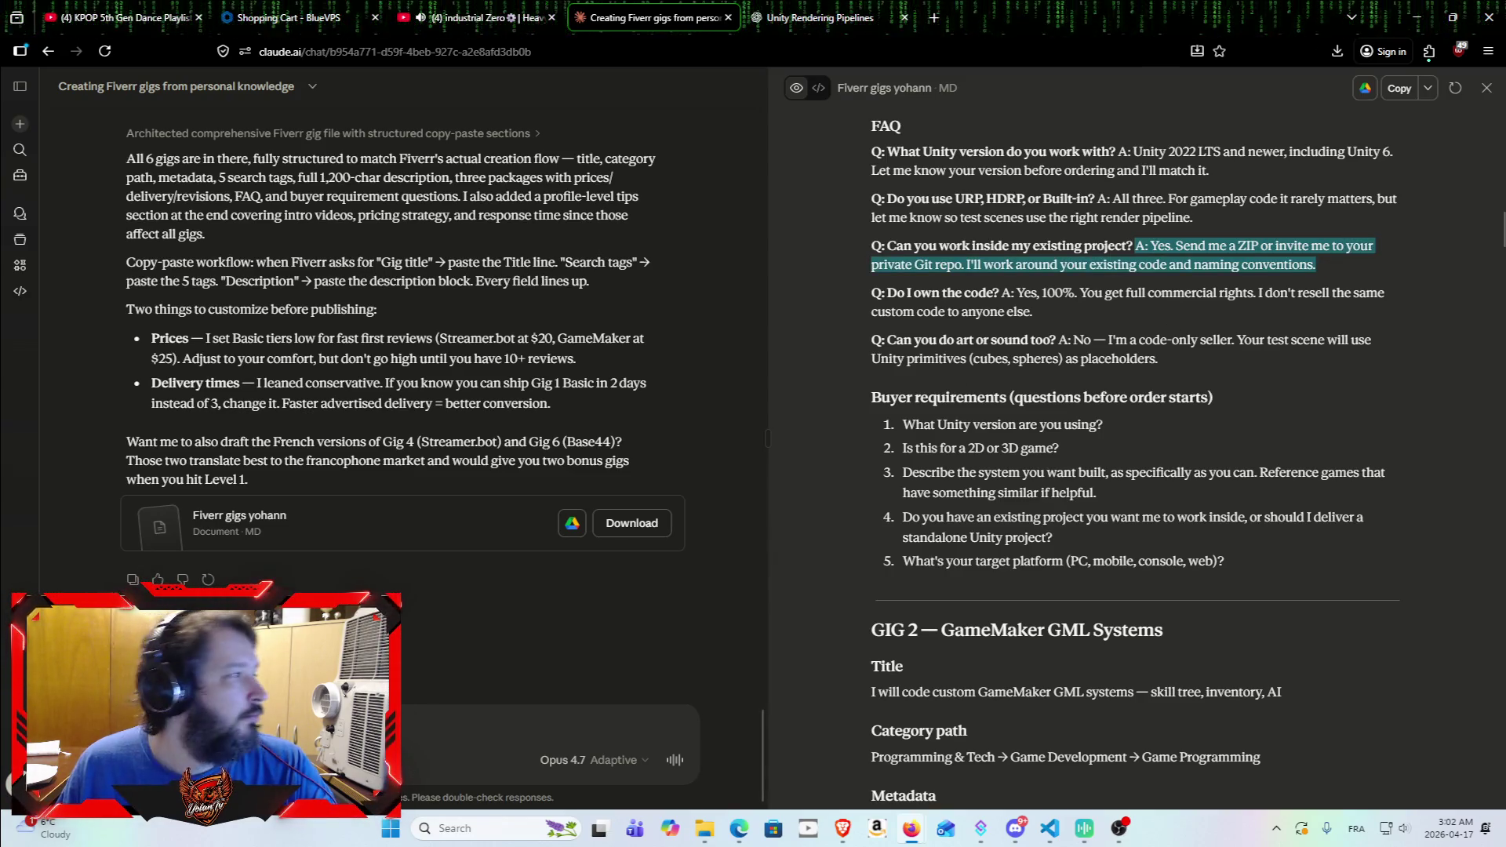
key(alt+Tab)
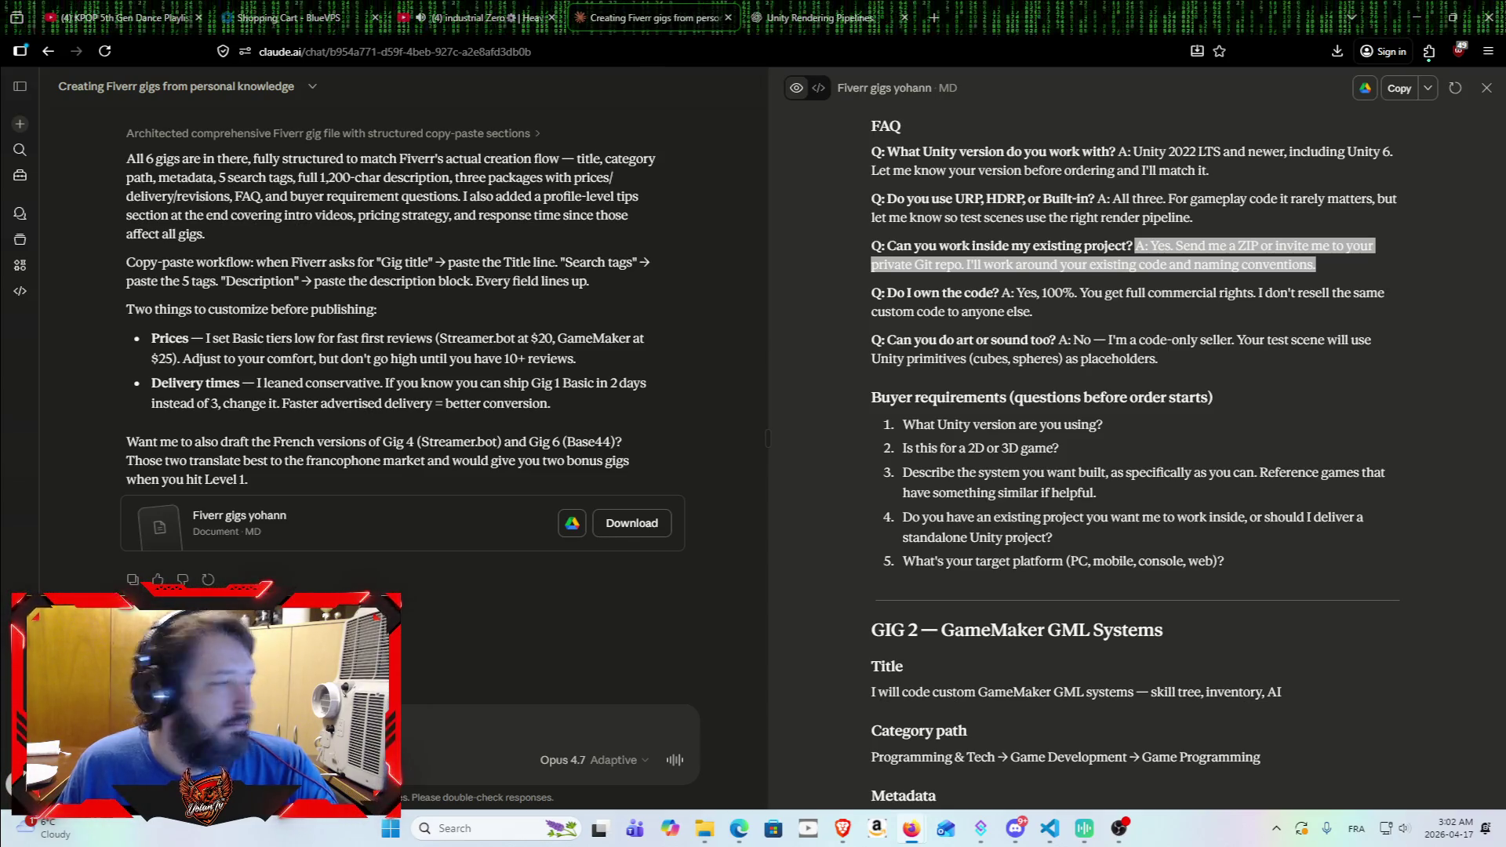
click(872, 297)
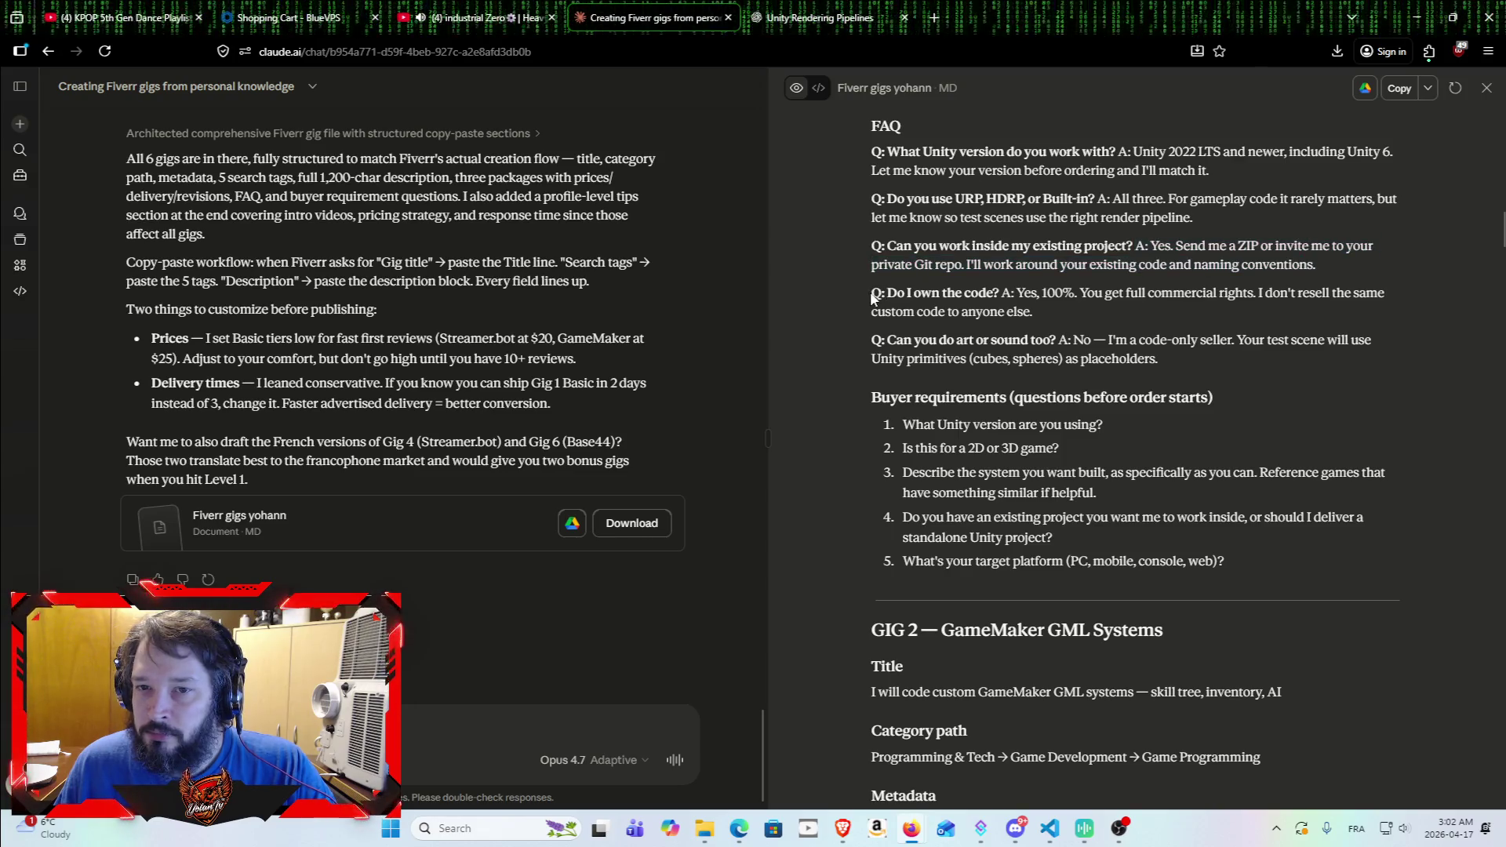
drag(887, 294, 999, 293)
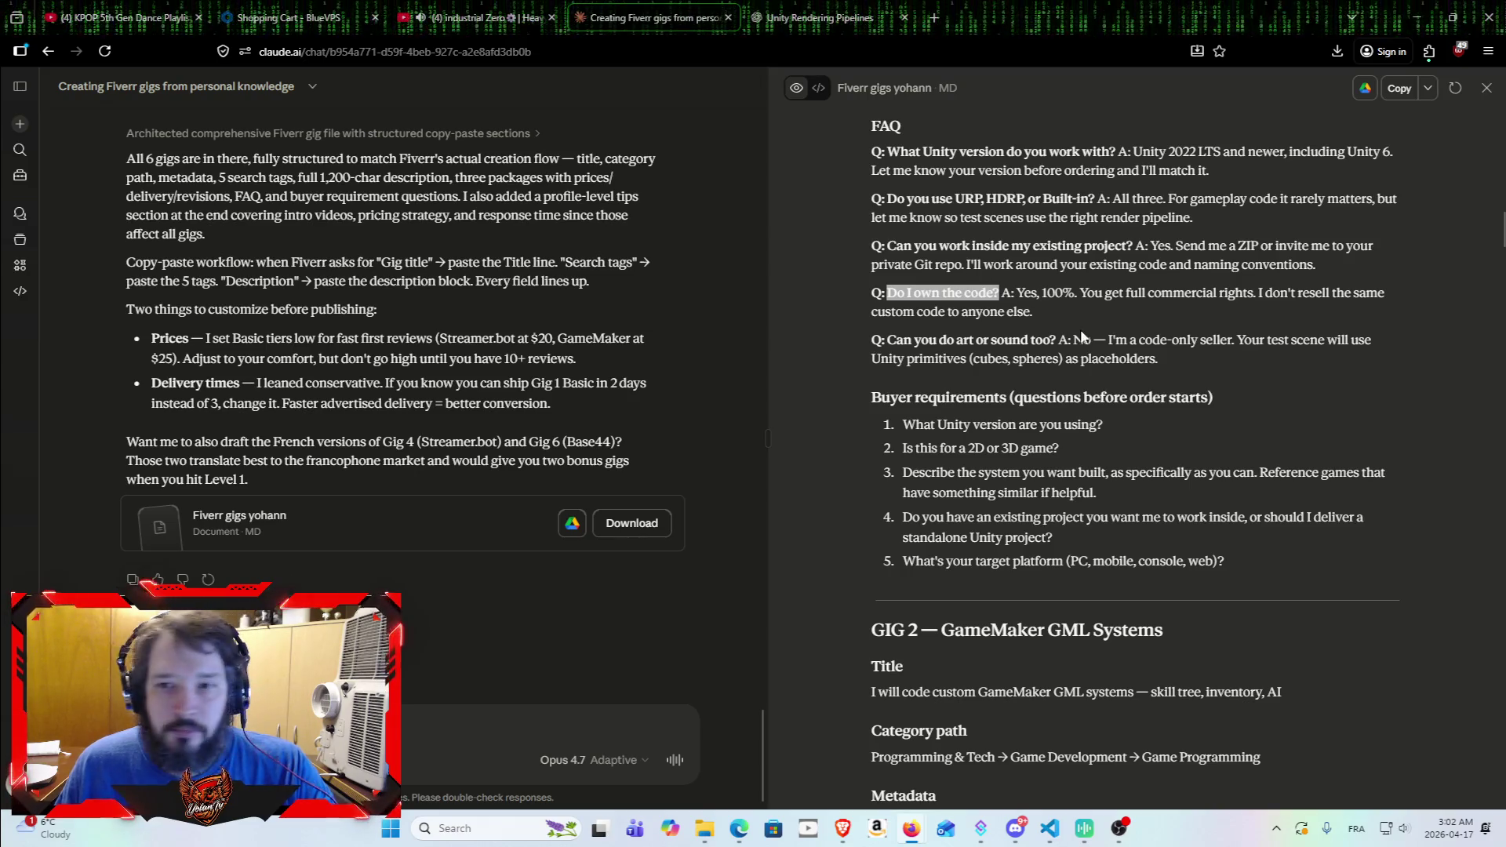
mouse_move(1004, 293)
mouse_down()
mouse_move(1060, 304)
mouse_move(1034, 313)
mouse_up()
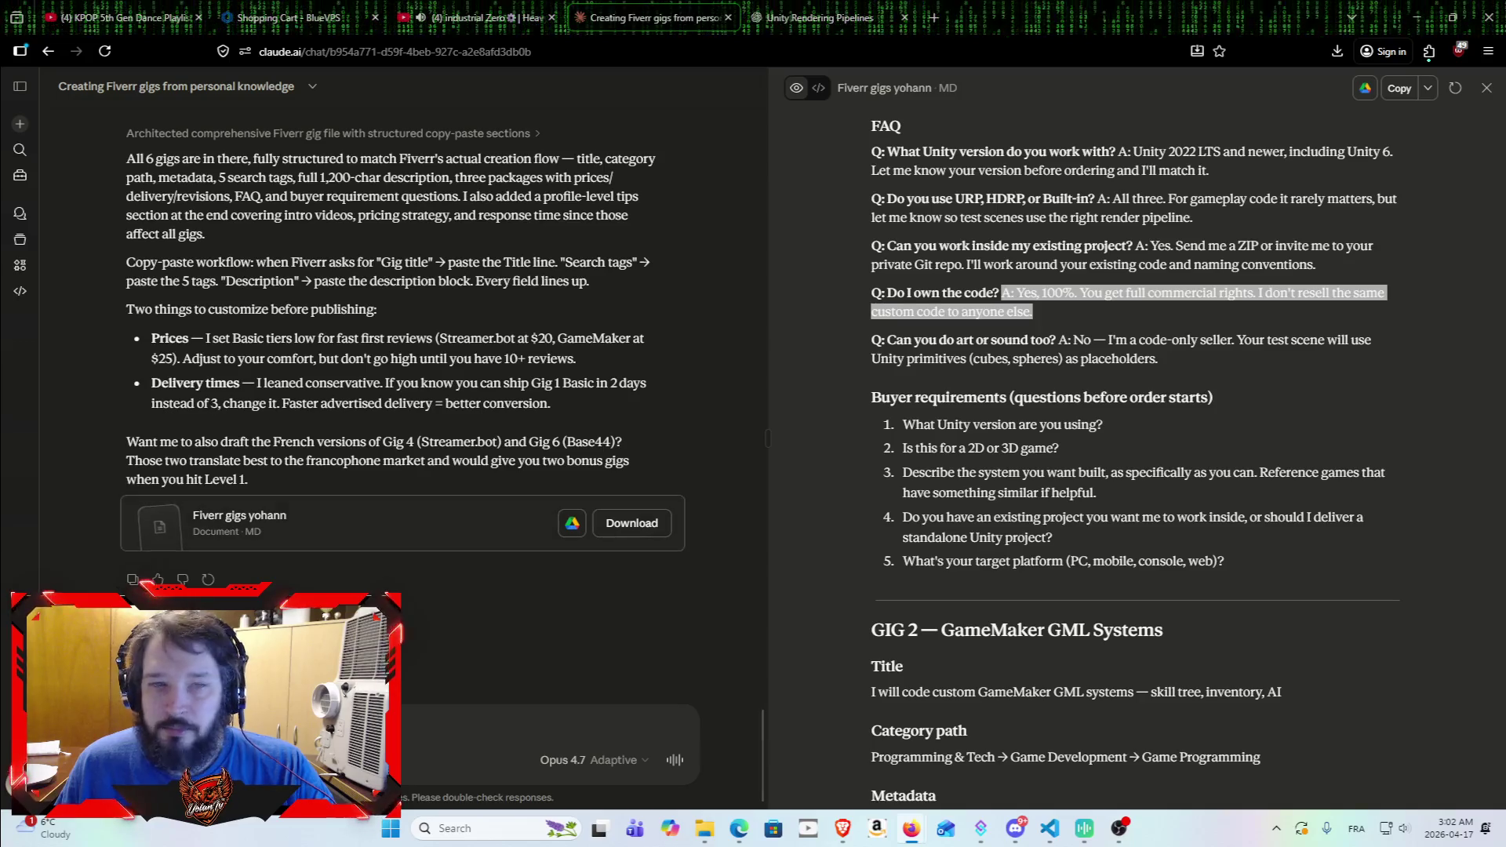
click(890, 336)
drag(889, 338, 1055, 340)
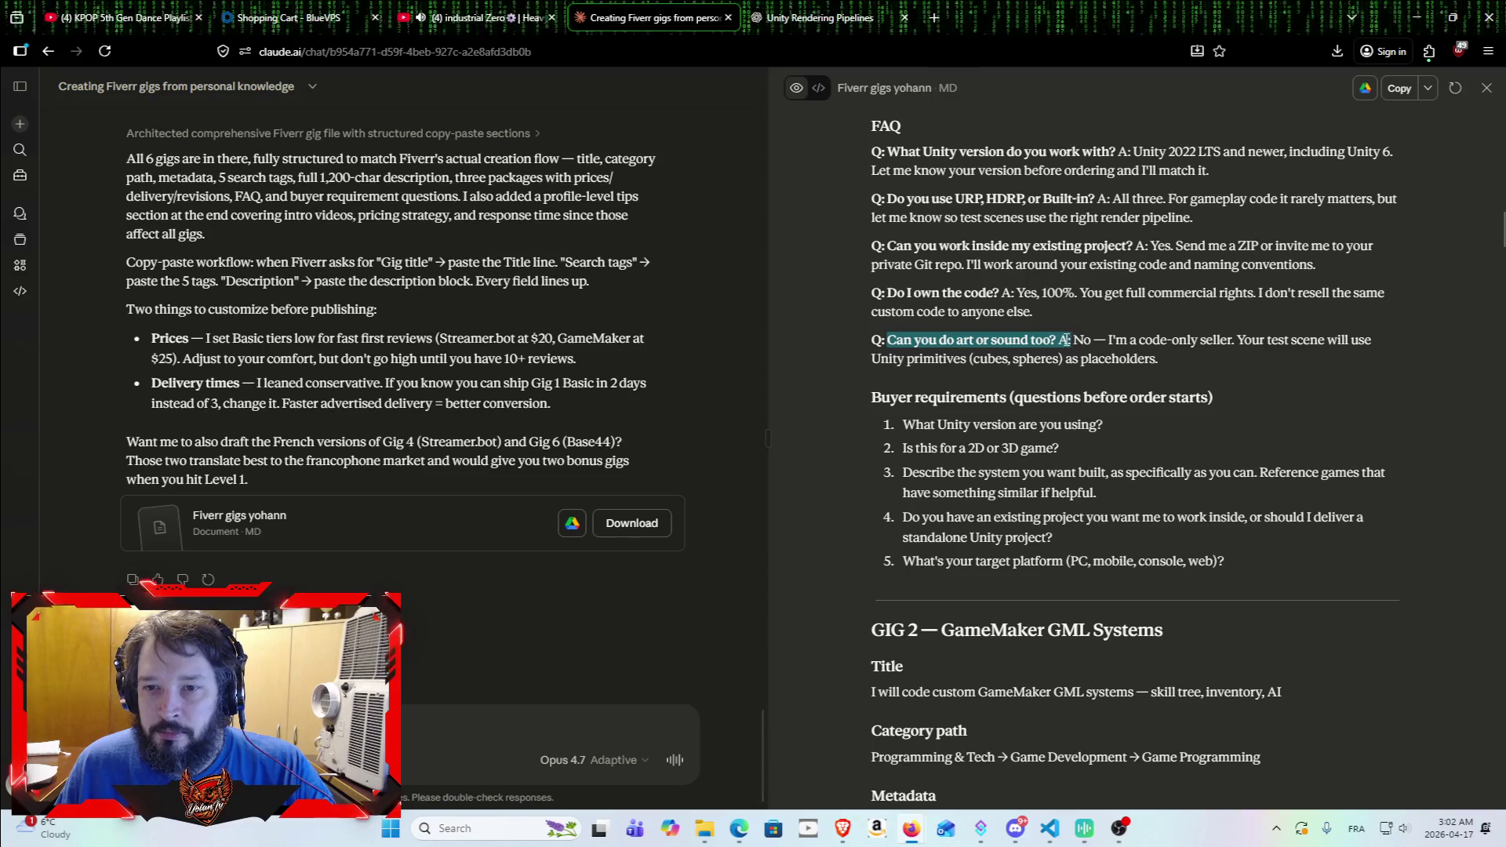
key(ctrl+c)
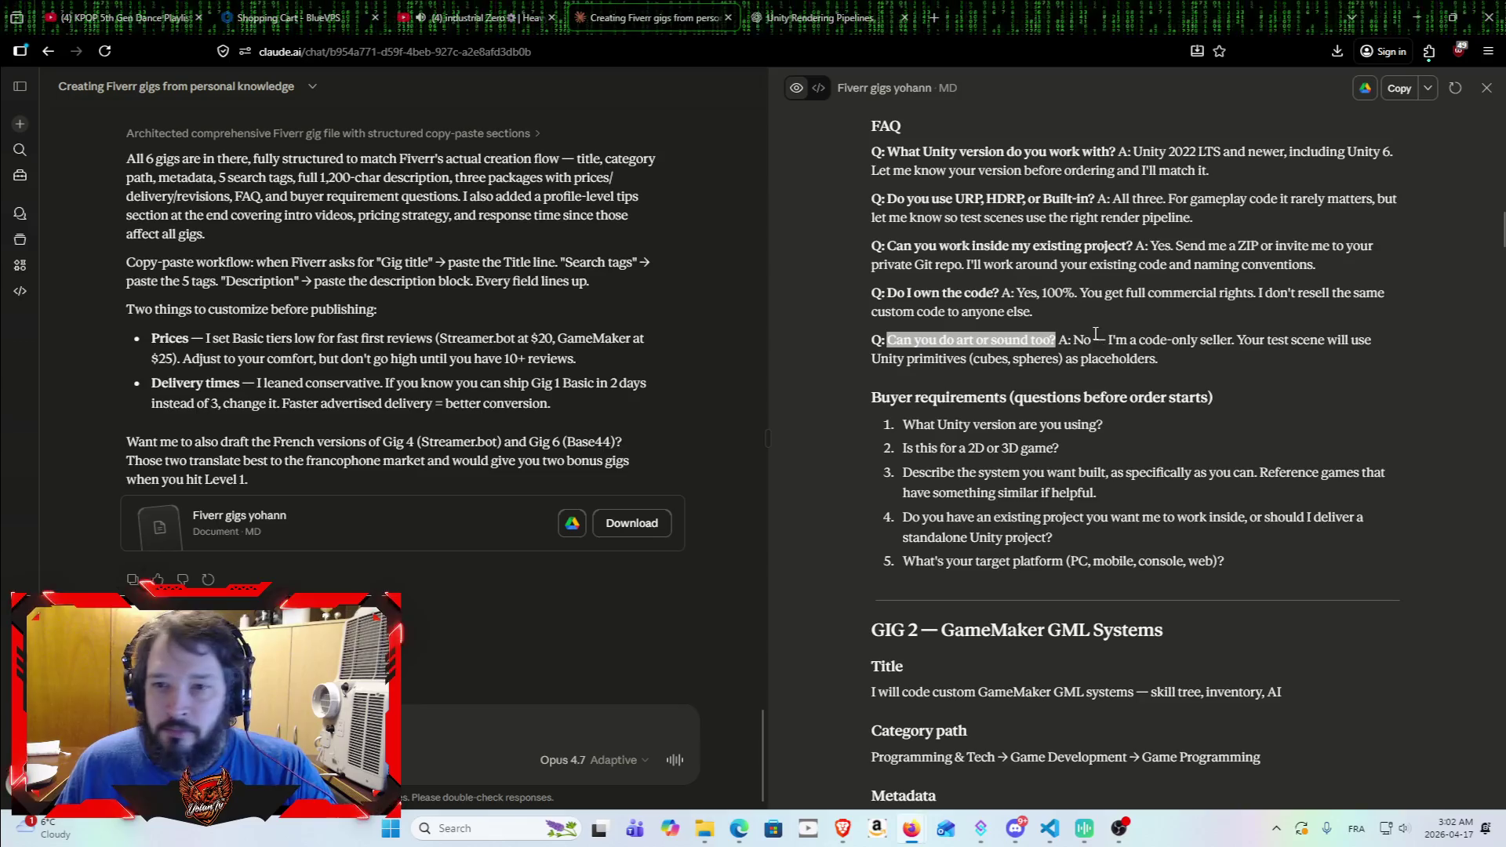
drag(1069, 340, 1206, 351)
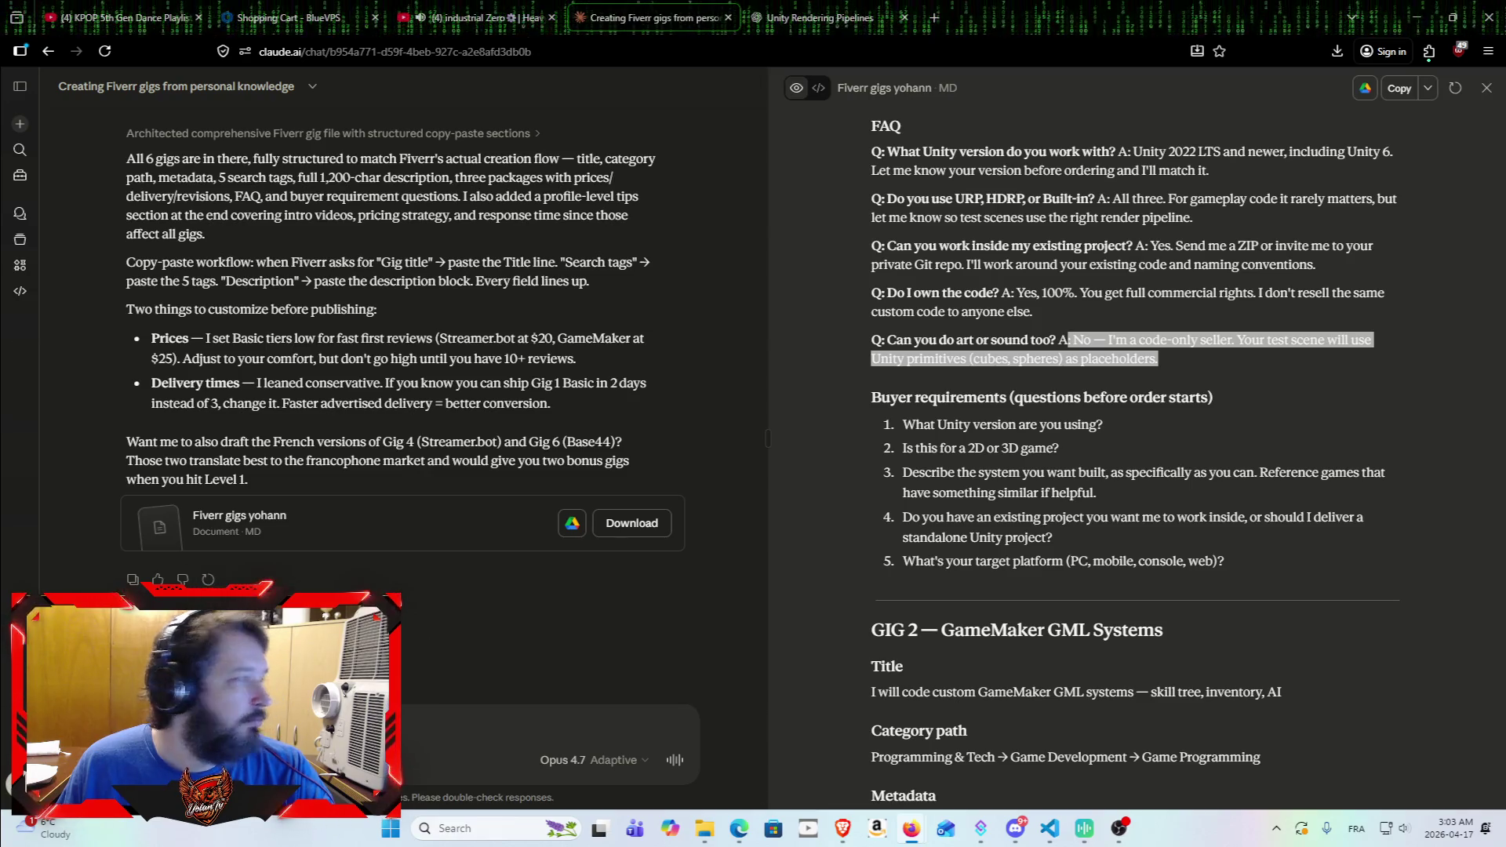
scroll(886, 478, down, 1)
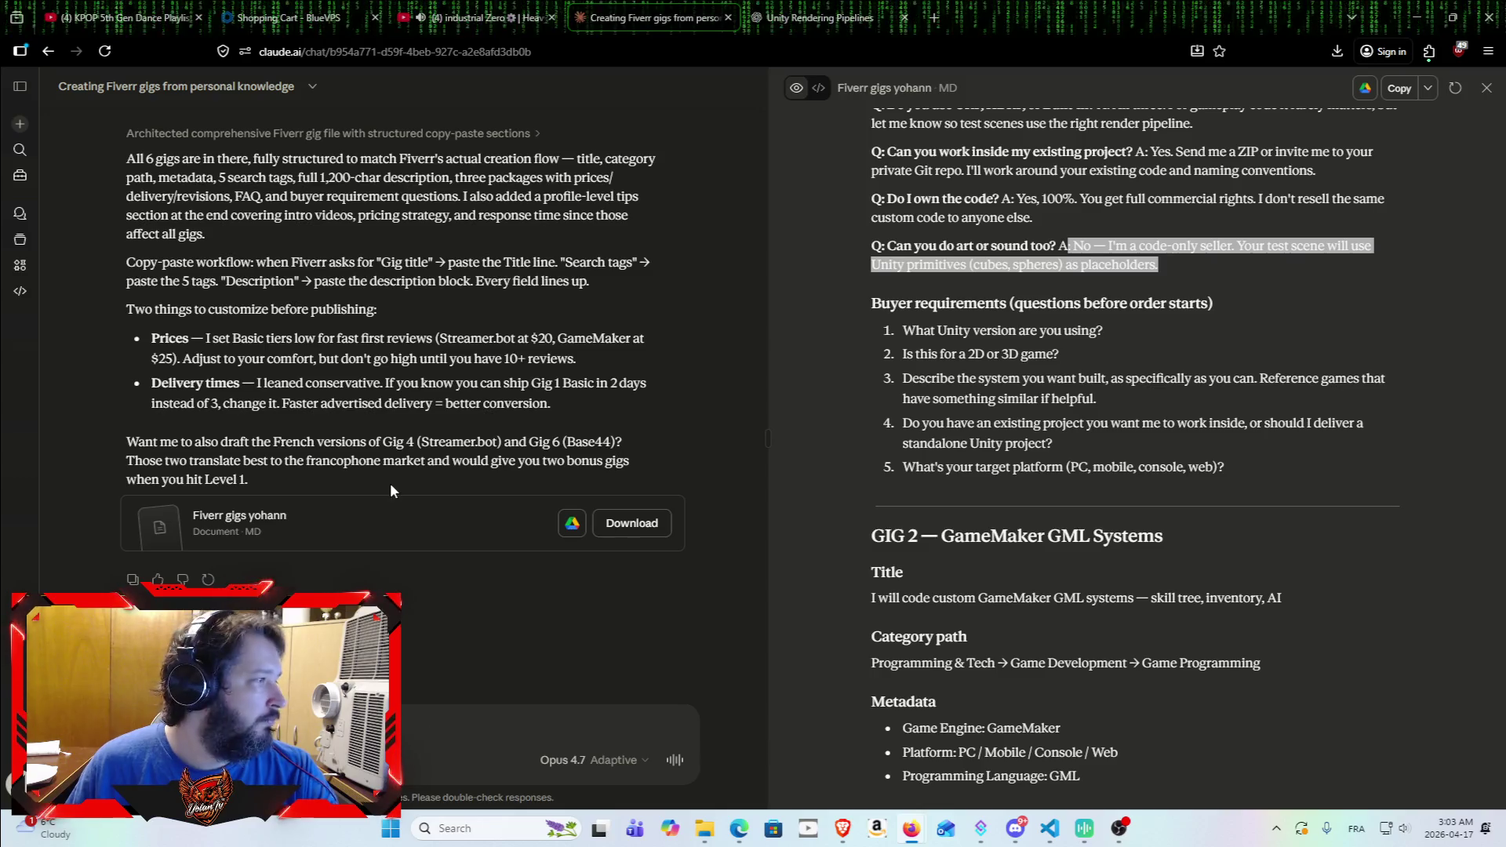
click(934, 328)
triple_click(934, 329)
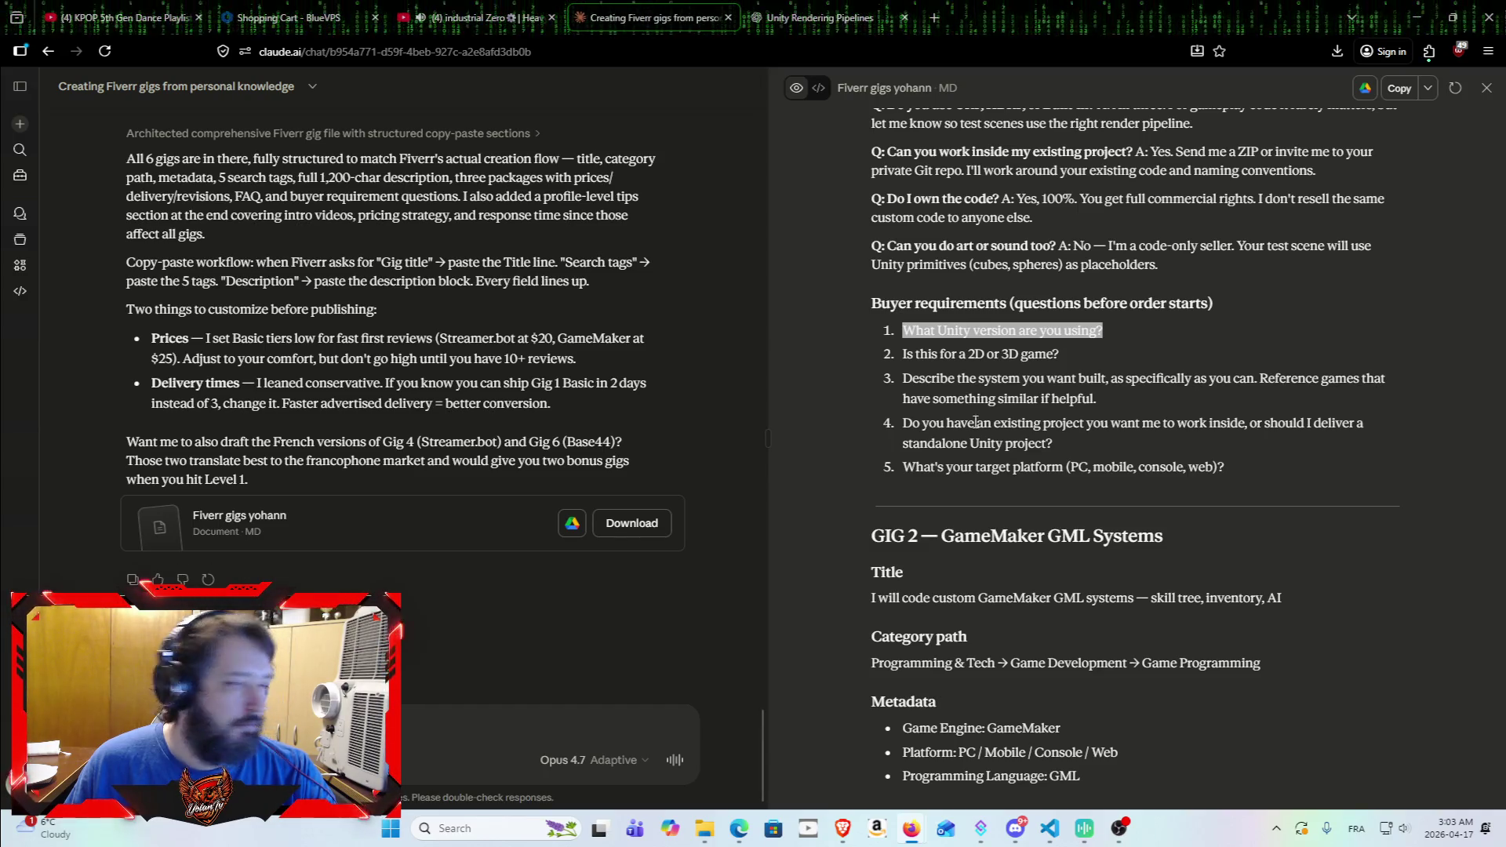
drag(1066, 354, 892, 357)
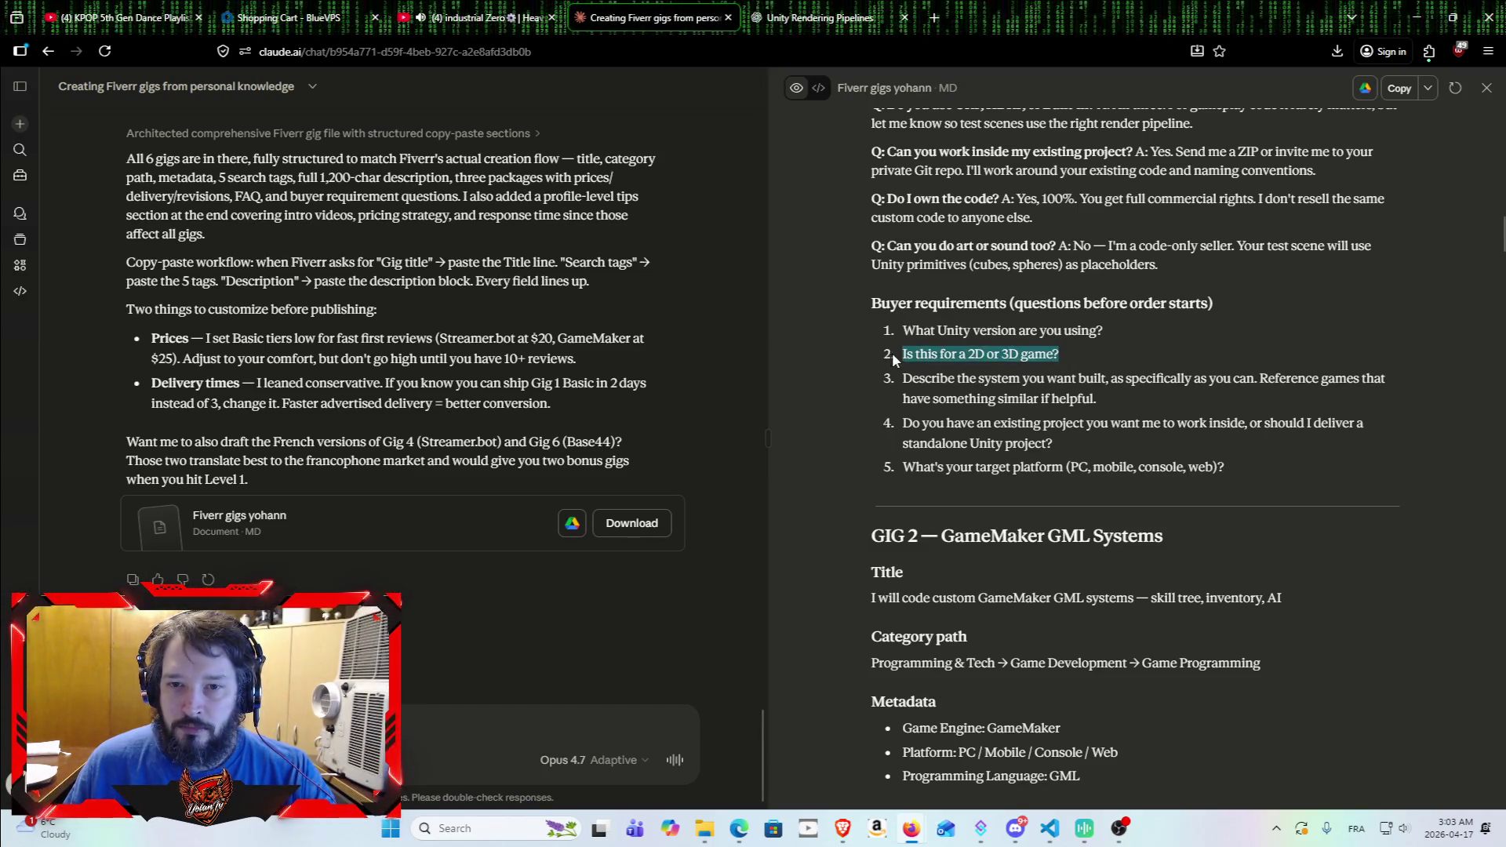
key(alt+Tab)
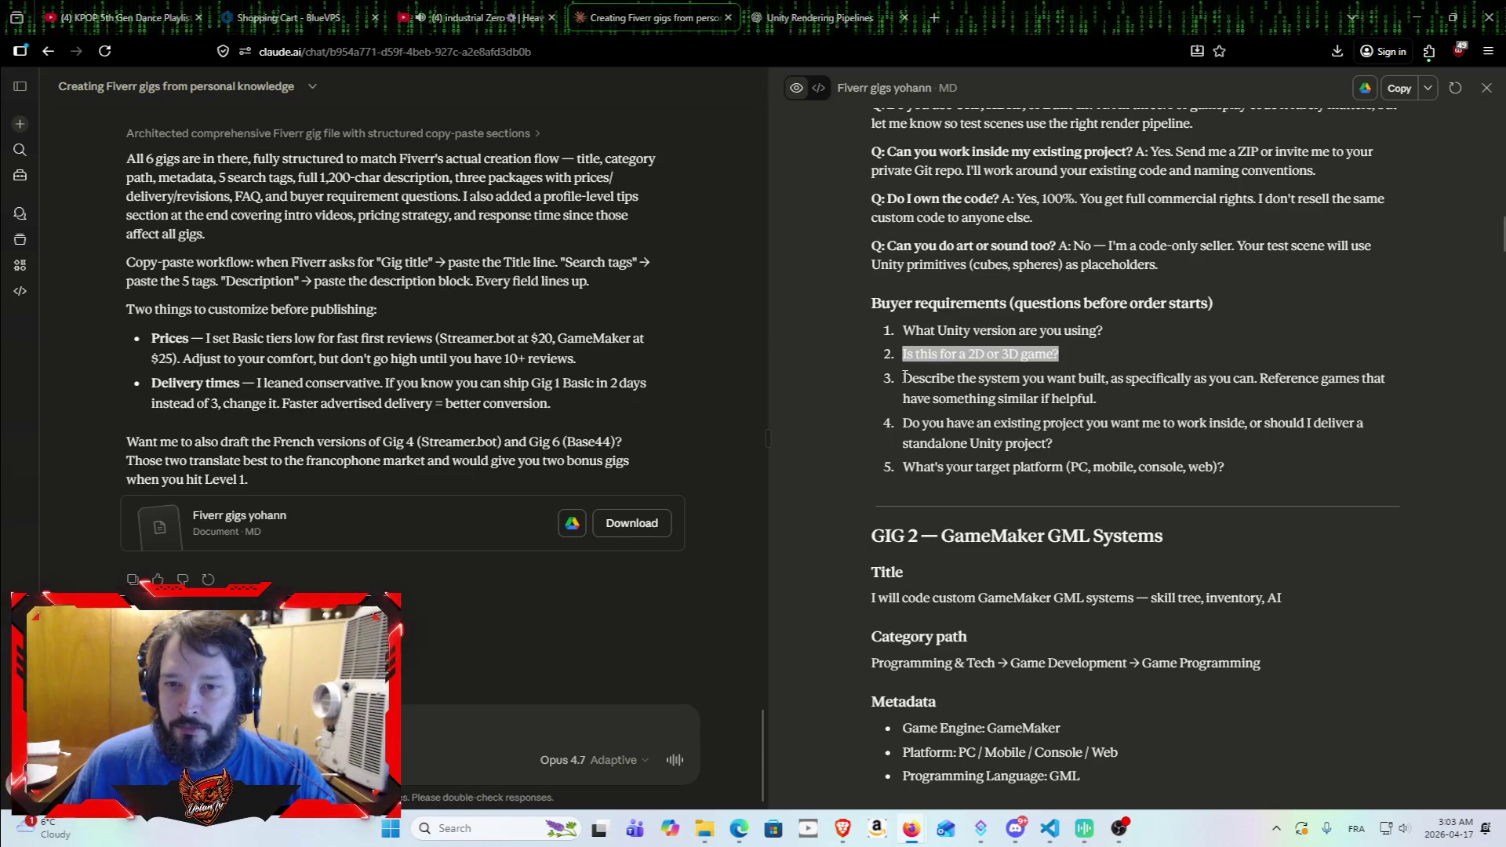
drag(901, 381, 1110, 398)
key(alt+Tab)
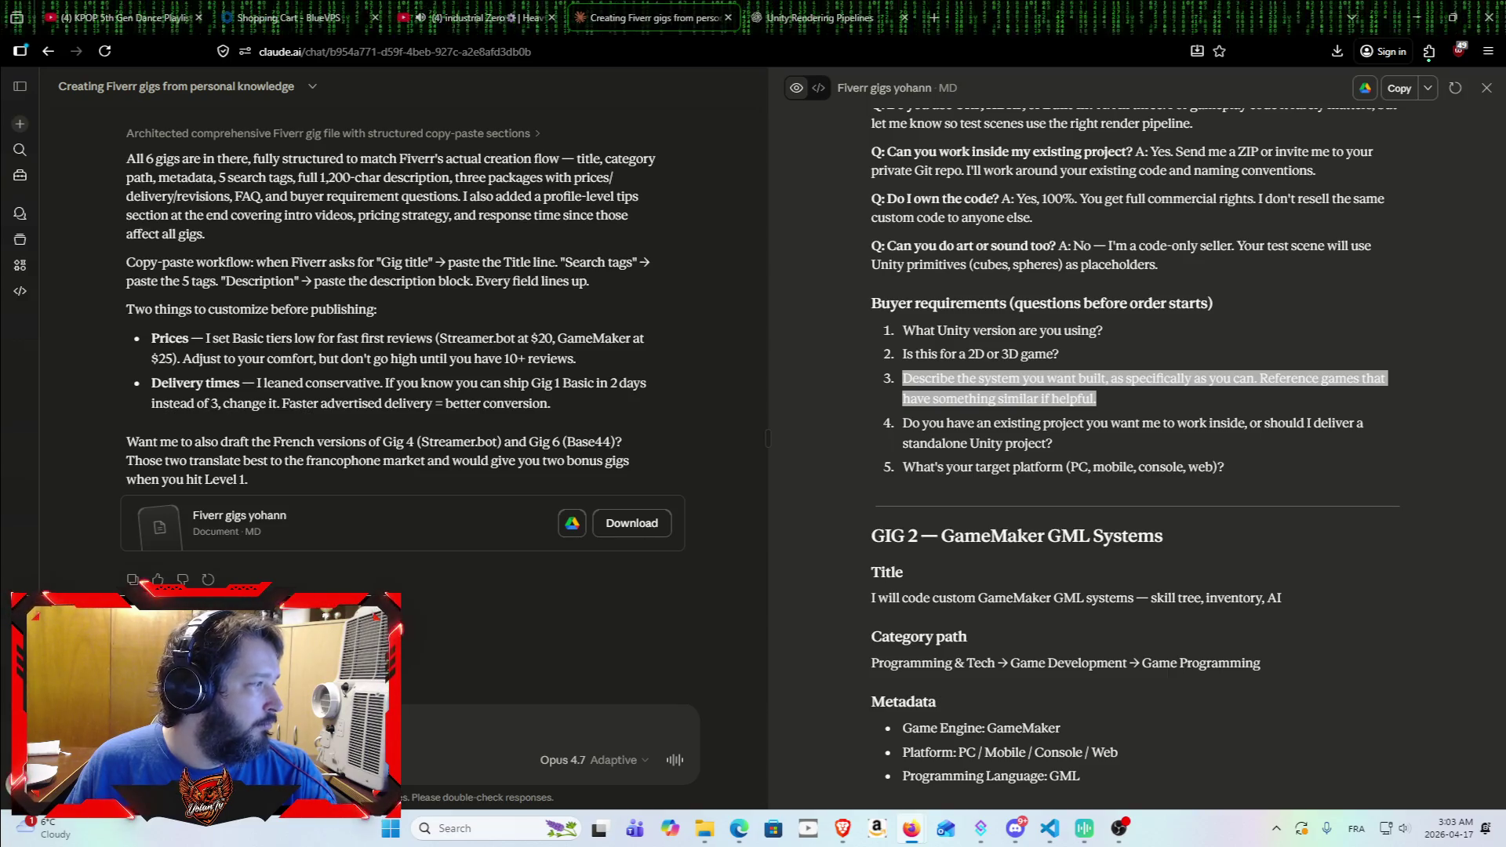
scroll(894, 476, down, 1)
scroll(894, 474, down, 3)
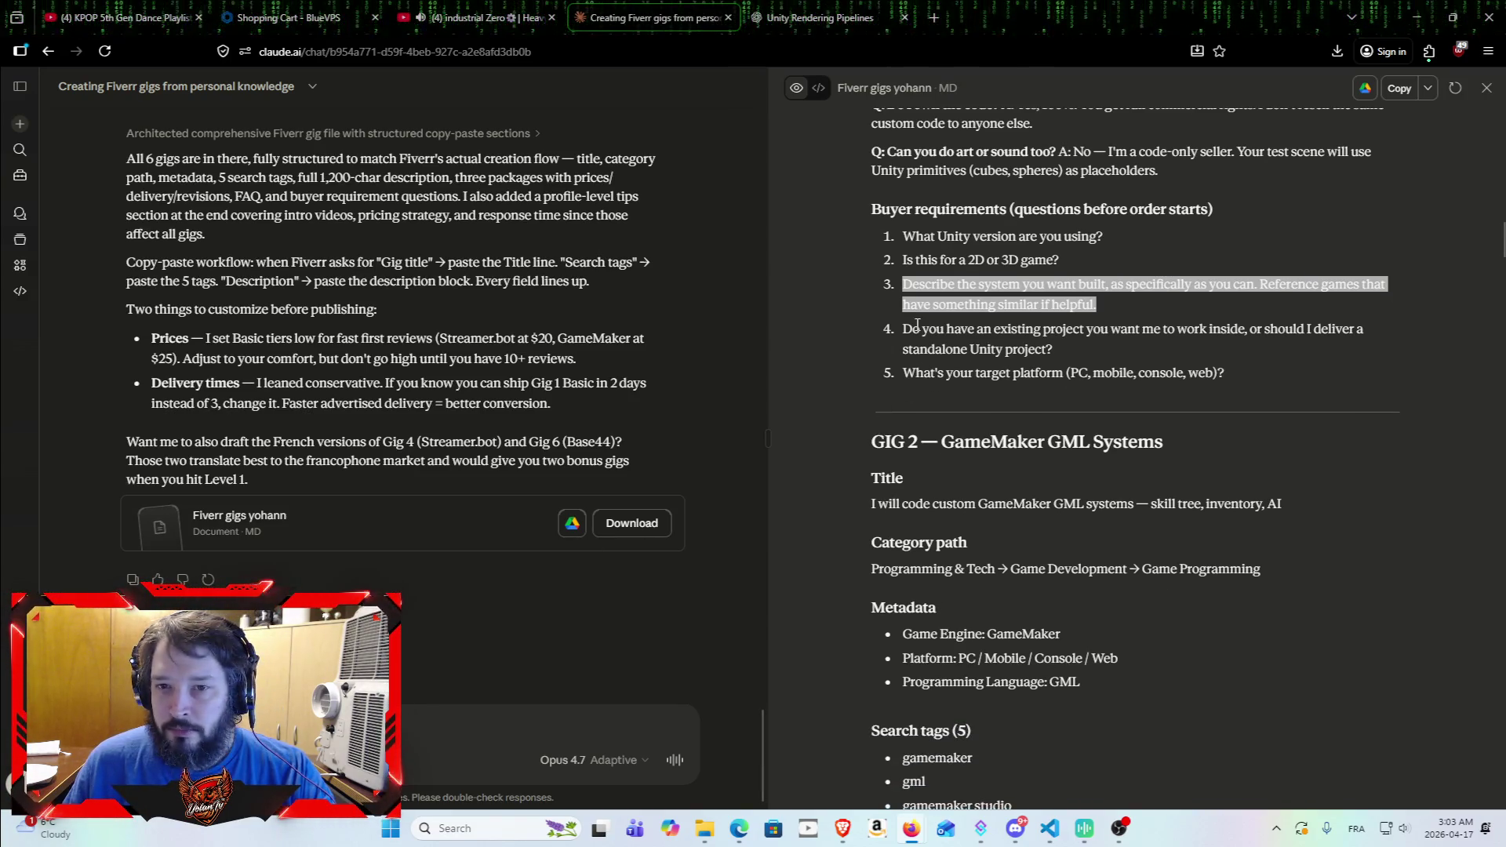
mouse_move(902, 328)
mouse_down()
mouse_move(1045, 331)
mouse_move(1053, 349)
mouse_up()
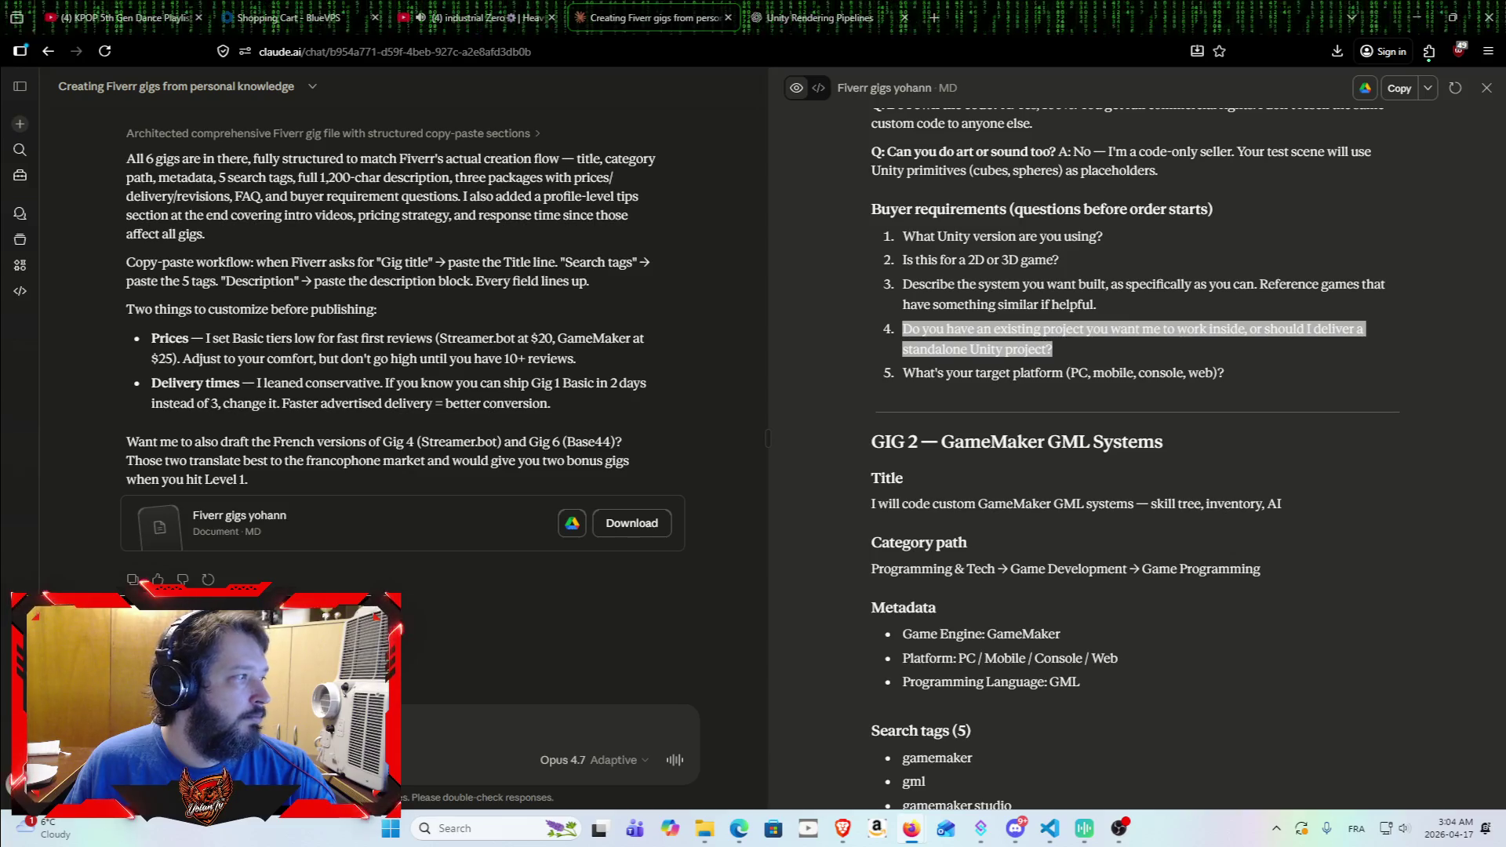
click(1220, 375)
drag(1220, 375, 880, 379)
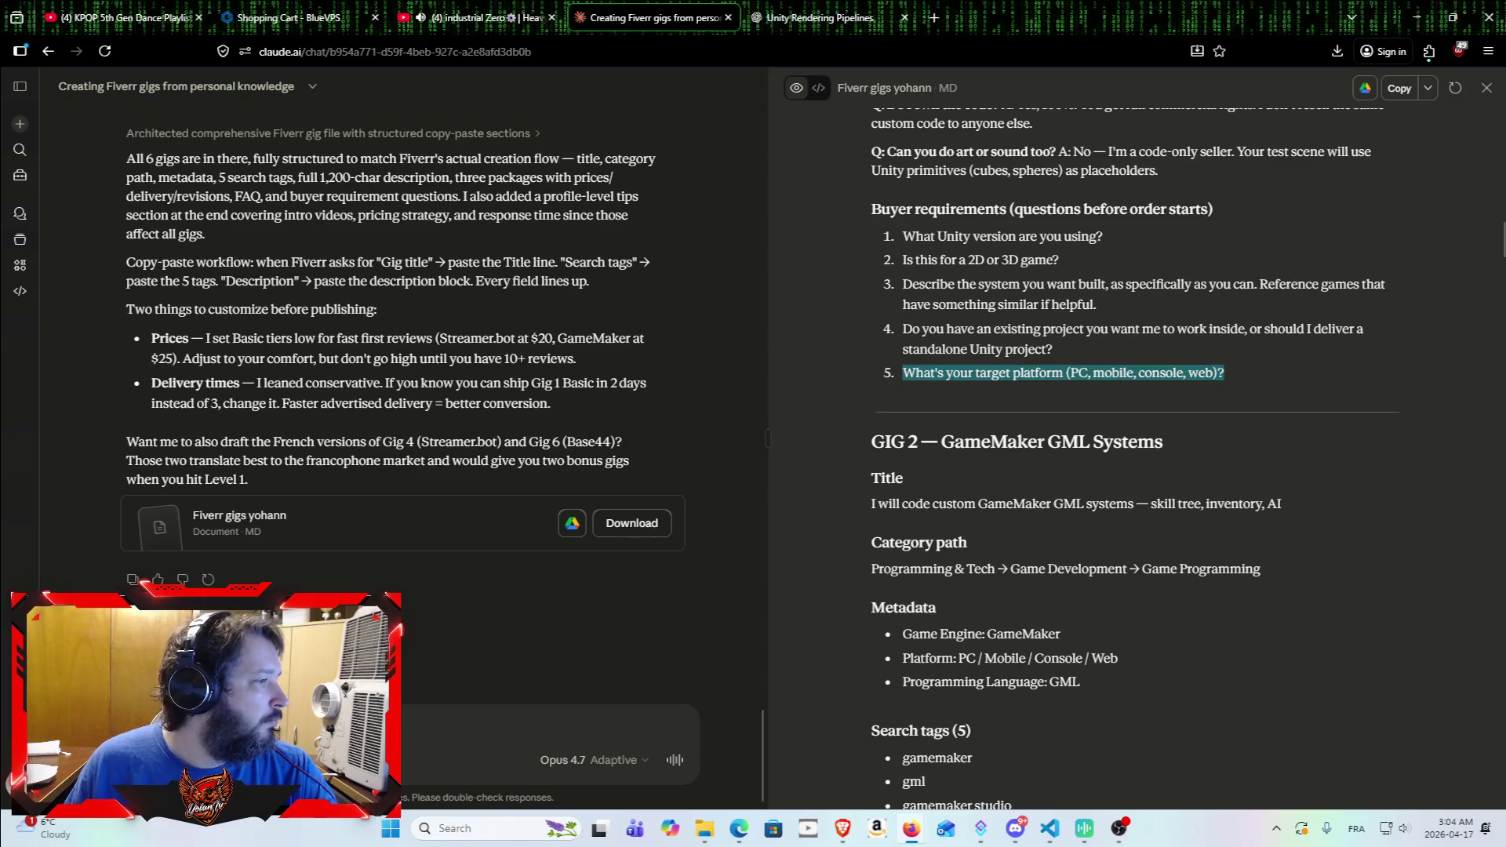
key(alt+Tab)
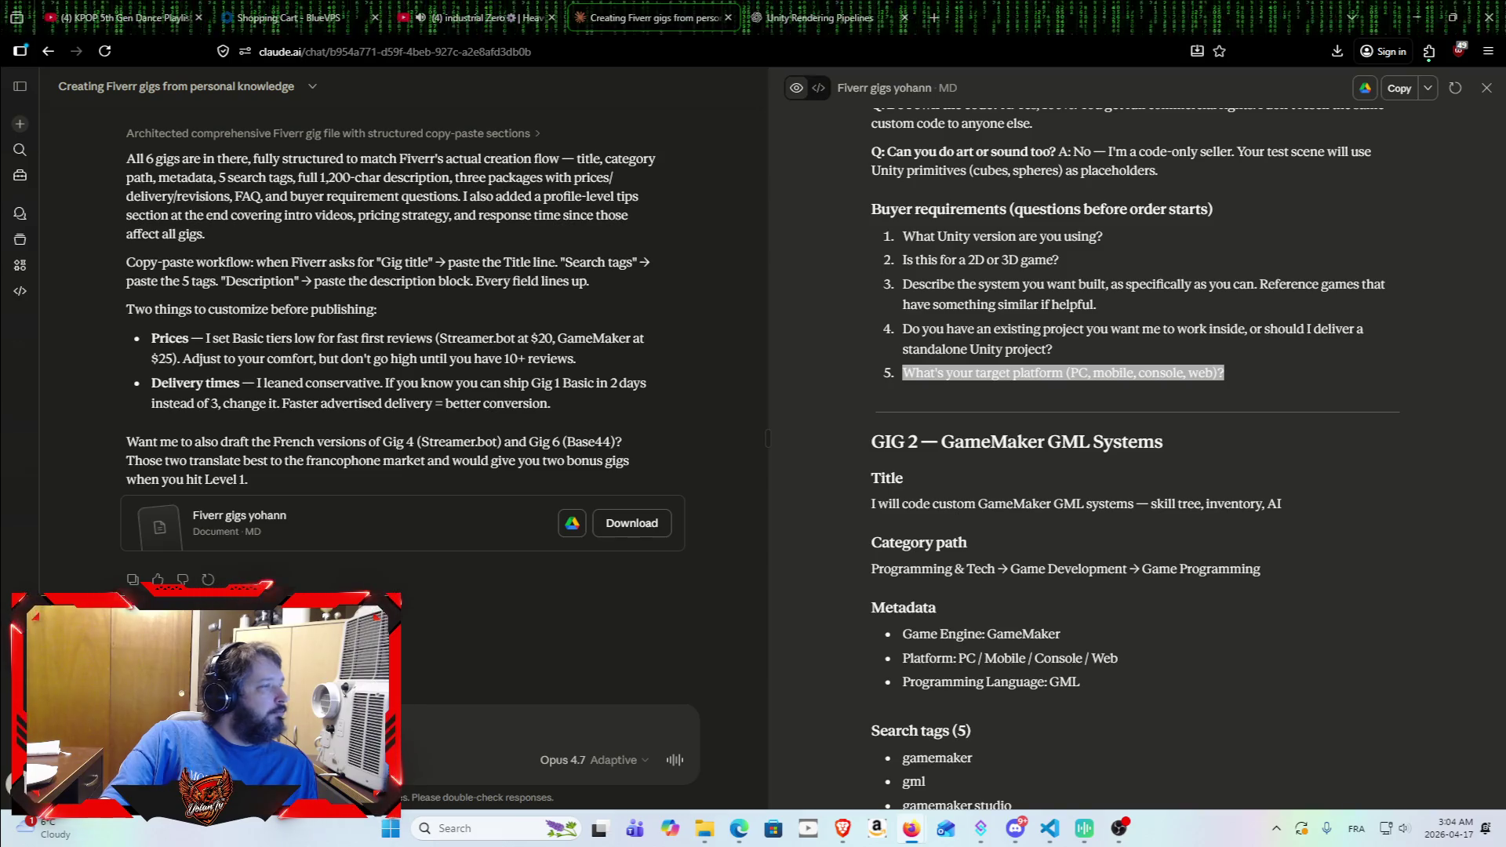
Step: Ask Claude '/btw what images should i use for the gig ?!?', then view ChatGPT's pipelines chat
scroll(1094, 437, down, 3)
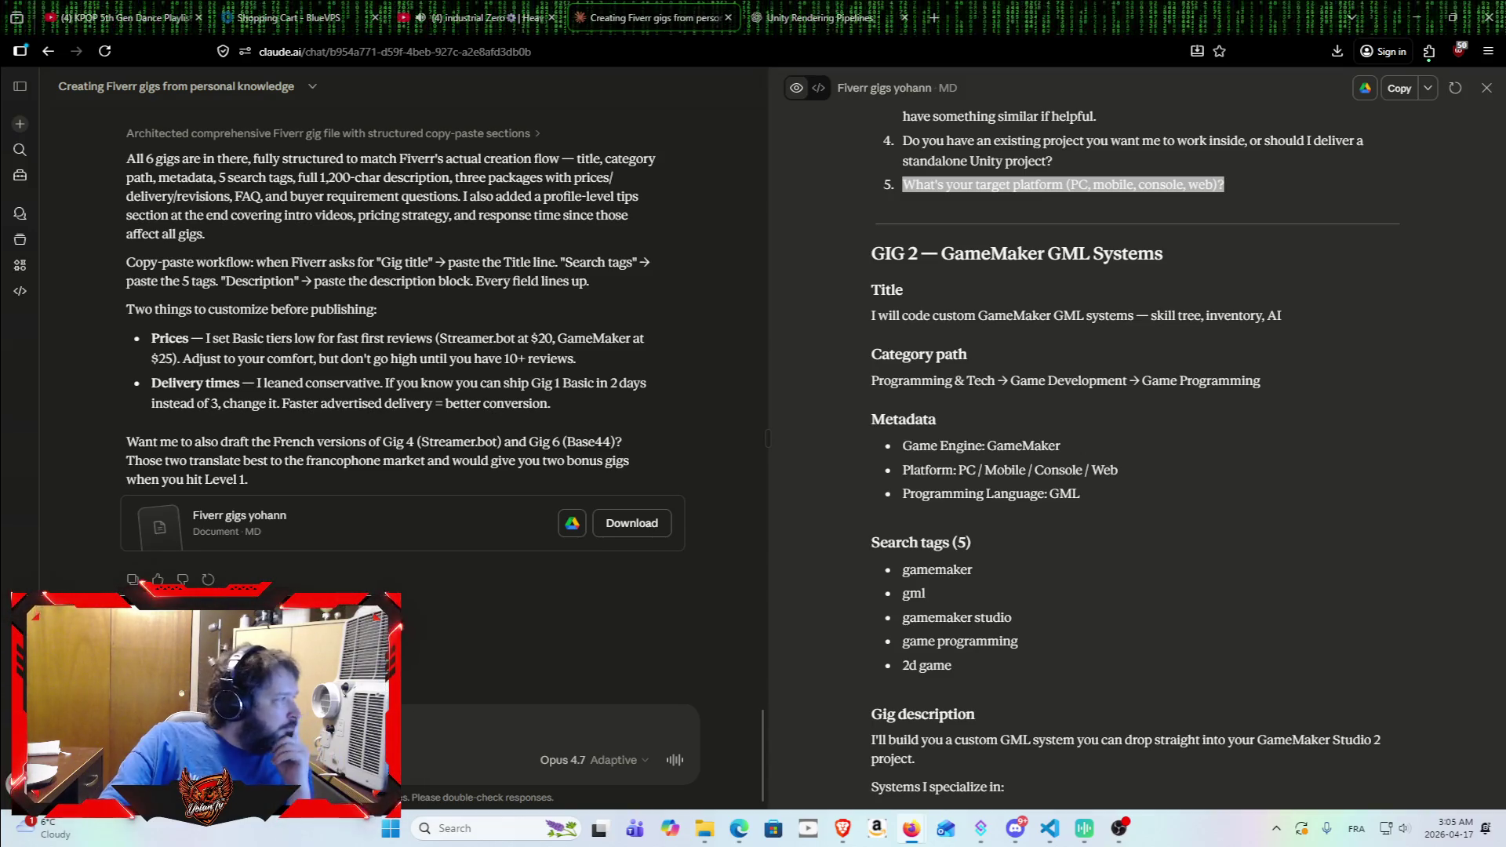
click(416, 668)
mouse_move(706, 829)
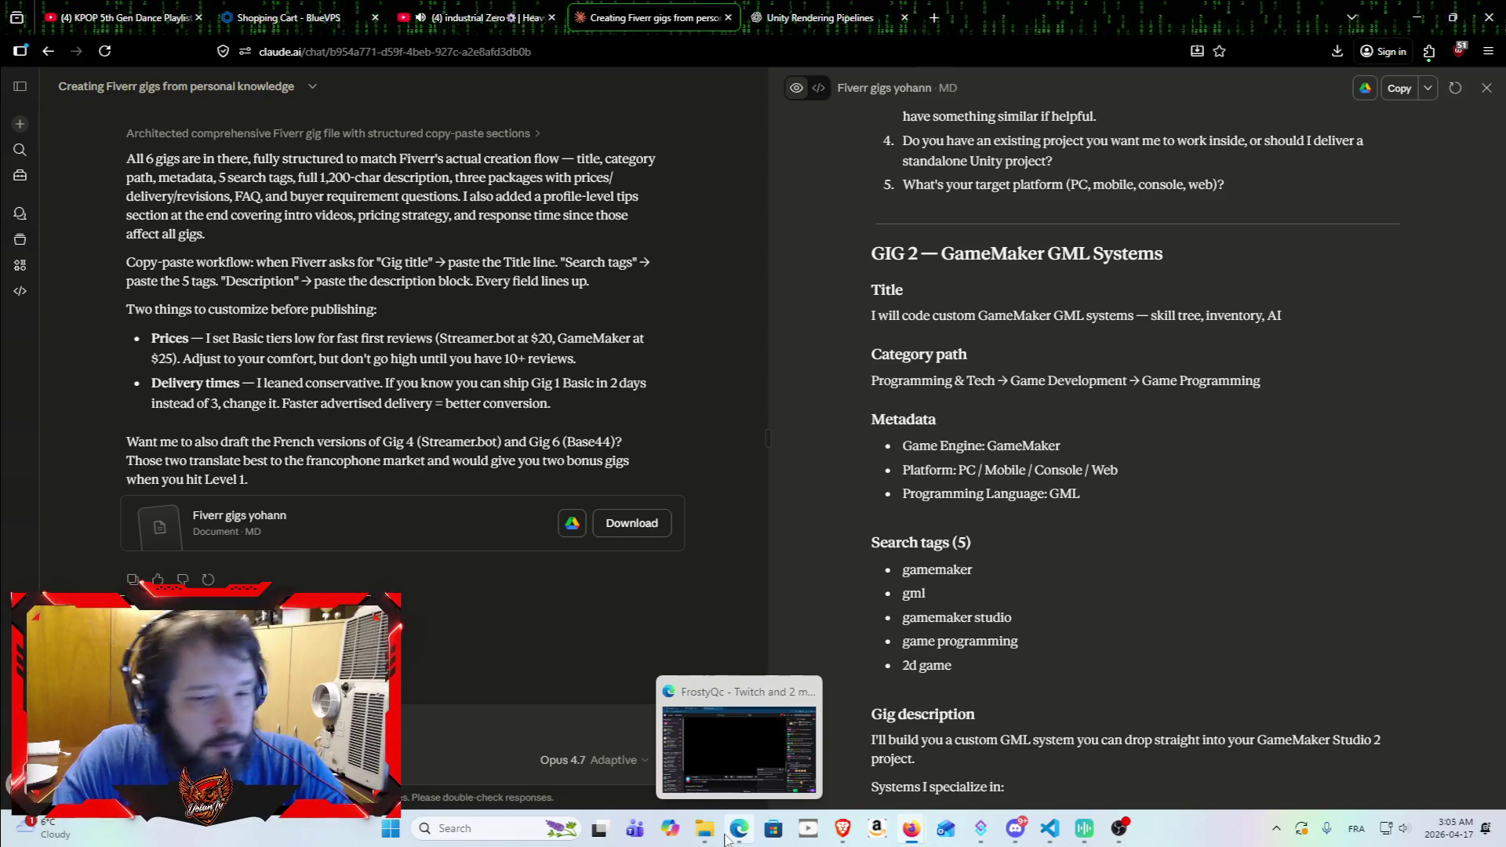
key(Return)
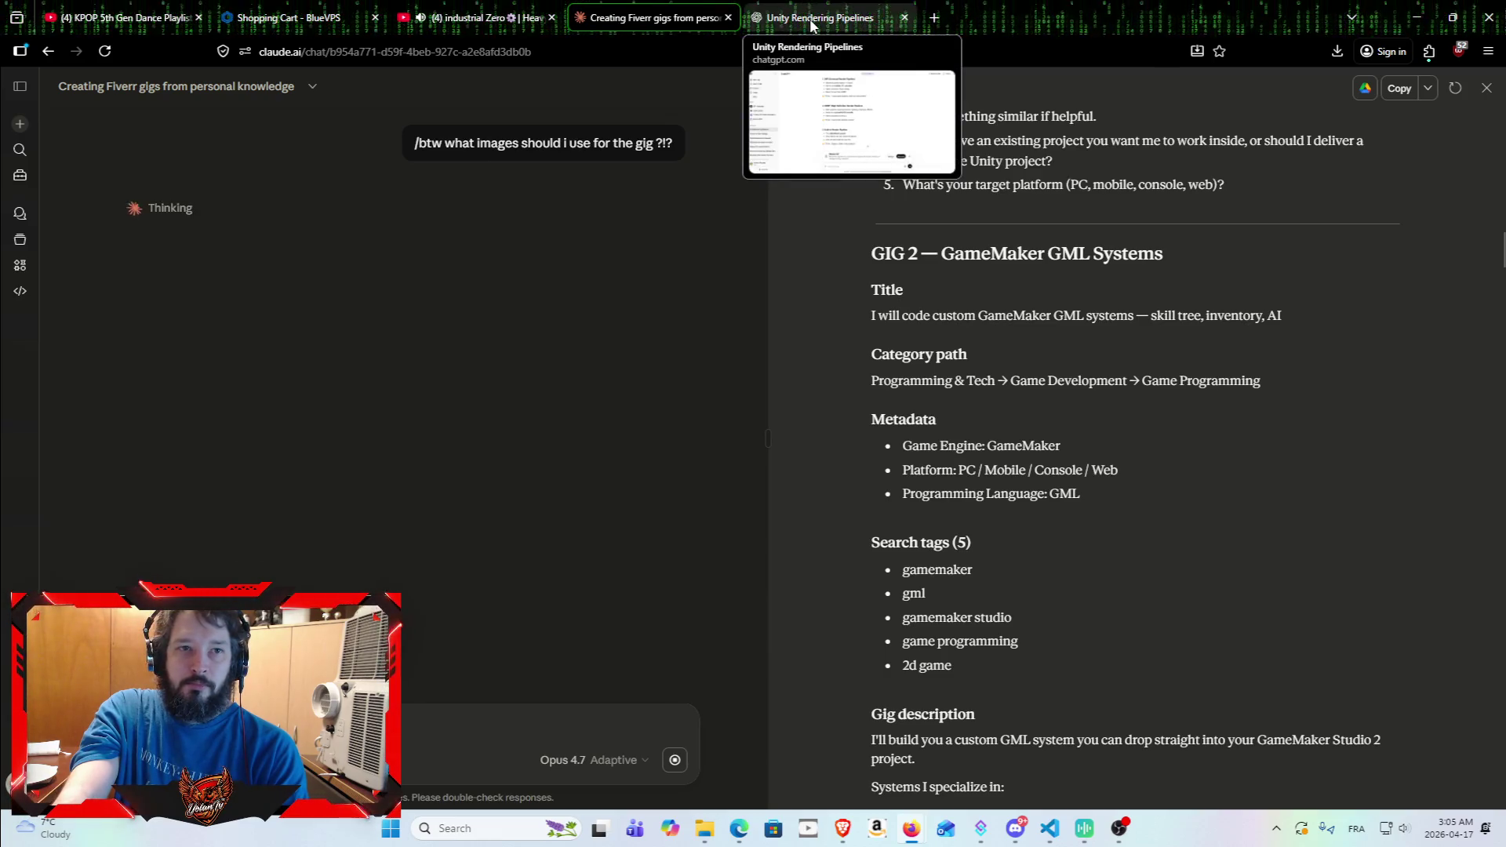
click(848, 23)
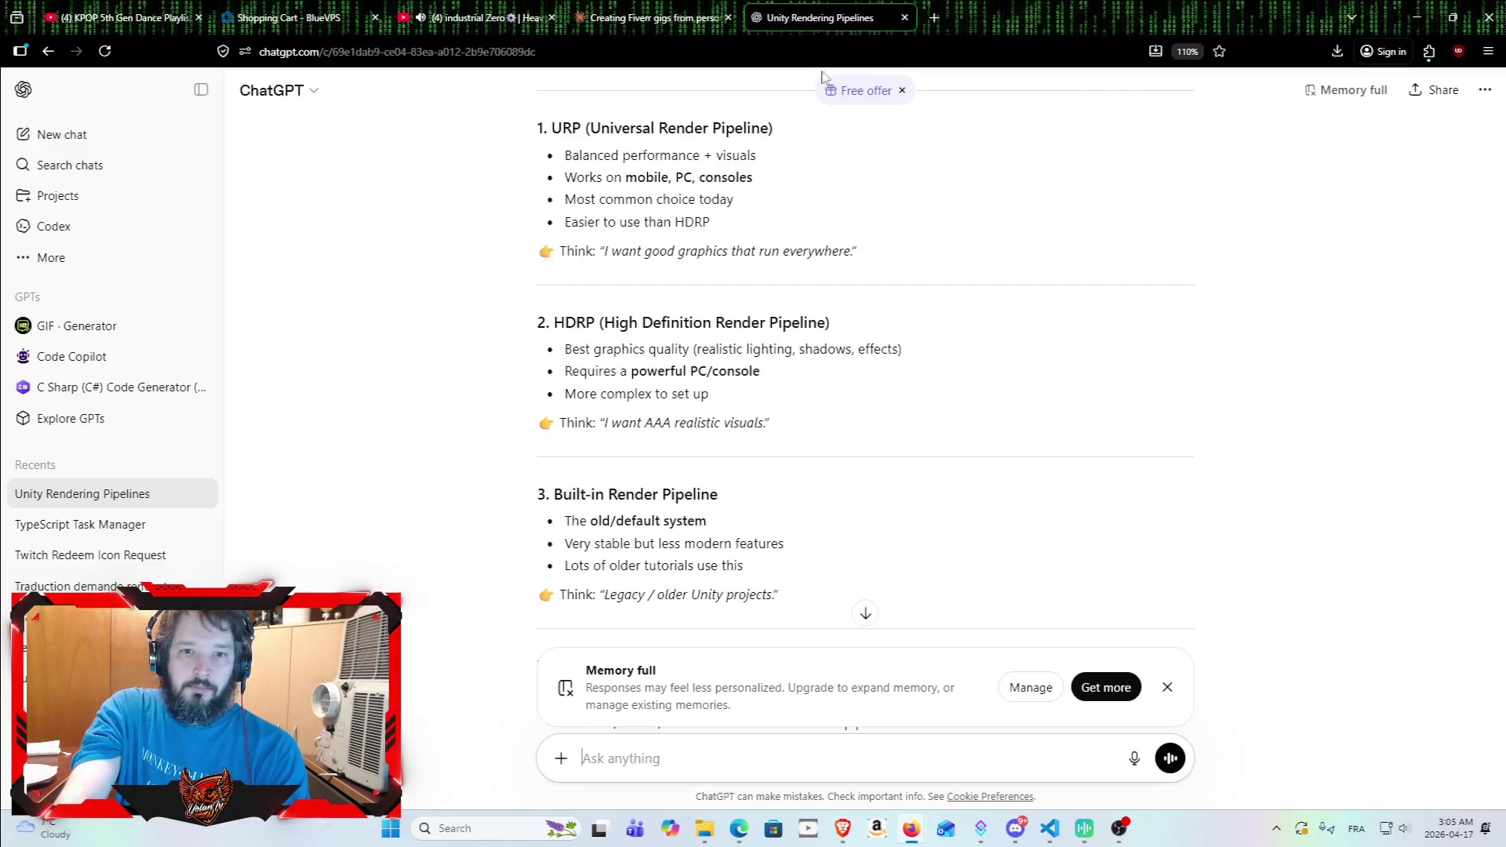
Step: Finish reading ChatGPT's render-pipeline answer, then bring up Claude's advice recommending three 1280×769 gig images
scroll(836, 348, down, 6)
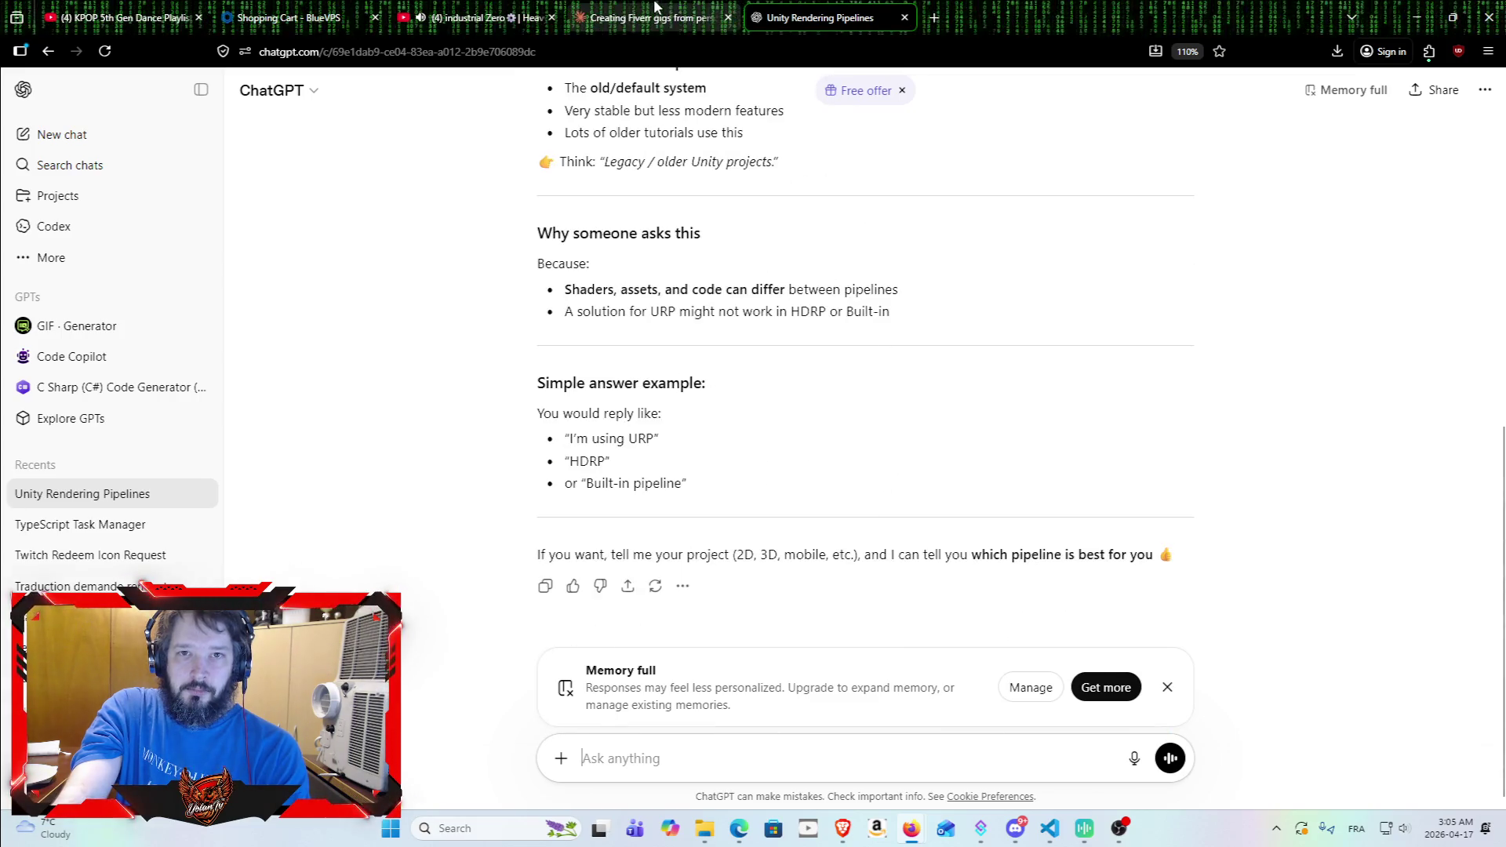
click(623, 7)
click(479, 17)
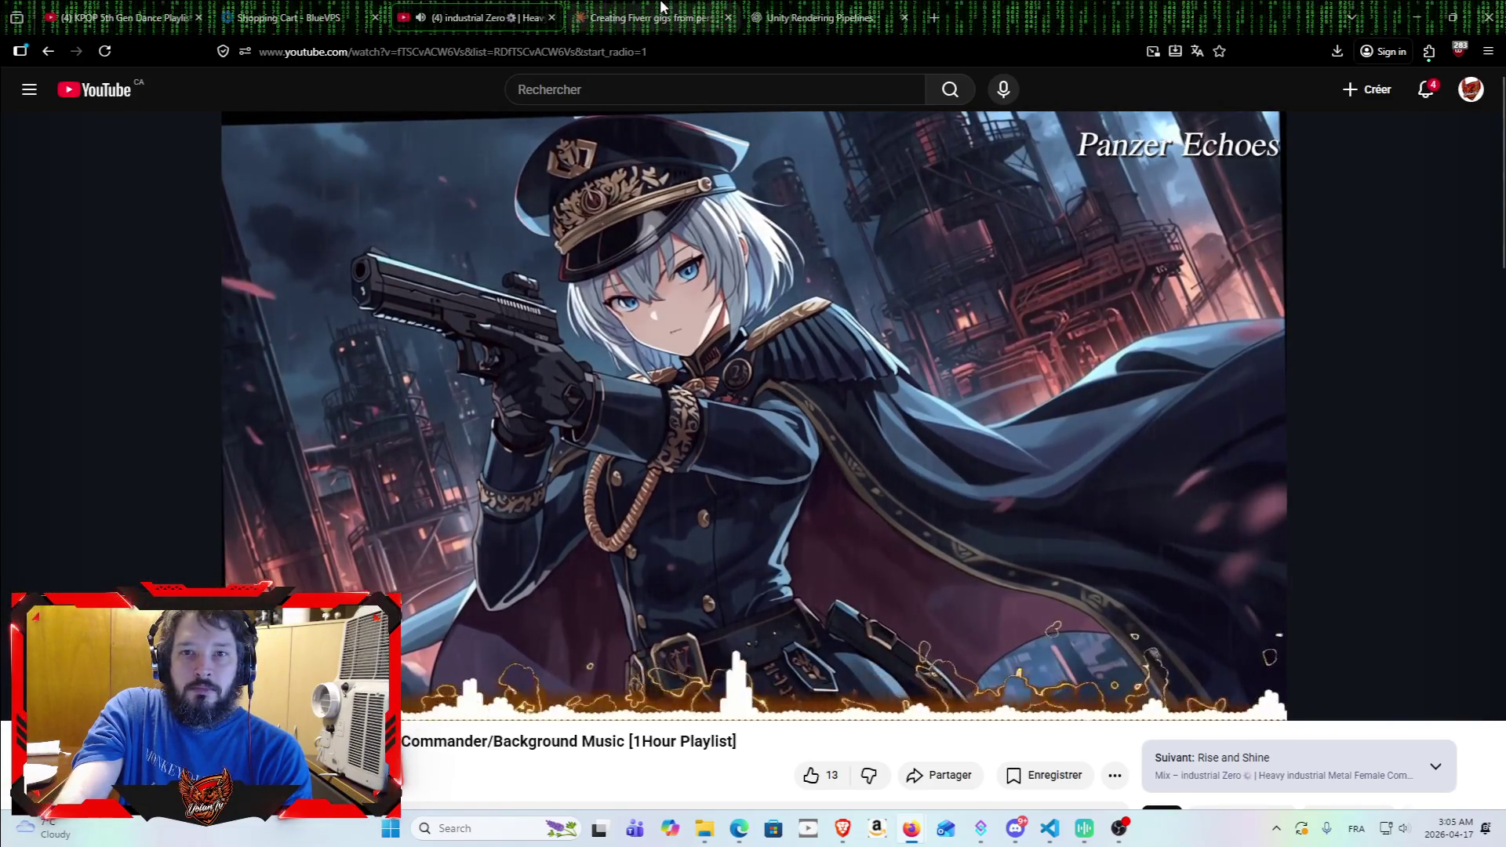
key(ctrl+Tab)
scroll(572, 450, down, 2)
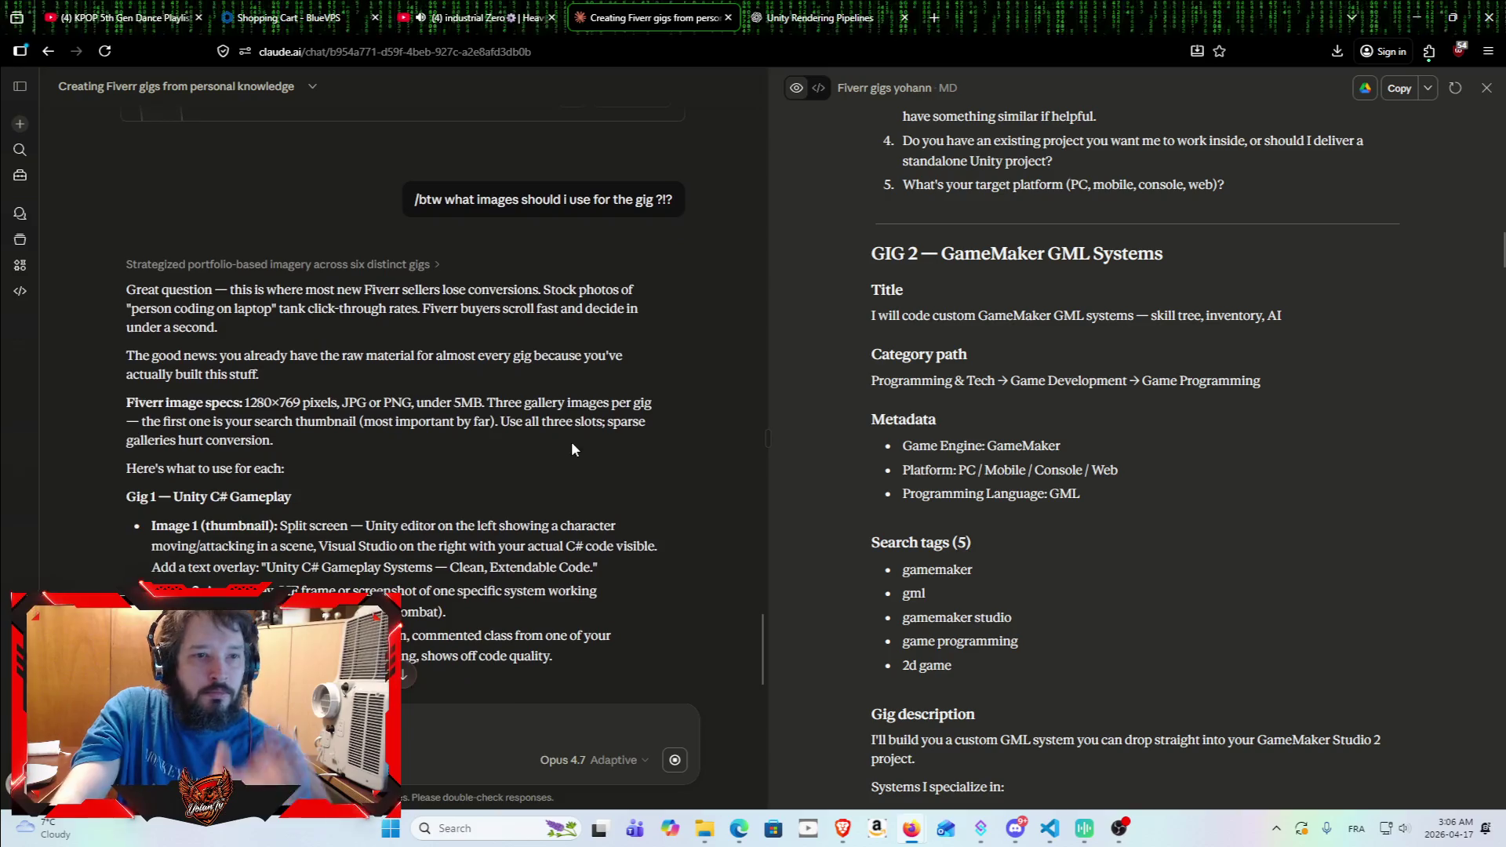
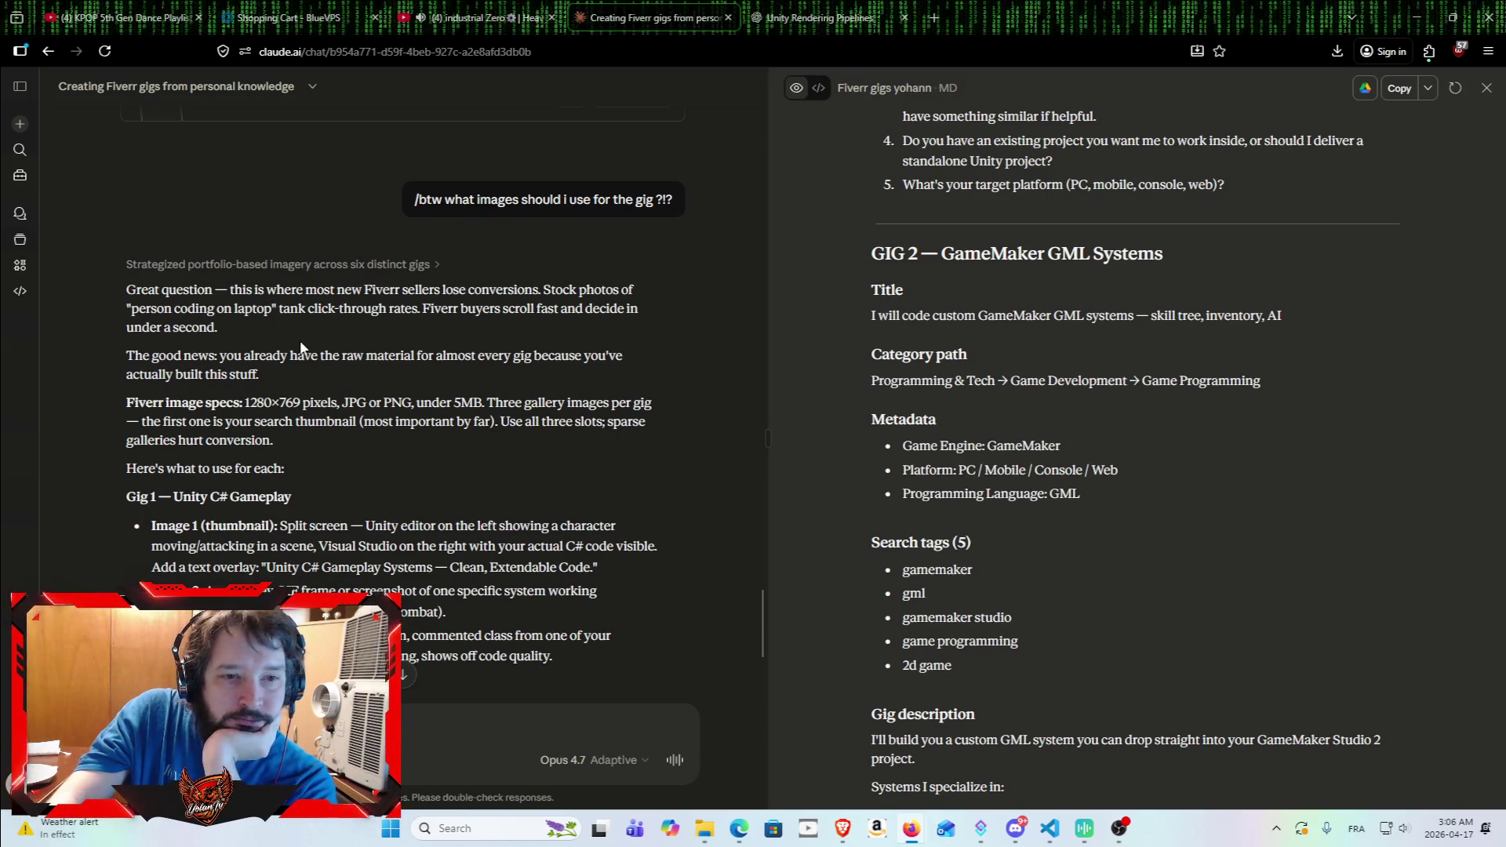
Step: Copy the Gig 1 Image 1 thumbnail bullet text for the Unity C# gameplay listing
scroll(294, 496, down, 3)
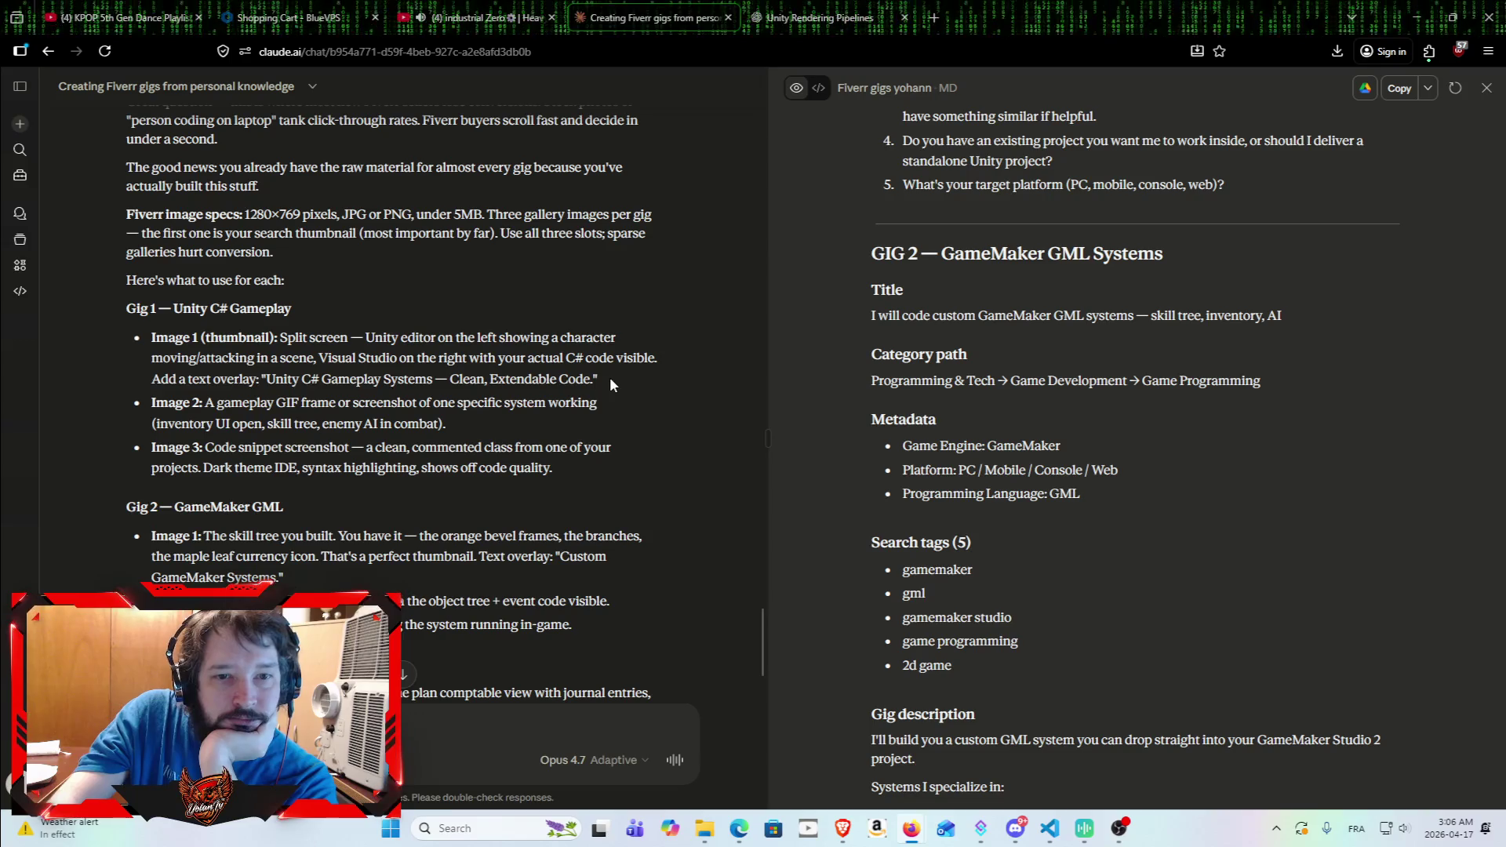
mouse_move(610, 380)
mouse_down()
mouse_move(418, 355)
mouse_move(147, 378)
mouse_move(134, 320)
mouse_move(140, 331)
mouse_up()
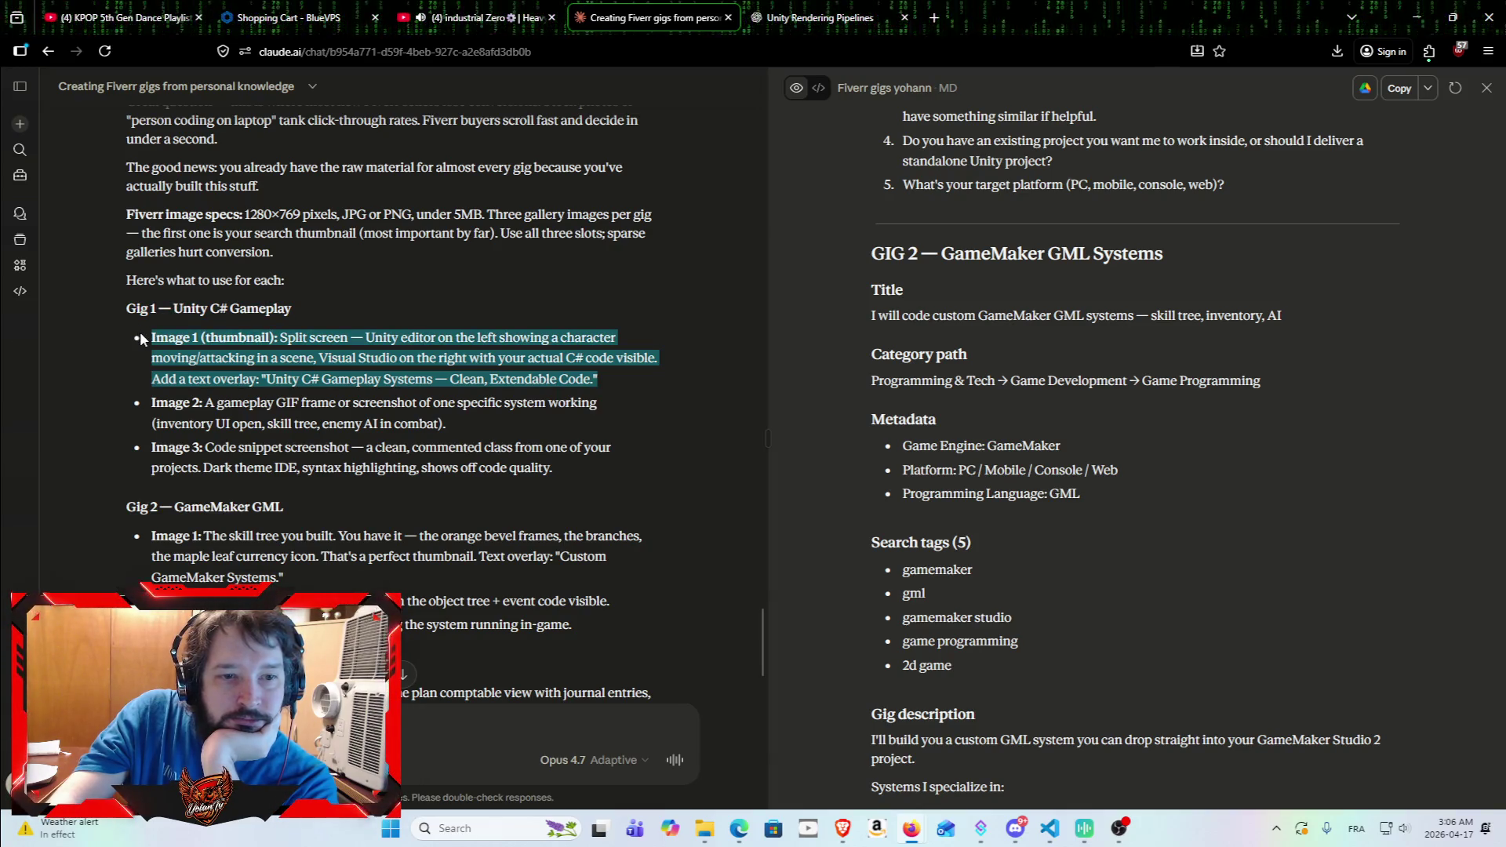
drag(137, 331, 135, 331)
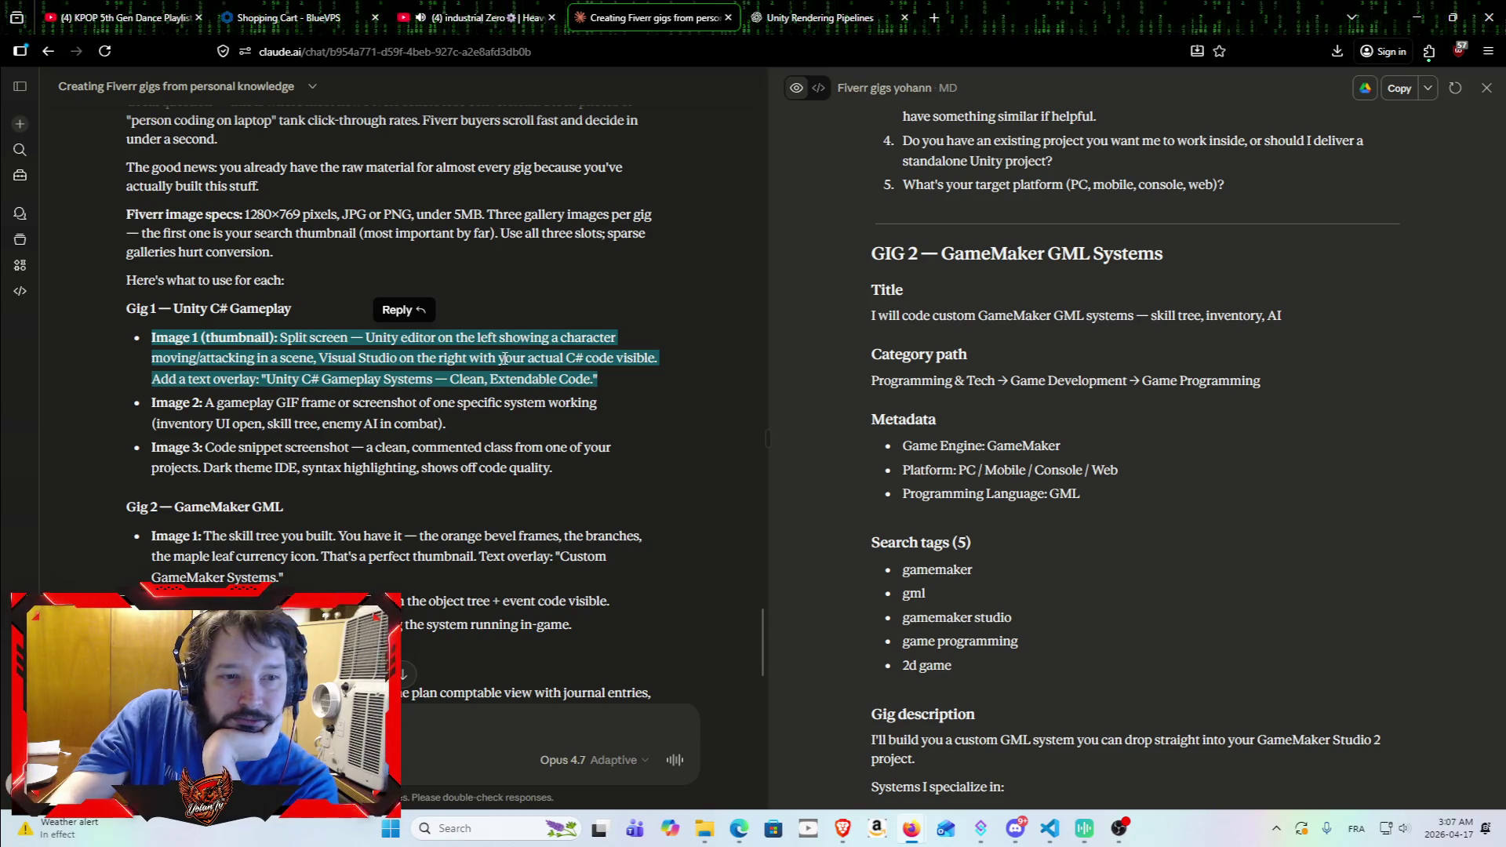
right_click(503, 358)
click(557, 371)
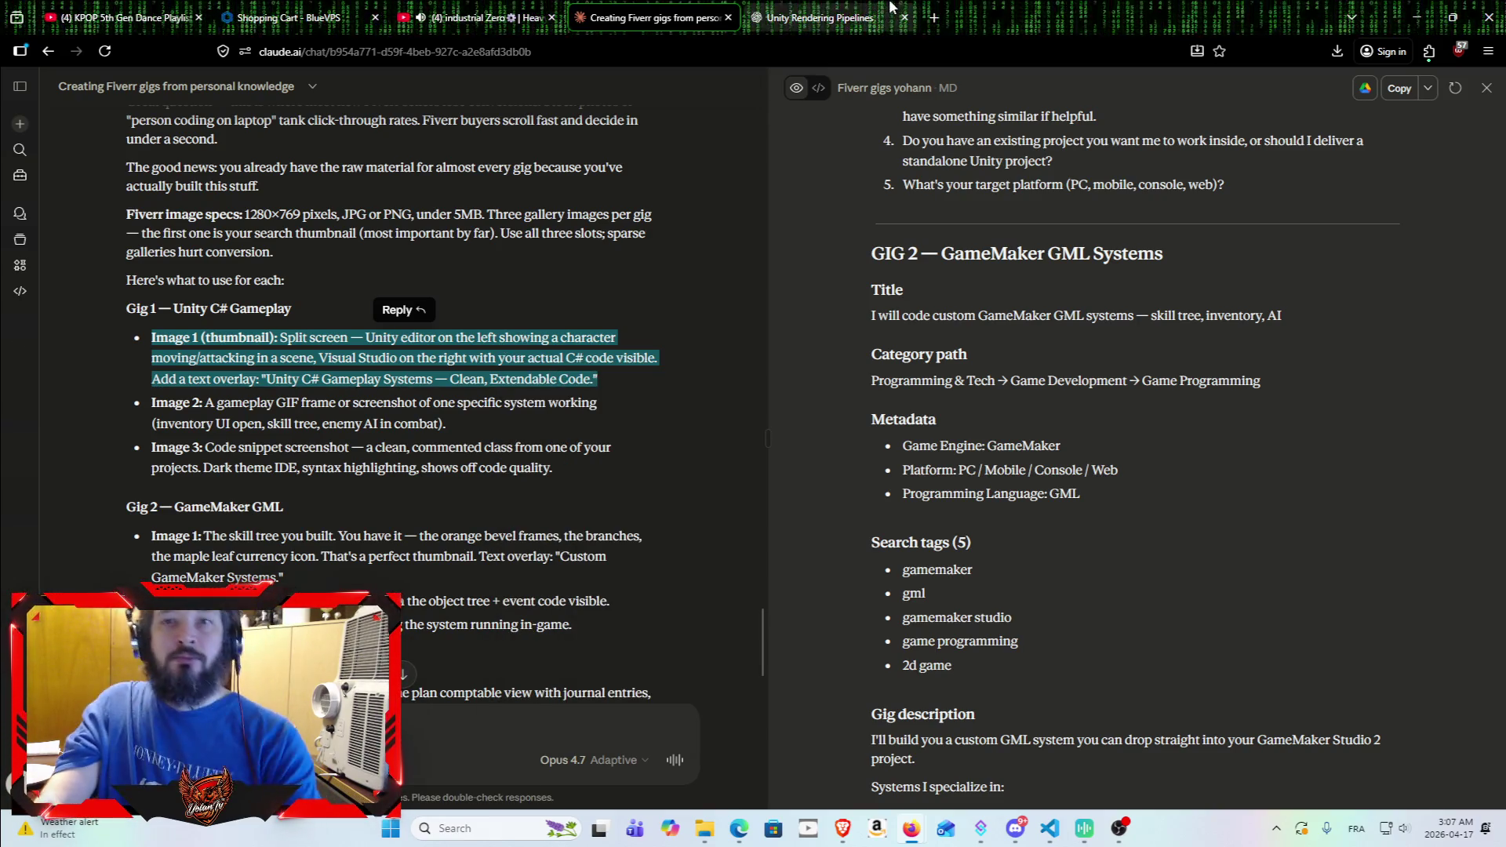
click(836, 10)
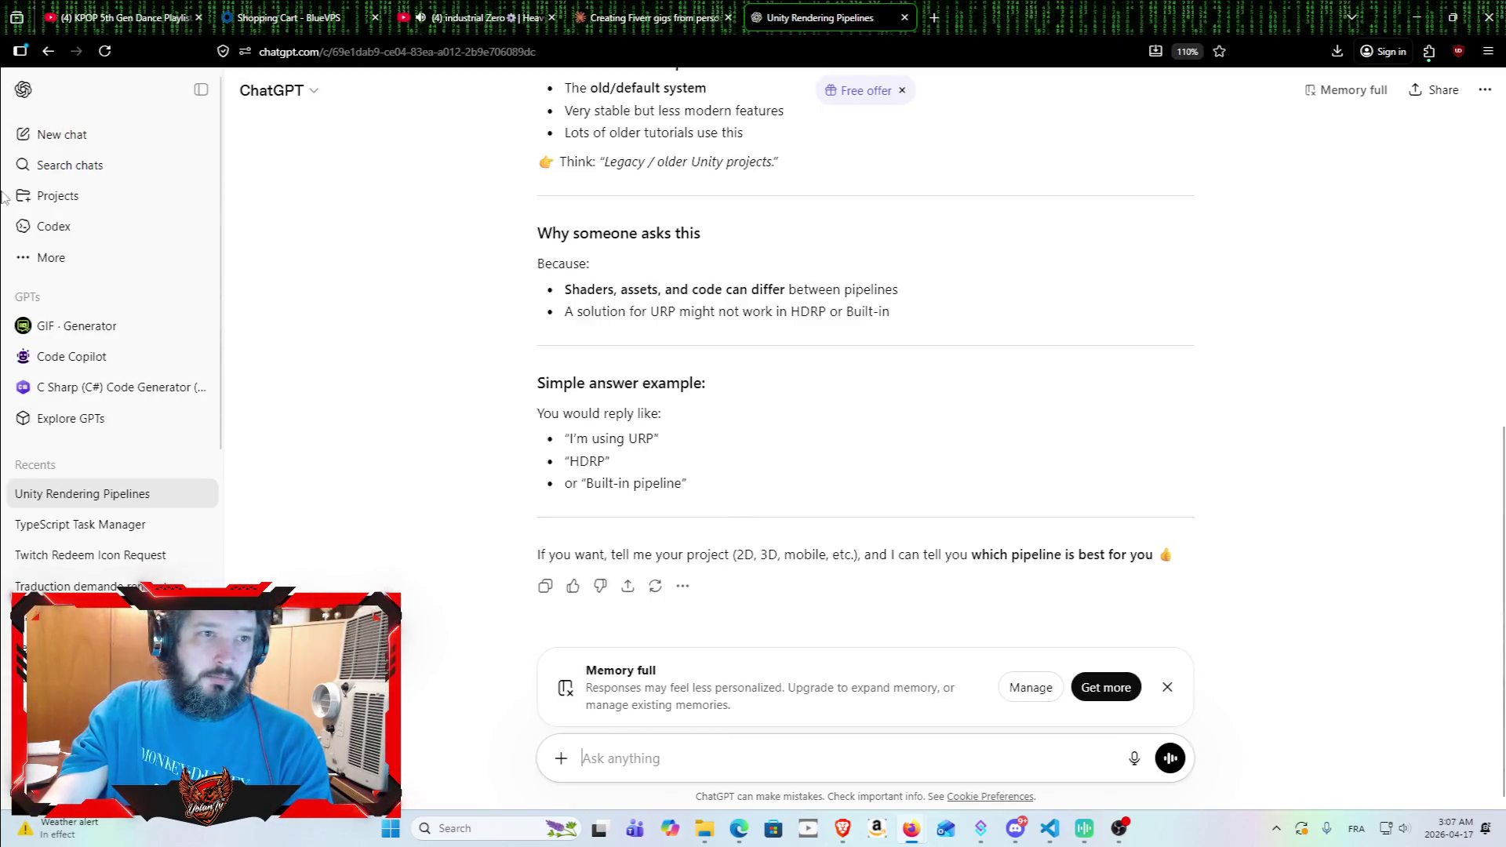
Step: In a new ChatGPT chat, send 'can you create the' followed by the pasted Image 1 description
click(60, 135)
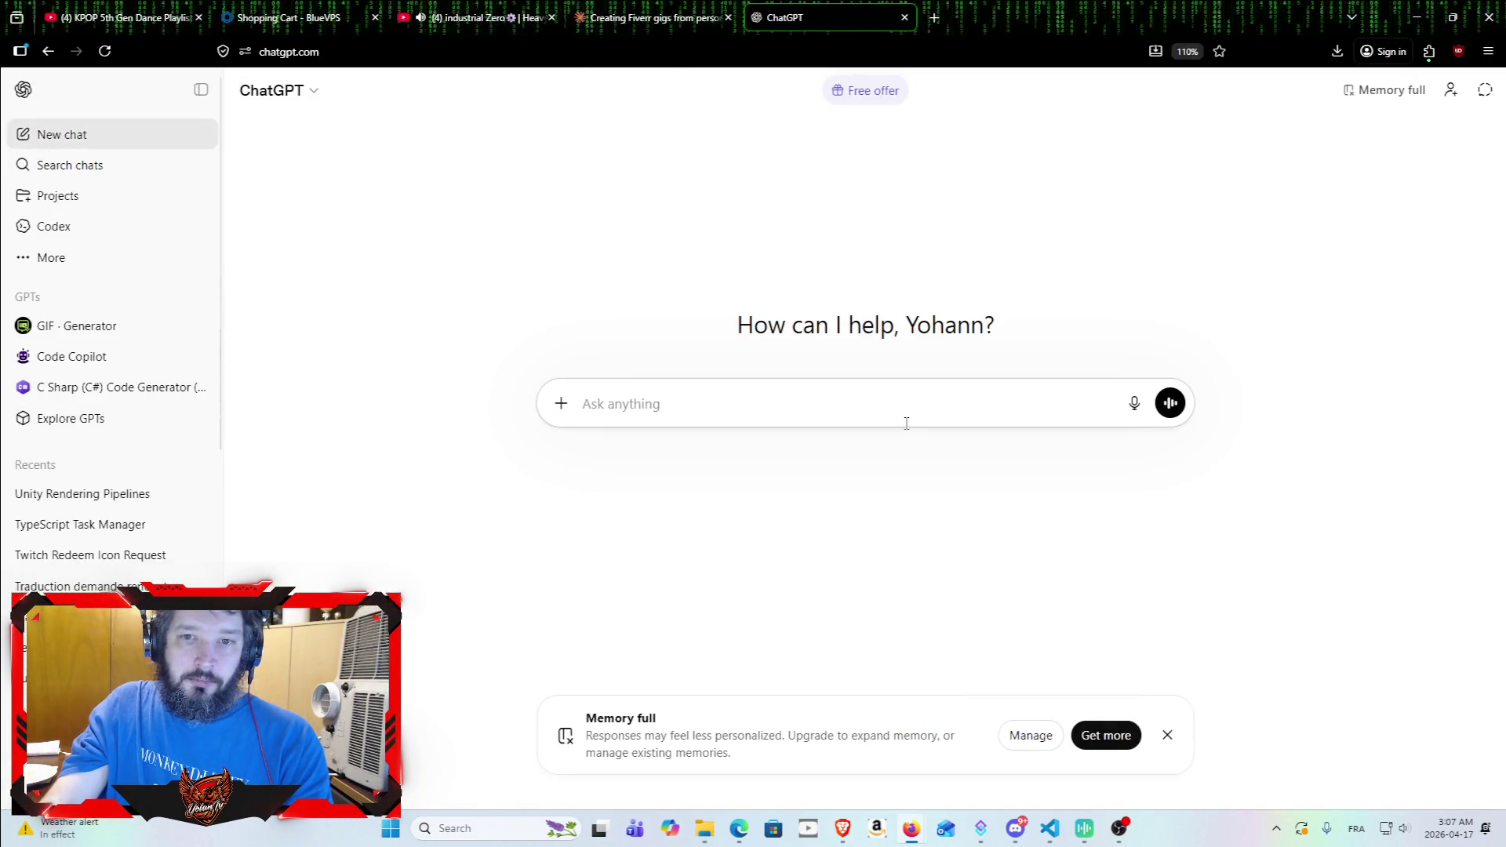
key(ctrl+v)
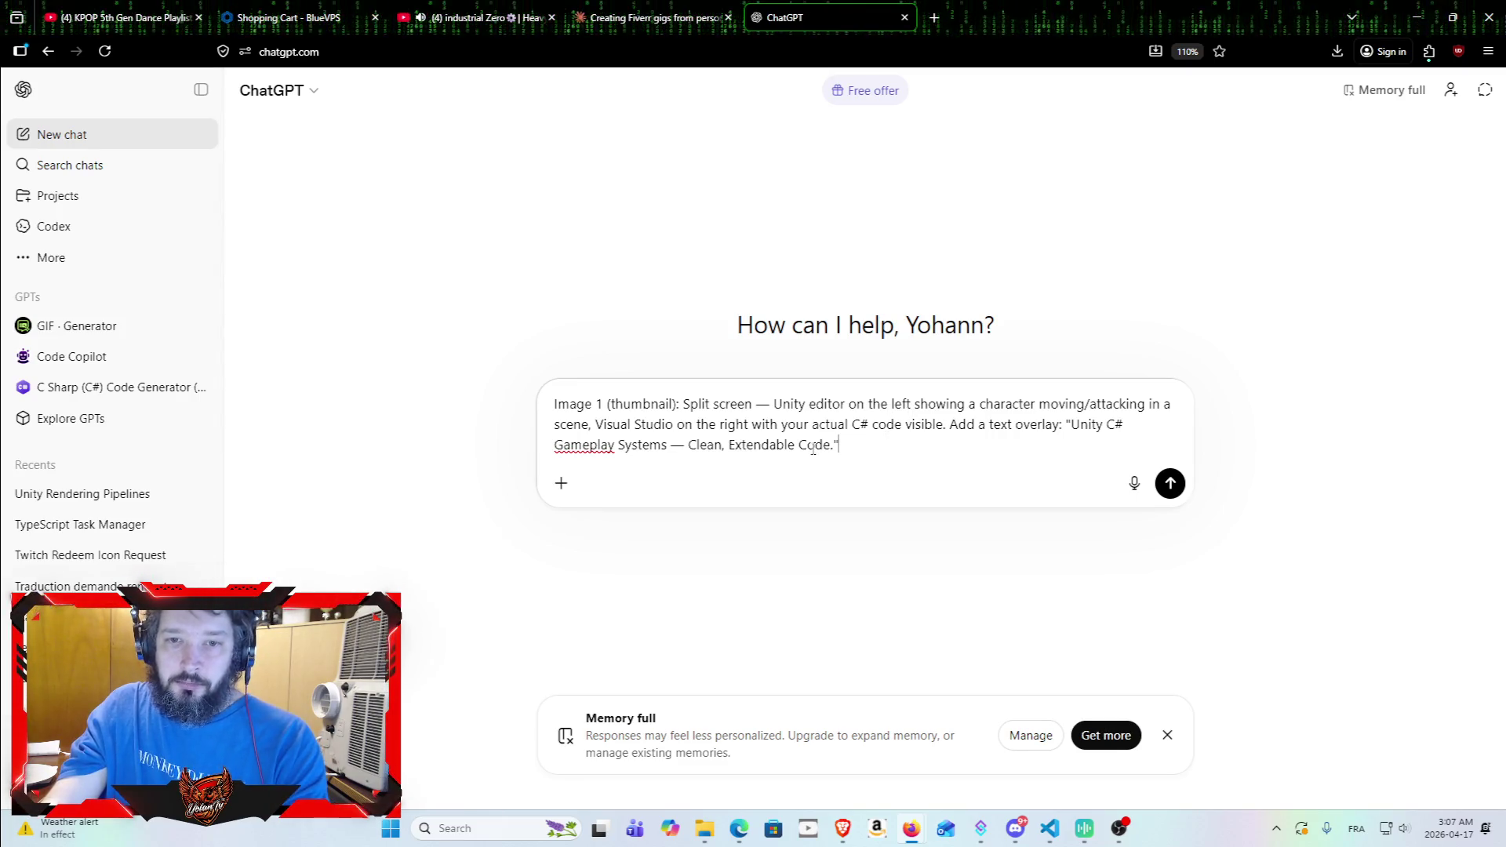
key(ctrl+a)
key(BackSpace)
text(can you create the)
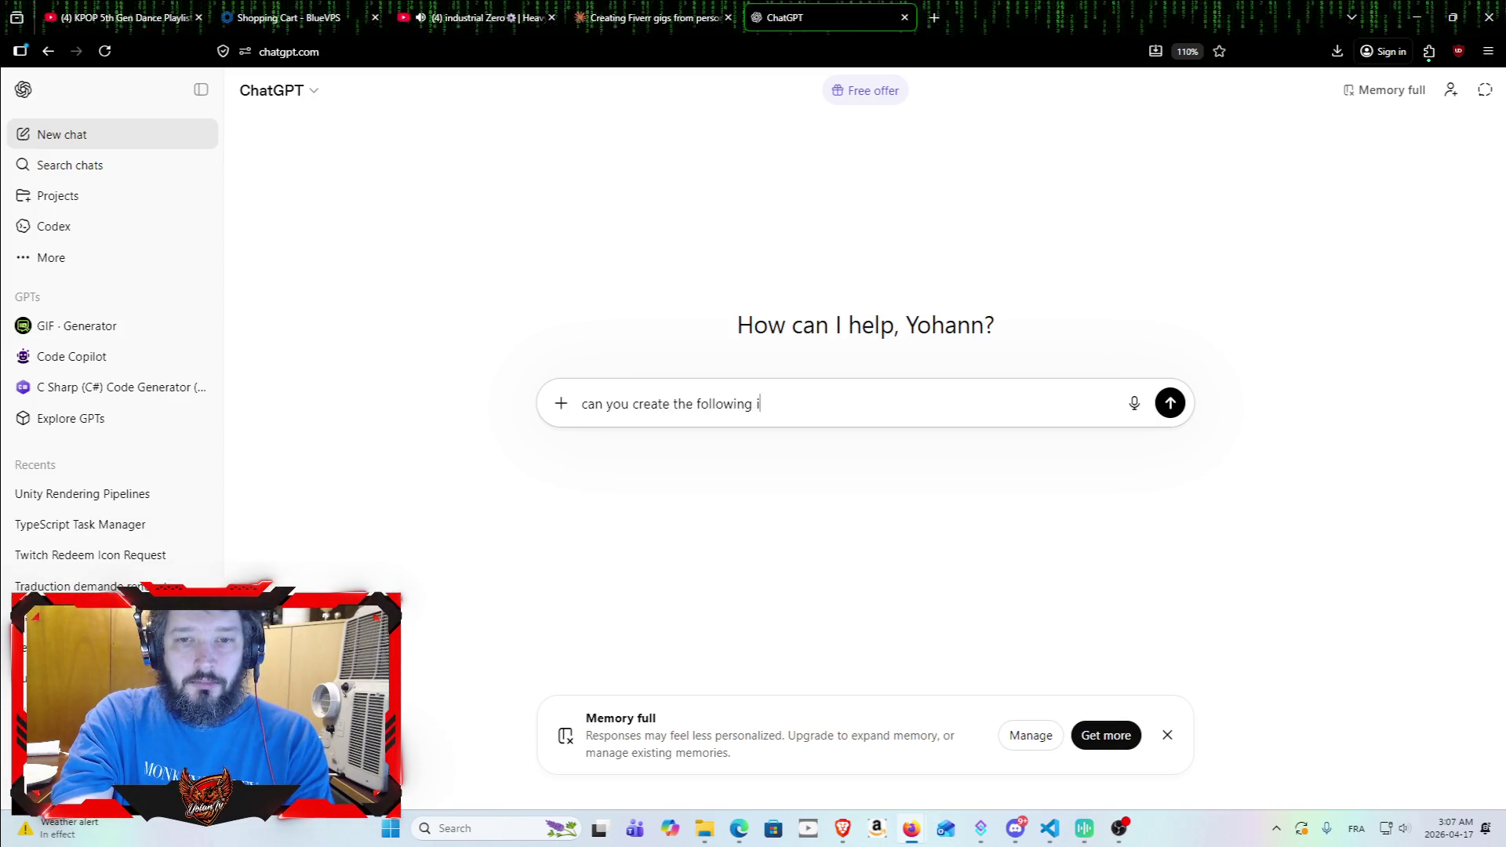
key(ctrl+v)
key(Return)
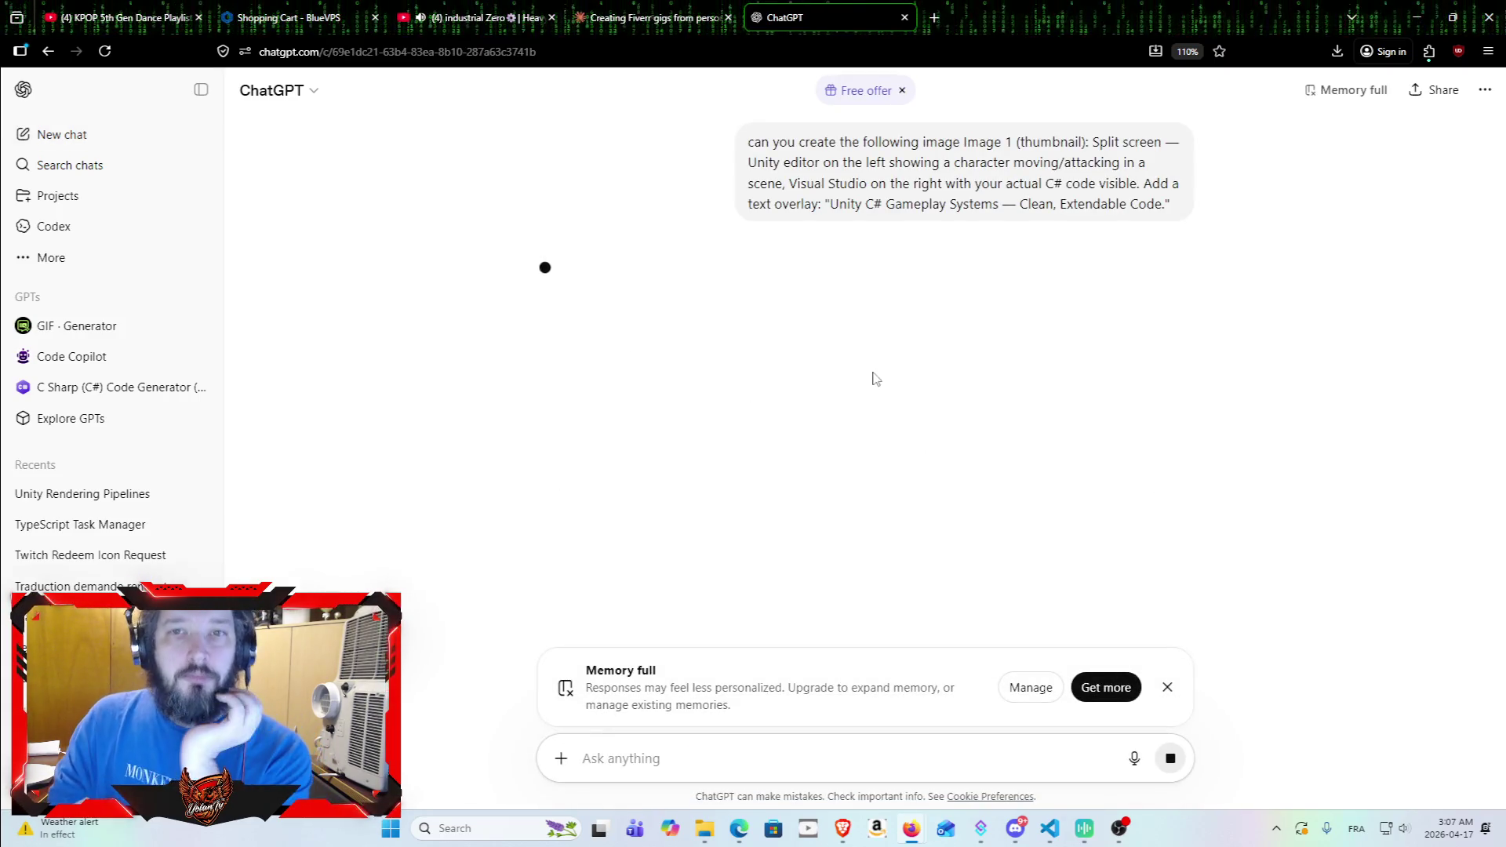
Step: Open another ChatGPT page in a new tab and select Claude's Image 2 description bullet
click(656, 6)
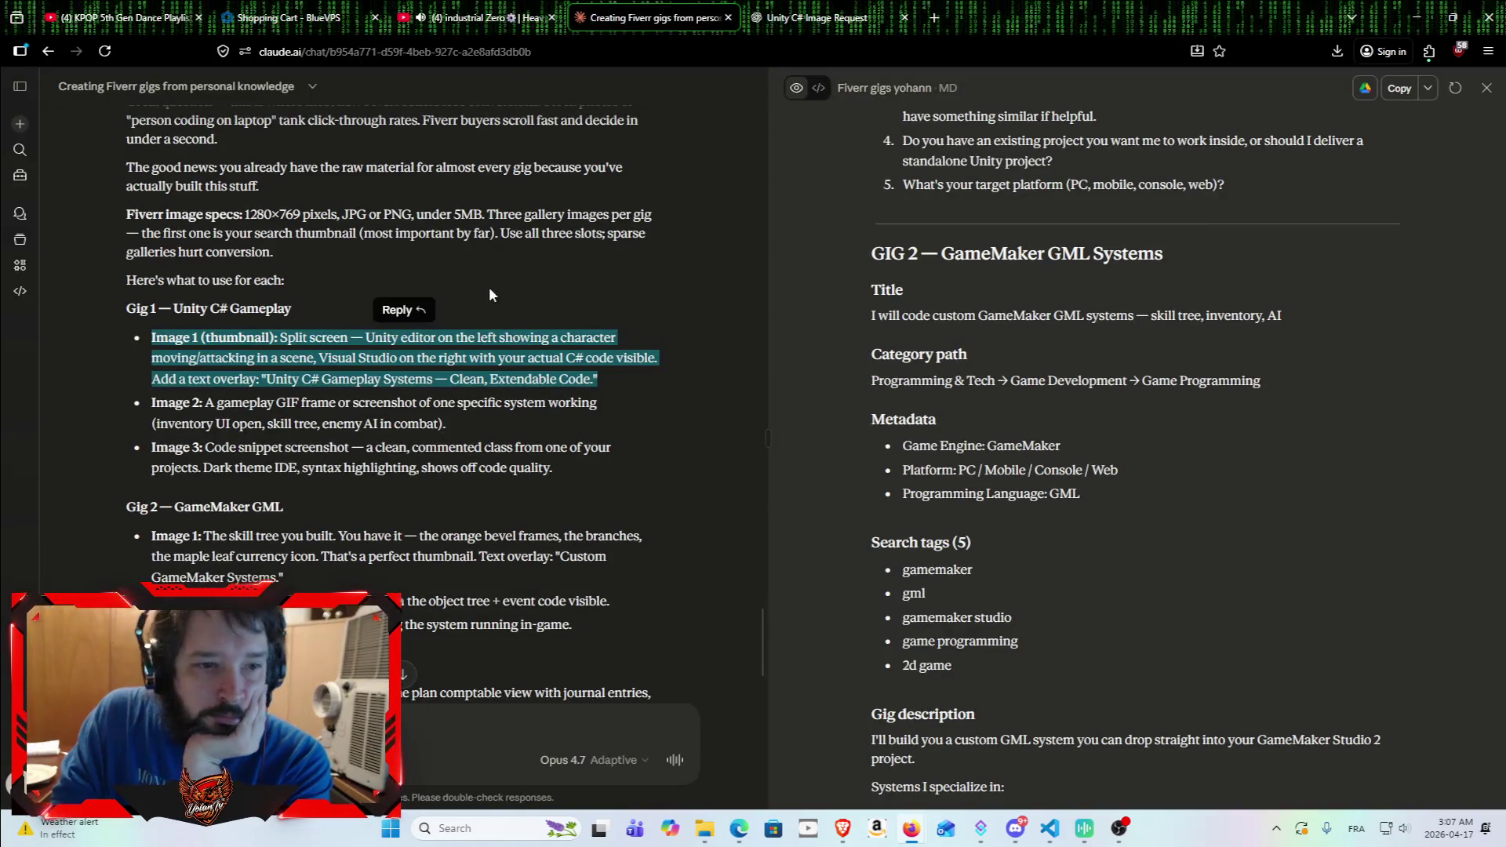
click(857, 7)
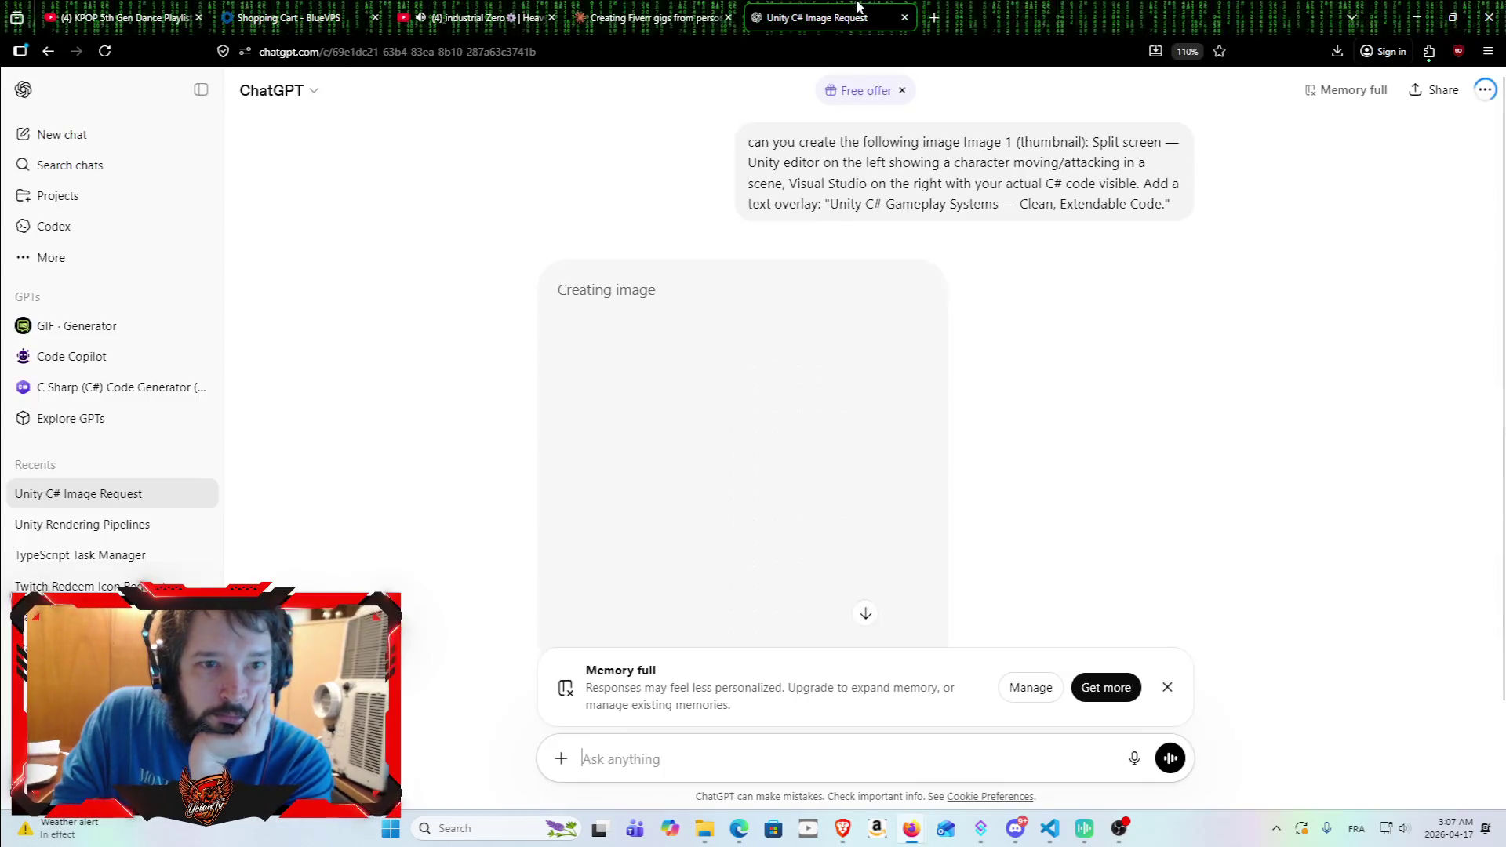
scroll(91, 135, down, 2)
middle_click(112, 136)
click(656, 17)
triple_click(493, 424)
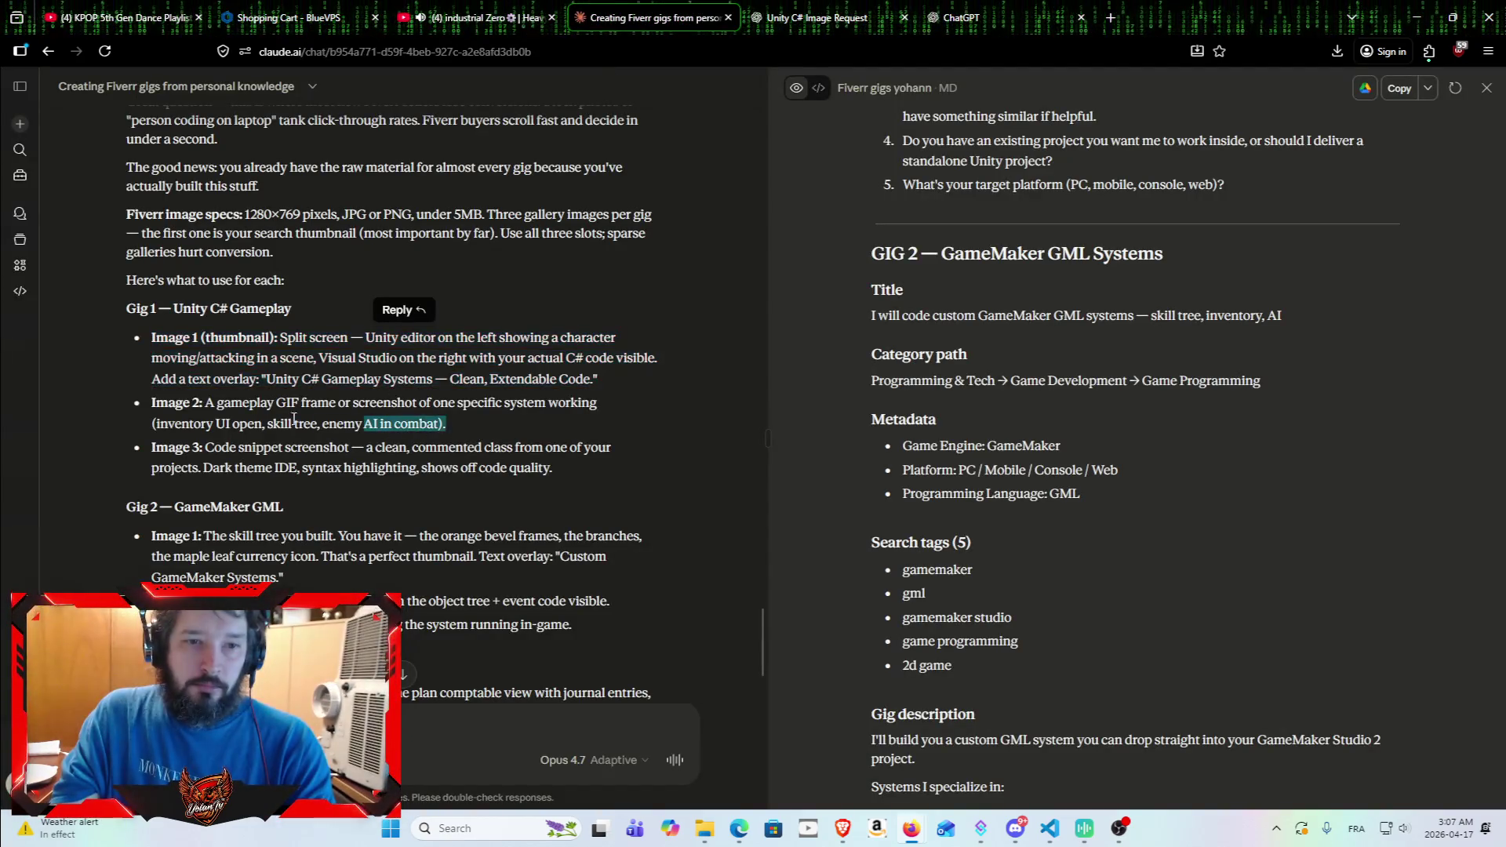
Step: Send ChatGPT 'can you create the following image' with the Image 2 gameplay description
click(961, 17)
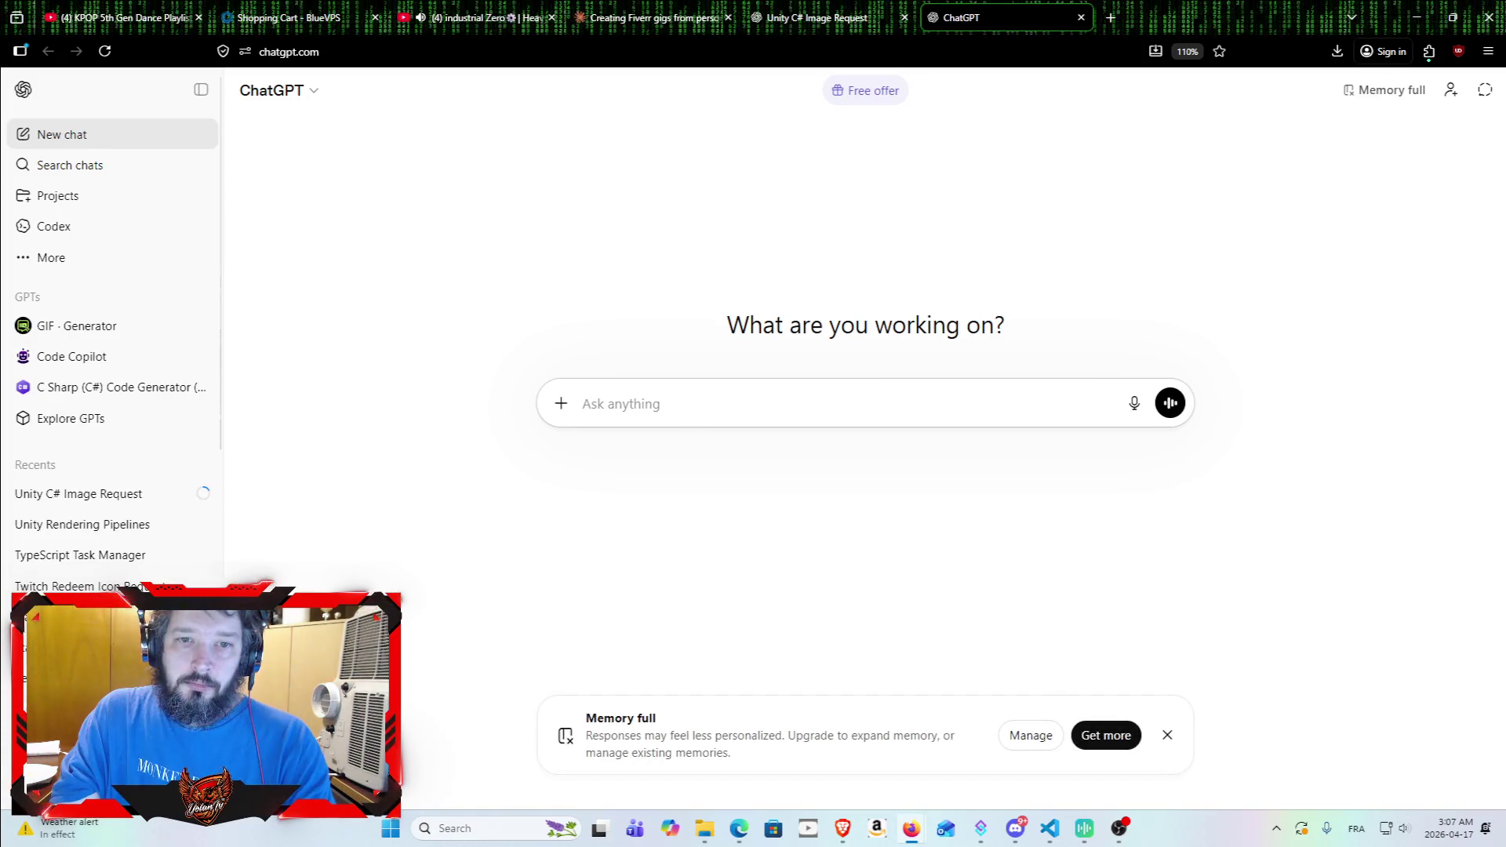
text(Image 2: A gameplay GIF frame or screenshot of one specific system working (inventory UI open, skill tree, enemy AI in combat).)
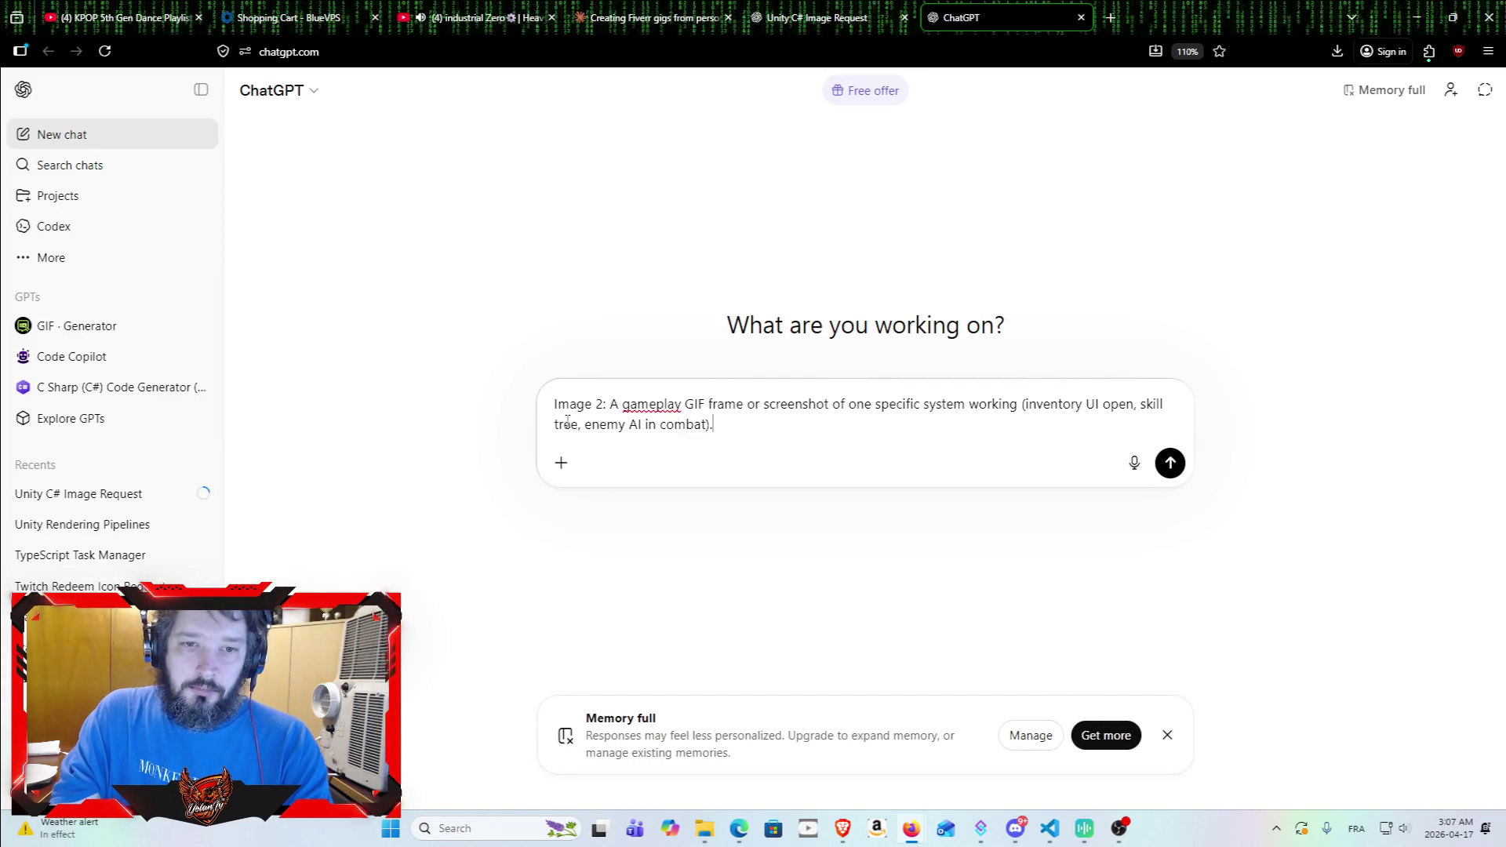
click(554, 402)
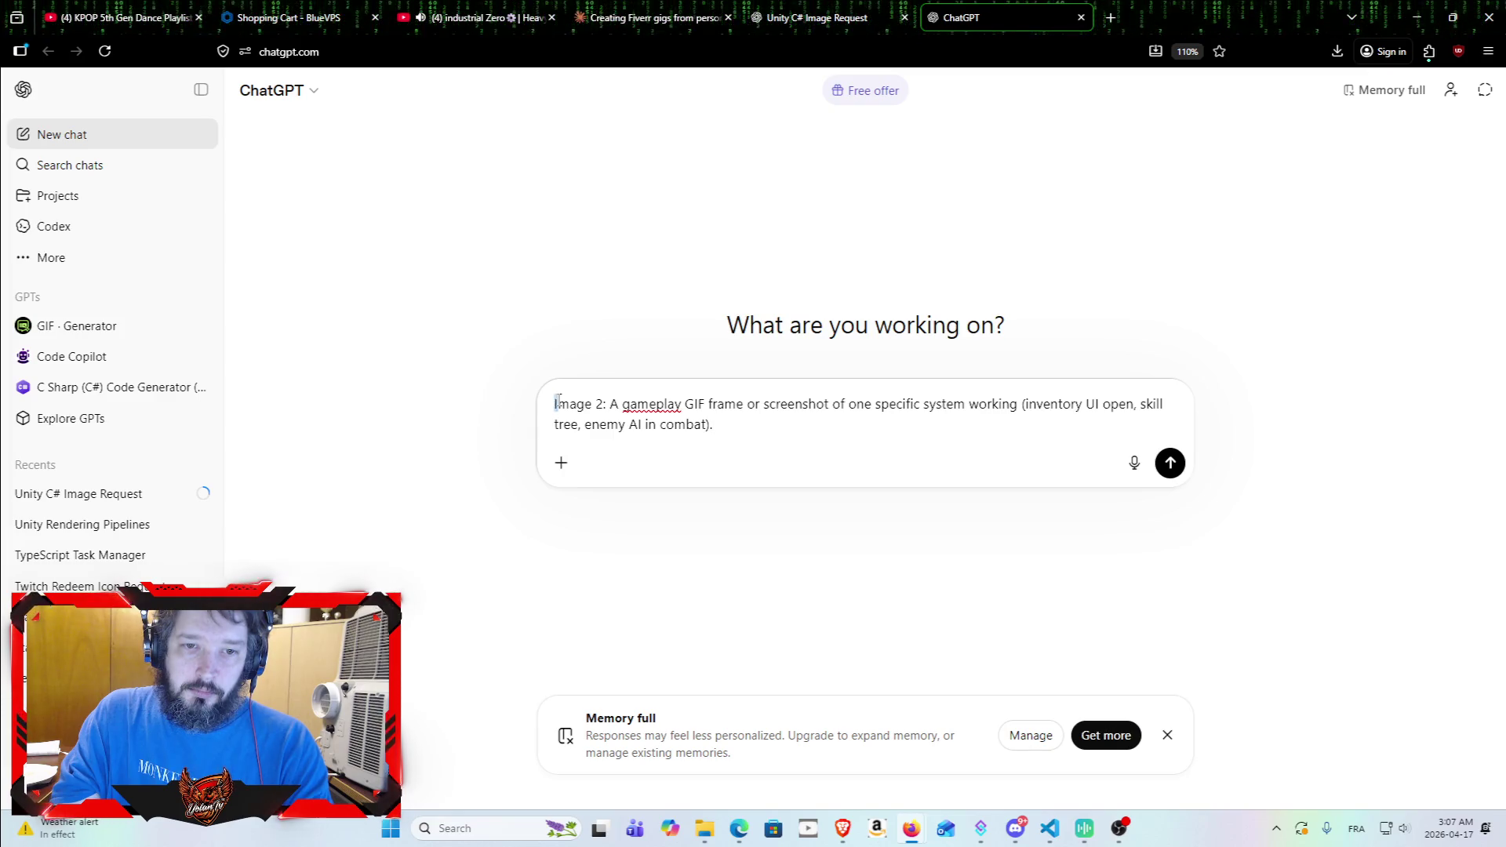
text(can you crea)
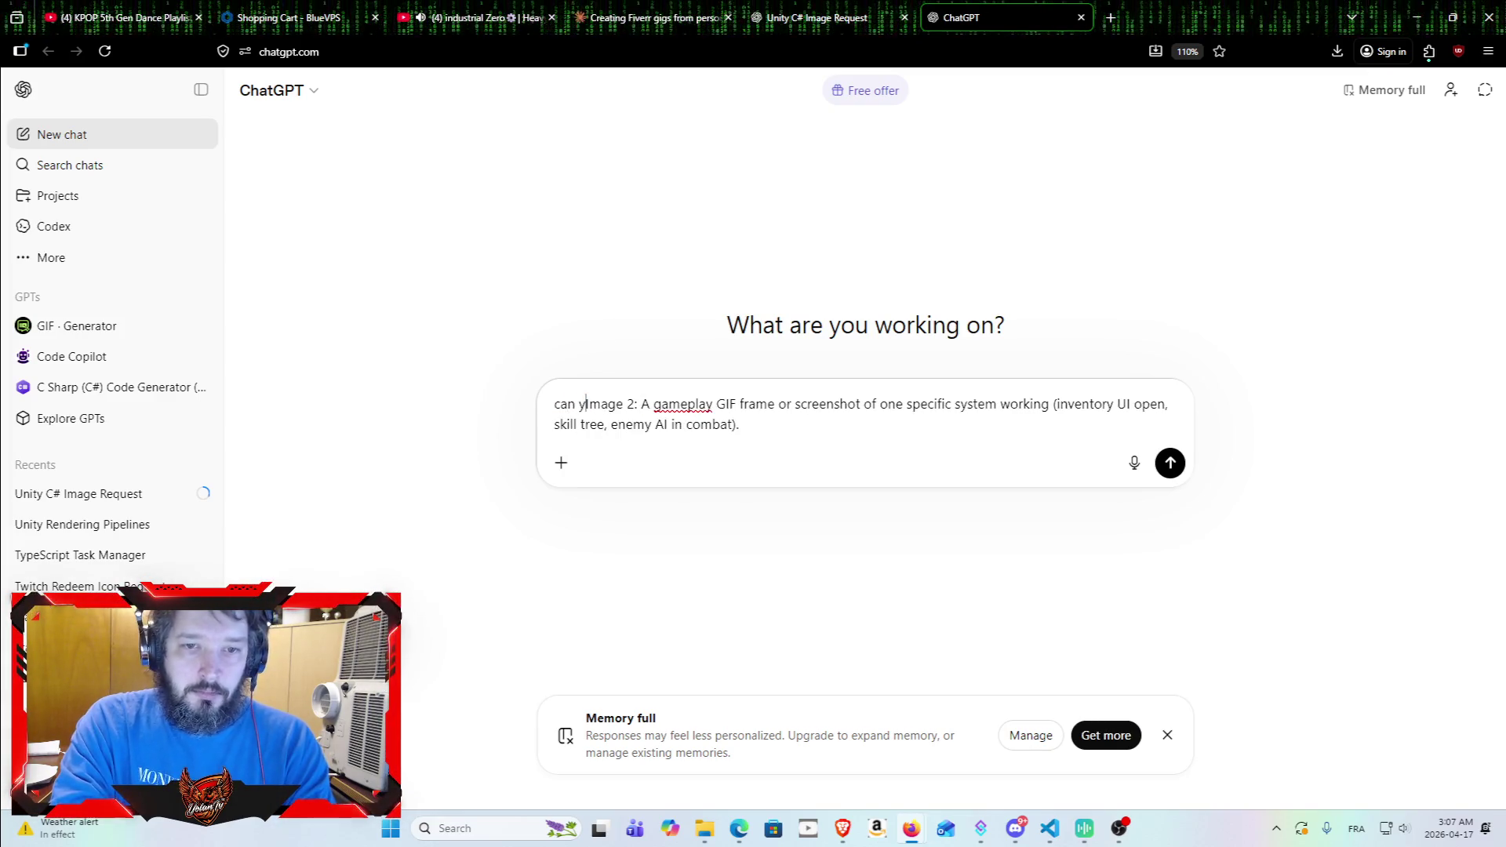
text(te the follow)
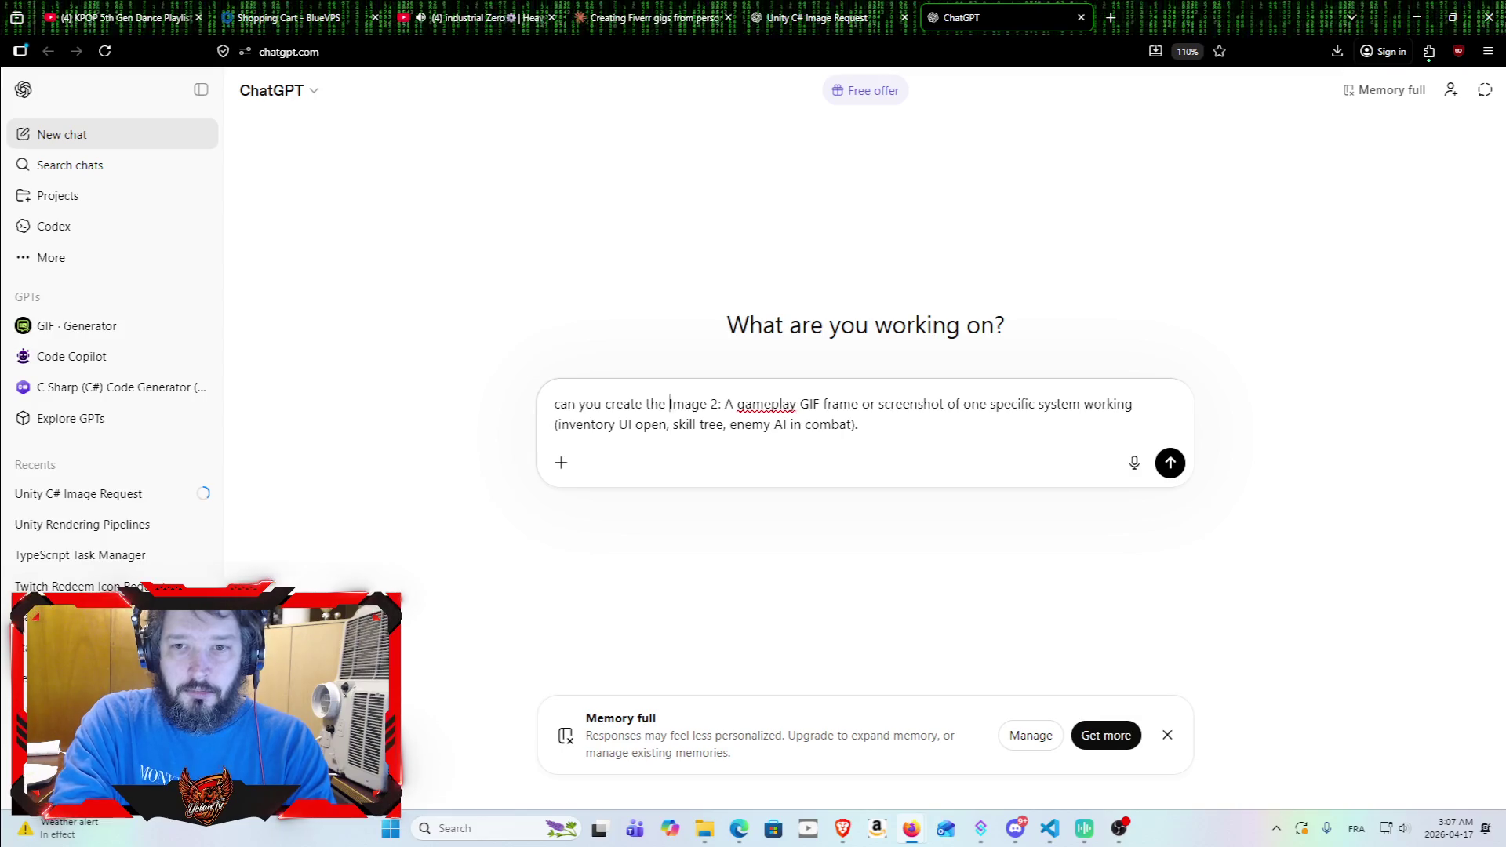
text(ing image)
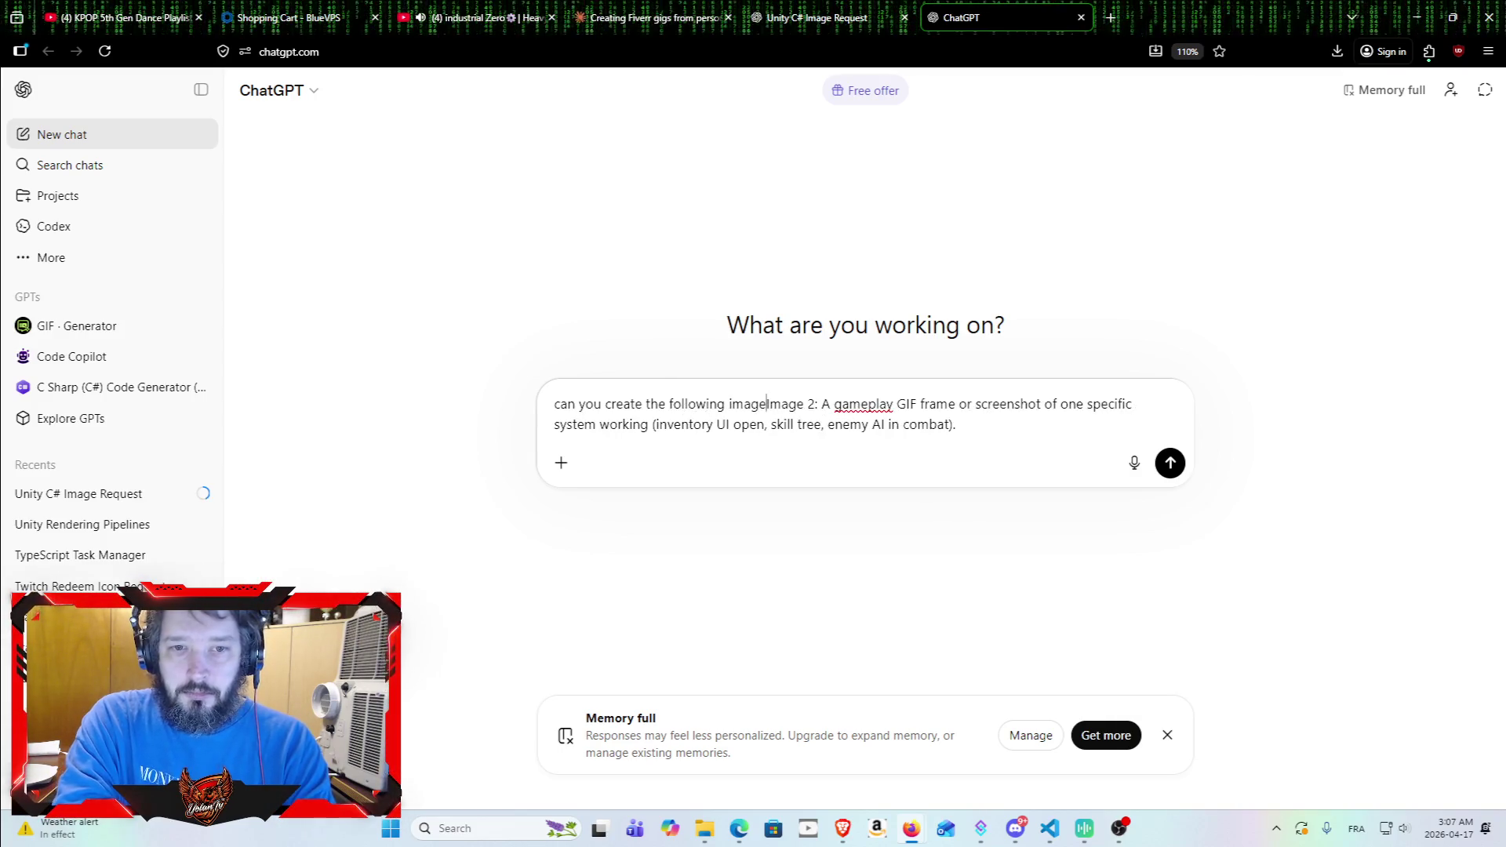
key(Return)
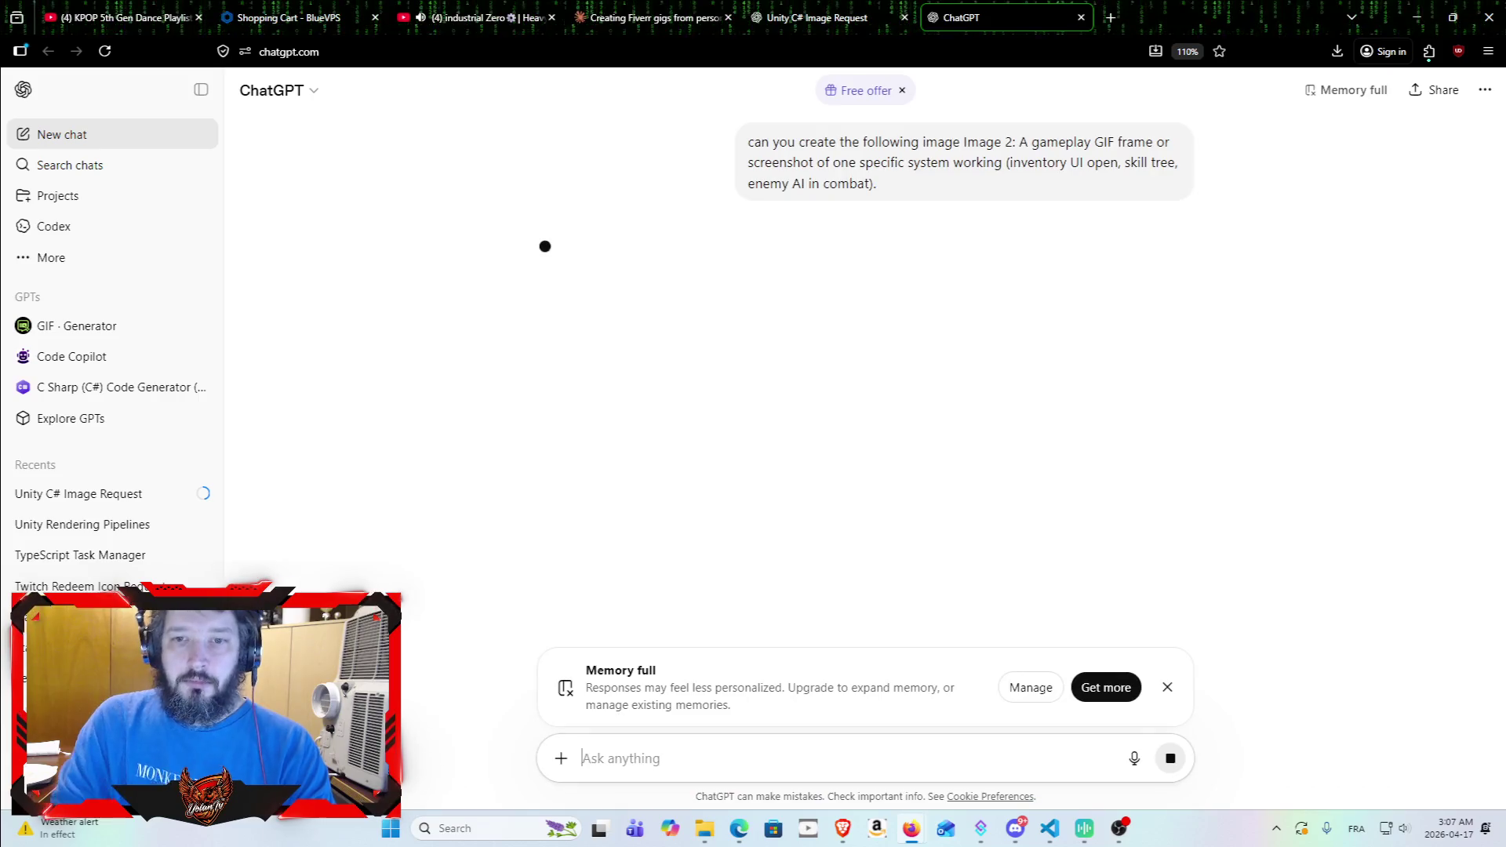
Step: Copy the Image 3 code snippet description from Claude and request it in another new chat
click(777, 12)
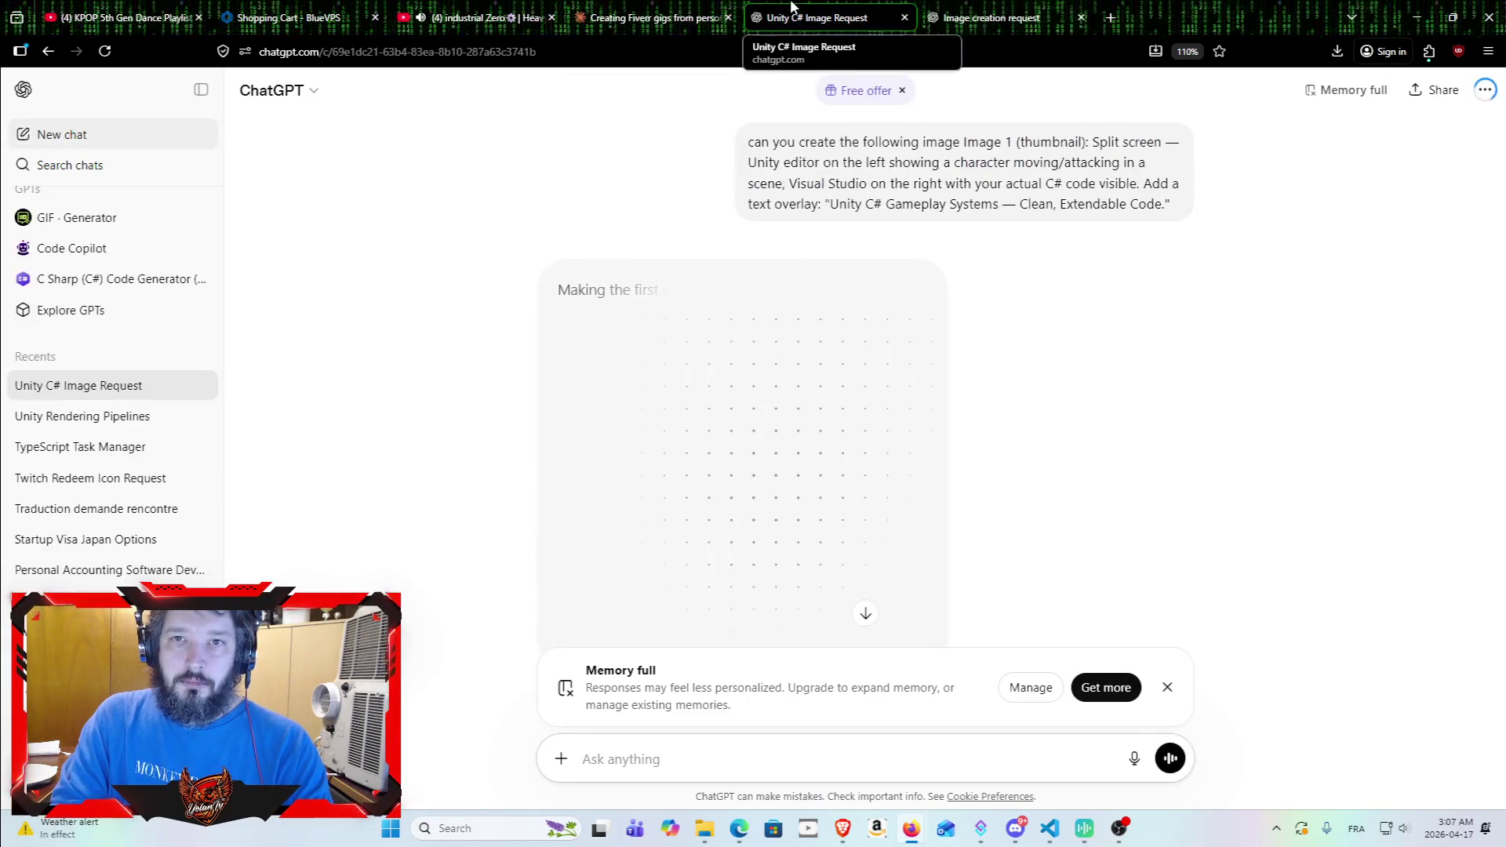
click(651, 12)
mouse_move(554, 468)
mouse_down()
mouse_move(156, 471)
mouse_move(153, 447)
mouse_up()
key(ctrl+c)
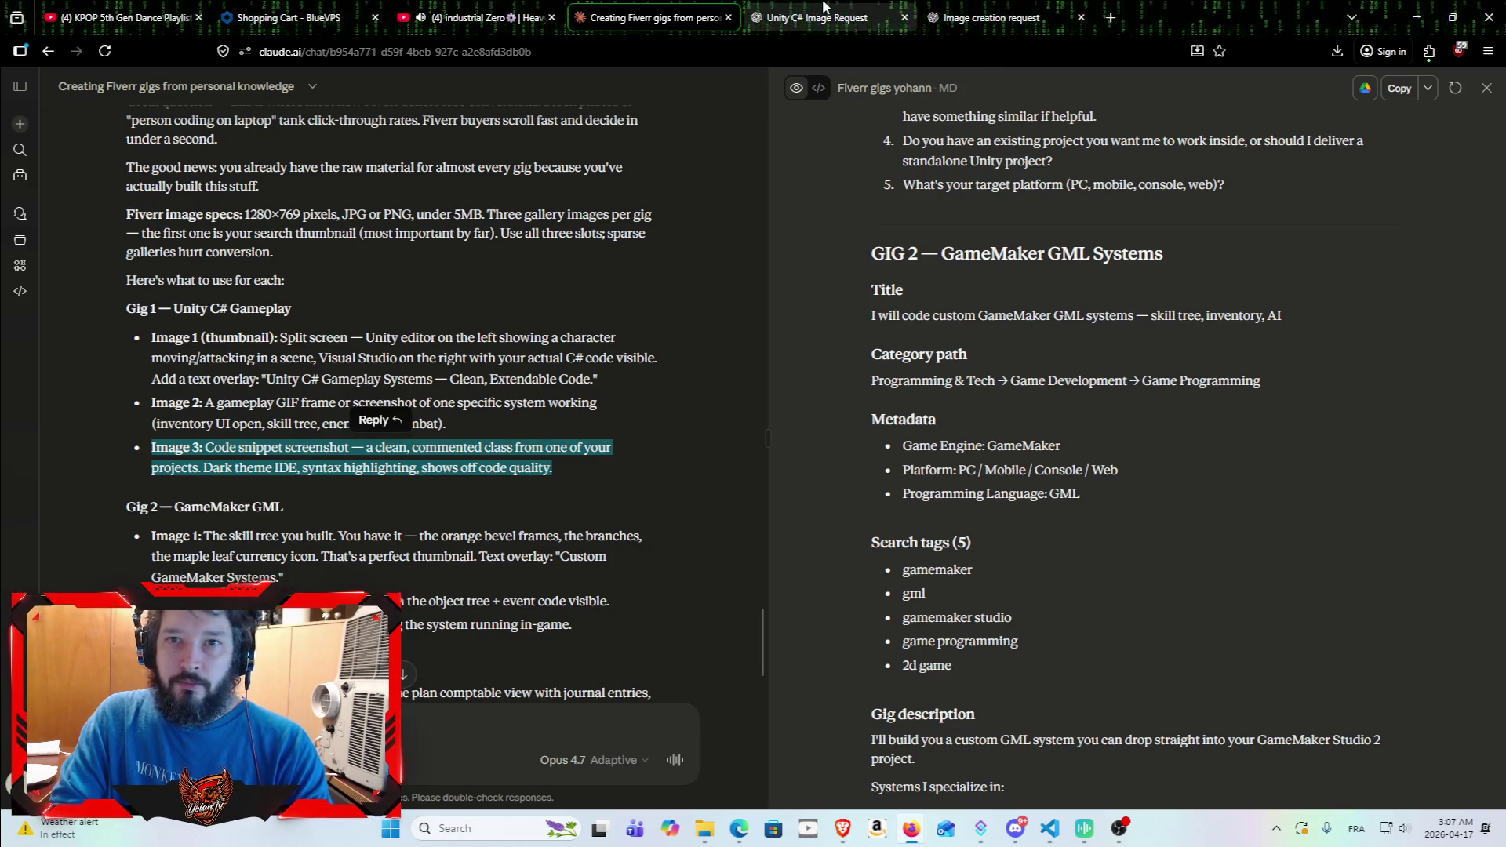
click(1008, 8)
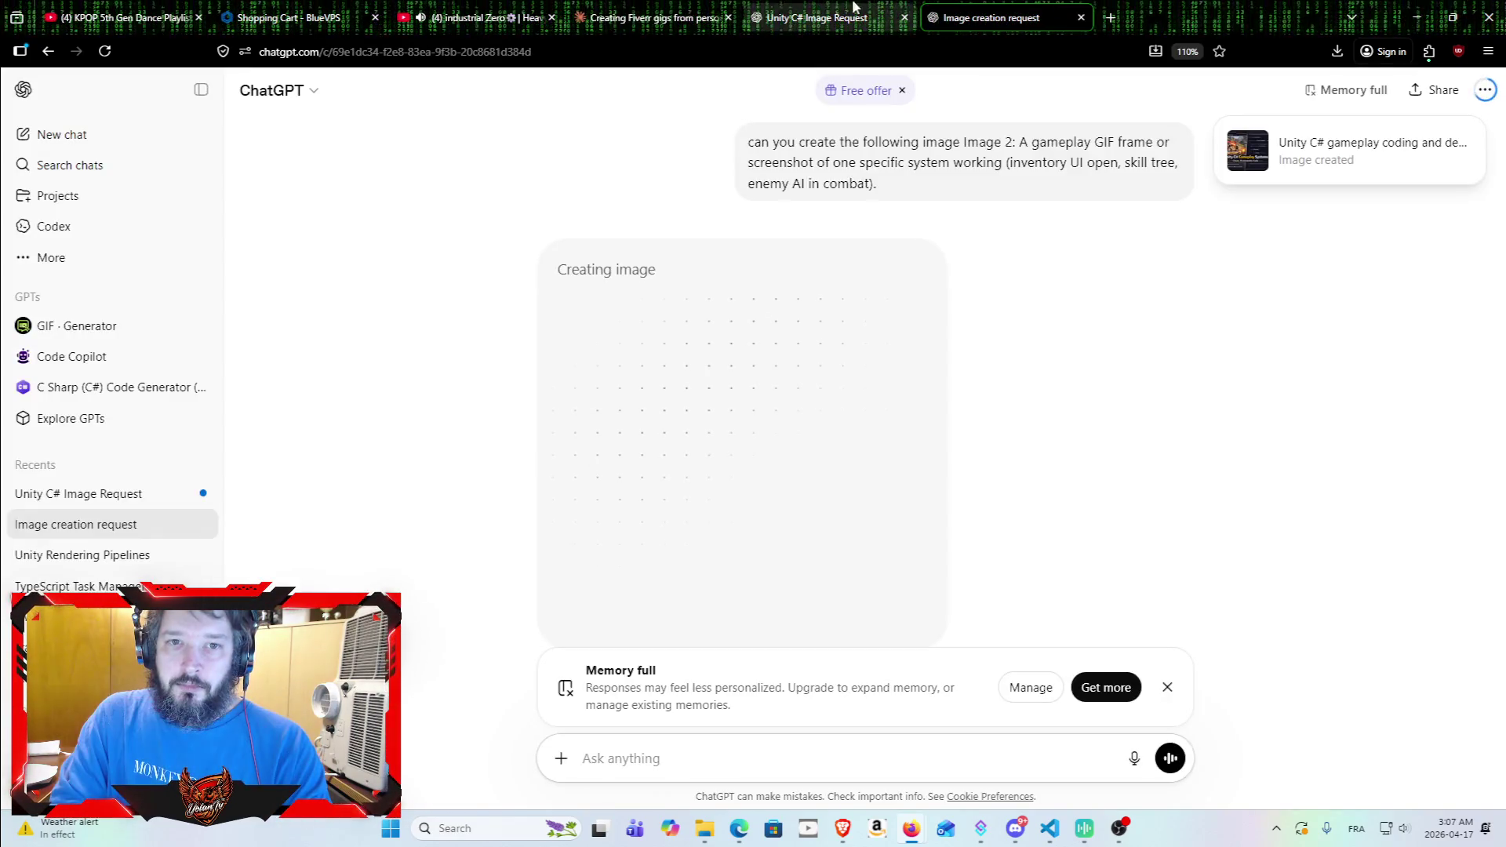
mouse_move(807, 6)
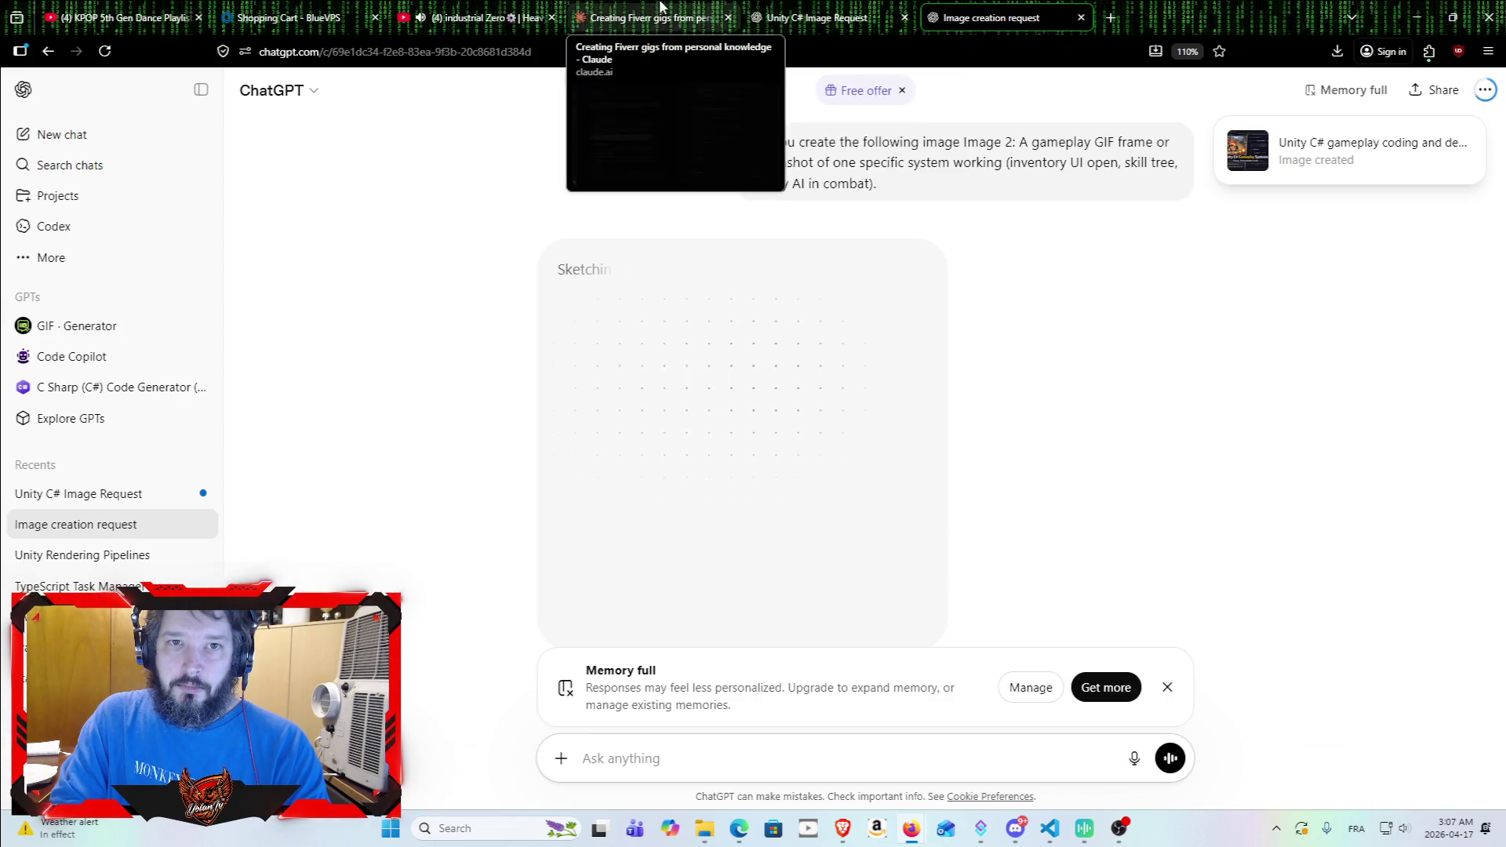
click(88, 137)
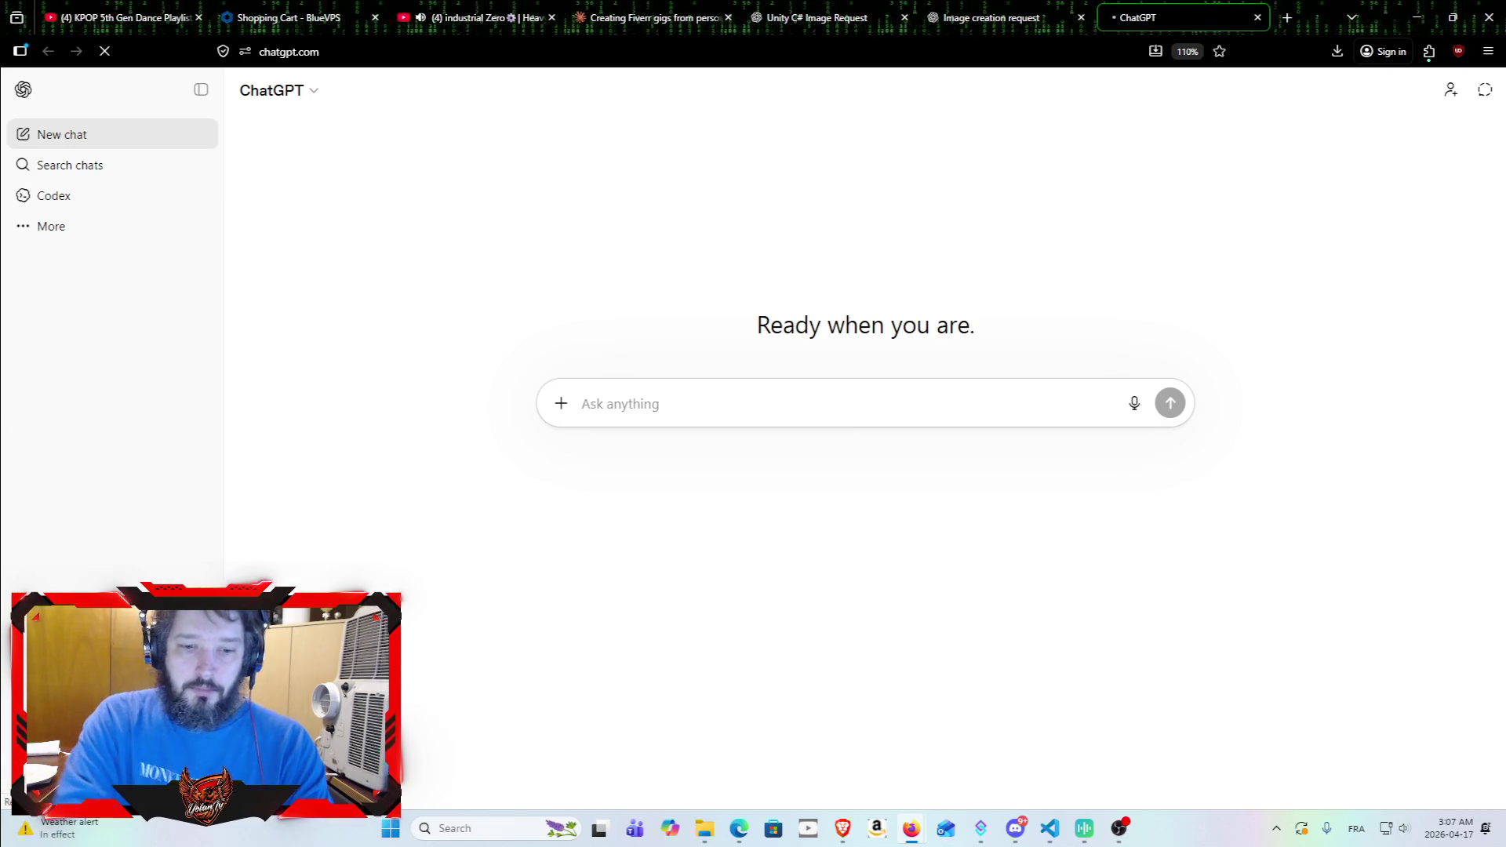
text(can you create )
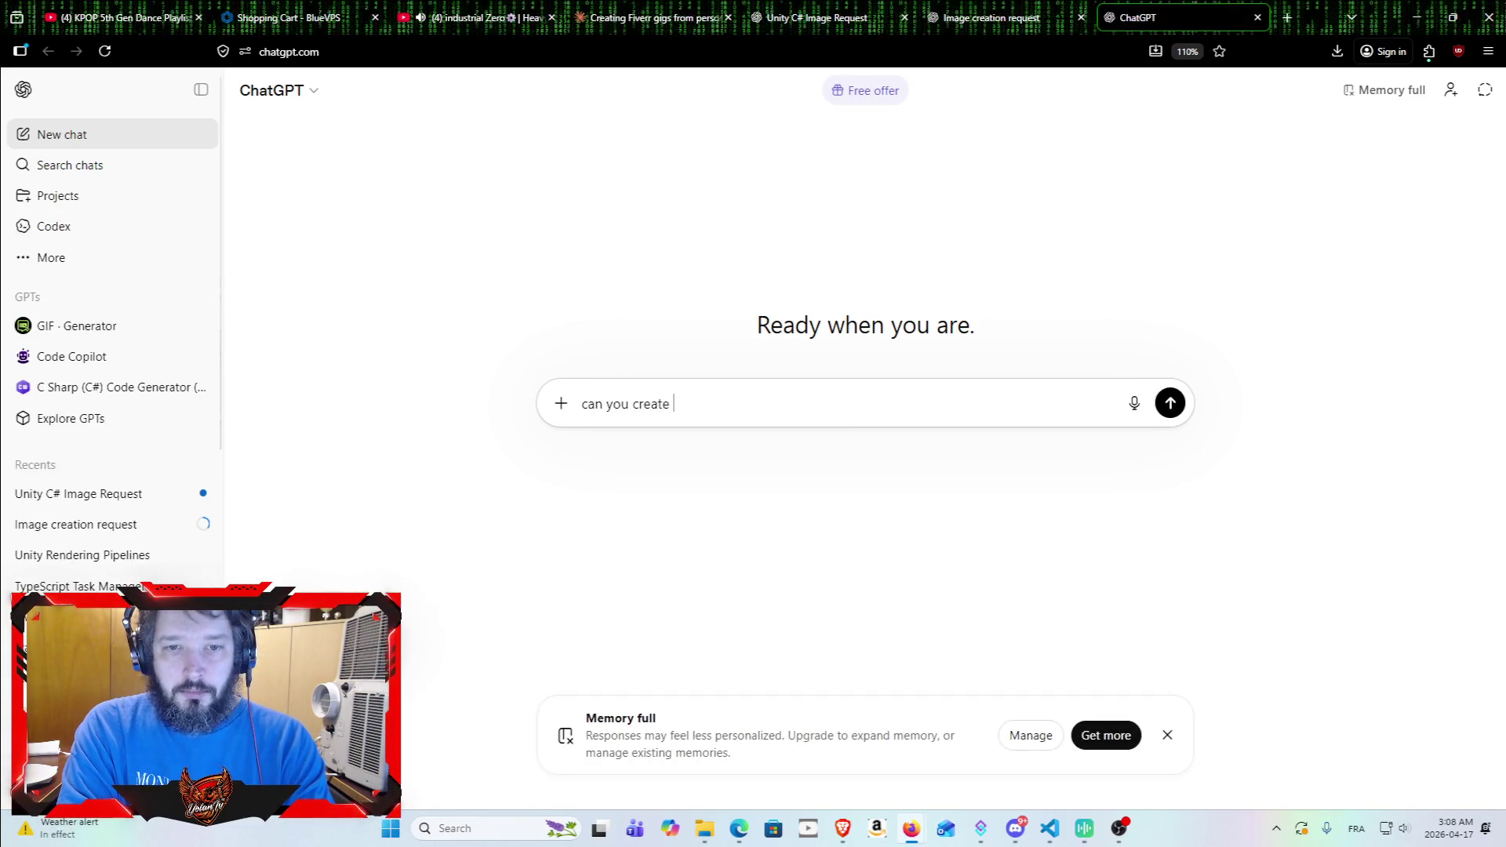
text(the following image)
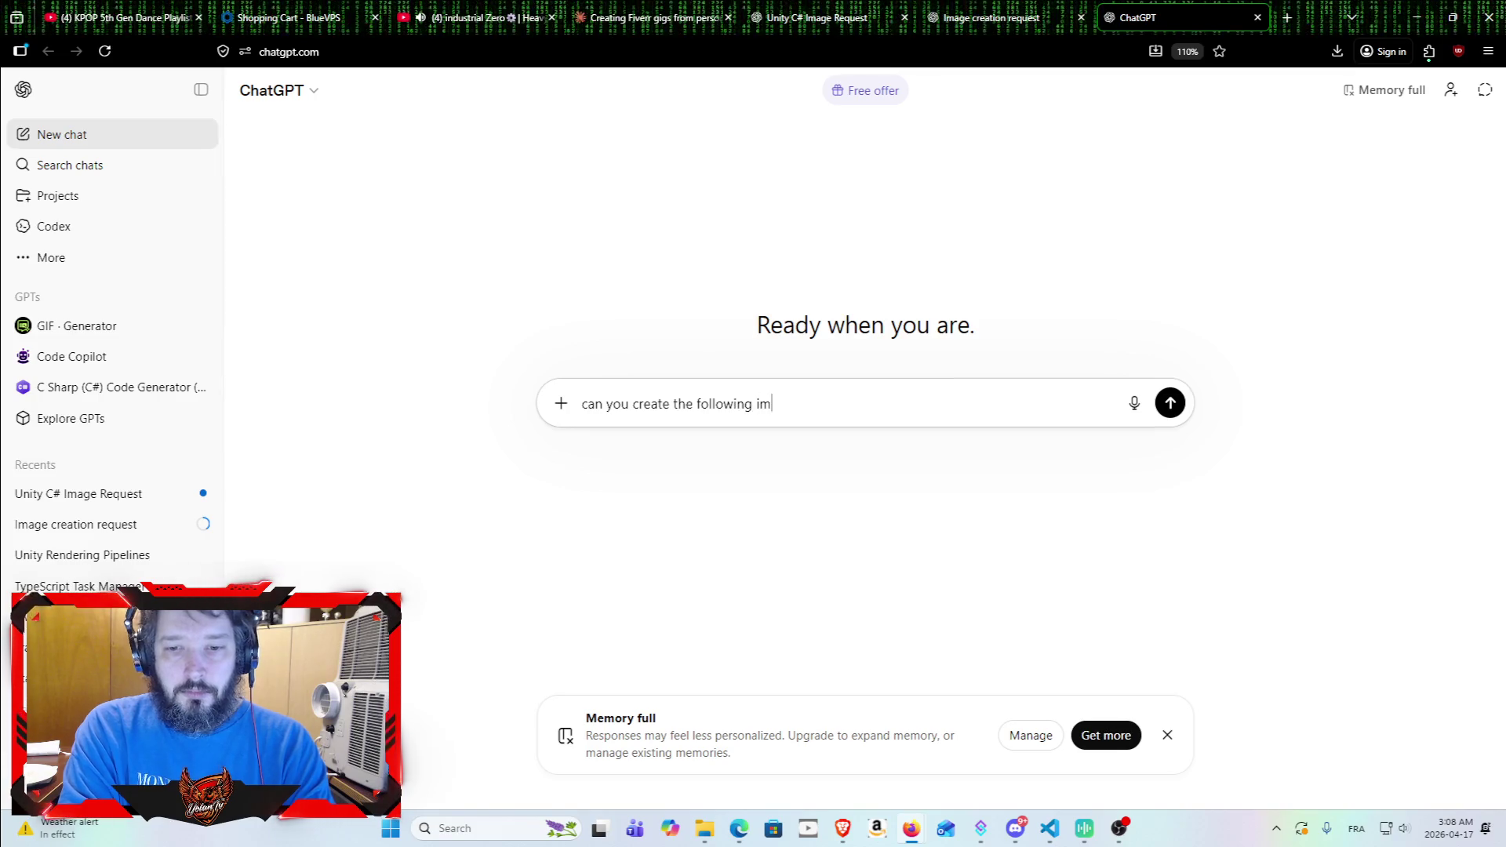
key(ctrl+v)
key(Return)
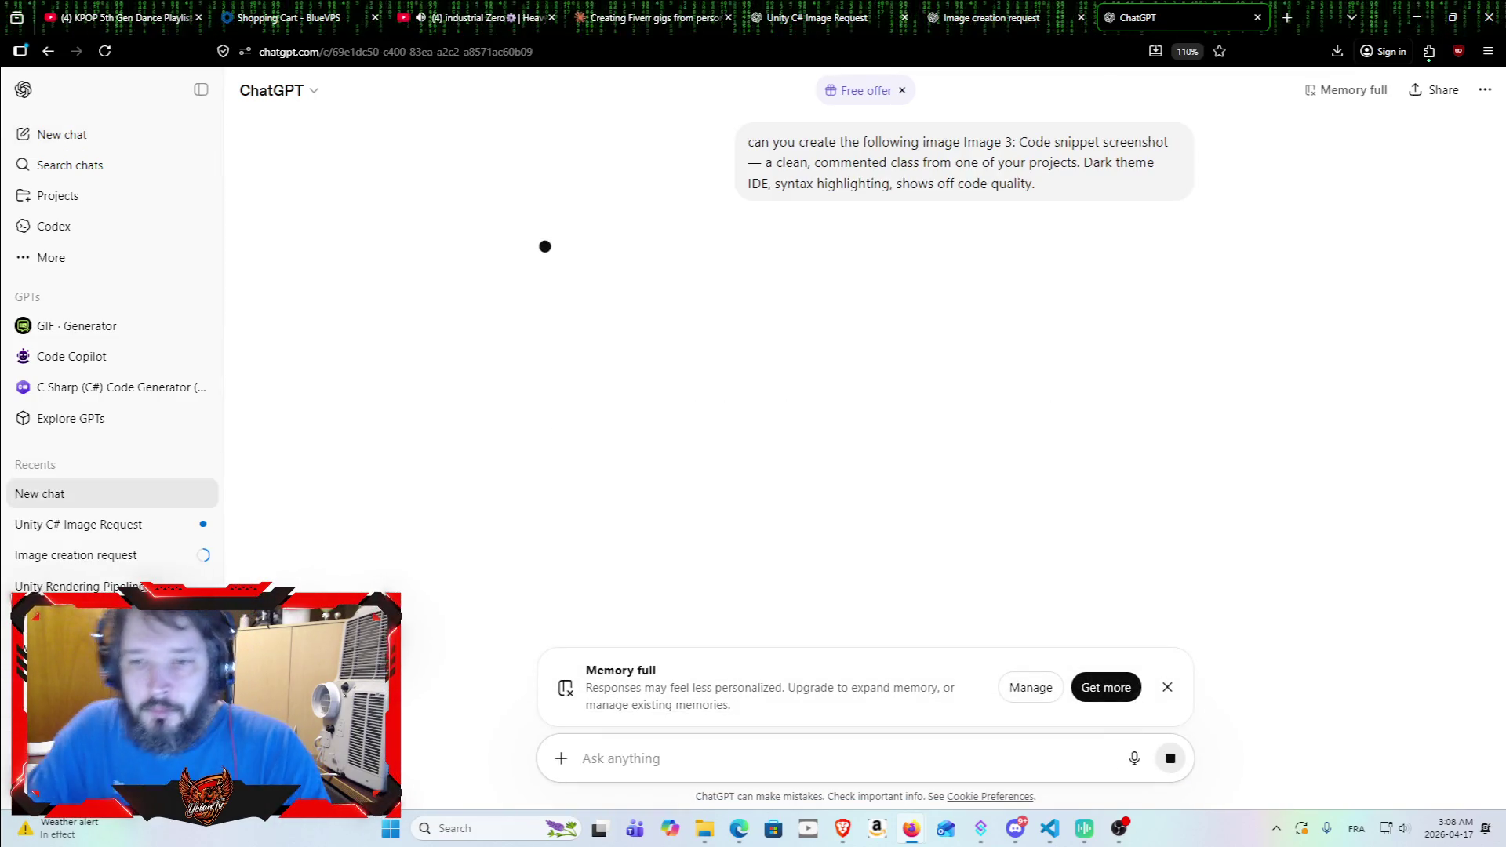
click(820, 17)
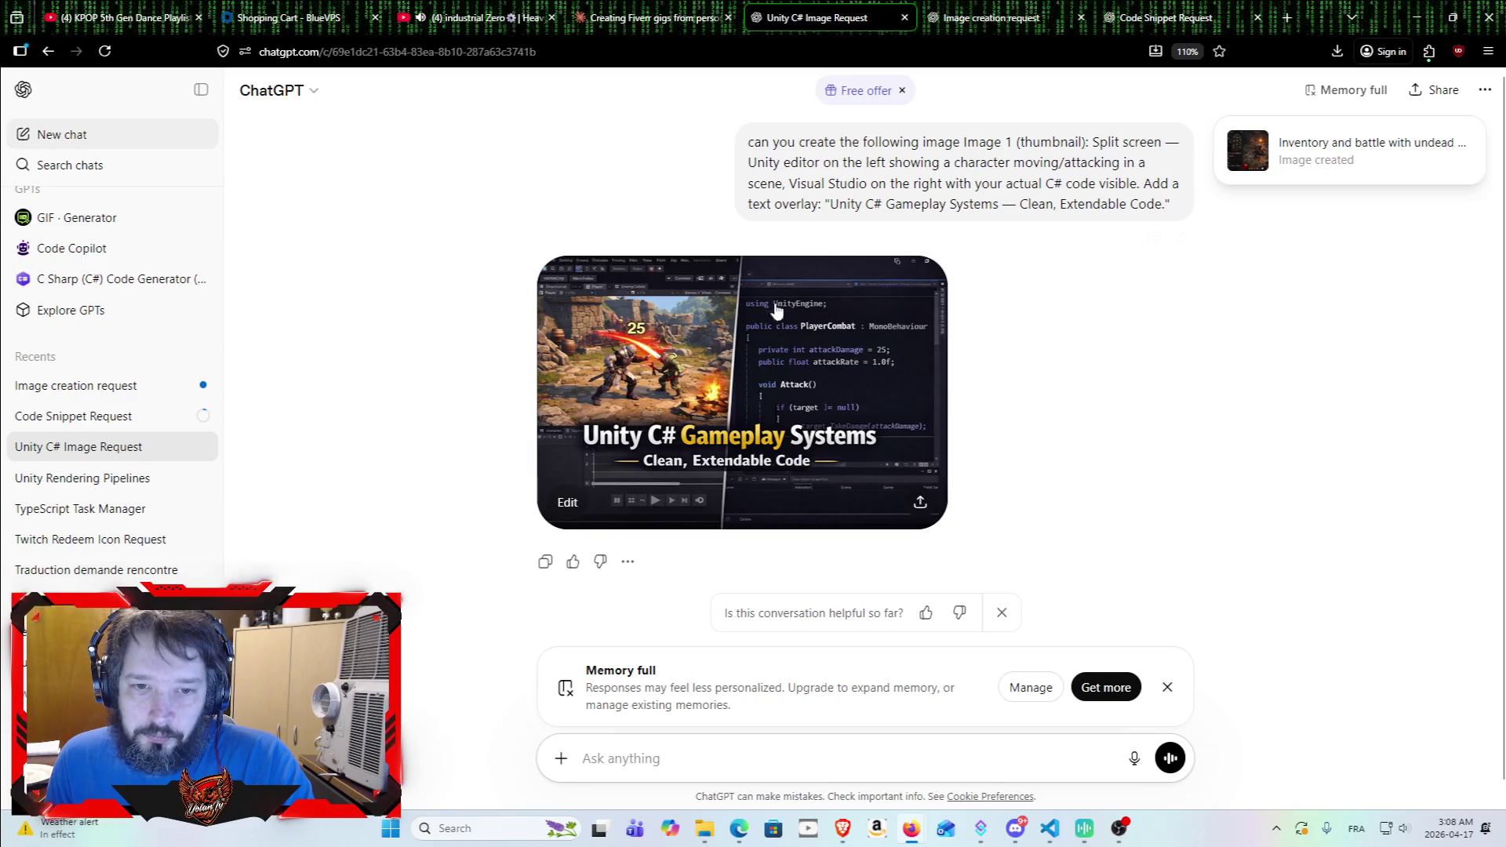
Step: Download the Unity C# Gameplay Systems thumbnail, drag the file out of Firefox's downloads, and close its chat
right_click(758, 350)
click(1142, 374)
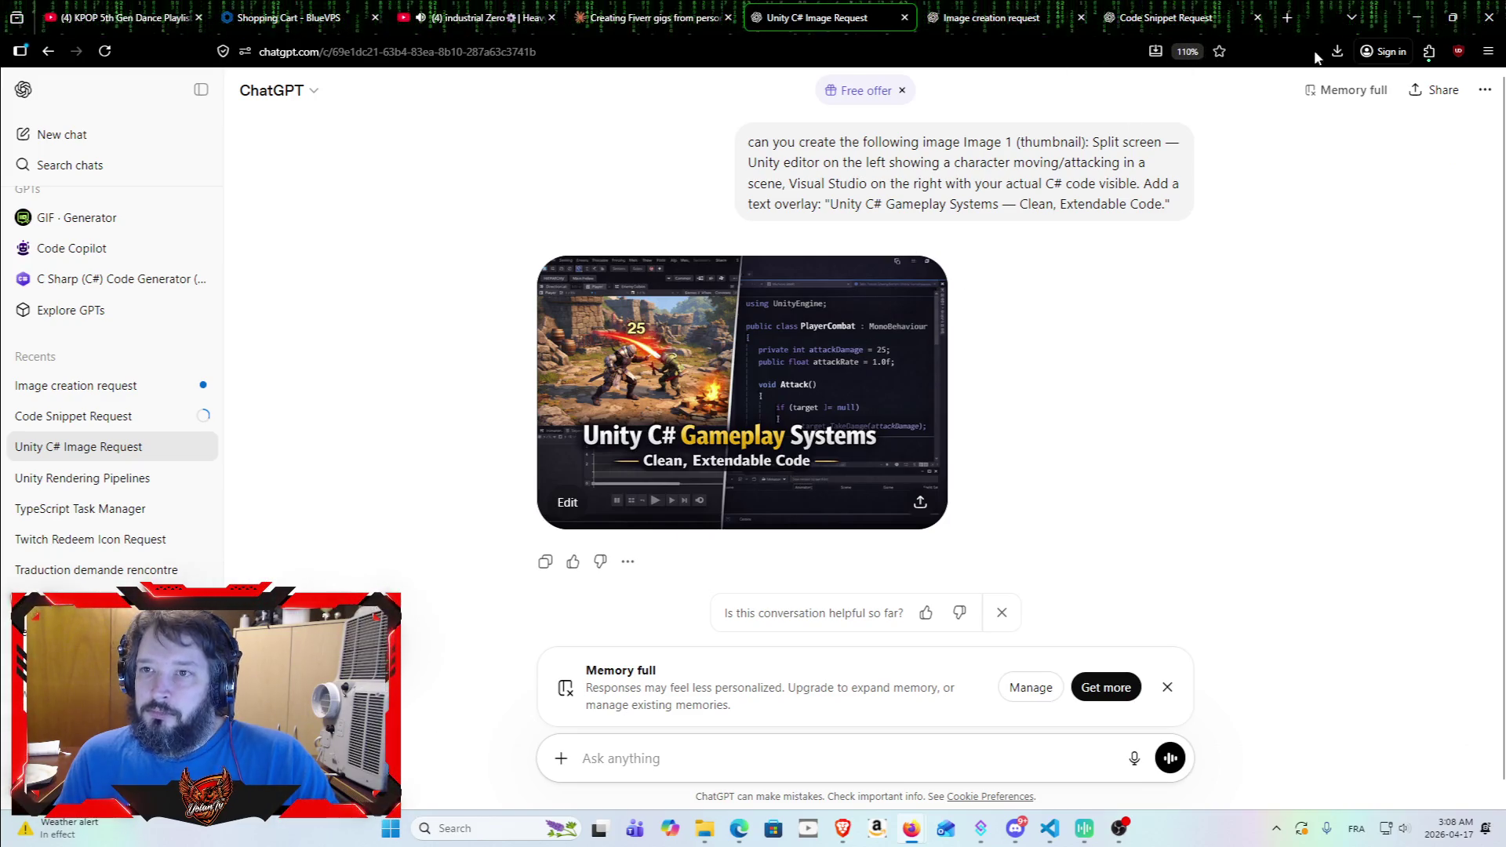
click(855, 355)
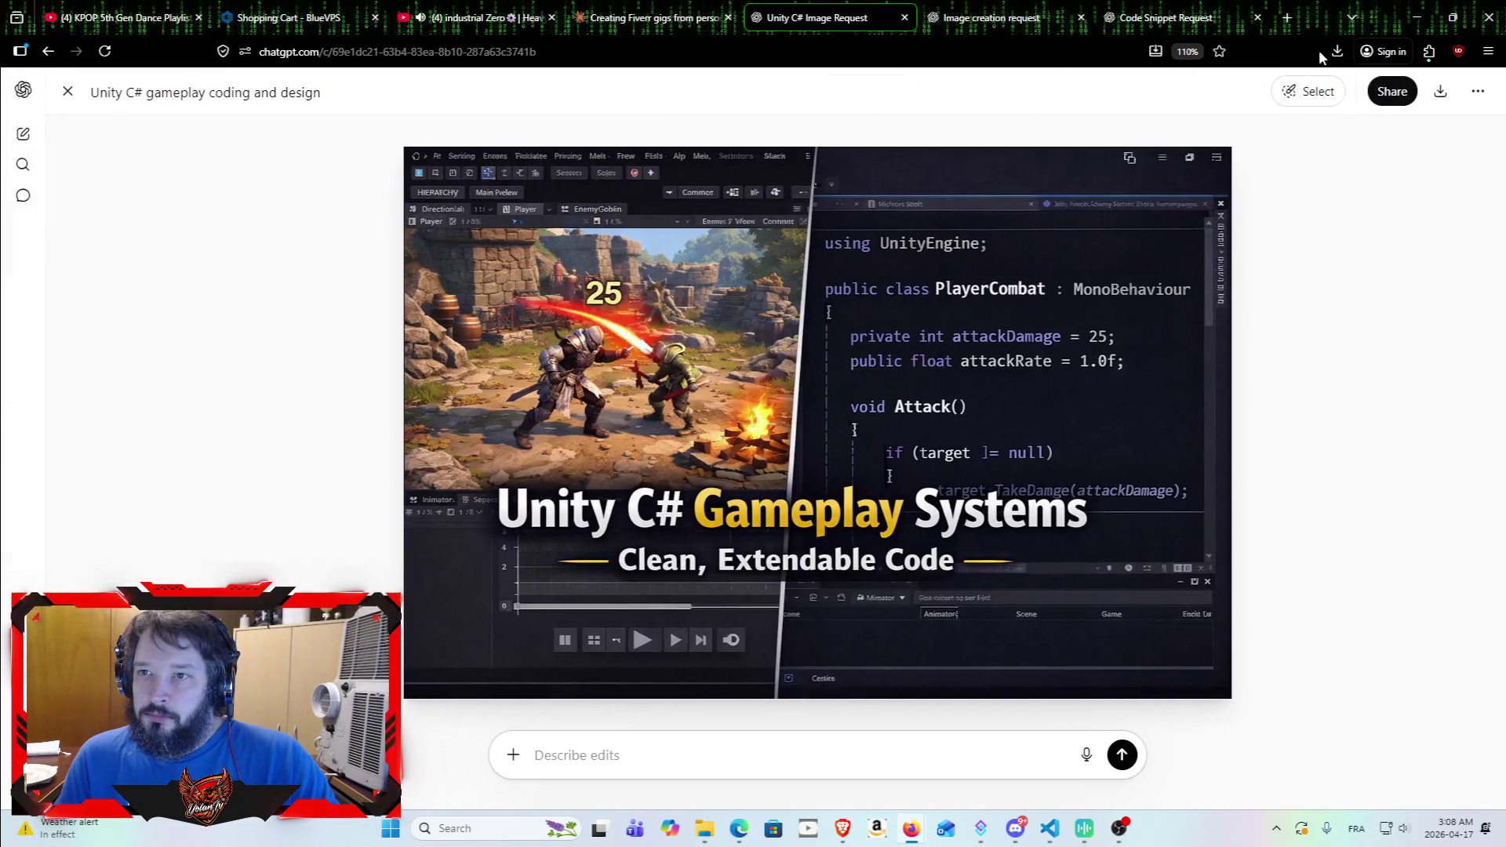
click(1337, 51)
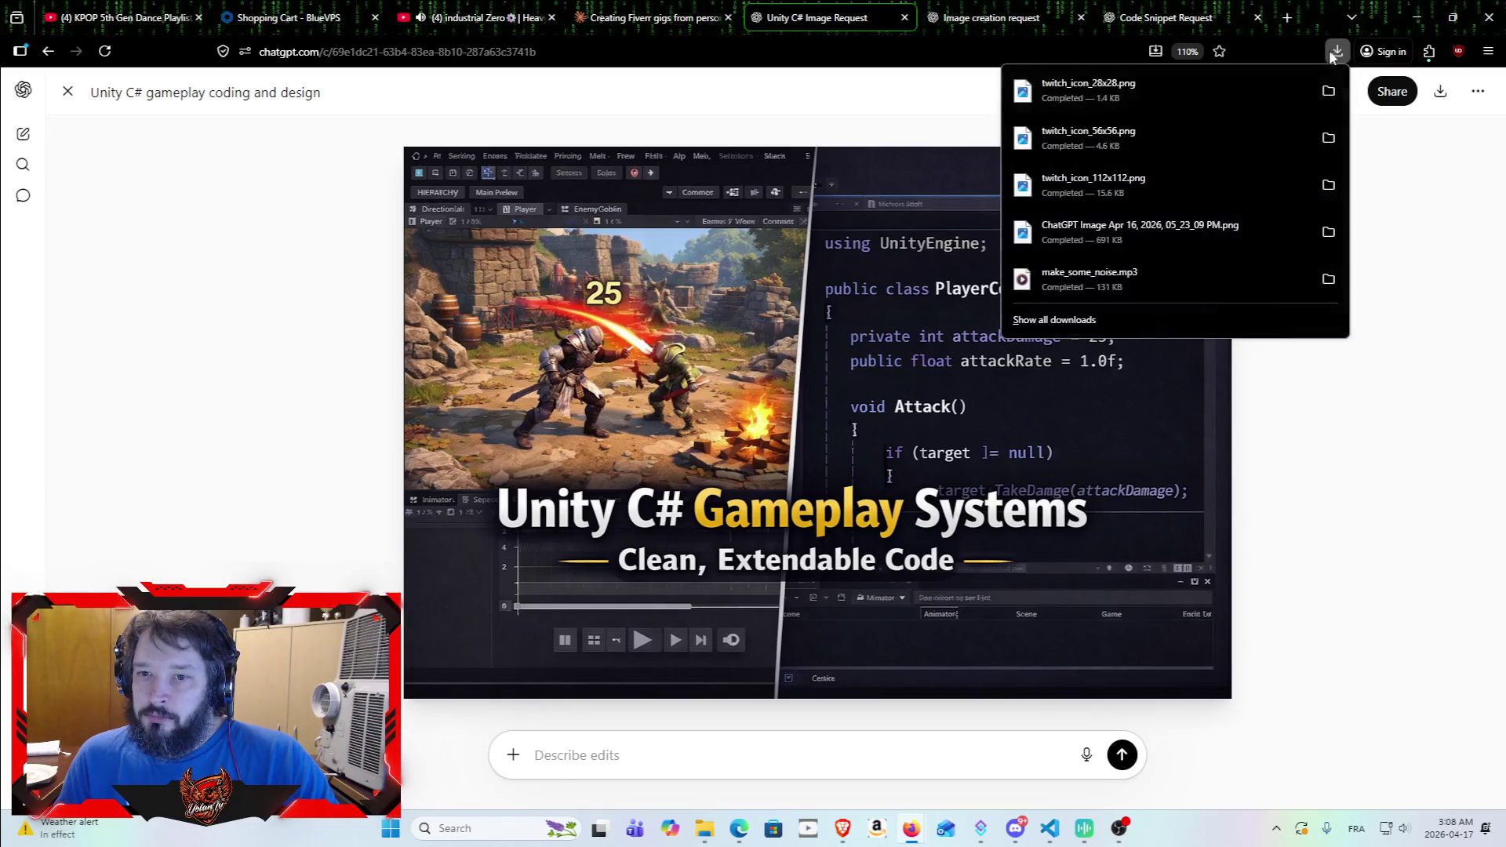
click(1385, 599)
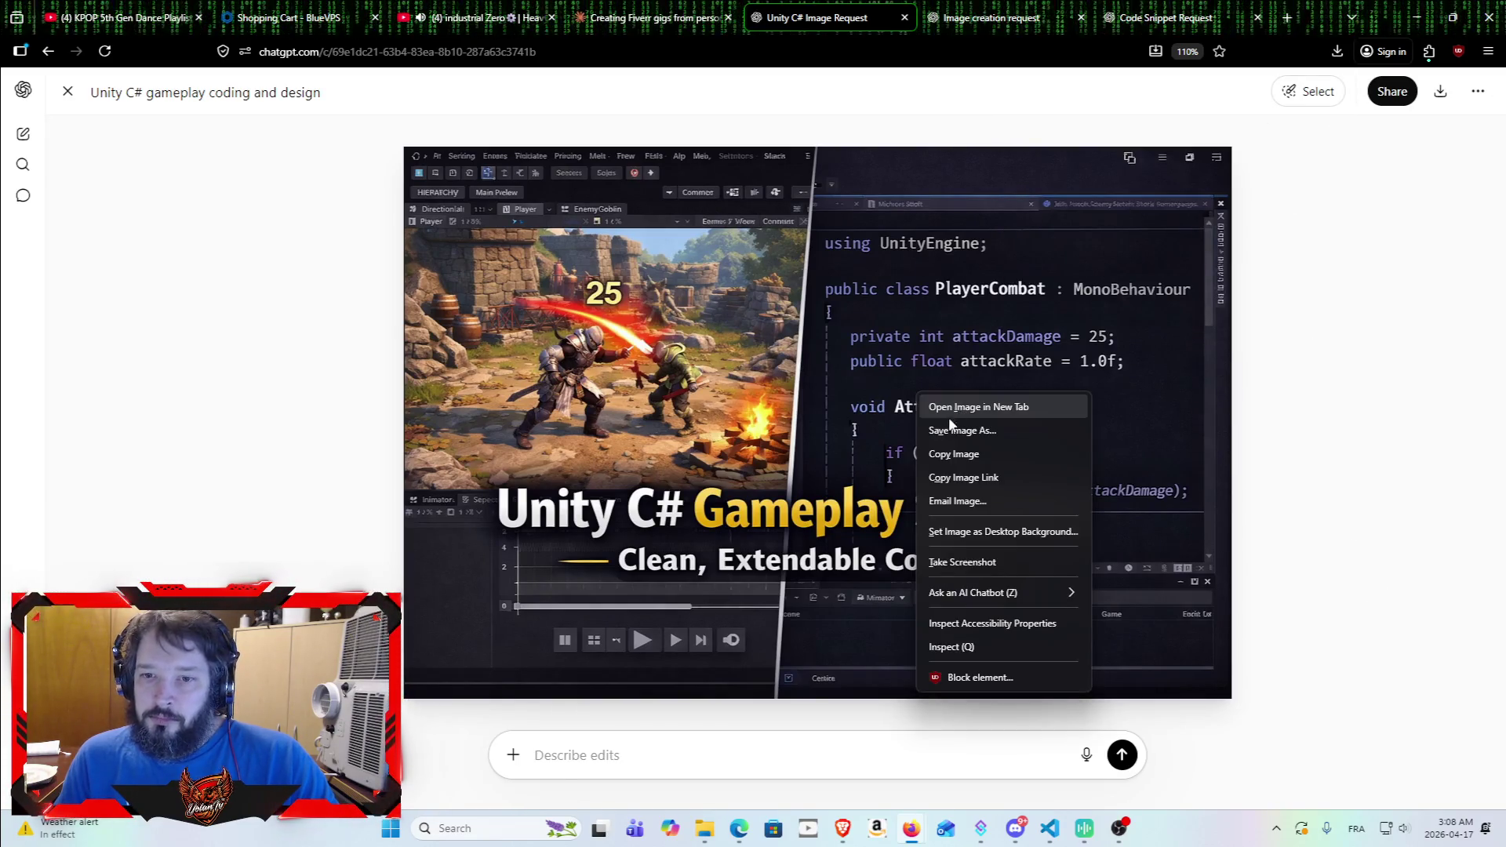
click(573, 306)
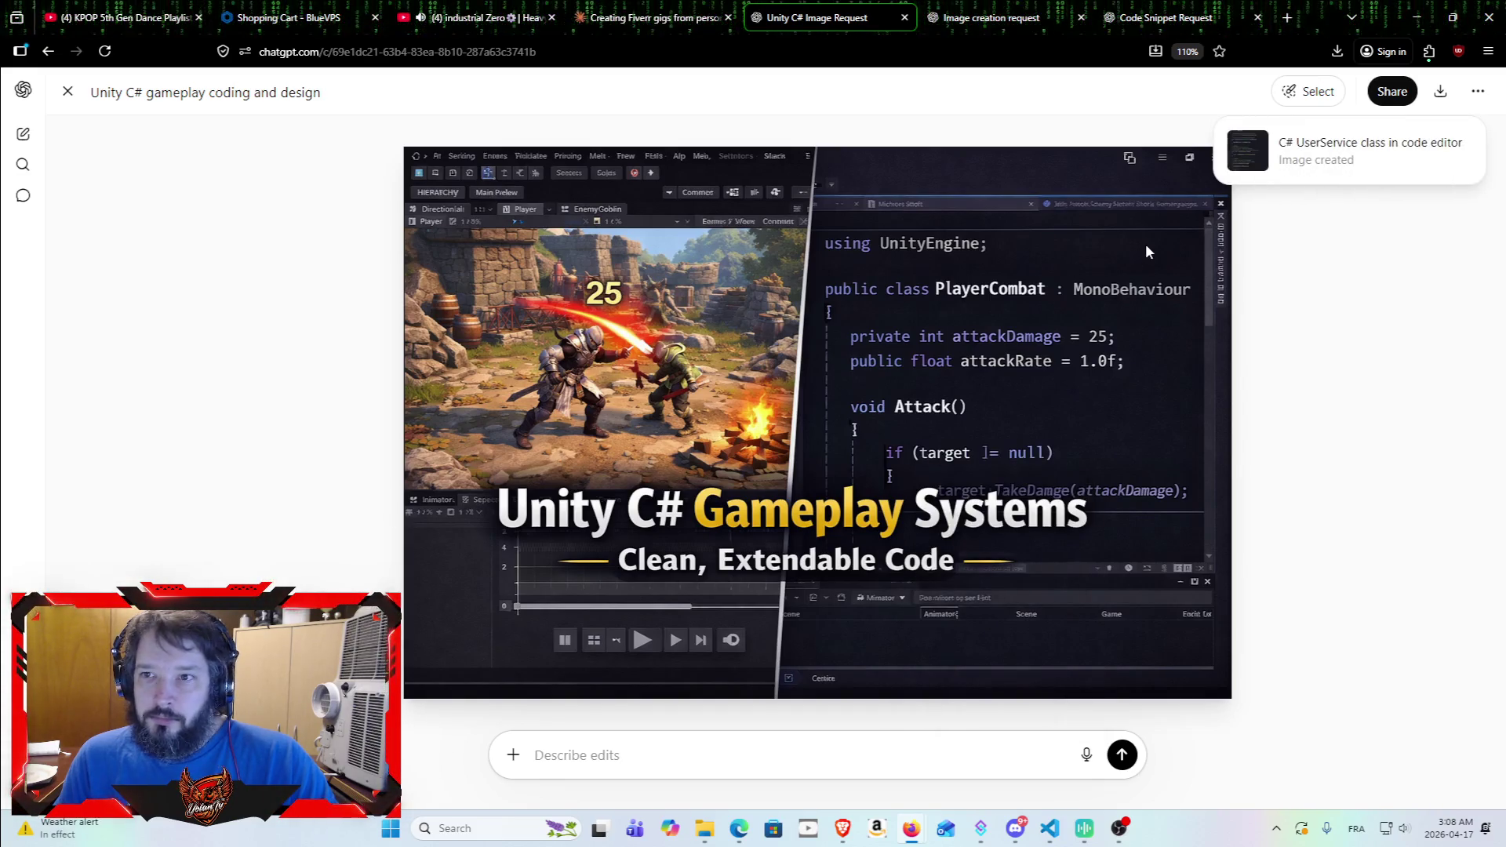
click(1440, 91)
click(1338, 48)
click(1338, 49)
drag(1109, 84, 533, 157)
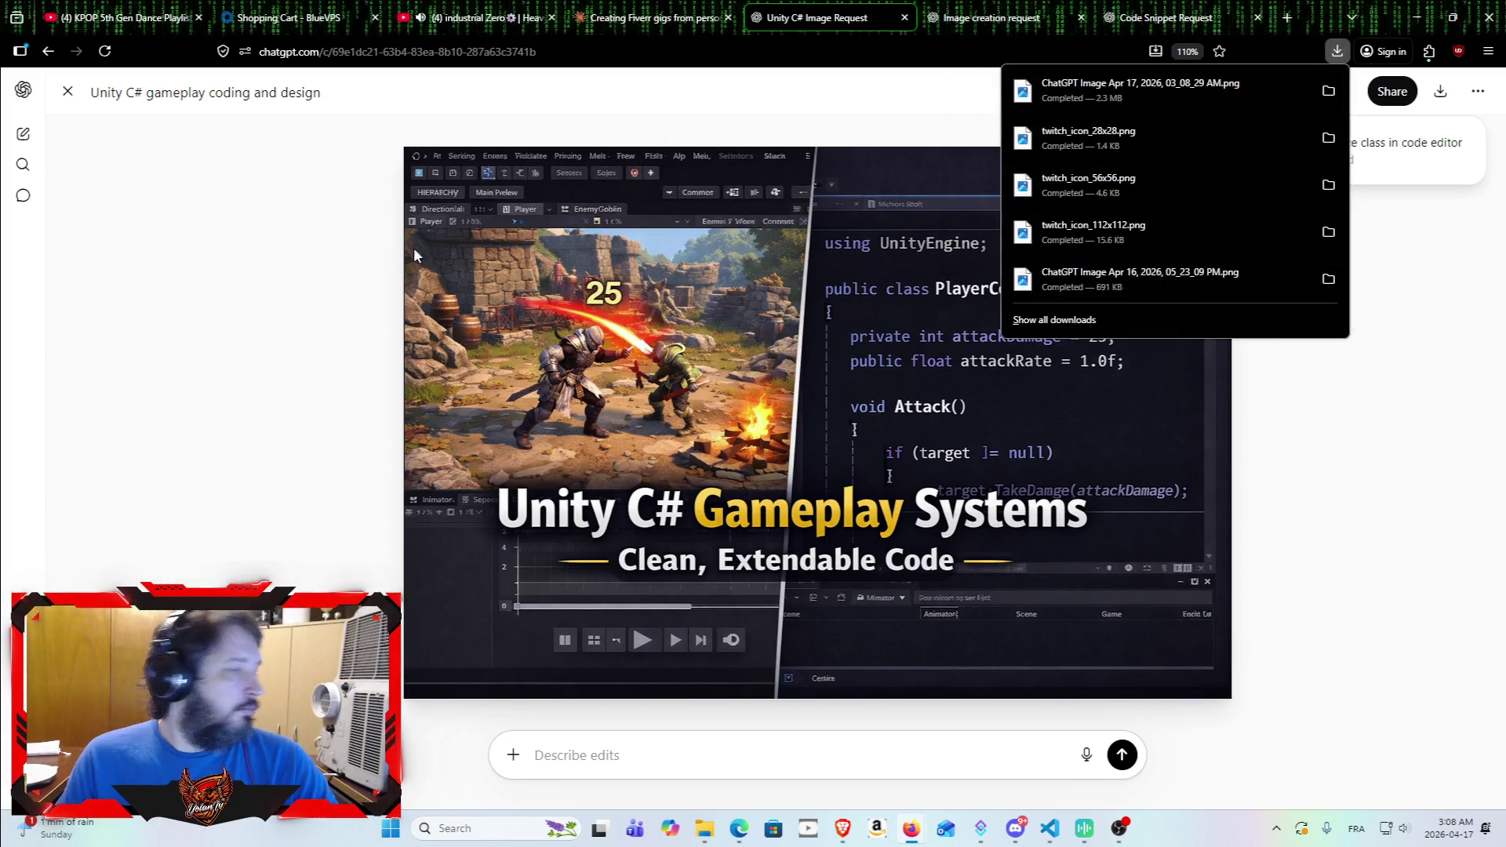
click(902, 18)
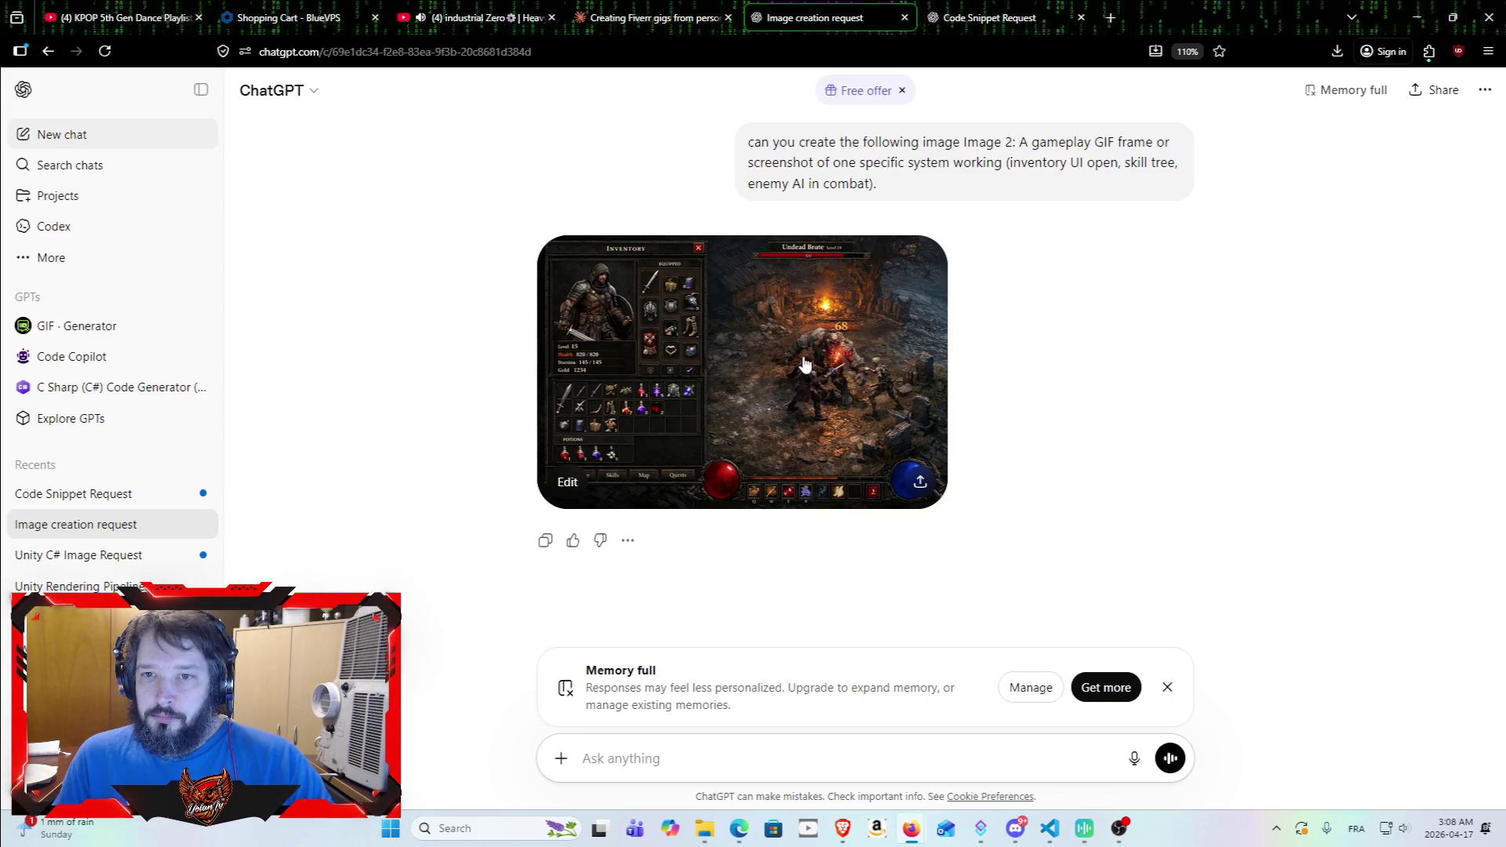
Step: Save the inventory and undead brute image as a 3.0 MB PNG and close the Image creation request chat
click(804, 366)
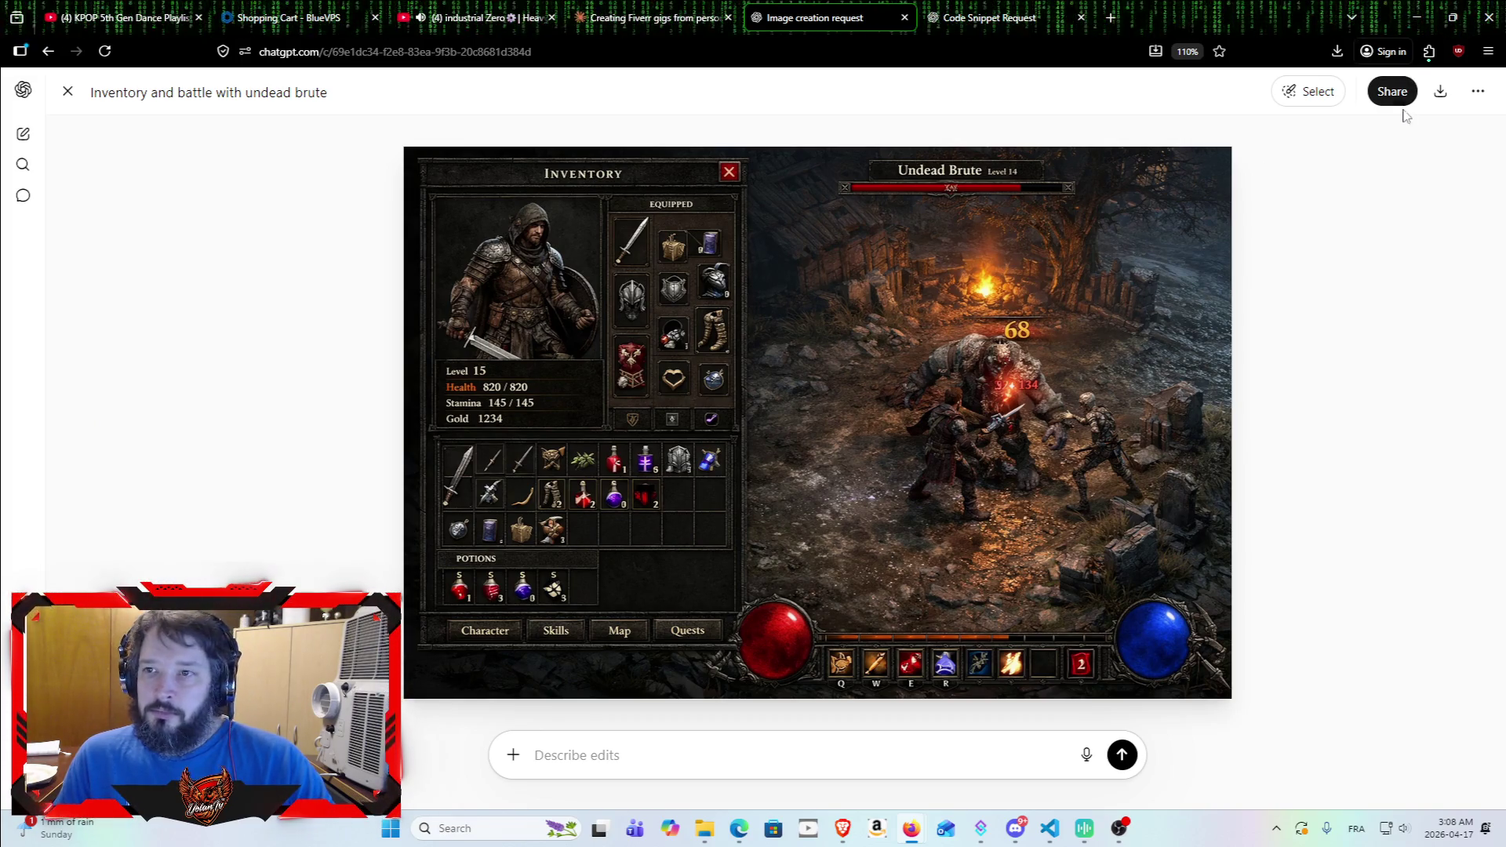
click(1440, 91)
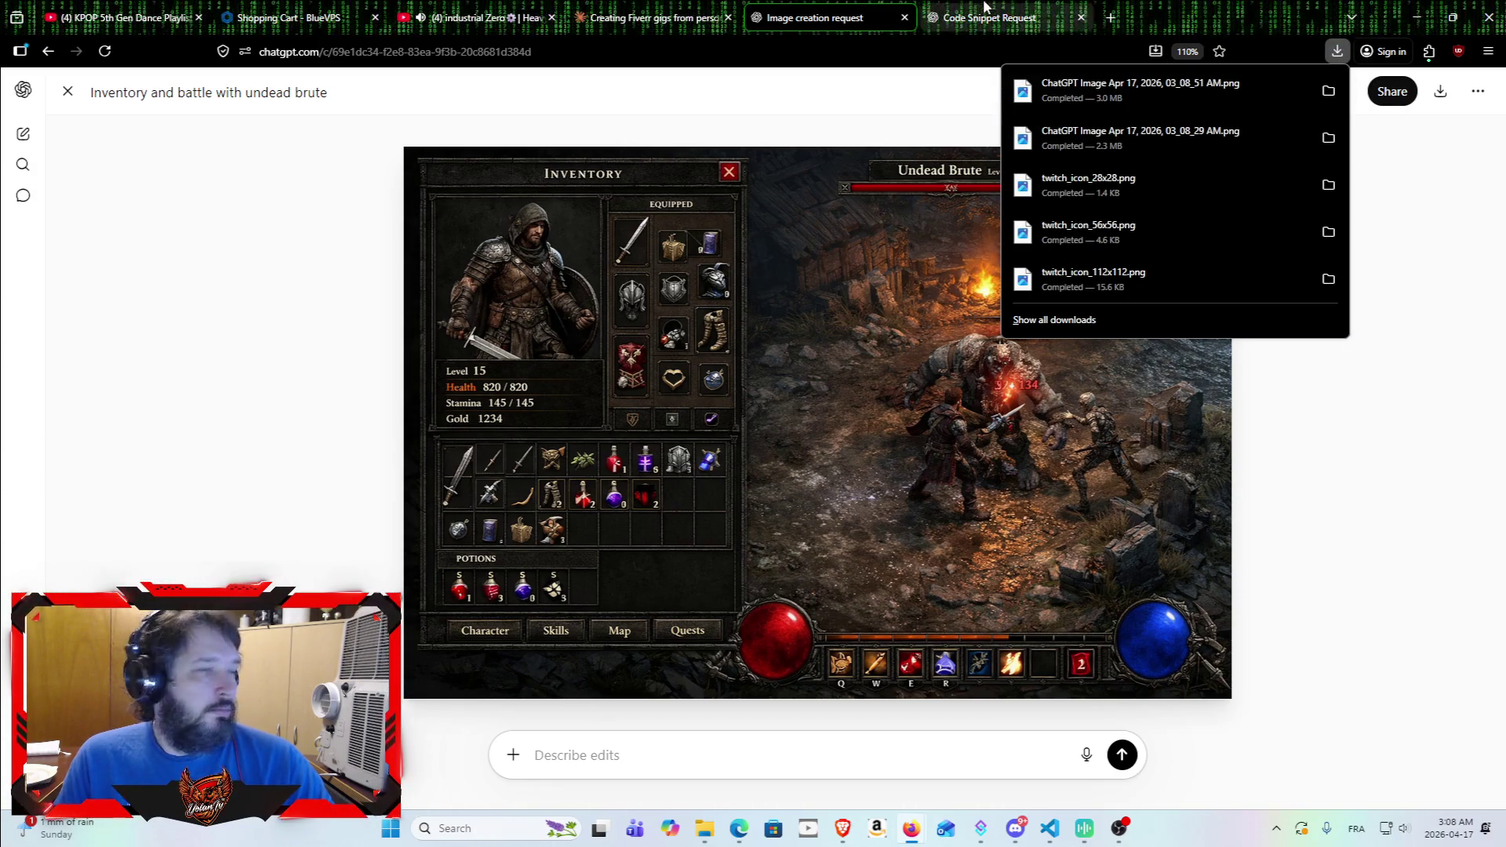
click(905, 18)
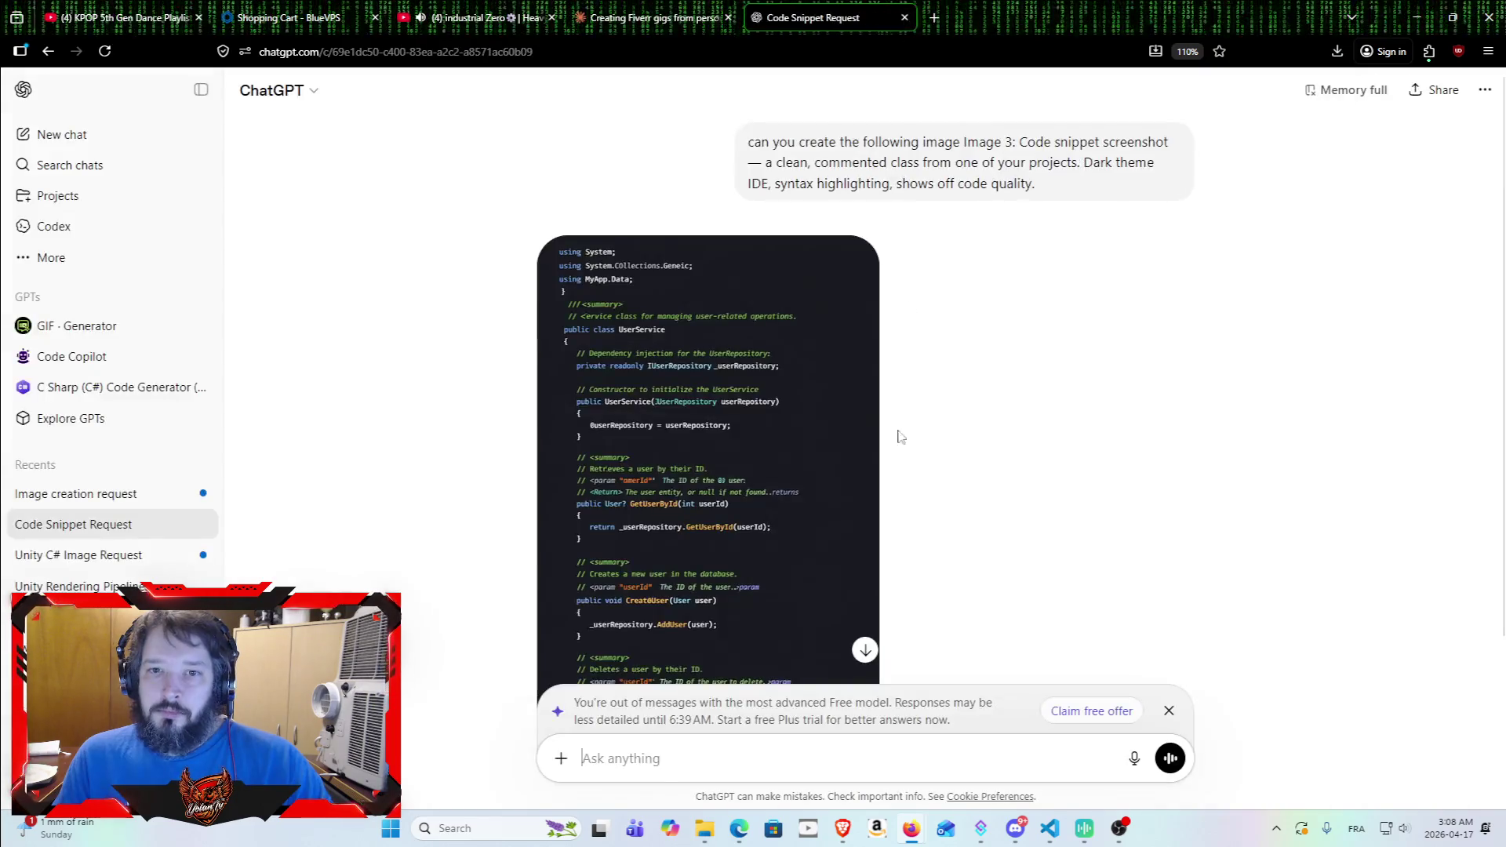
Step: Download the C# UserService code screenshot and close the Code Snippet Request chat
scroll(812, 395, down, 2)
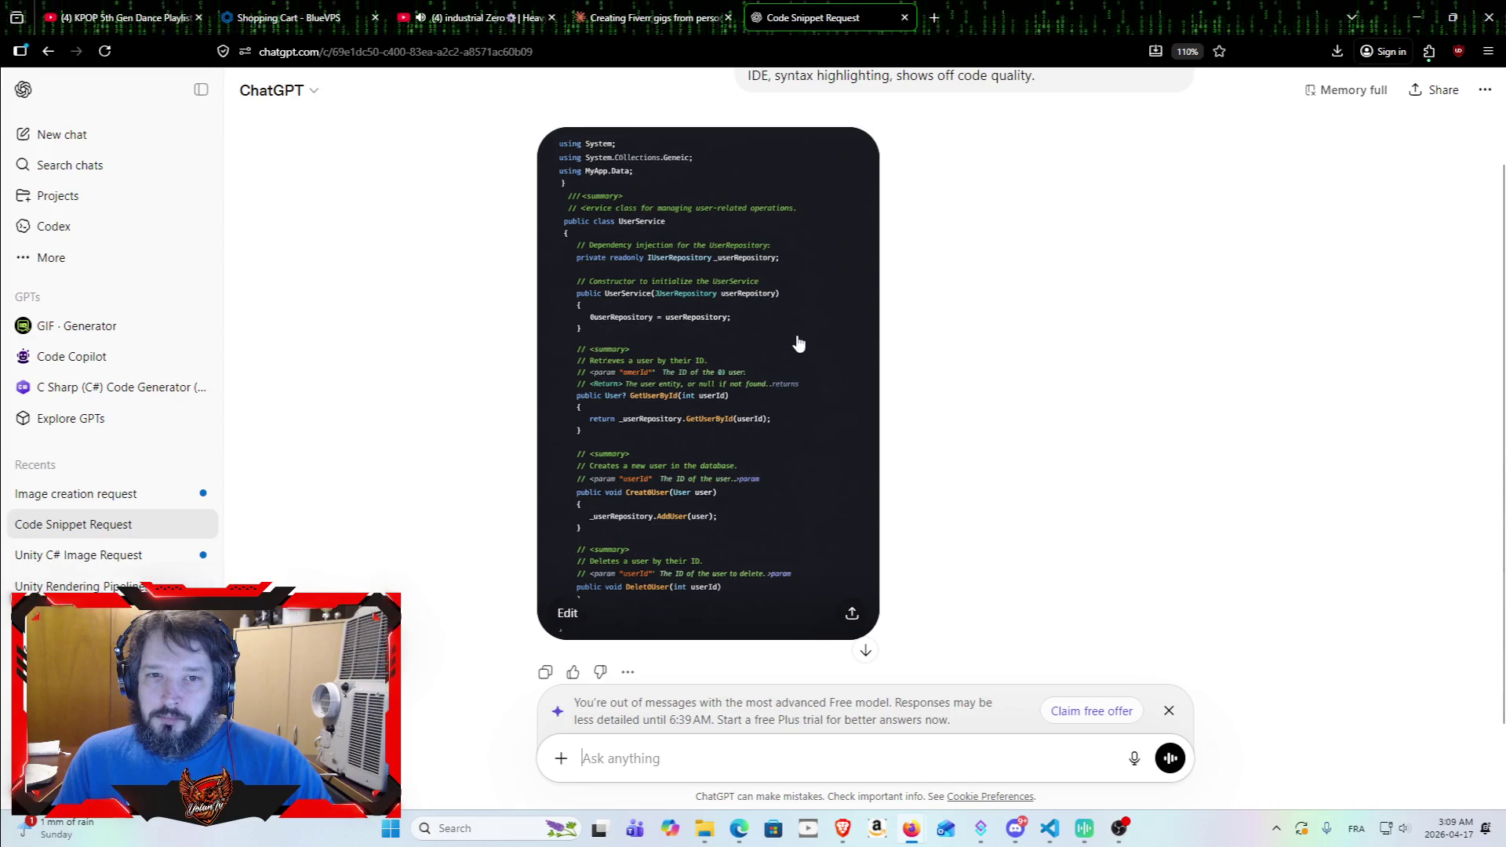
drag(752, 192, 491, 430)
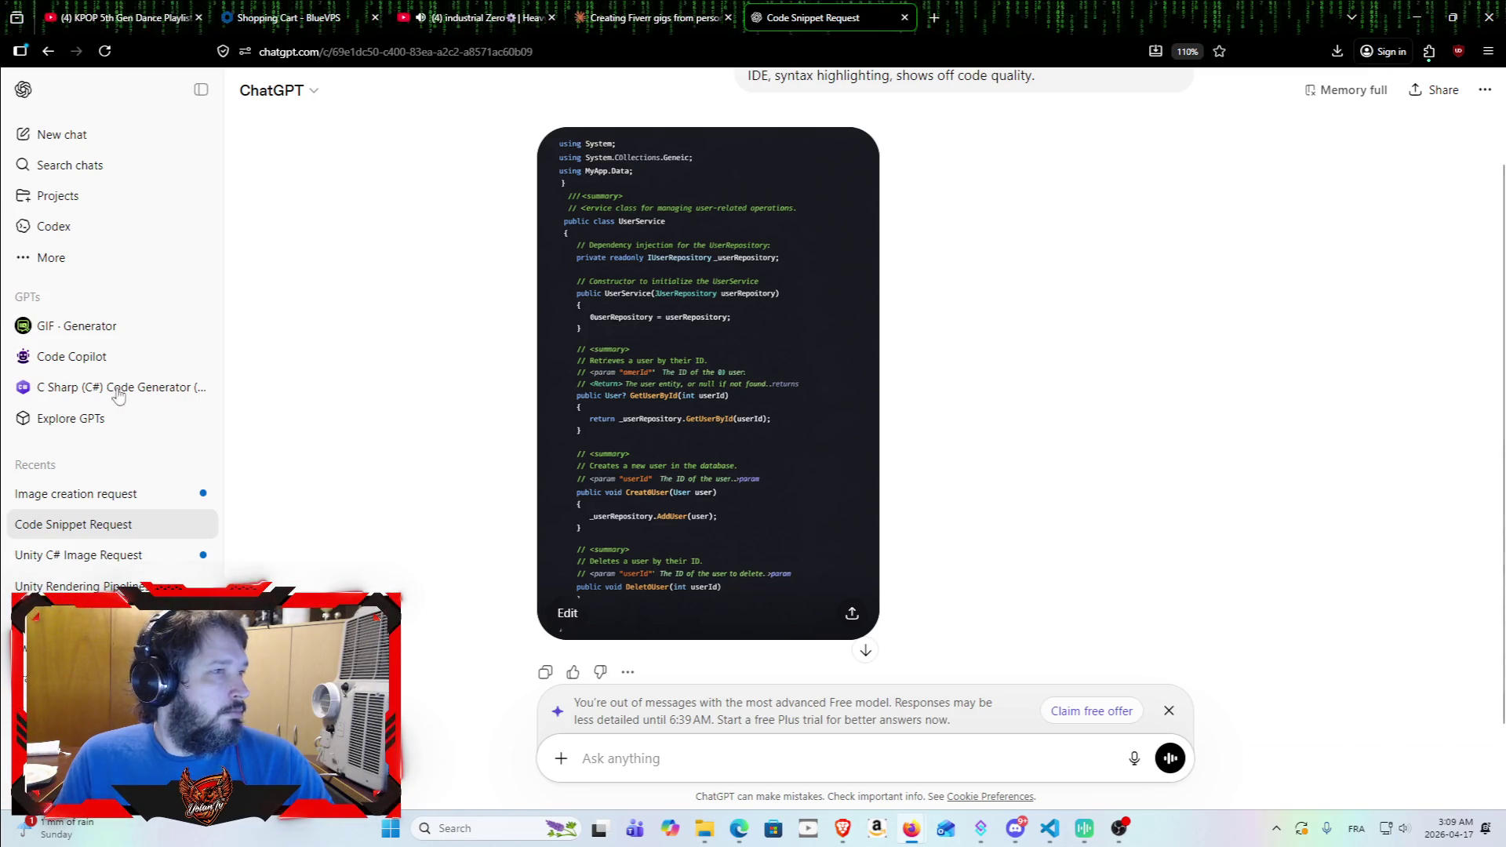
click(727, 308)
click(1440, 93)
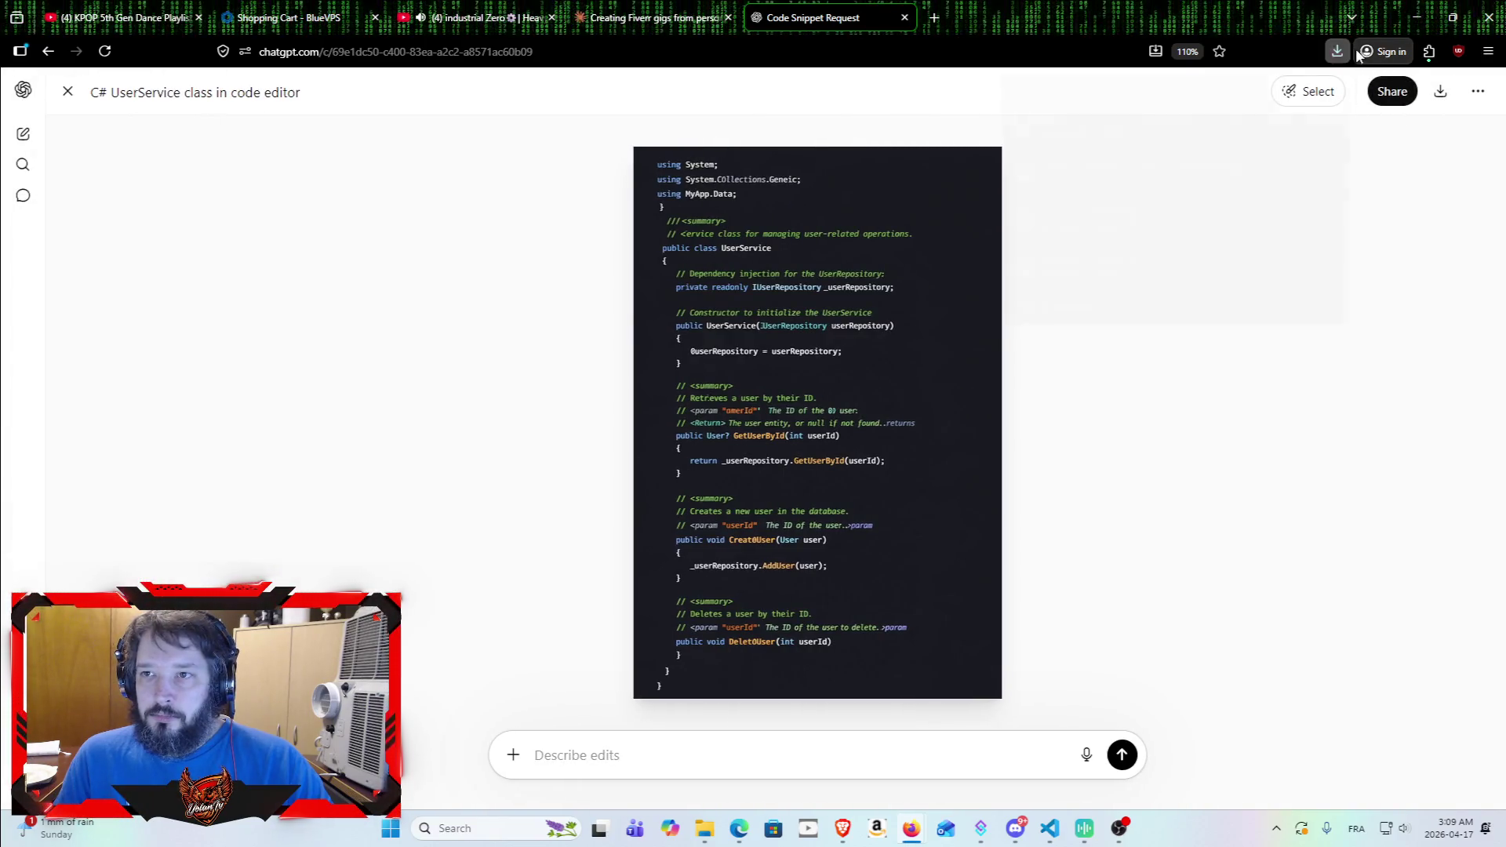
drag(1217, 93, 337, 312)
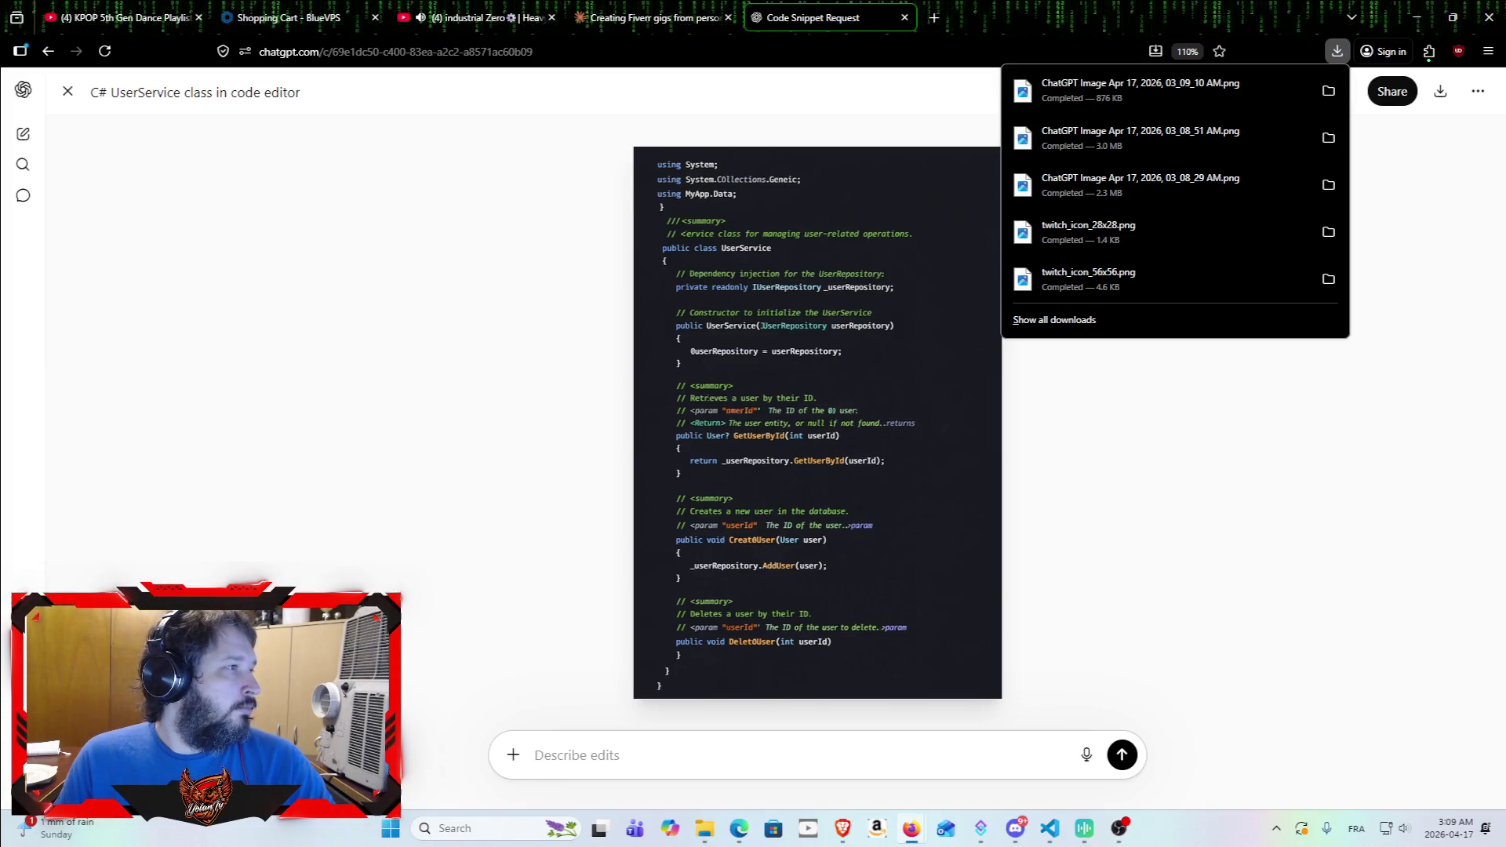
click(451, 489)
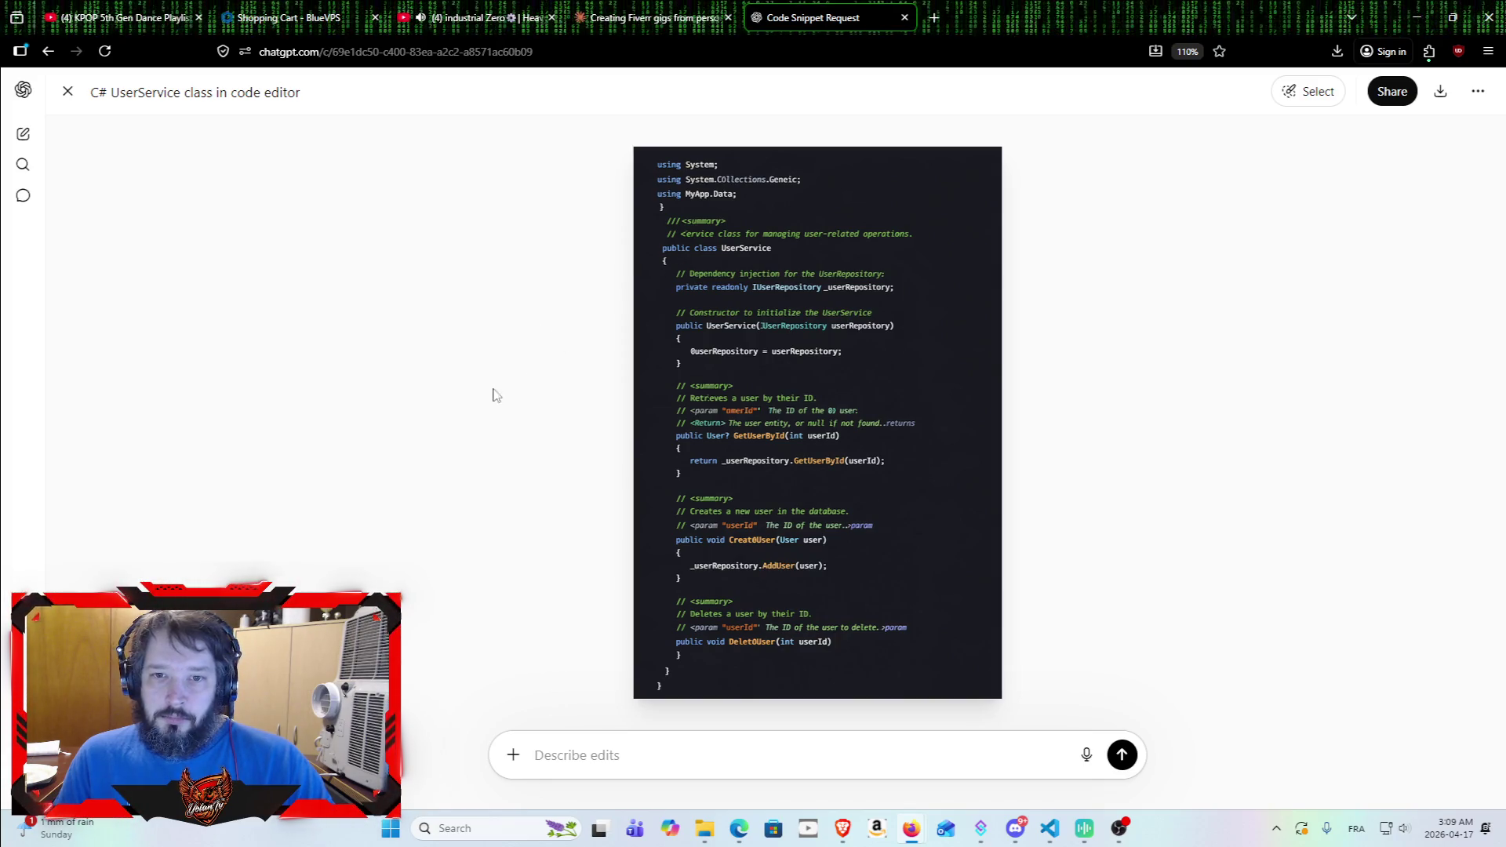
click(904, 17)
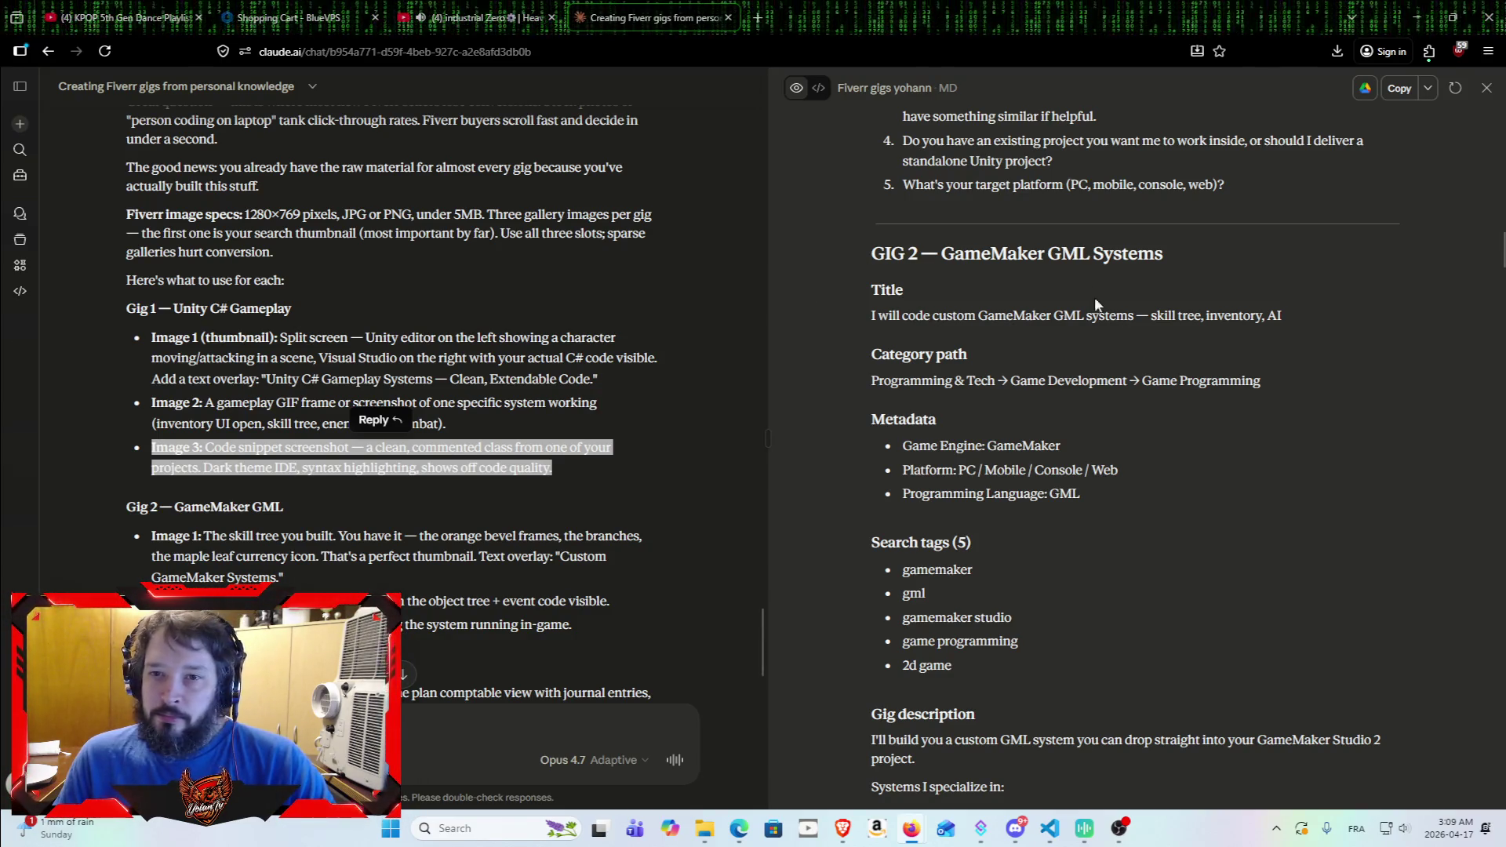
Step: Scroll the Fiverr gigs document from GIG 2 GameMaker past GIG 3 to GIG 4 Streamer.bot
click(1198, 484)
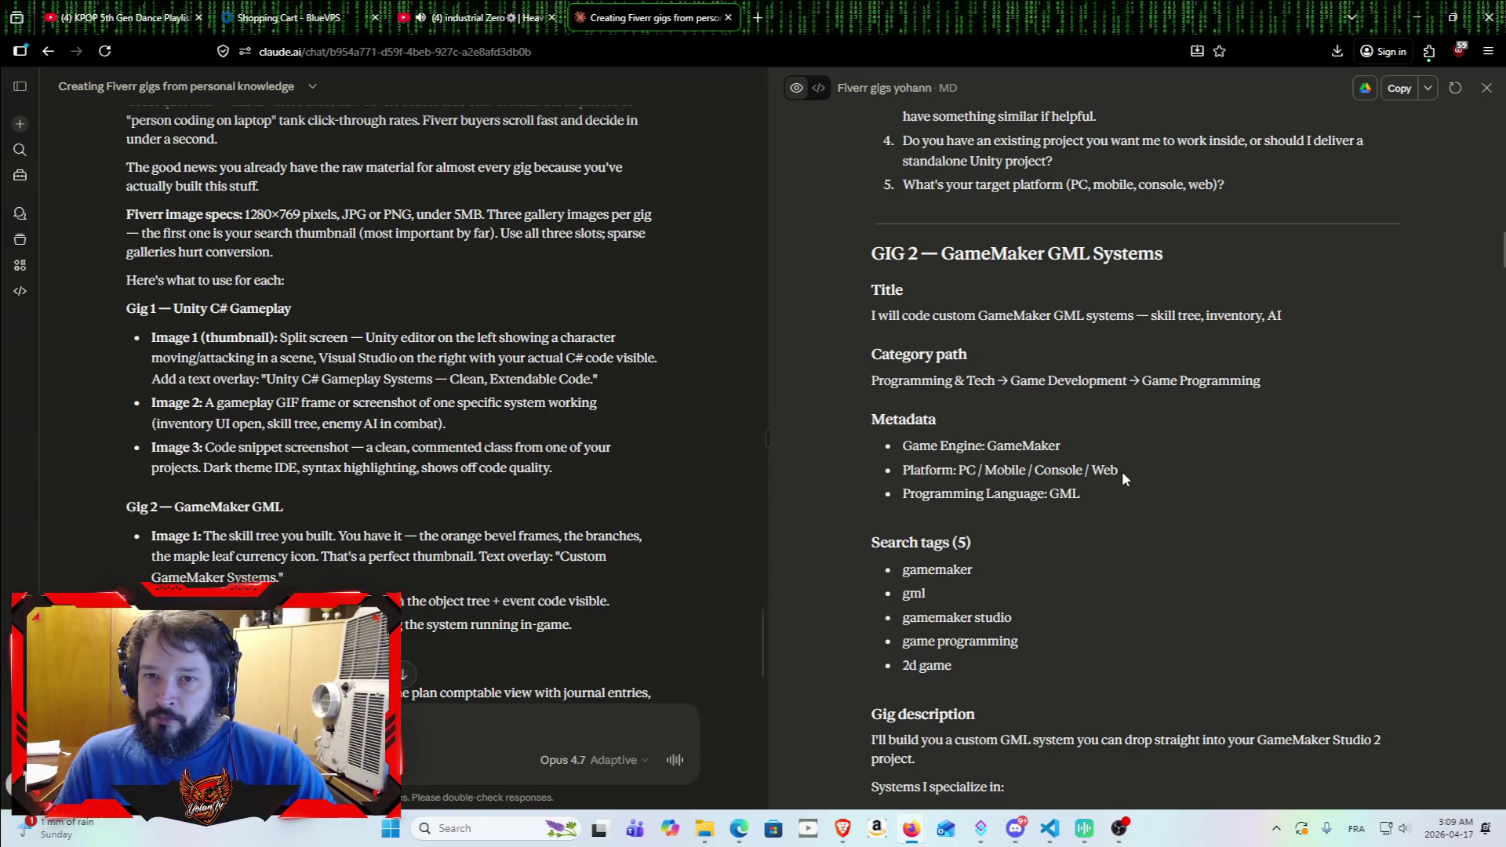
scroll(1122, 472, down, 3)
scroll(1117, 471, up, 3)
scroll(1124, 427, up, 1)
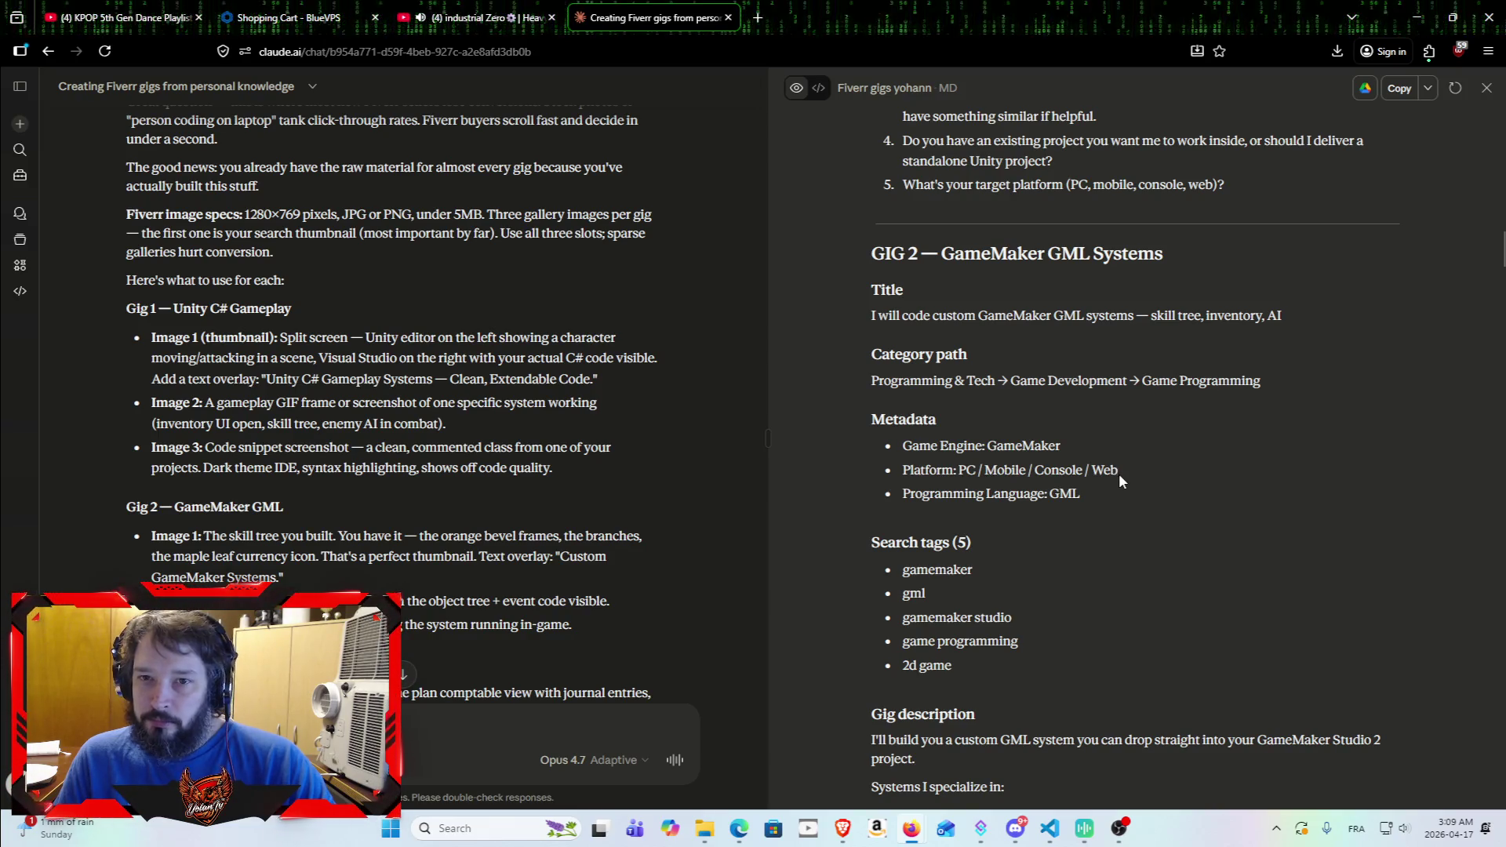
scroll(1121, 462, down, 15)
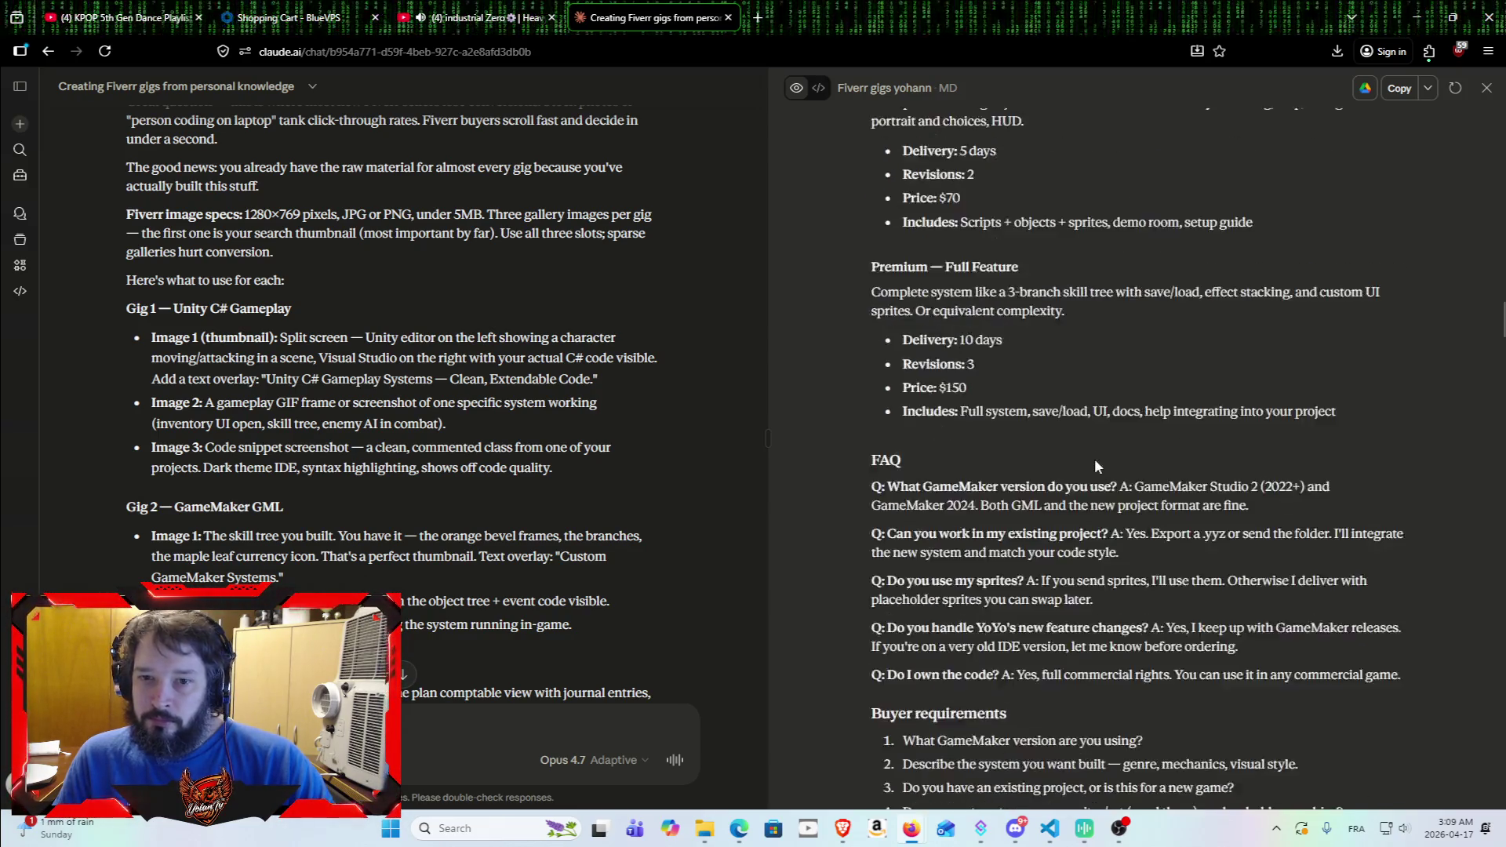
scroll(1095, 432, down, 18)
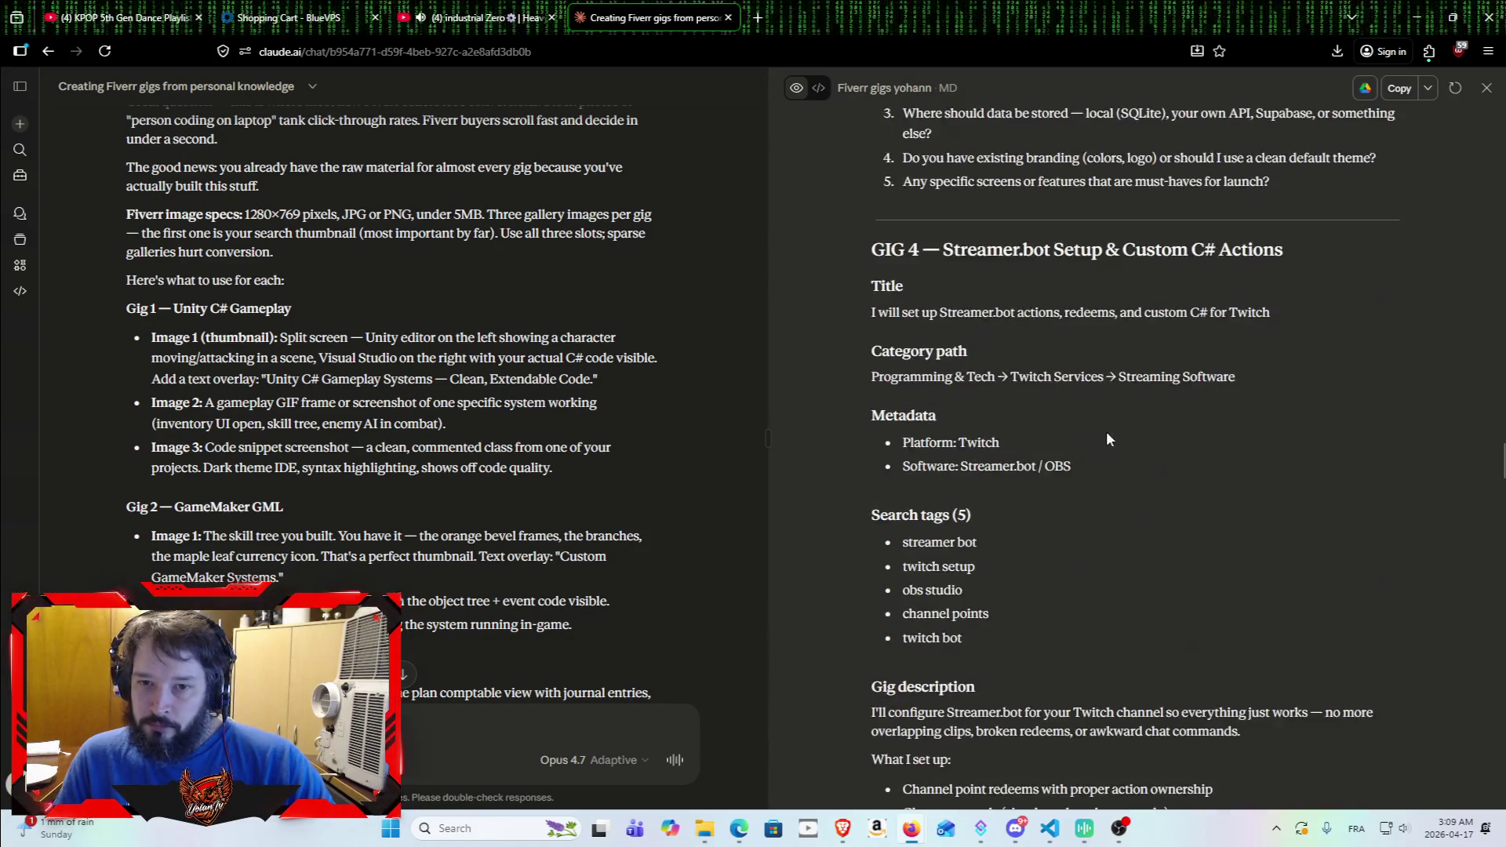
scroll(1098, 411, down, 5)
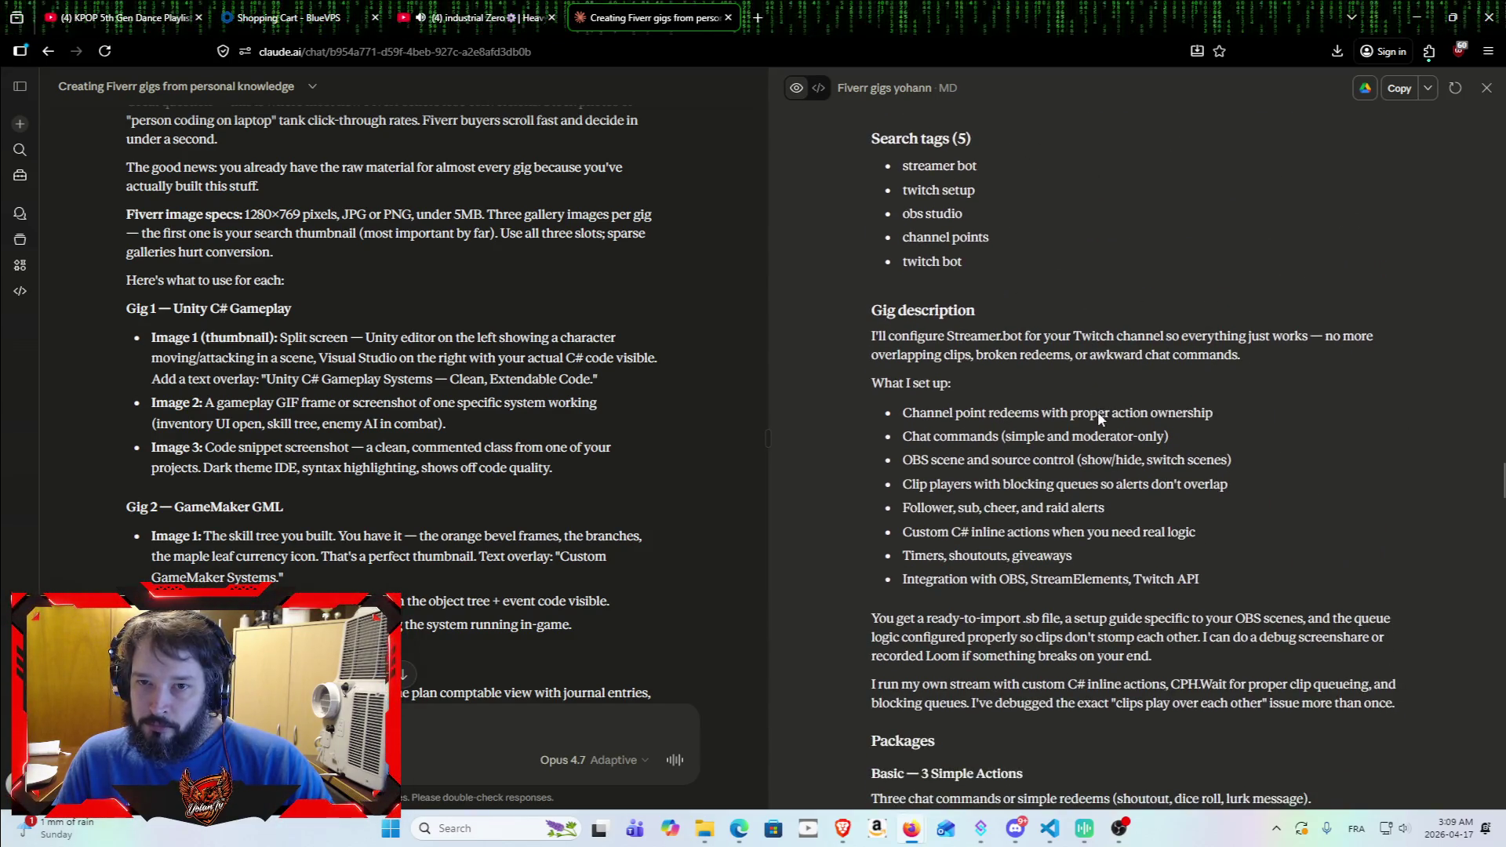
scroll(1094, 398, up, 3)
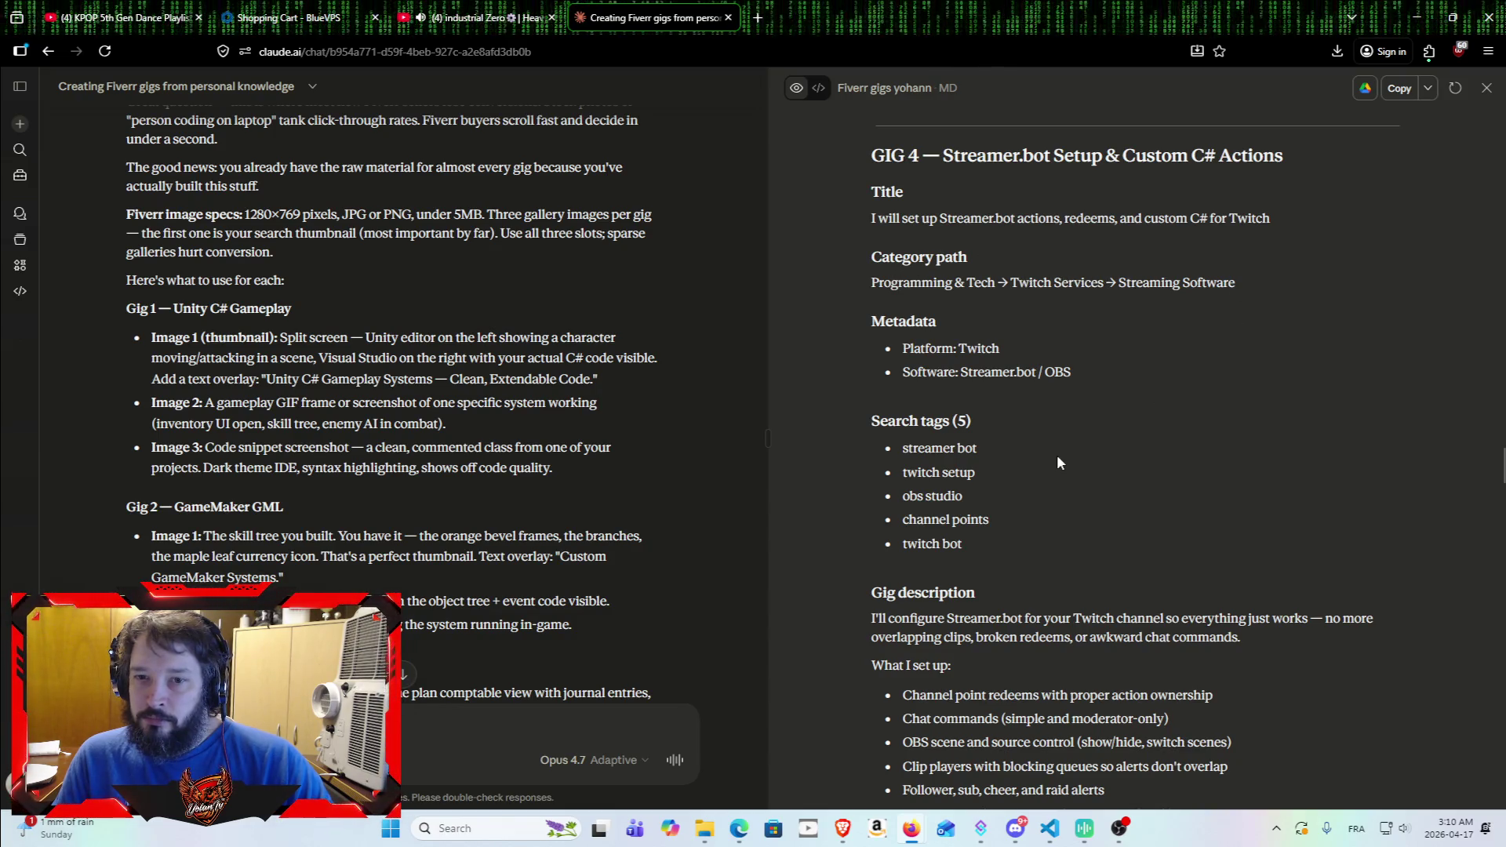
Step: Read GIG 4's metadata and search tags, then scroll down to GIG 5 C# Performance Optimization
mouse_move(885, 322)
mouse_down()
mouse_move(871, 323)
mouse_move(1076, 332)
mouse_up()
click(1046, 352)
scroll(941, 401, down, 2)
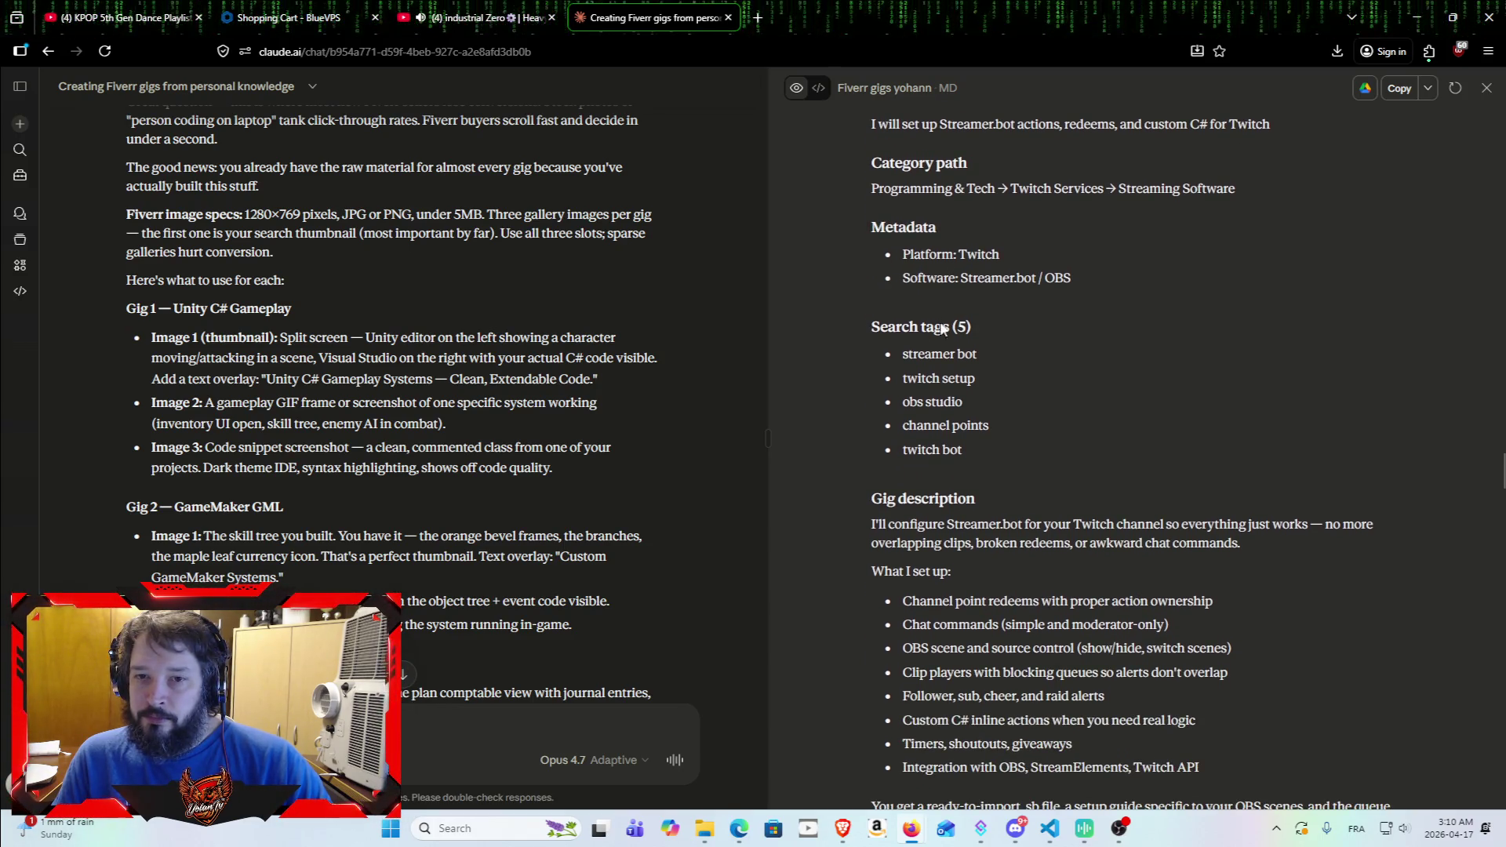
mouse_move(874, 326)
mouse_down()
mouse_move(1090, 394)
mouse_move(1099, 447)
mouse_up()
click(1101, 461)
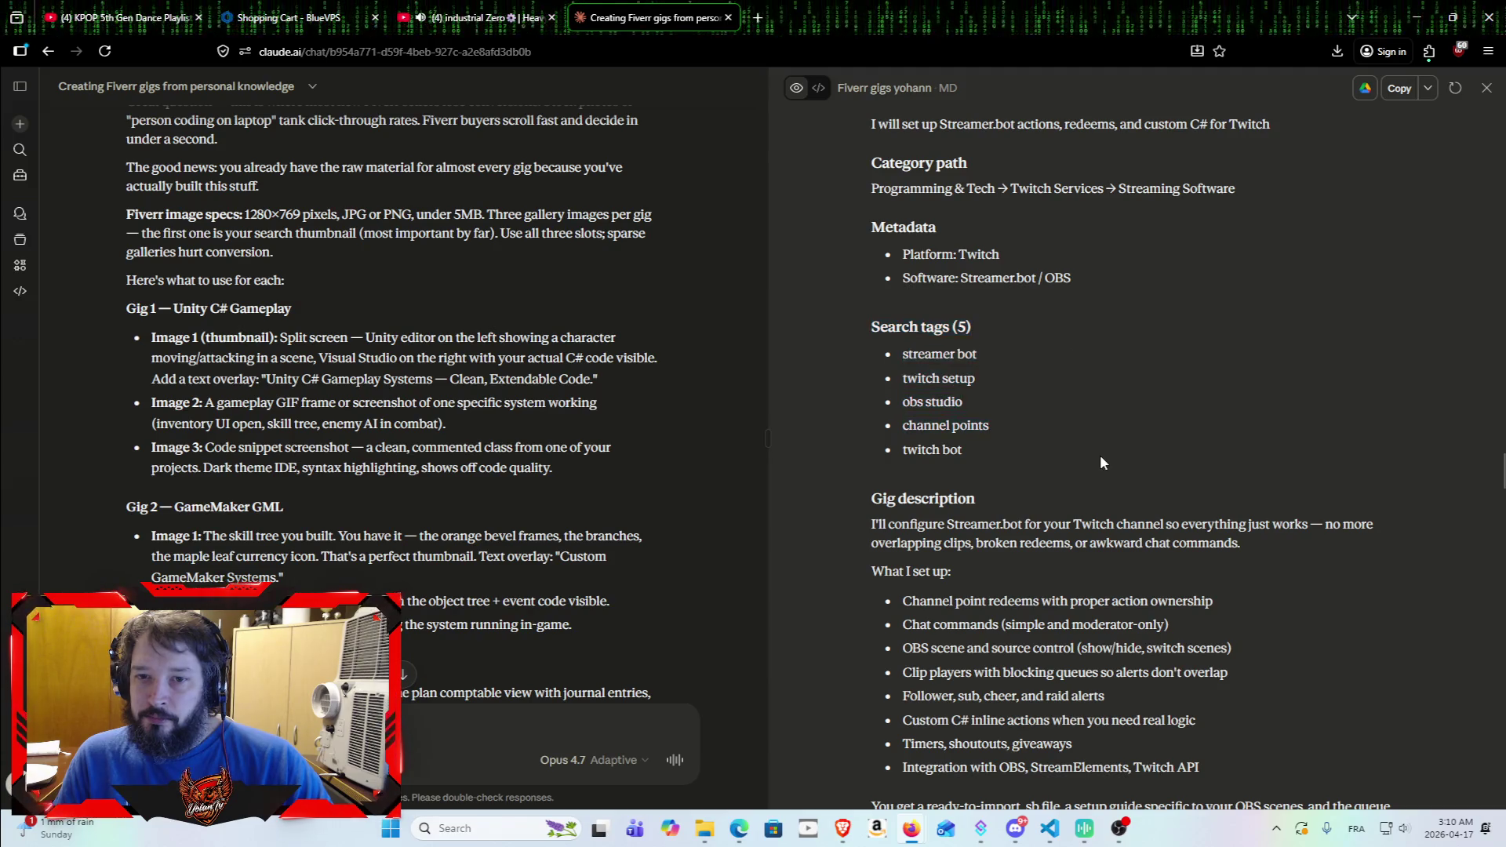
scroll(1078, 489, down, 3)
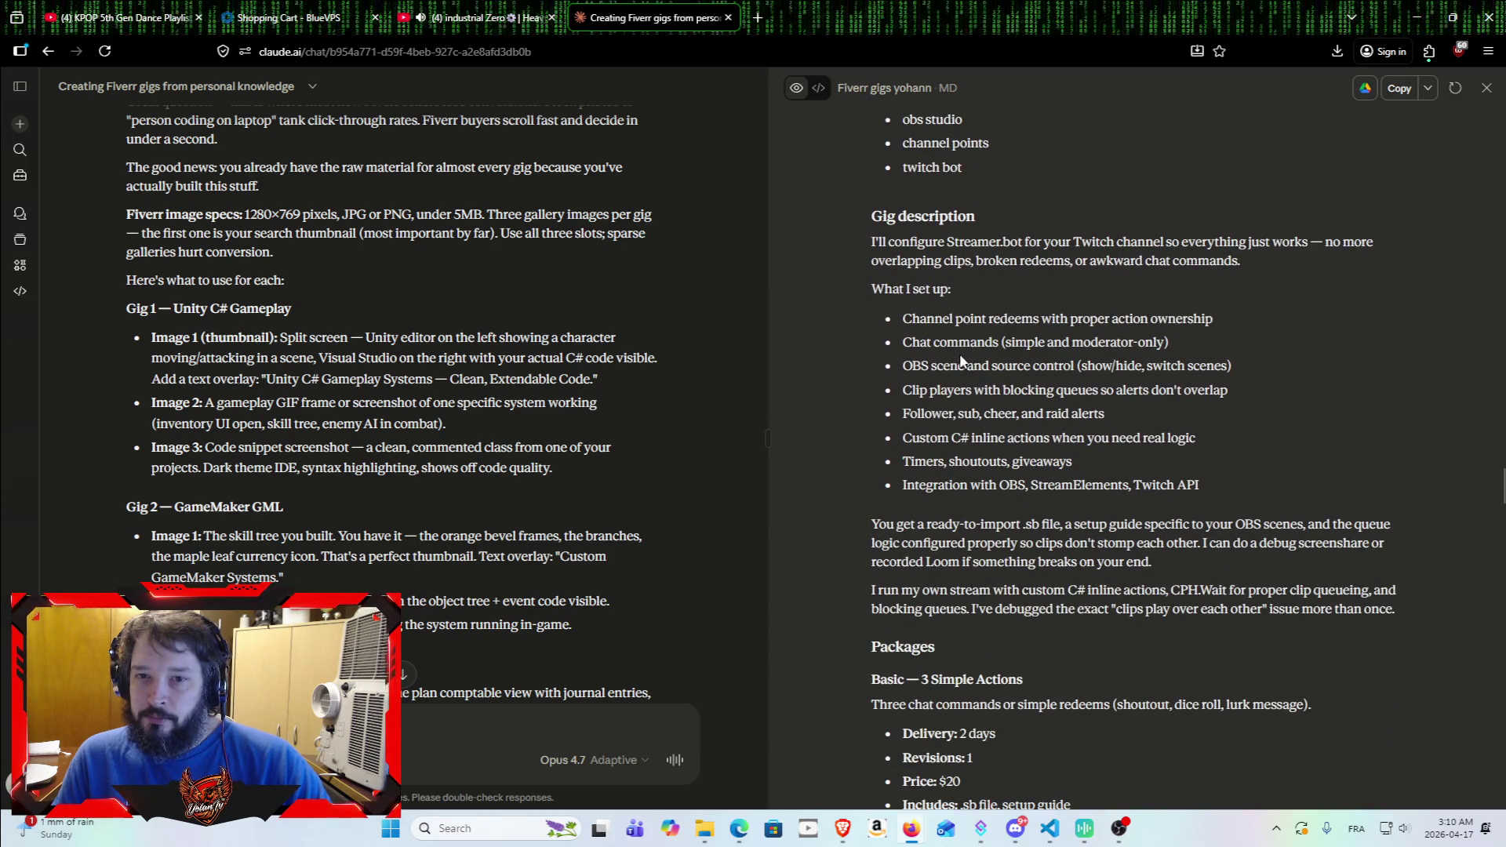
scroll(914, 345, down, 1)
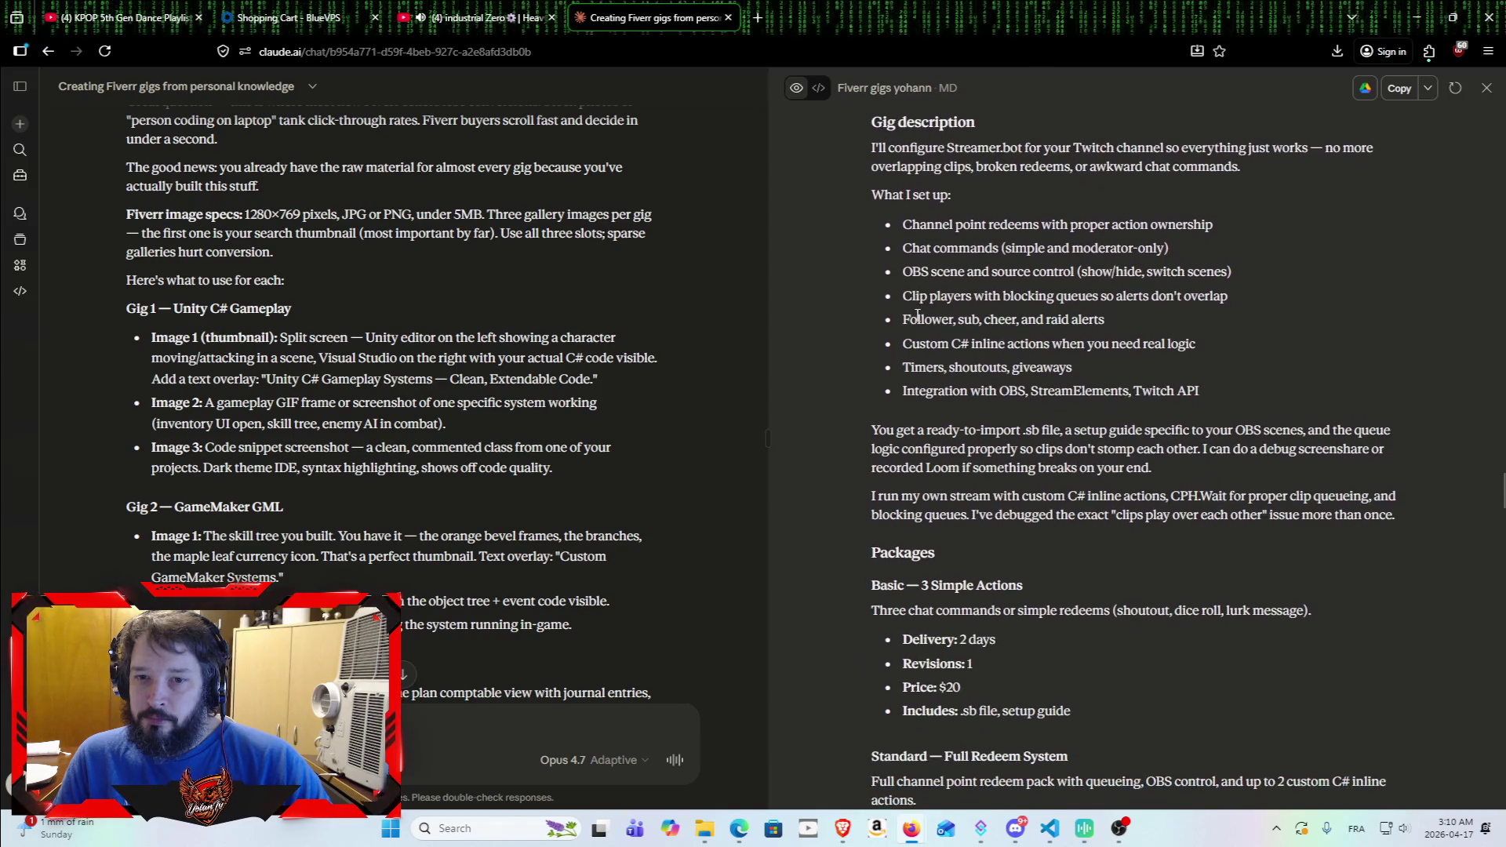
scroll(906, 523, down, 9)
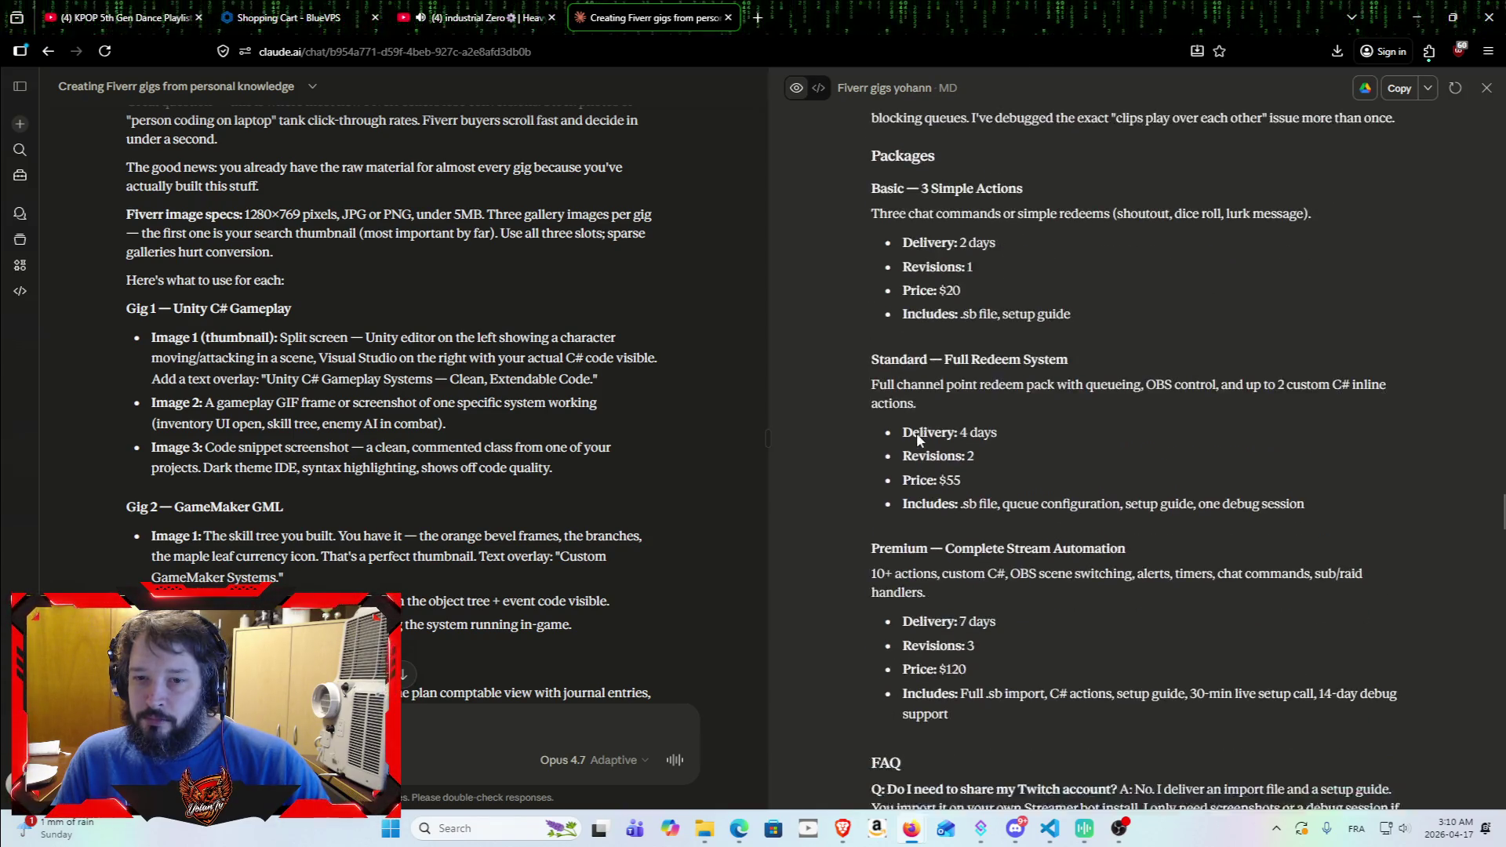
scroll(867, 364, down, 7)
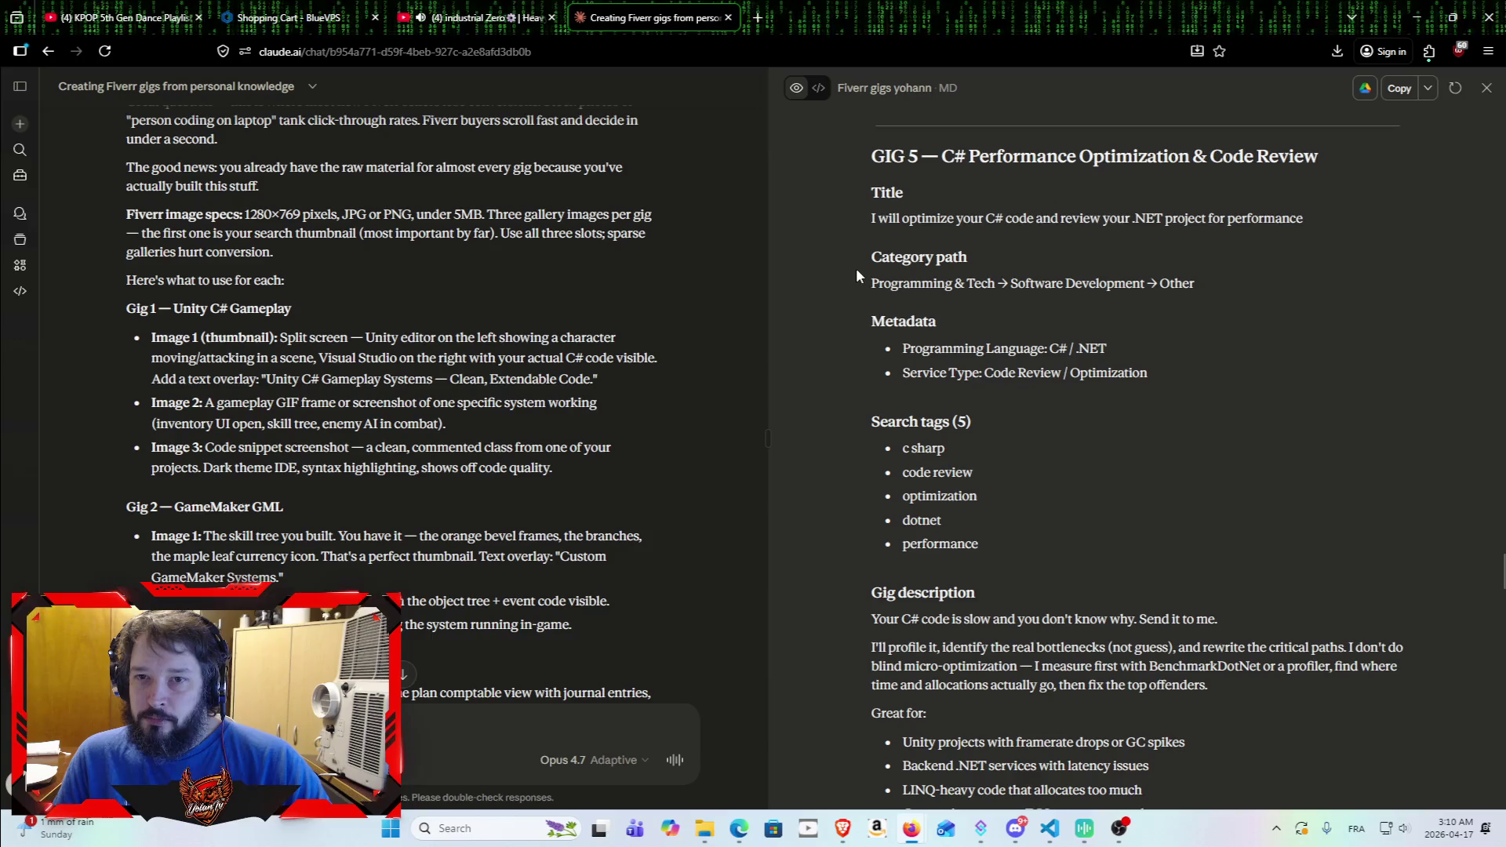
Step: Scroll past GIG 5's packages, FAQ and buyer requirements to the GIG 6 Base44 section
scroll(847, 251, down, 1)
scroll(849, 244, up, 1)
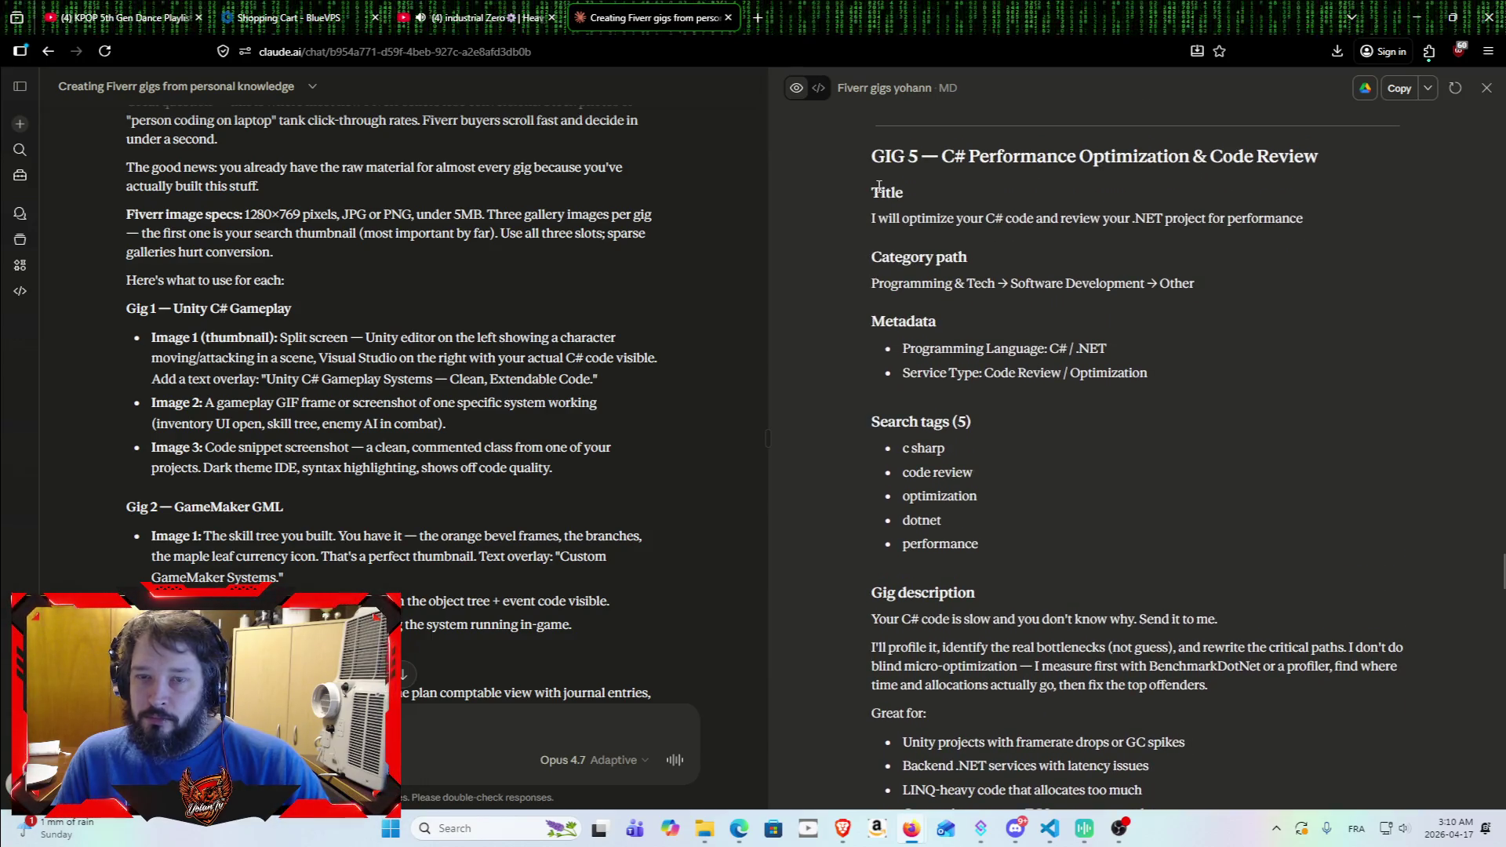
scroll(1078, 578, down, 10)
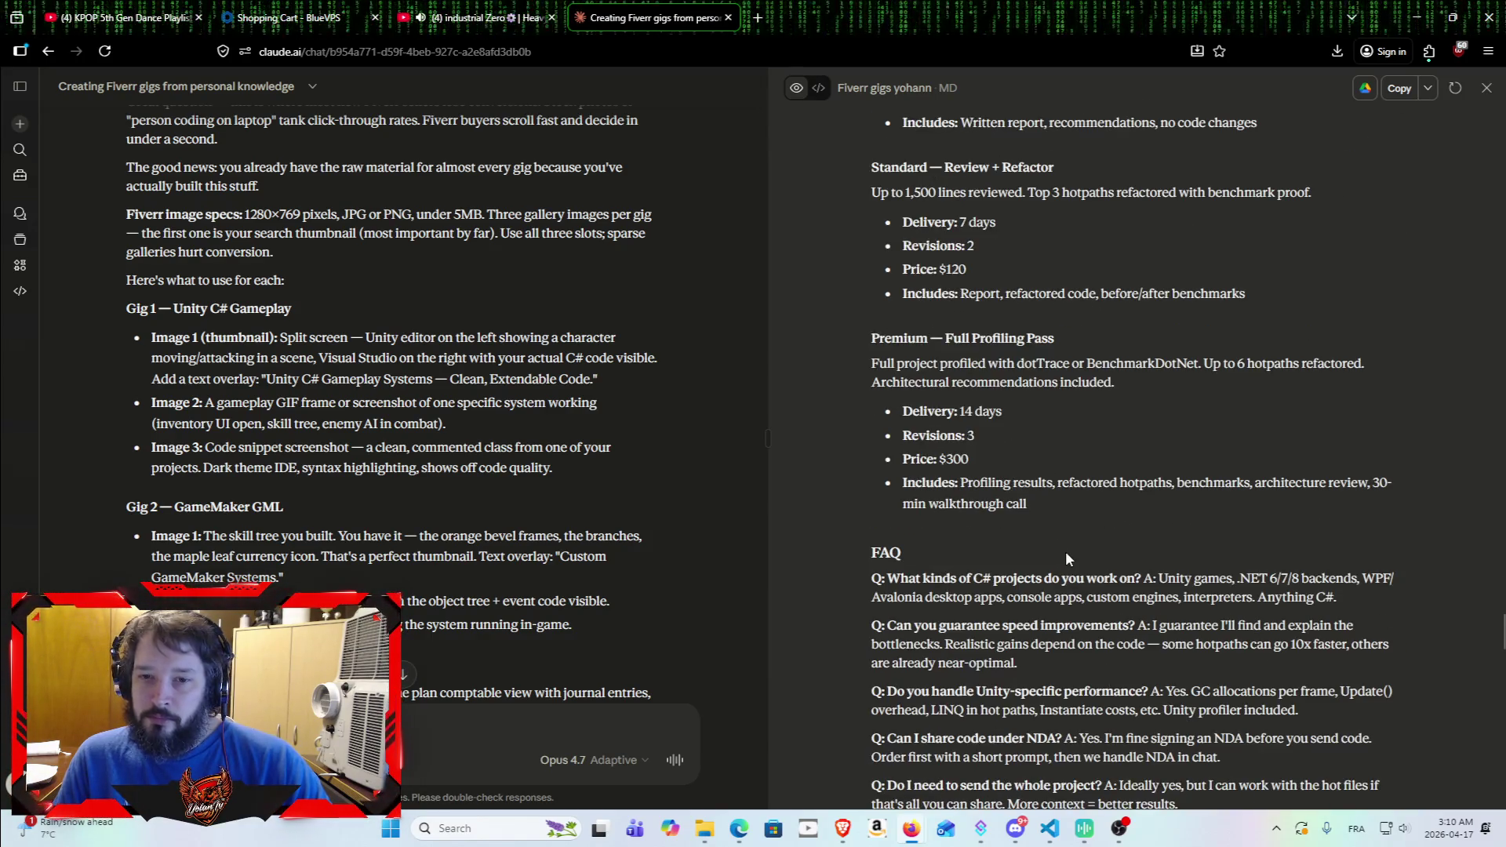
scroll(1108, 529, up, 3)
scroll(1112, 532, up, 3)
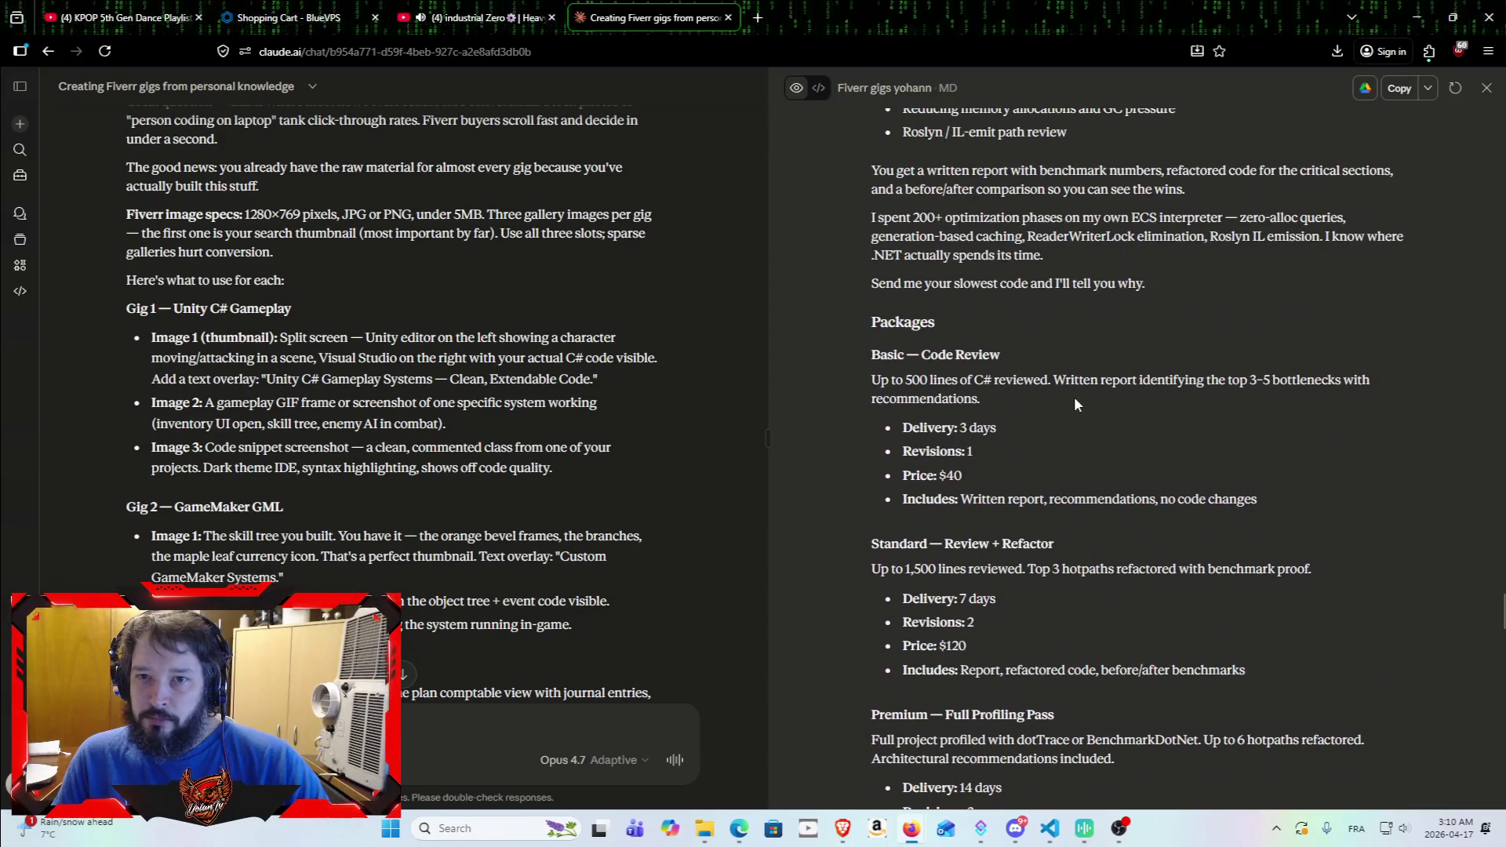
scroll(1118, 510, up, 5)
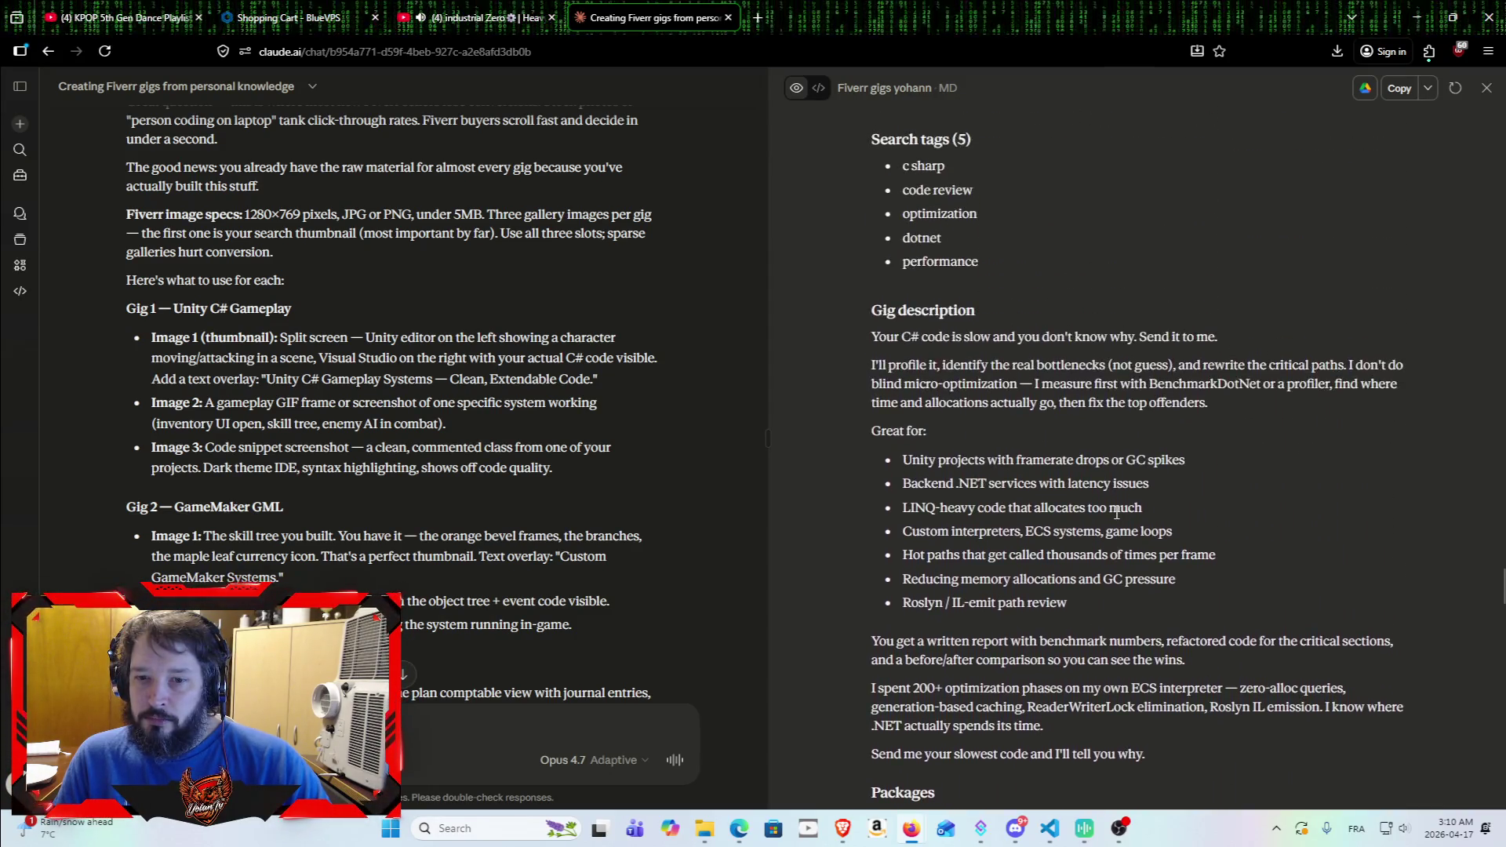
scroll(1108, 518, down, 7)
scroll(1098, 515, down, 15)
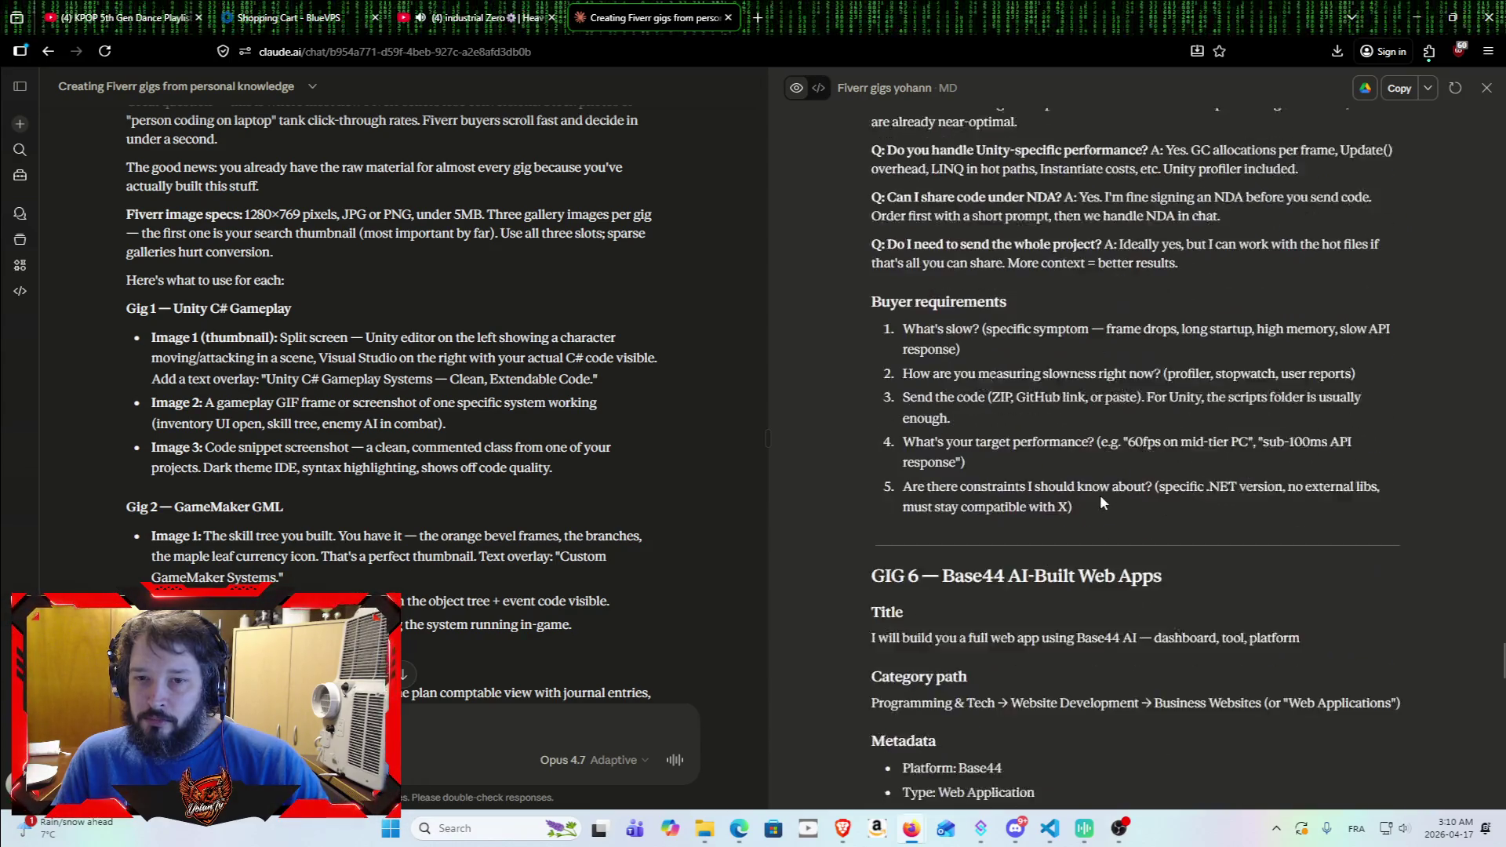
scroll(1103, 493, down, 2)
scroll(1104, 484, up, 2)
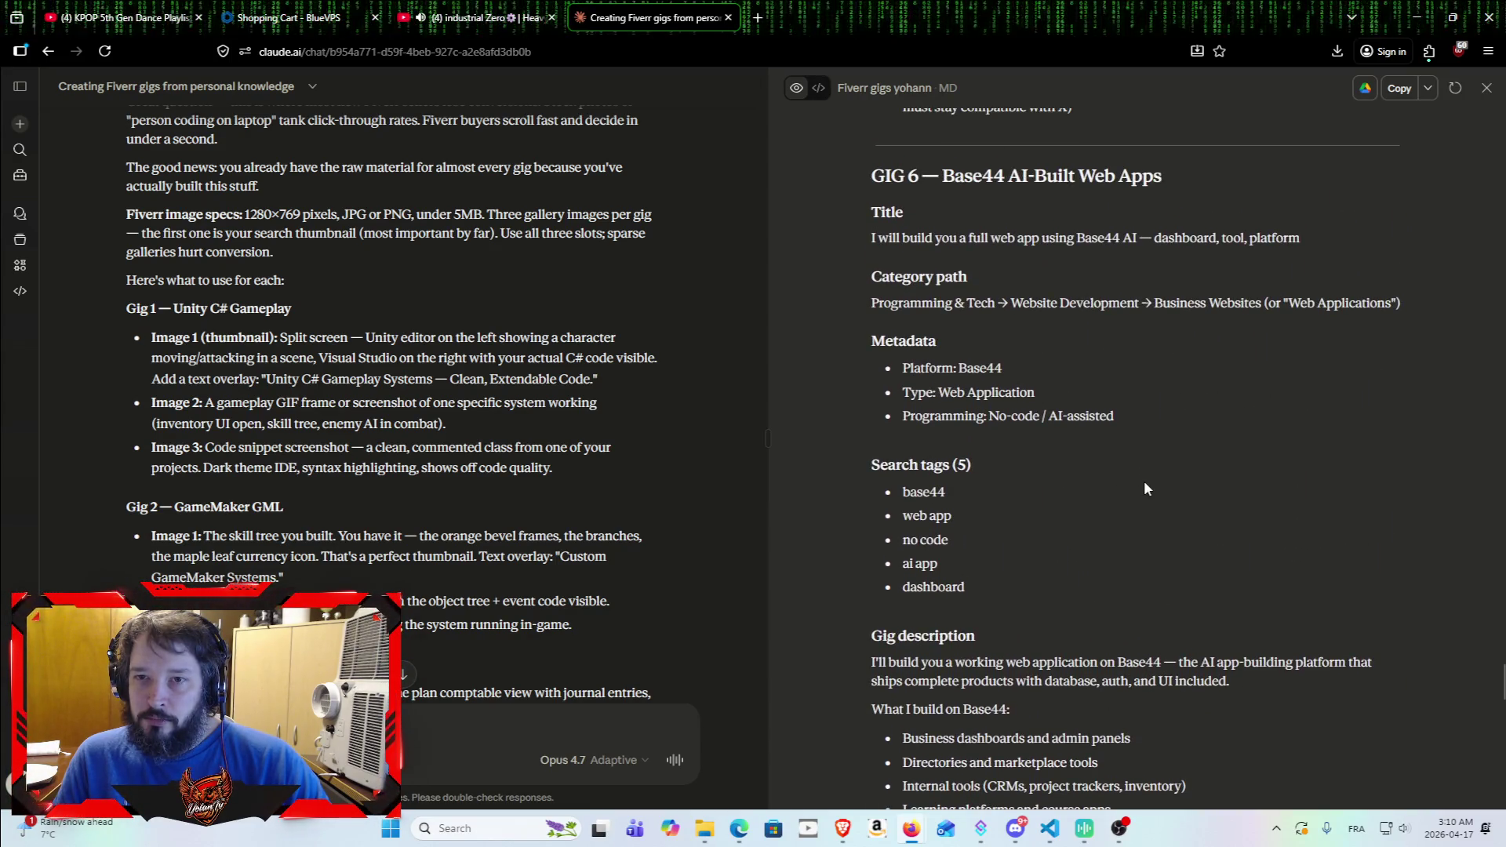
Step: Select and copy the GIG 6 heading 'Base44 AI-Built Web Apps'
drag(942, 174, 1239, 171)
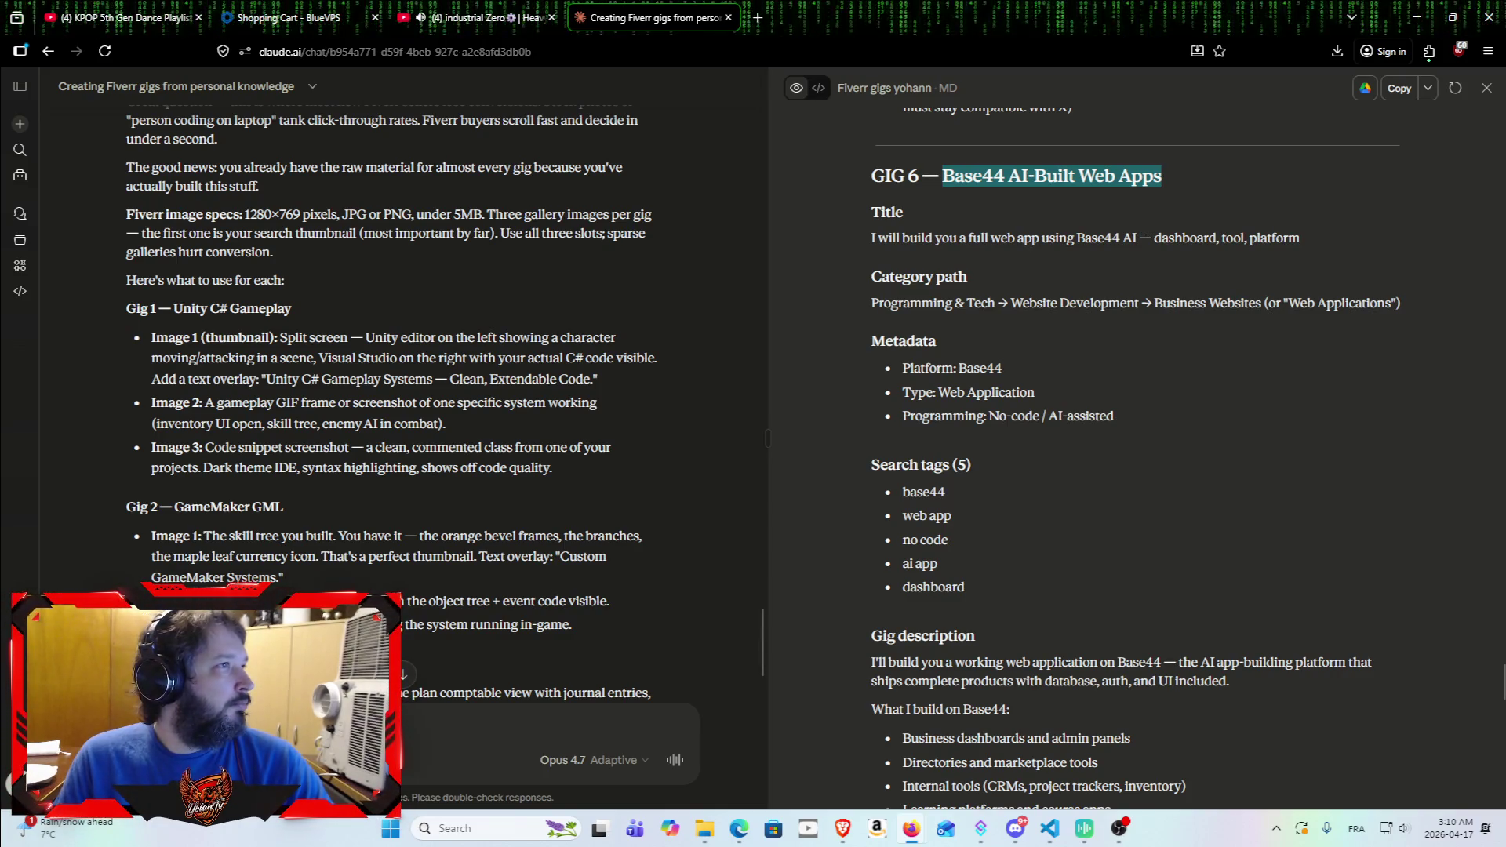
key(alt+Tab)
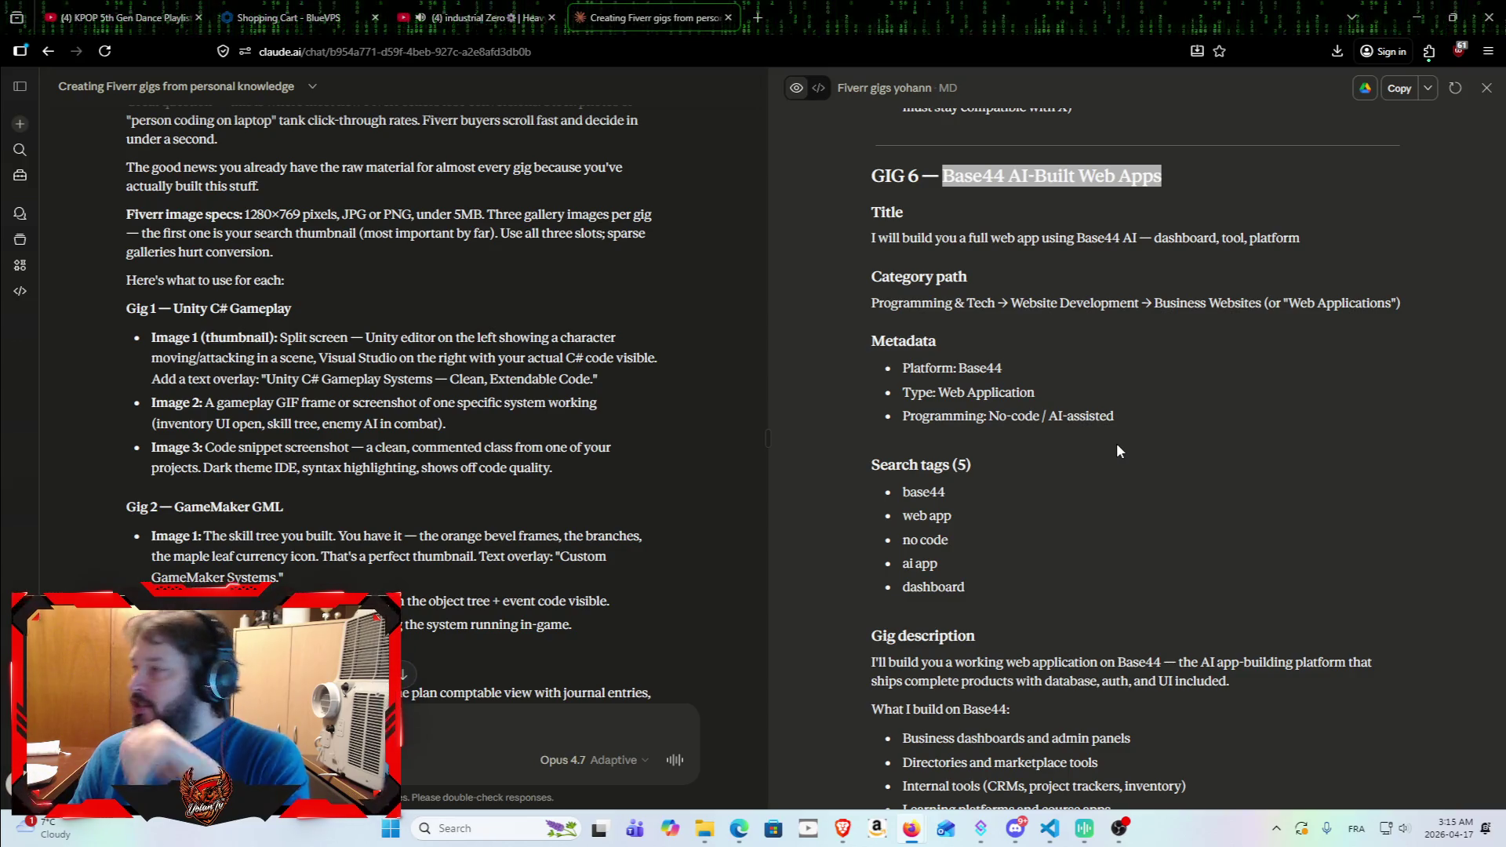
Step: Copy the GIG 6 title 'Base44 AI-Built Web Apps' and bring the Fiverr gig form over Claude
click(1086, 466)
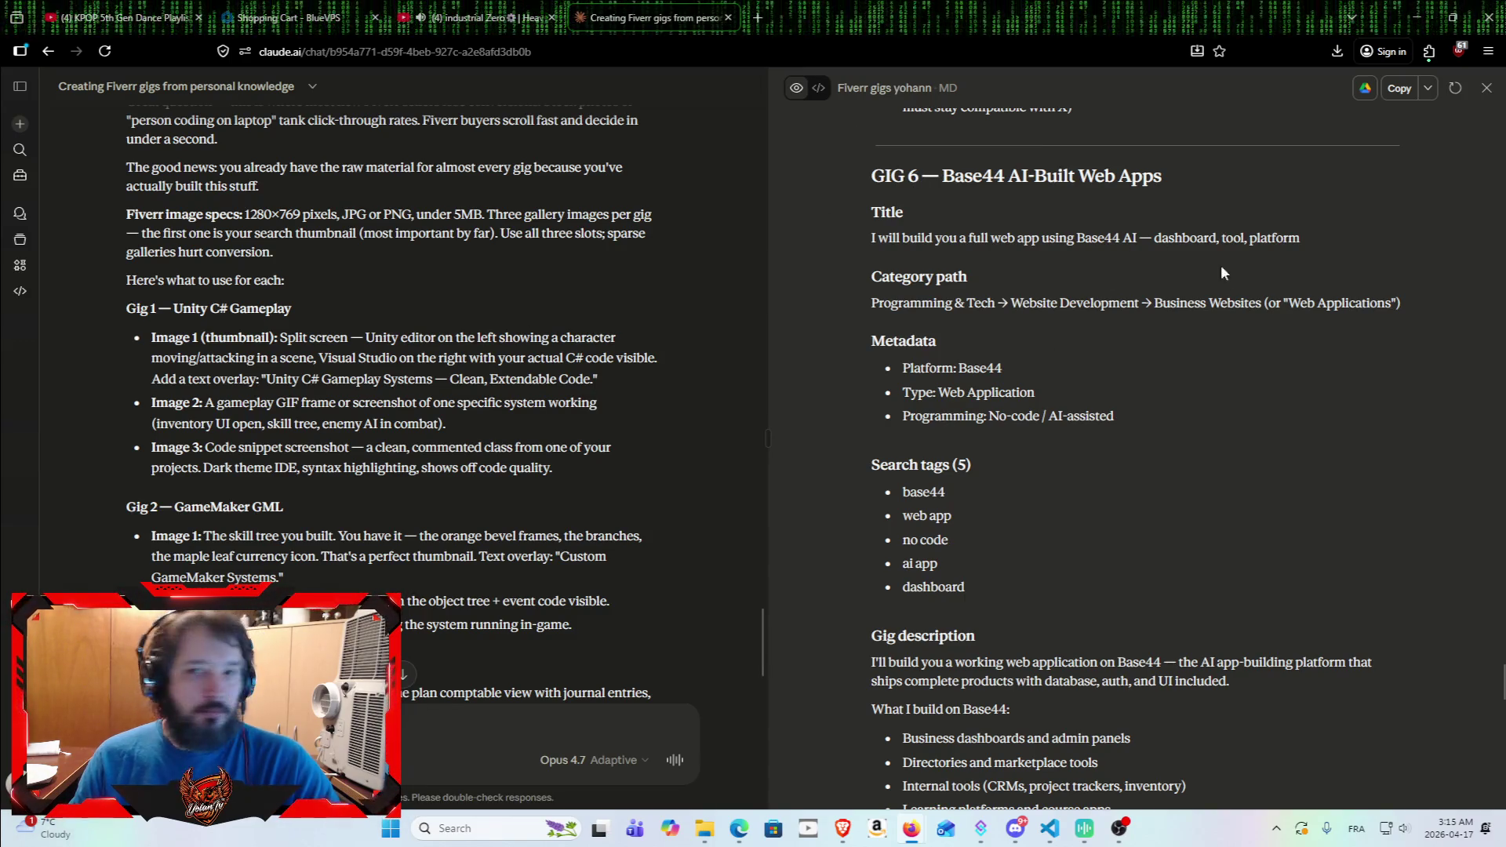
drag(946, 175, 1187, 180)
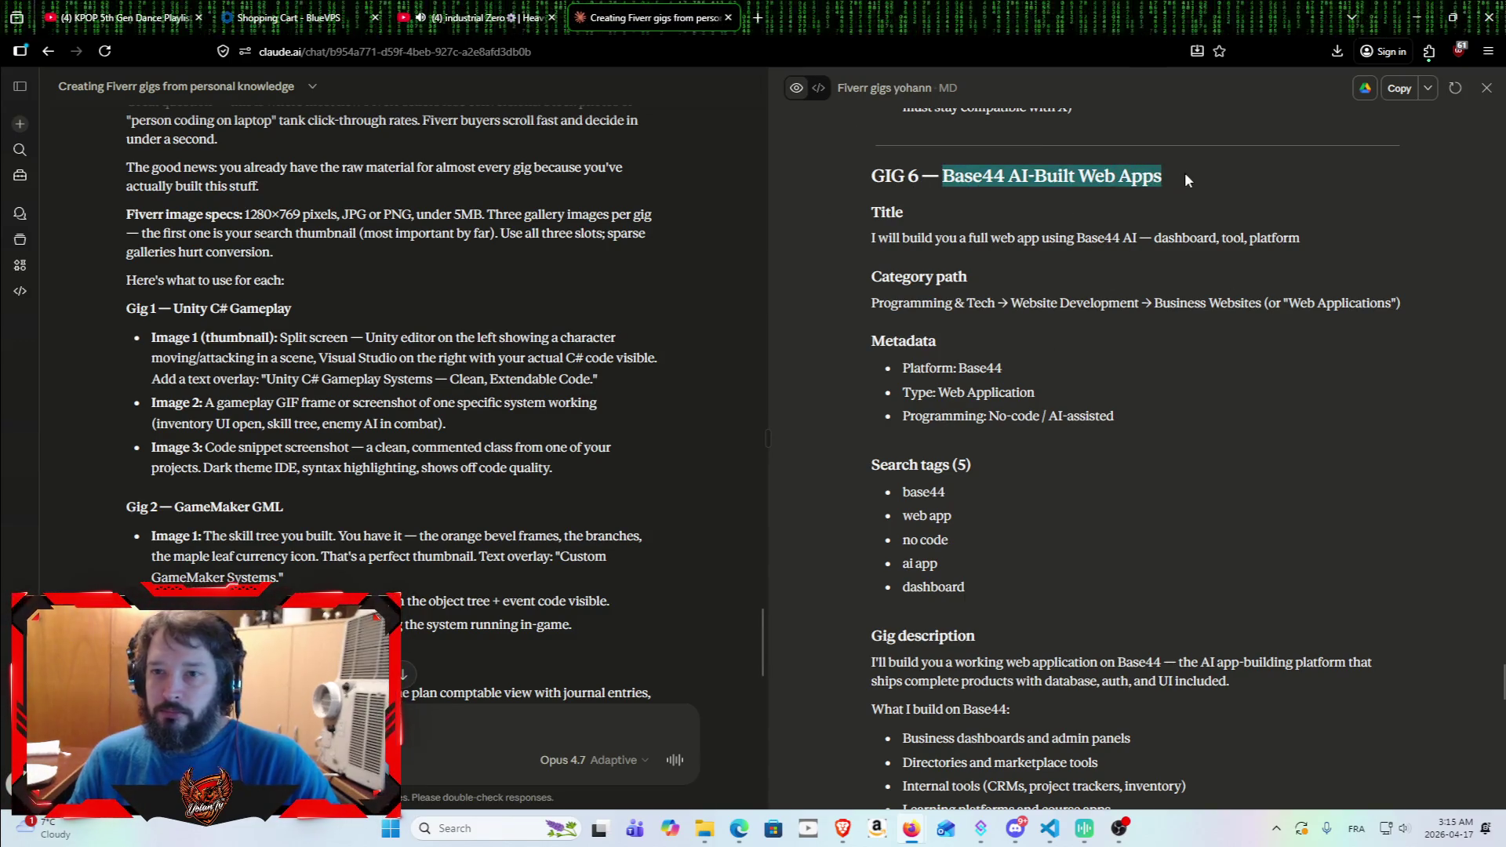
key(ctrl+c)
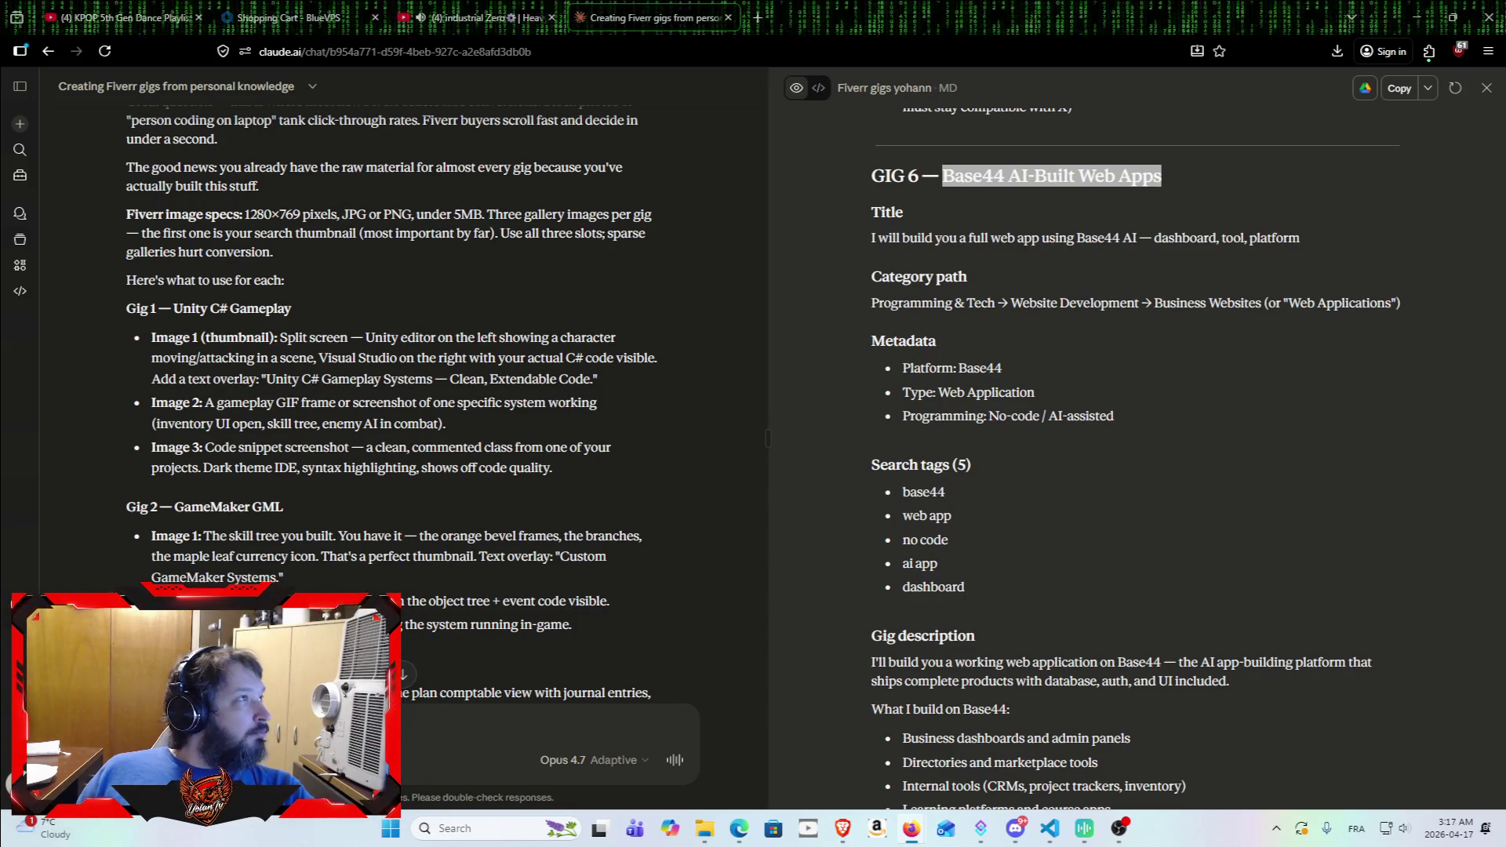
click(911, 827)
mouse_move(792, 357)
mouse_down()
mouse_move(792, 129)
mouse_move(971, 165)
mouse_up()
Step: Snap Fiverr to the left half and Claude to the right, widening the GIG 6 draft panel
mouse_move(1384, 160)
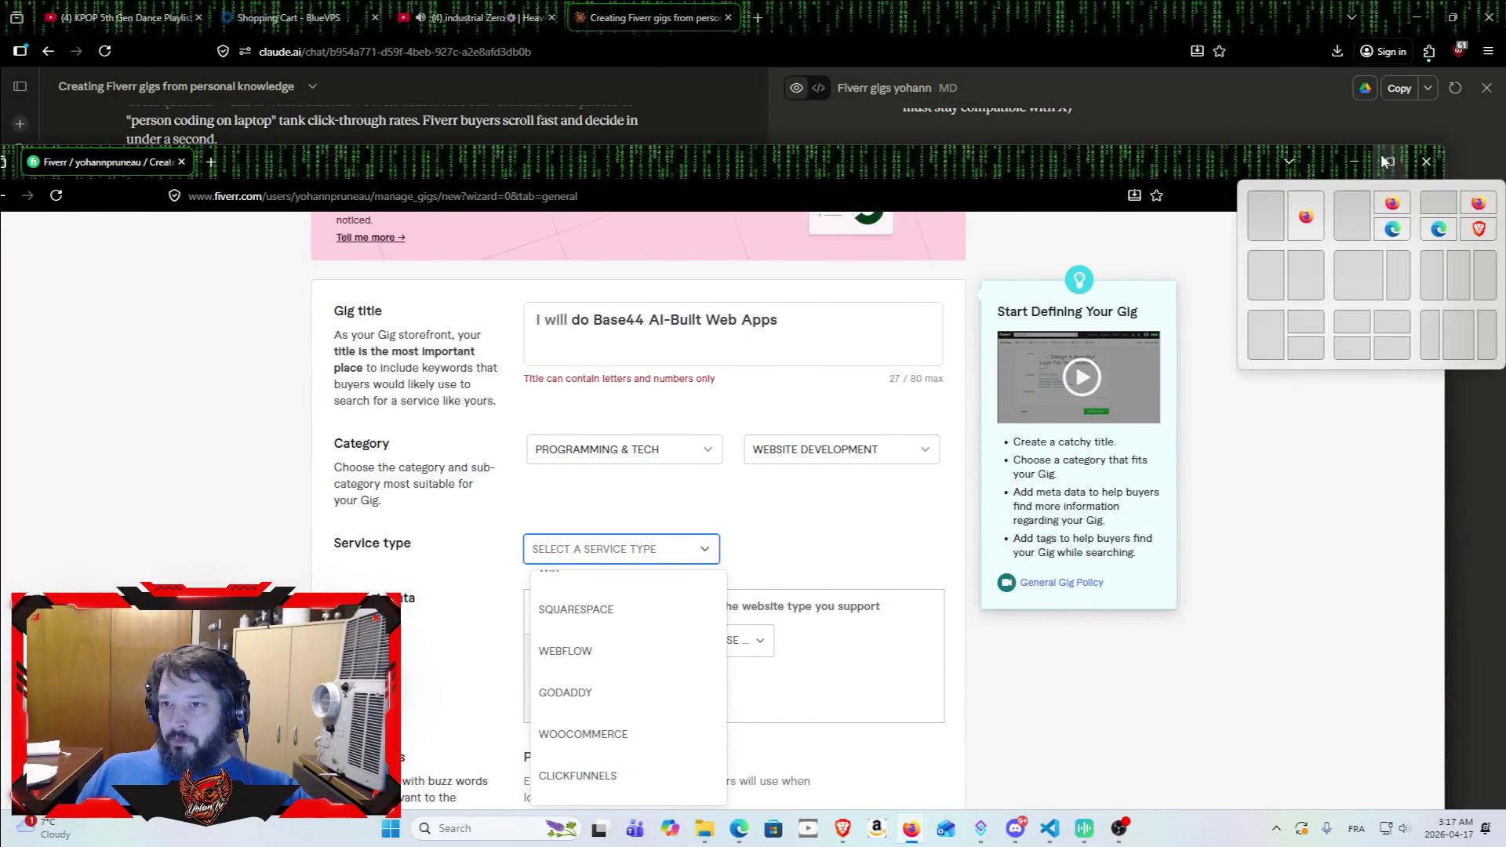
click(1265, 217)
click(1129, 392)
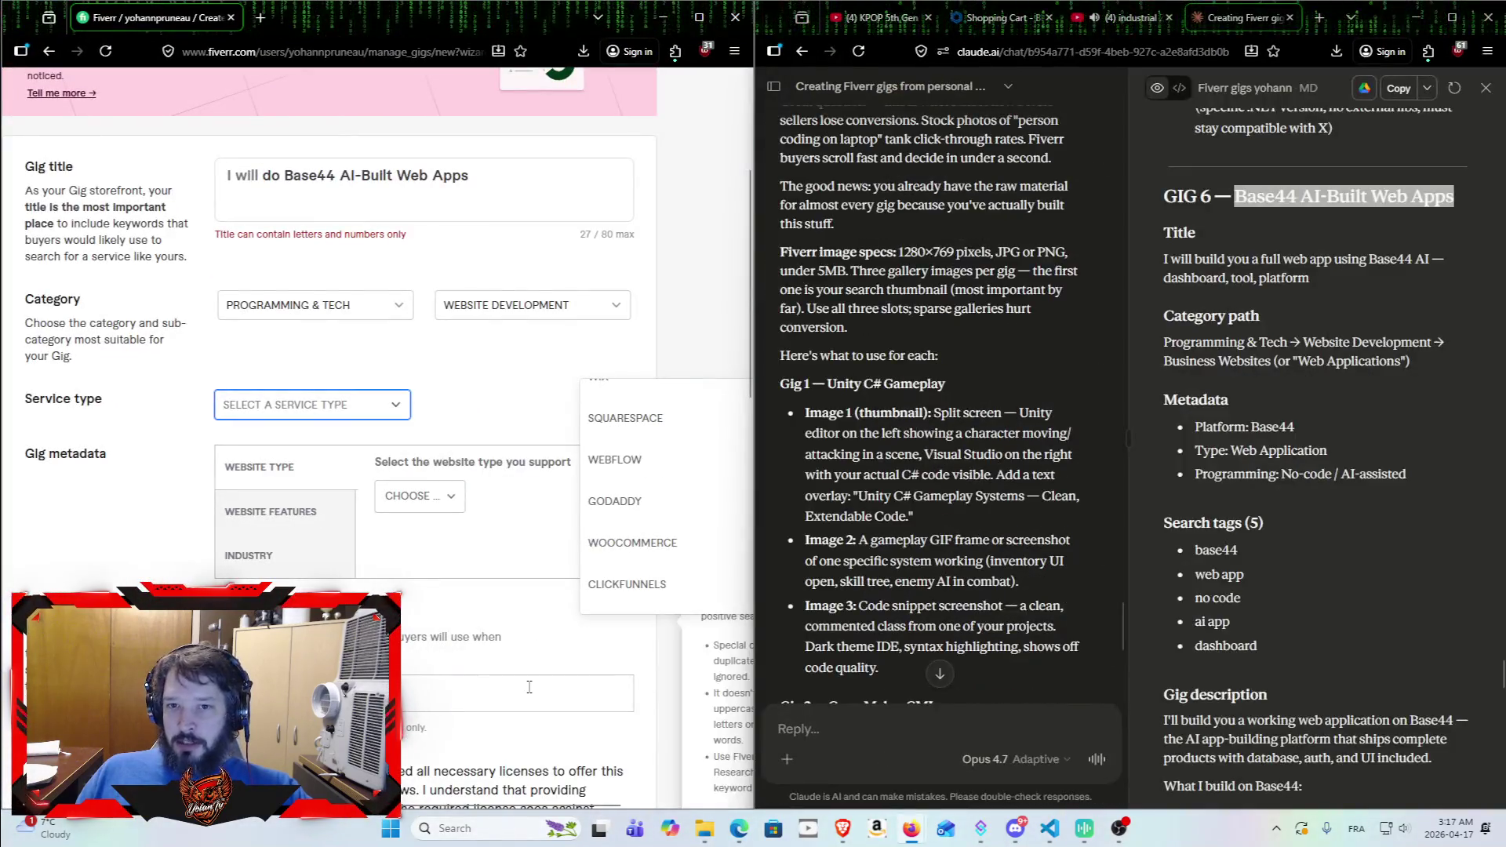
click(508, 397)
click(535, 417)
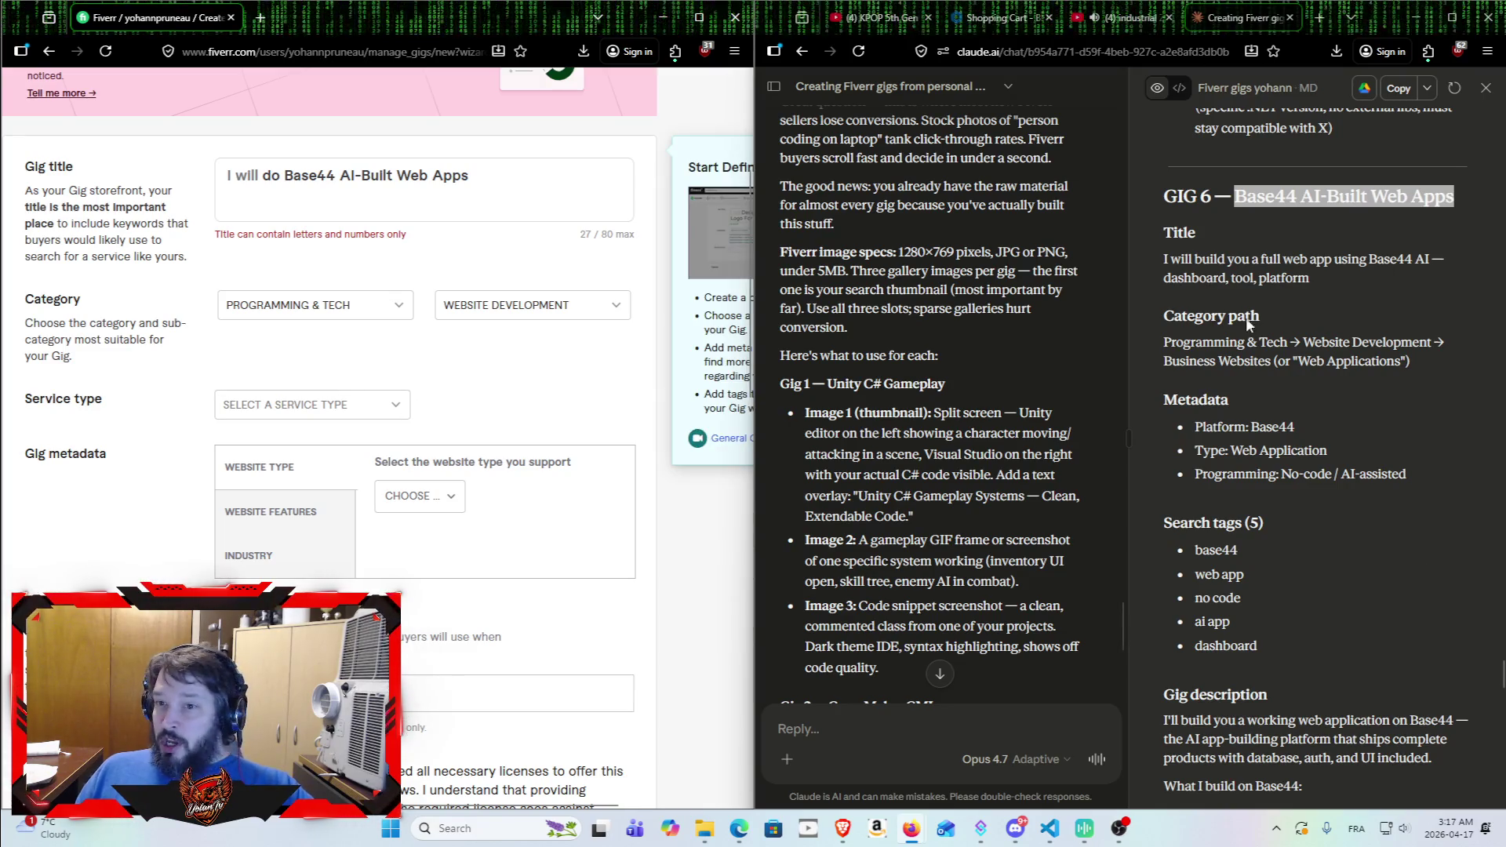
drag(1127, 281, 1032, 299)
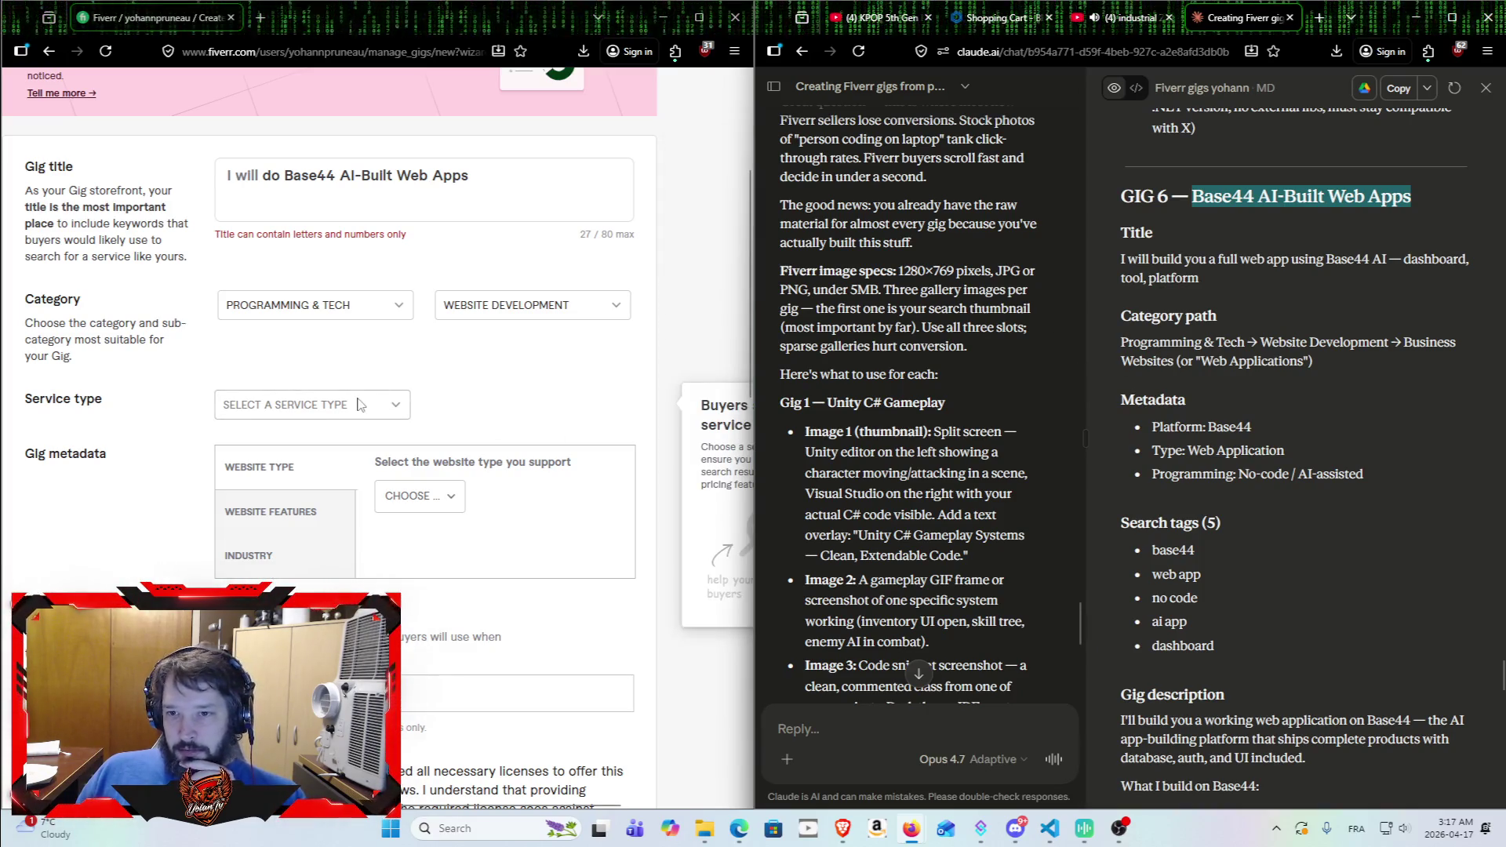
Step: Open the Service type dropdown and scroll through the available service types
click(398, 409)
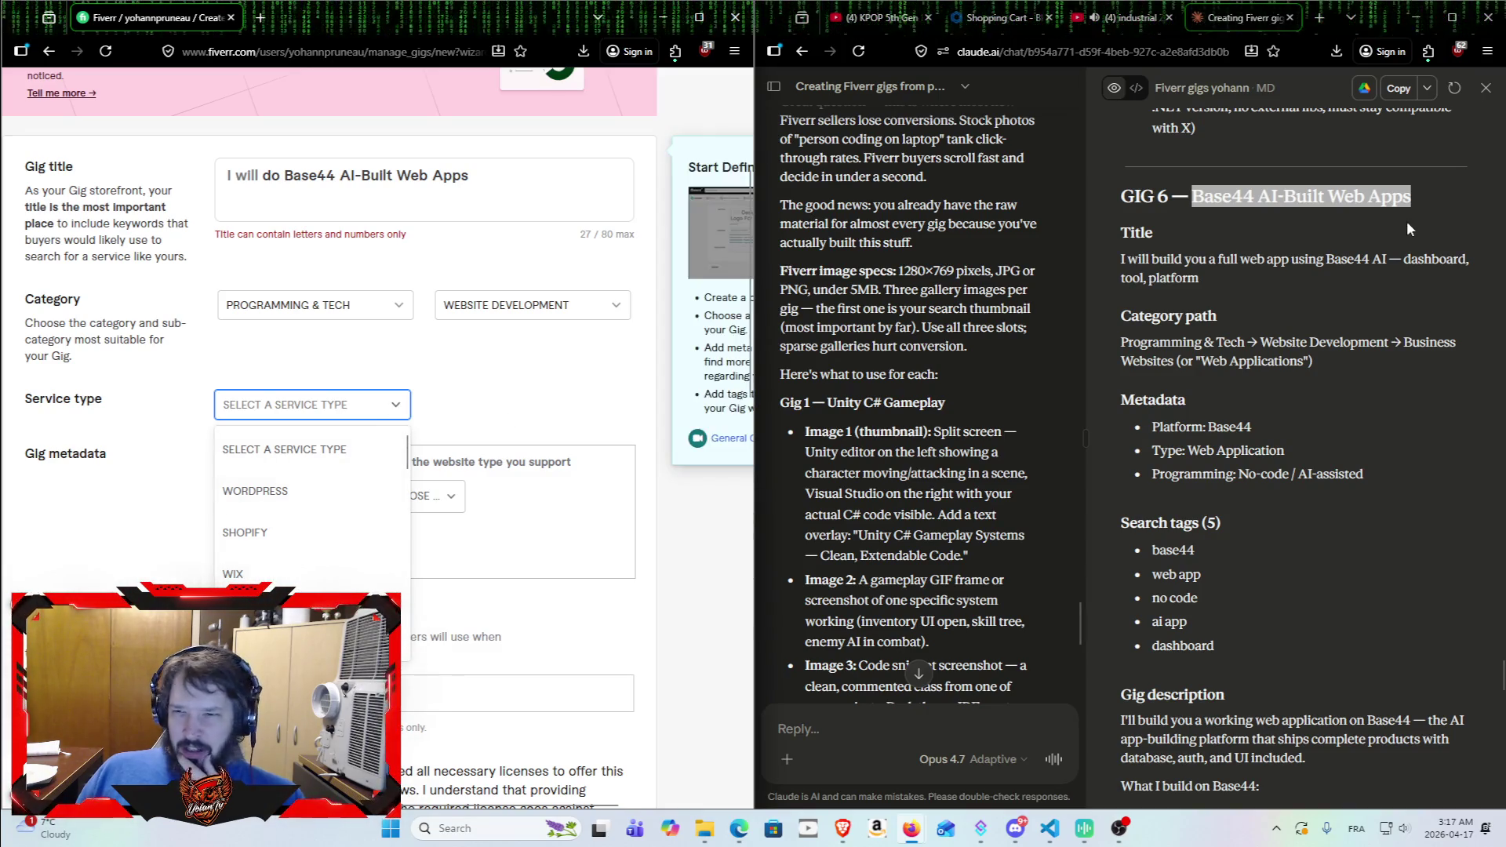
click(1356, 289)
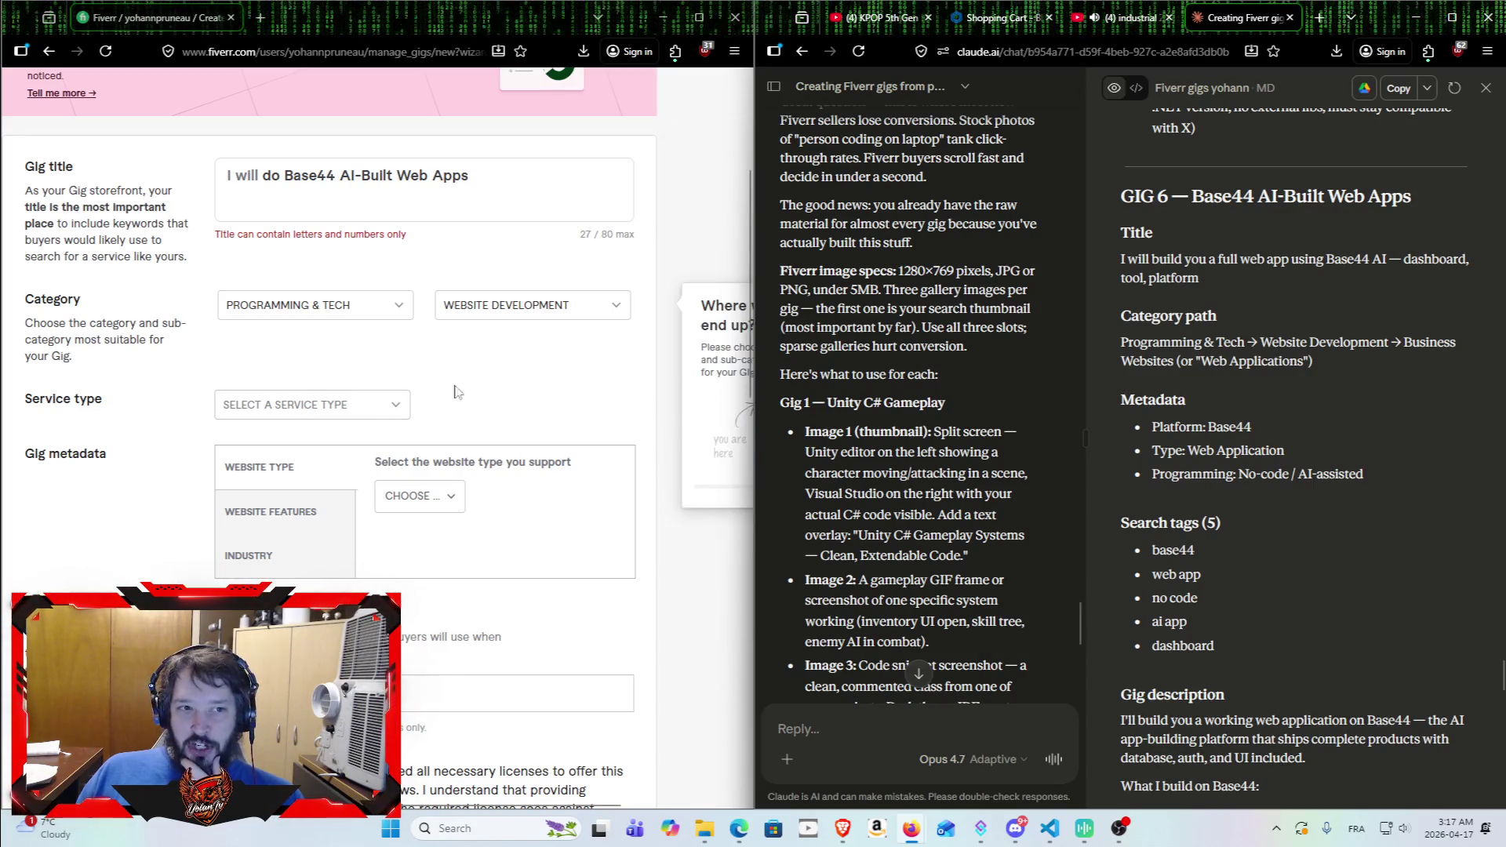
click(394, 406)
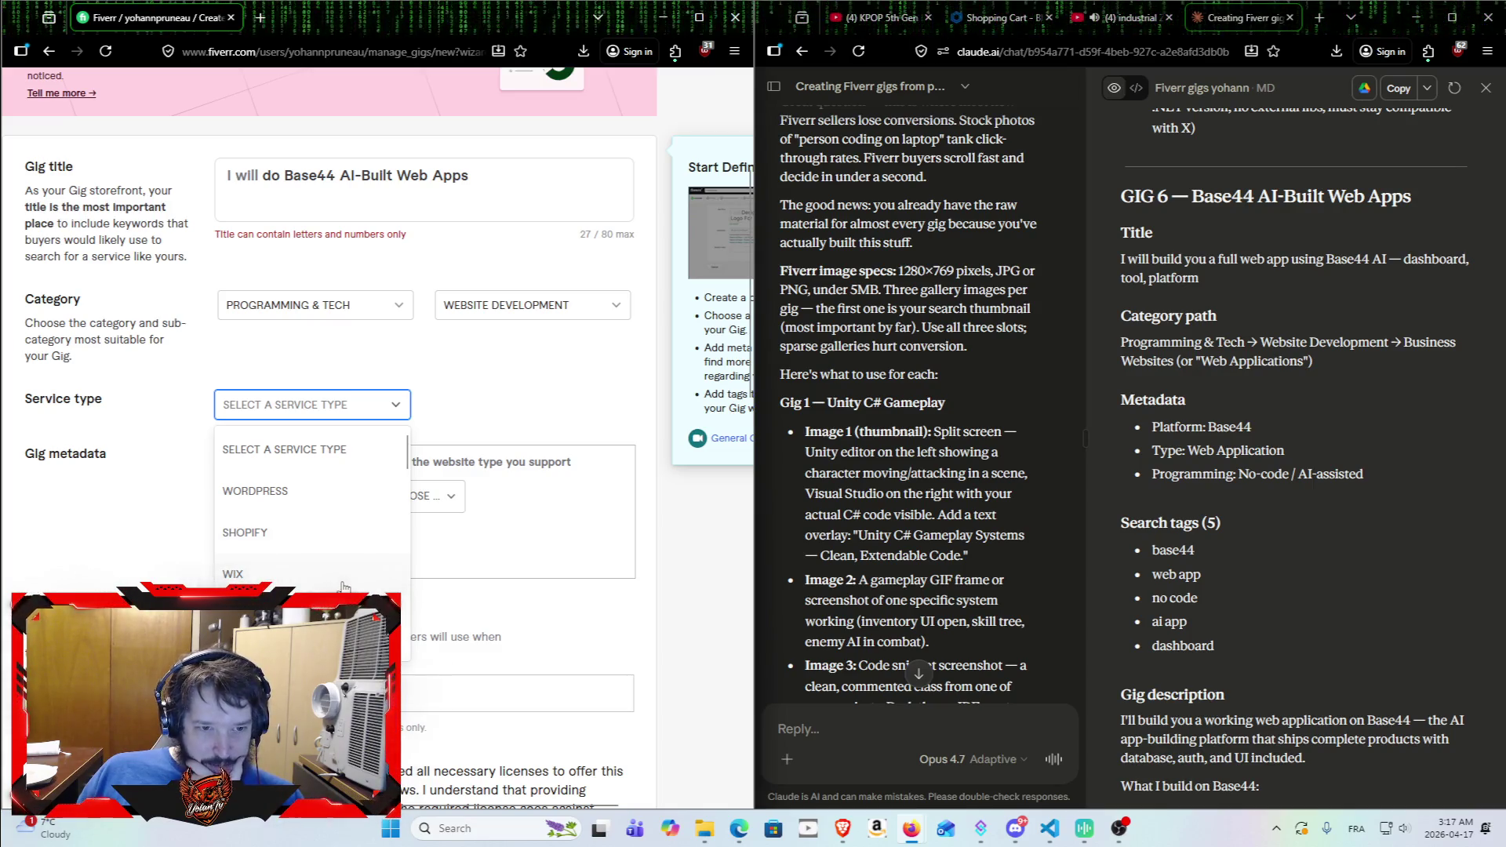
scroll(343, 588, down, 3)
scroll(345, 559, down, 2)
scroll(338, 567, down, 5)
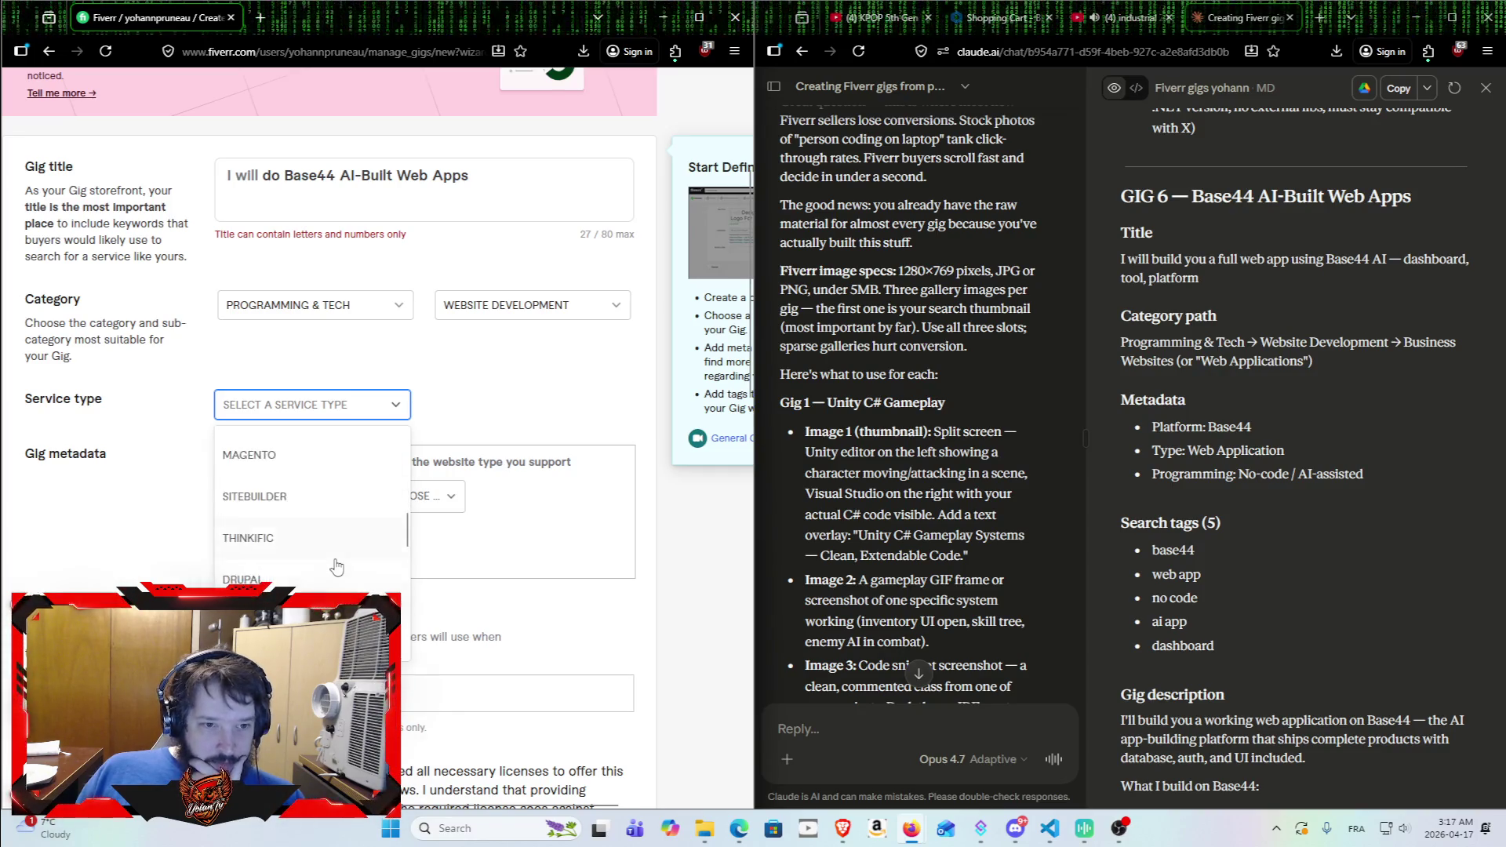
scroll(334, 536, down, 2)
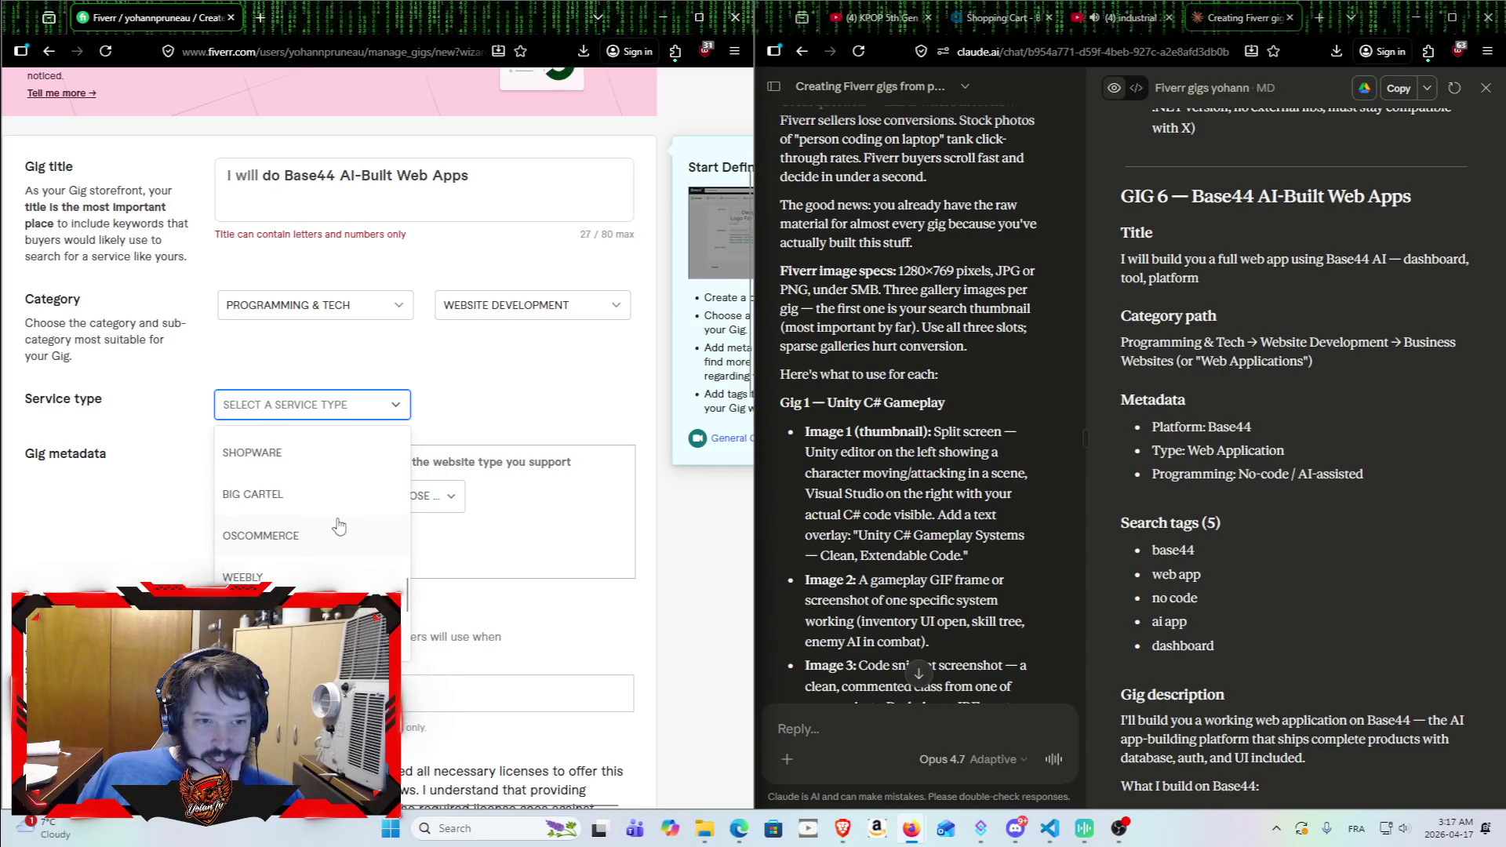
scroll(338, 526, up, 2)
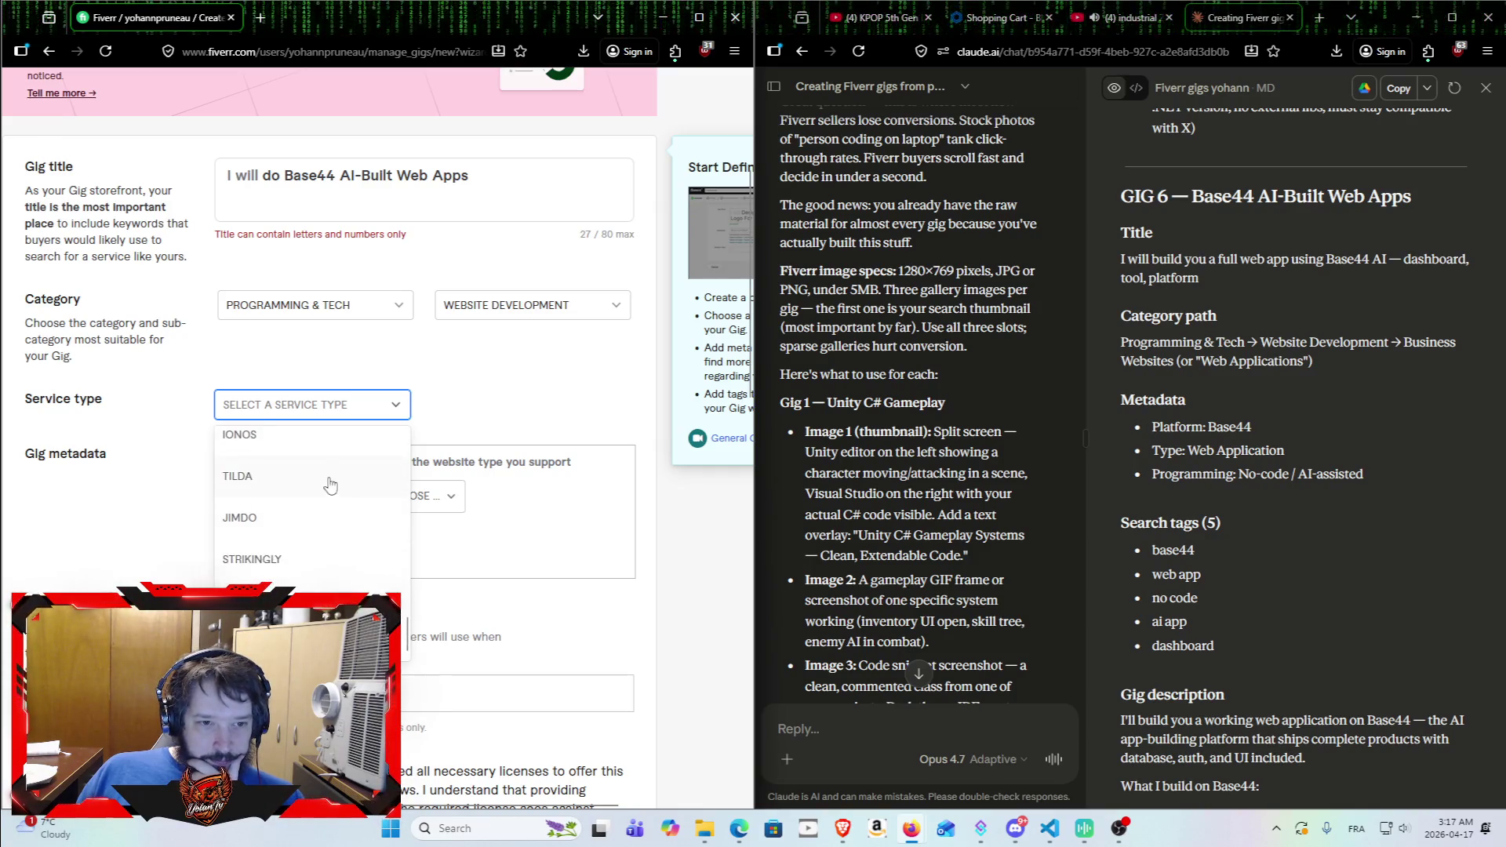
scroll(326, 502, up, 5)
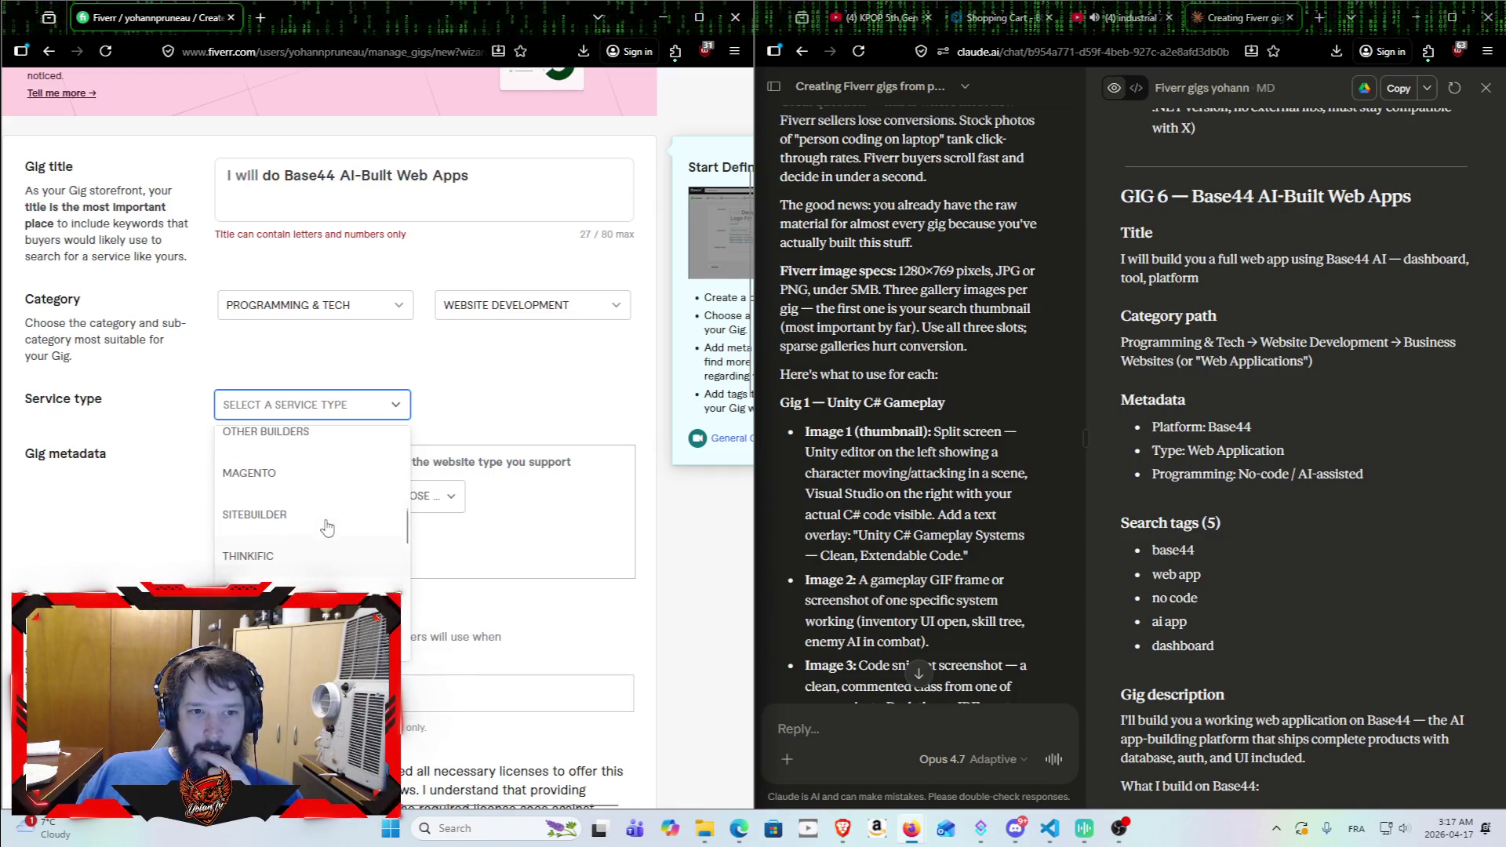
Step: Choose Custom Websites as service type and Business as website type, checking the Programming Language tab
click(322, 522)
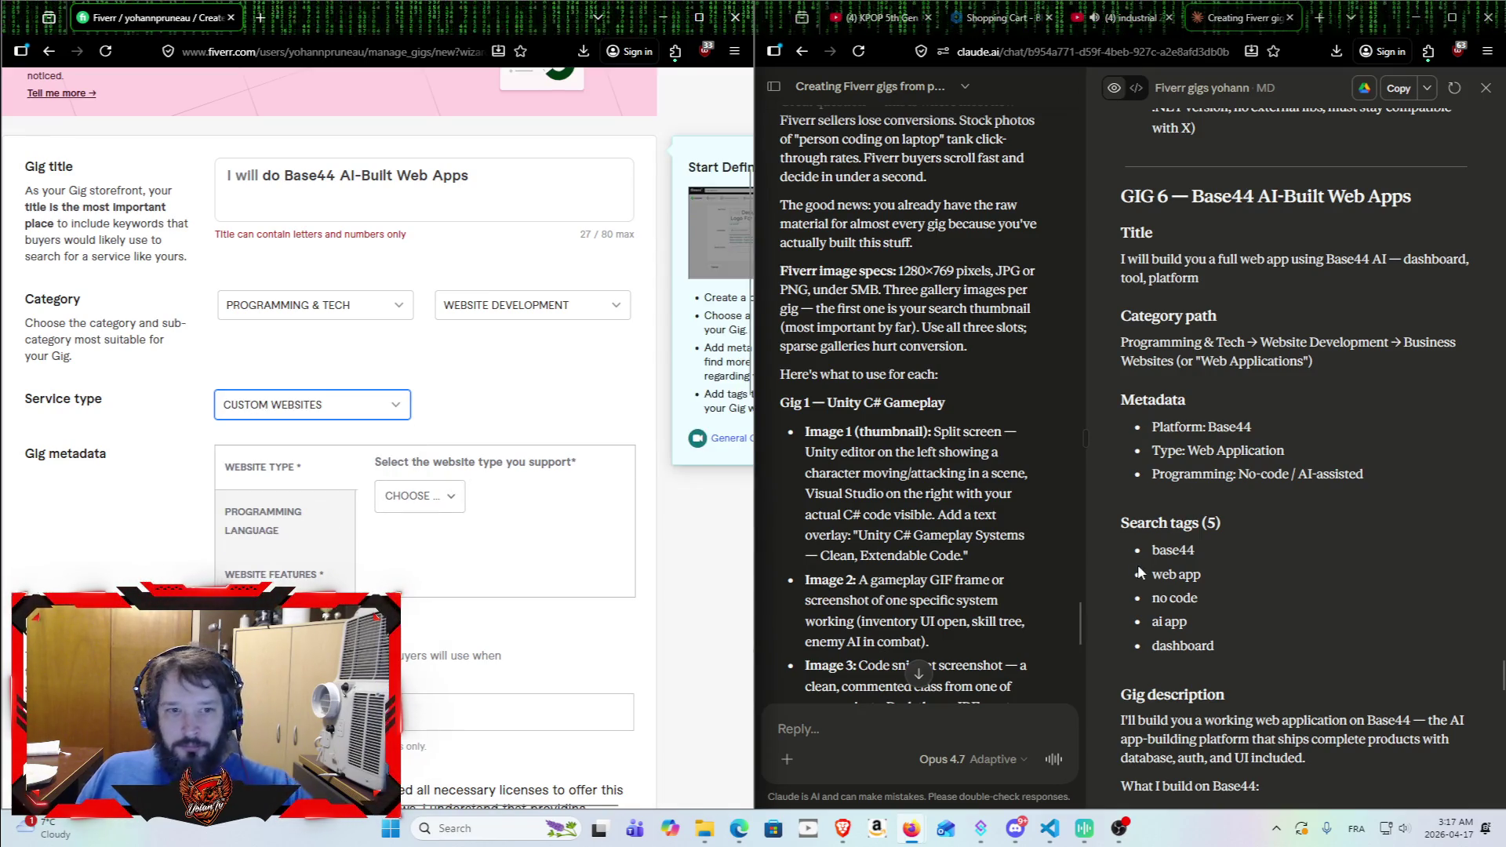
click(453, 507)
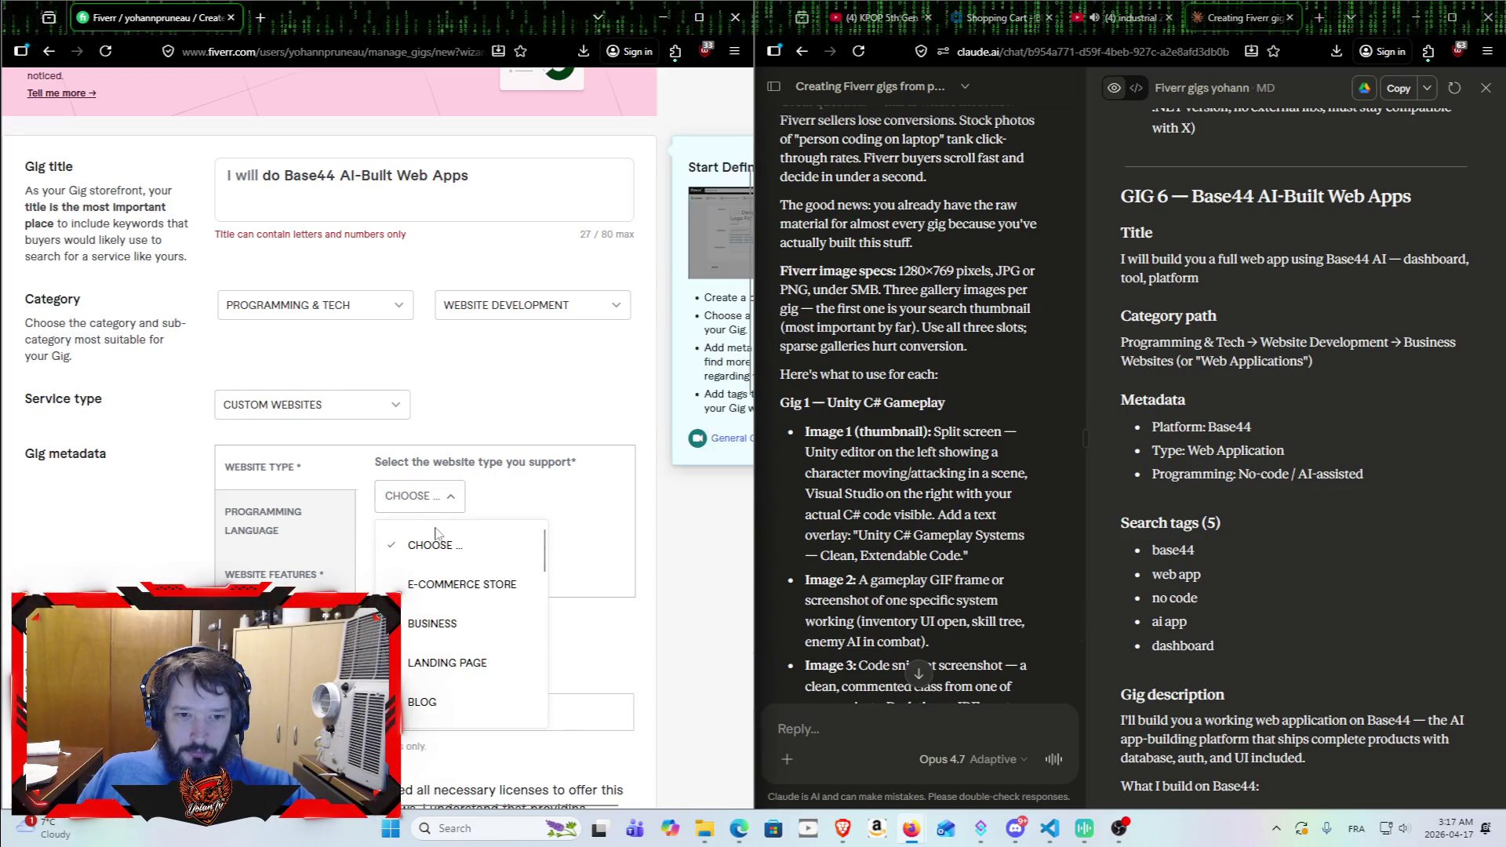
click(469, 632)
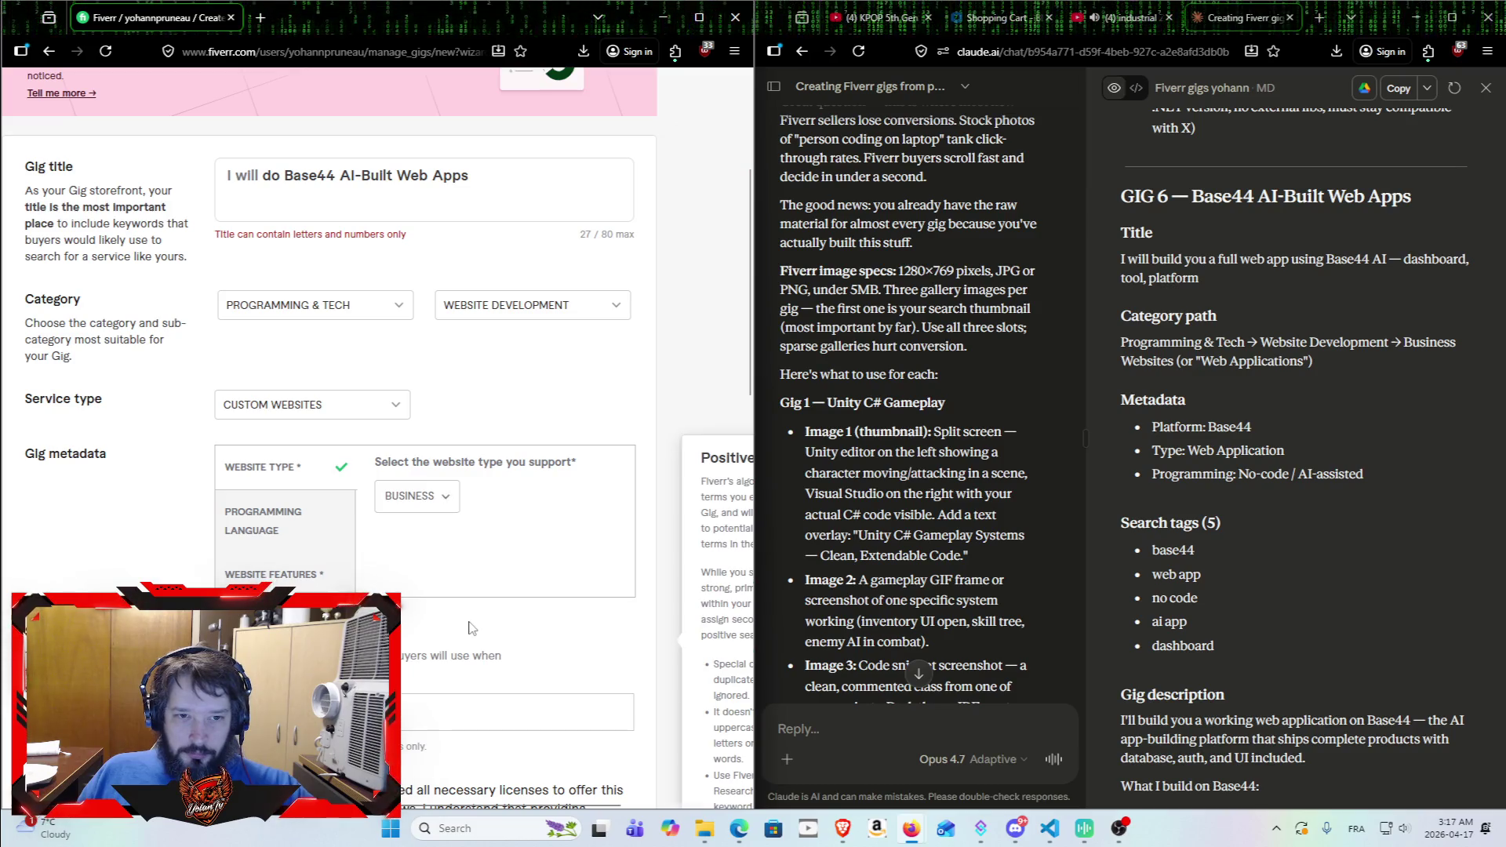
click(449, 501)
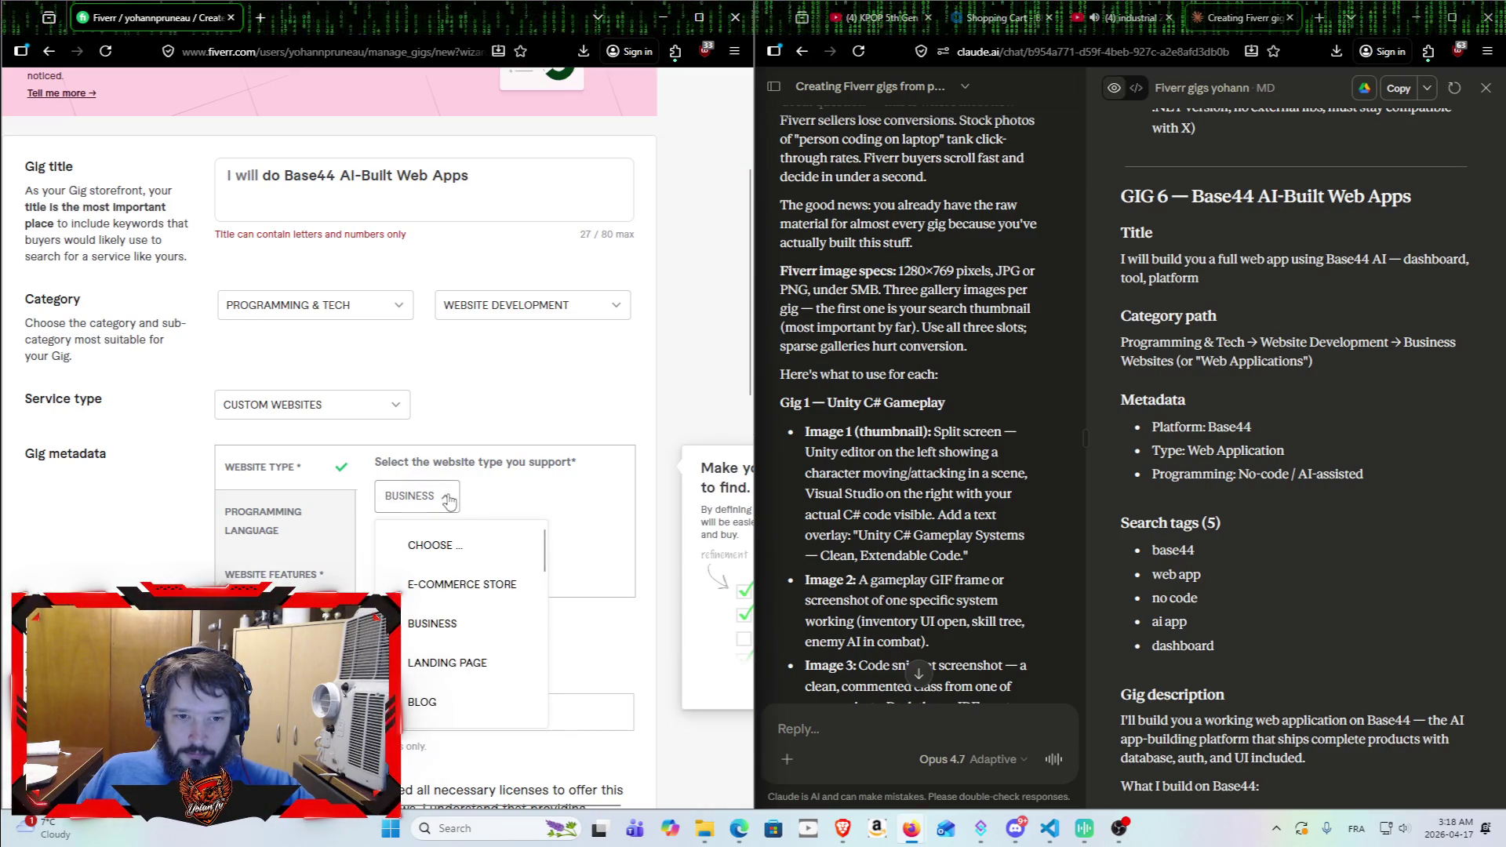
scroll(468, 659, down, 2)
scroll(464, 614, up, 2)
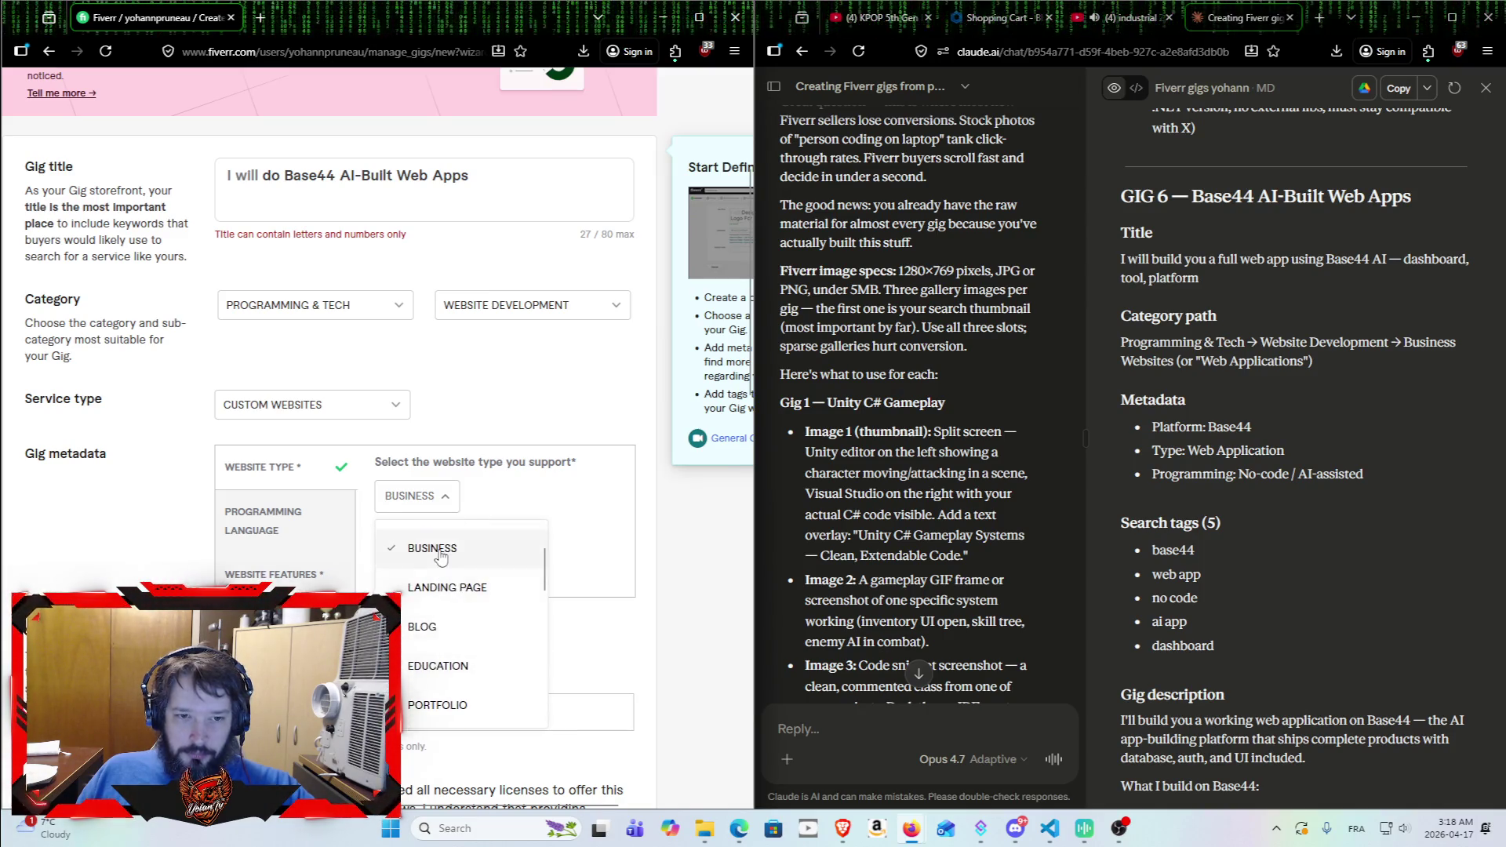
click(439, 552)
click(284, 525)
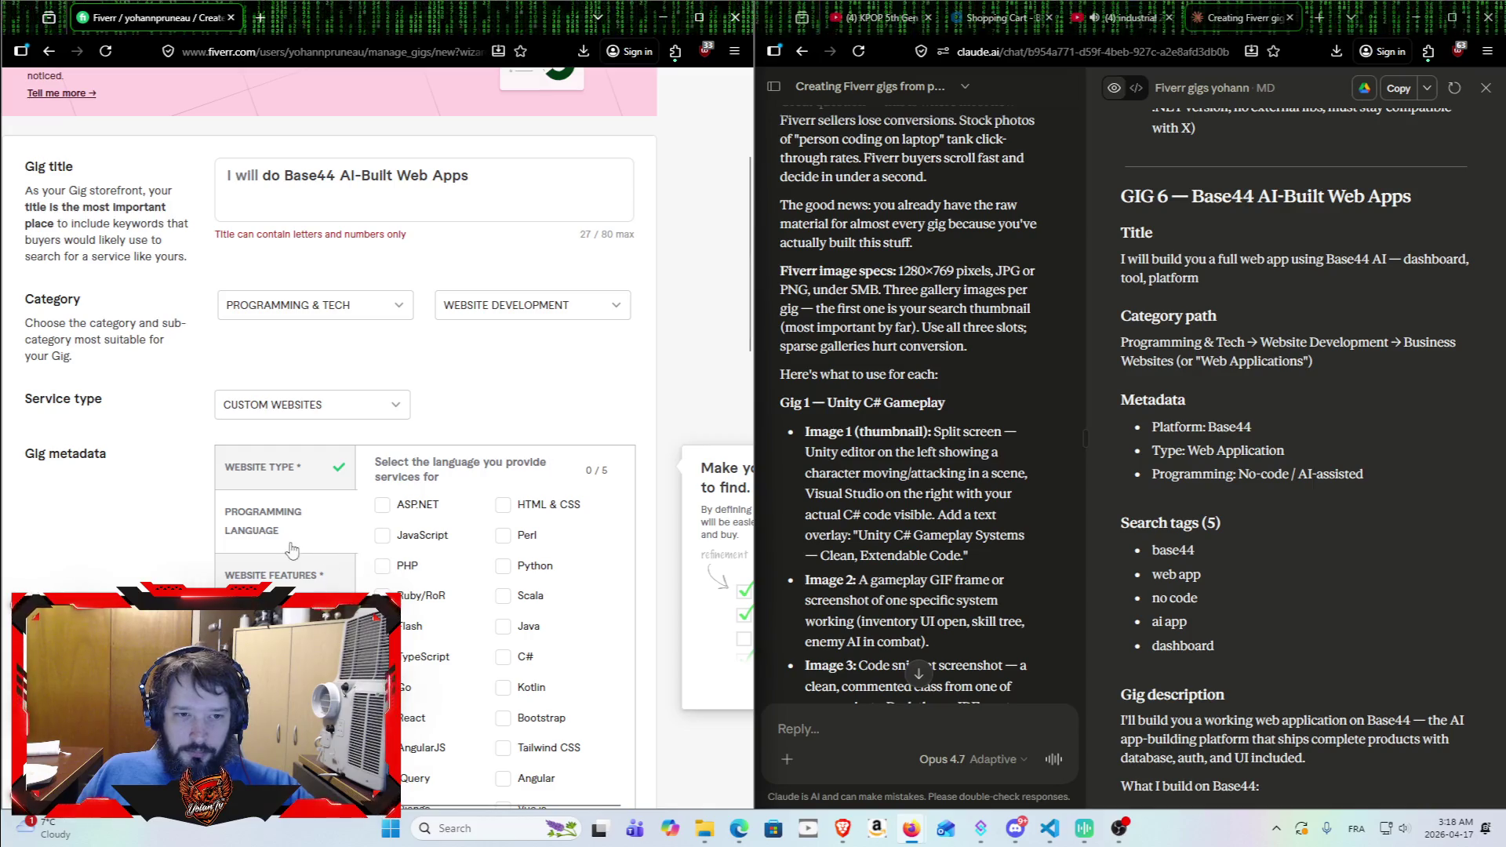
click(309, 479)
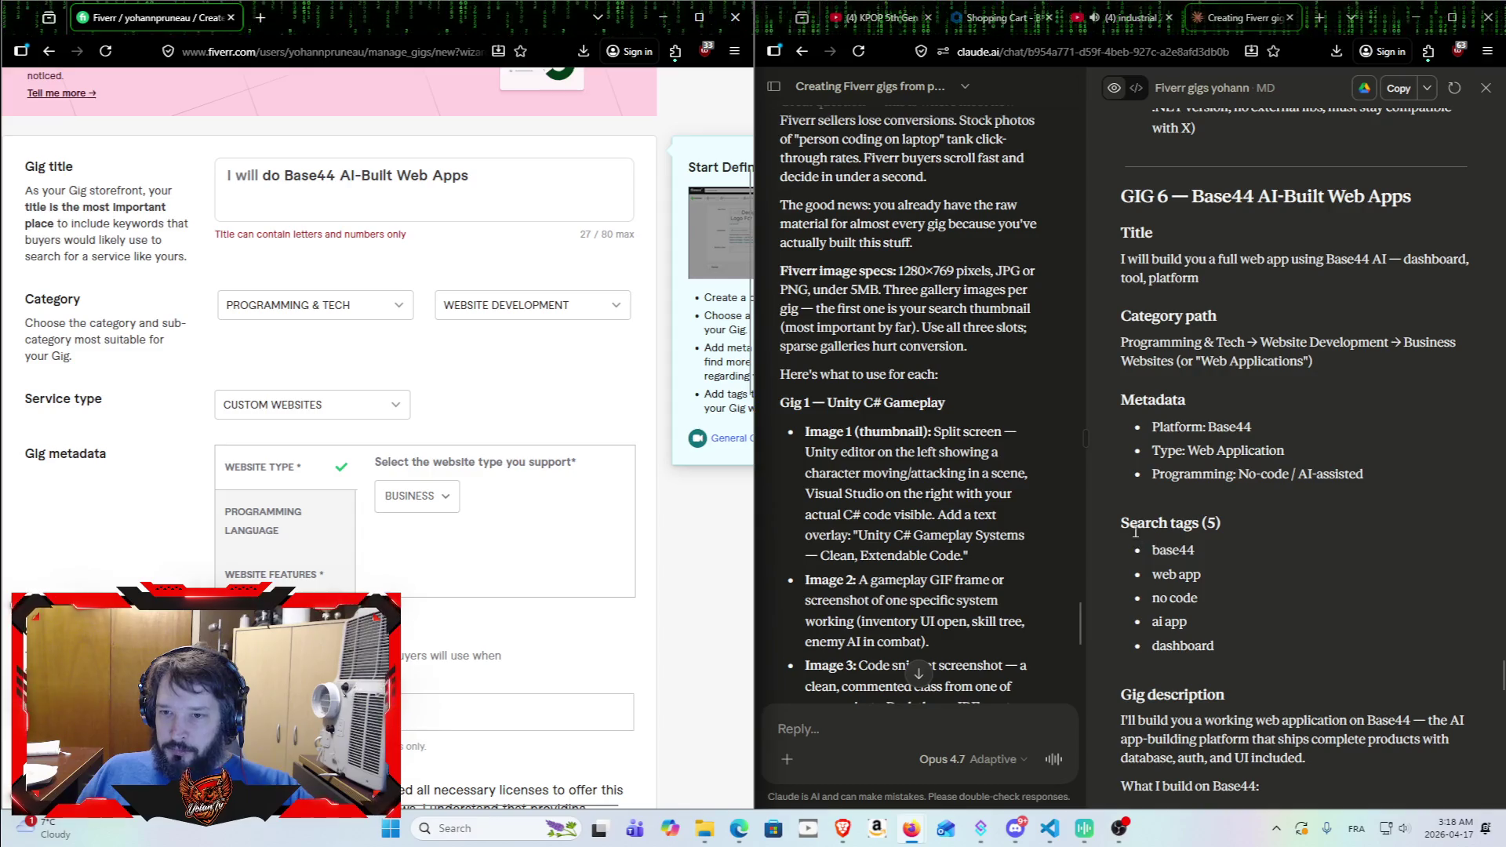
scroll(436, 584, down, 4)
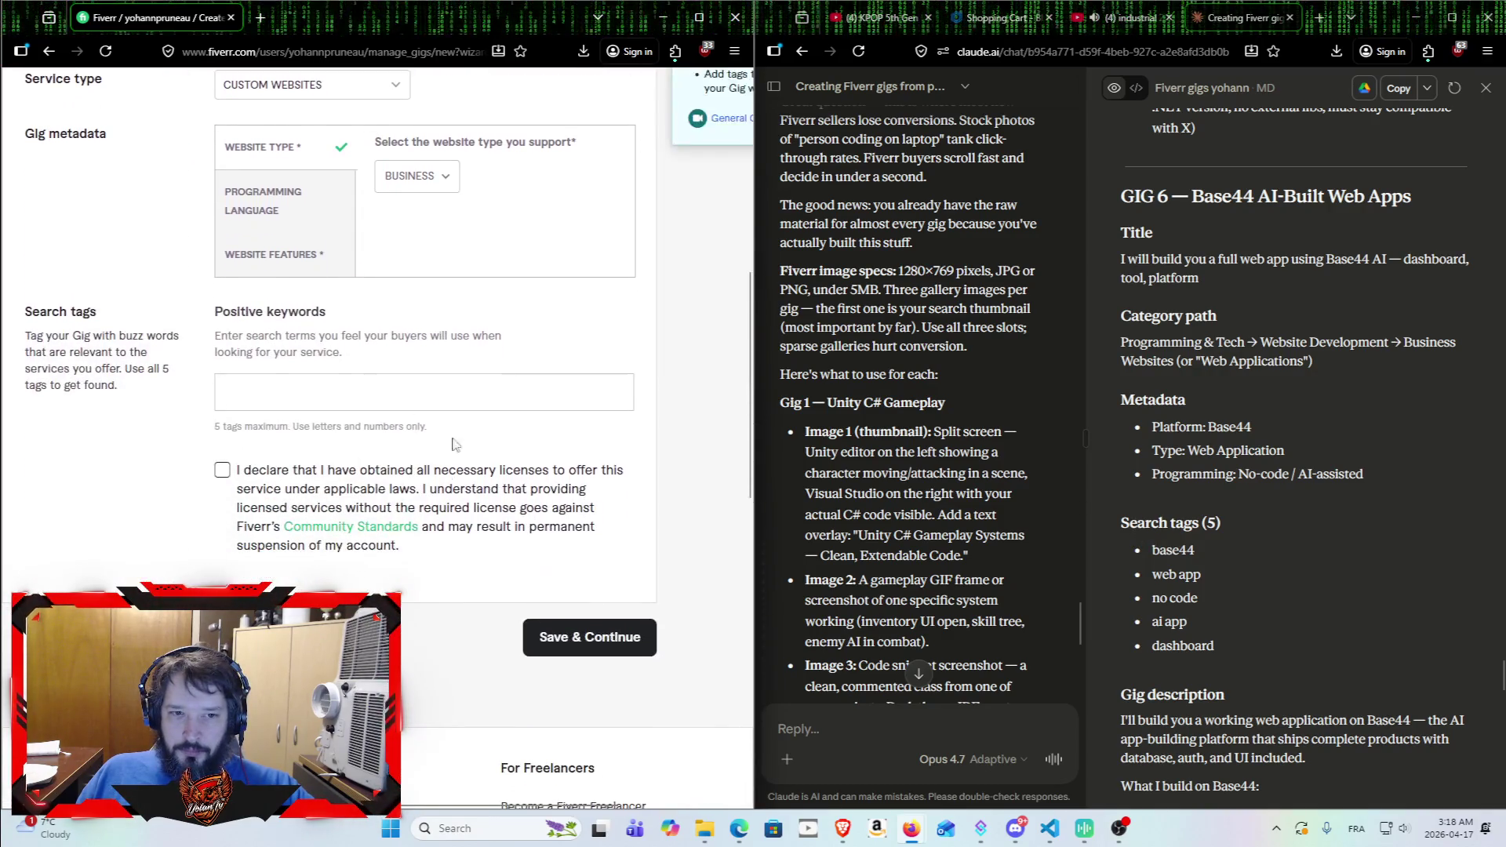
Step: Paste 'base44' from Claude's tag list as a positive keyword, then select the 'web app' tag
click(468, 386)
double_click(1172, 550)
key(ctrl+c)
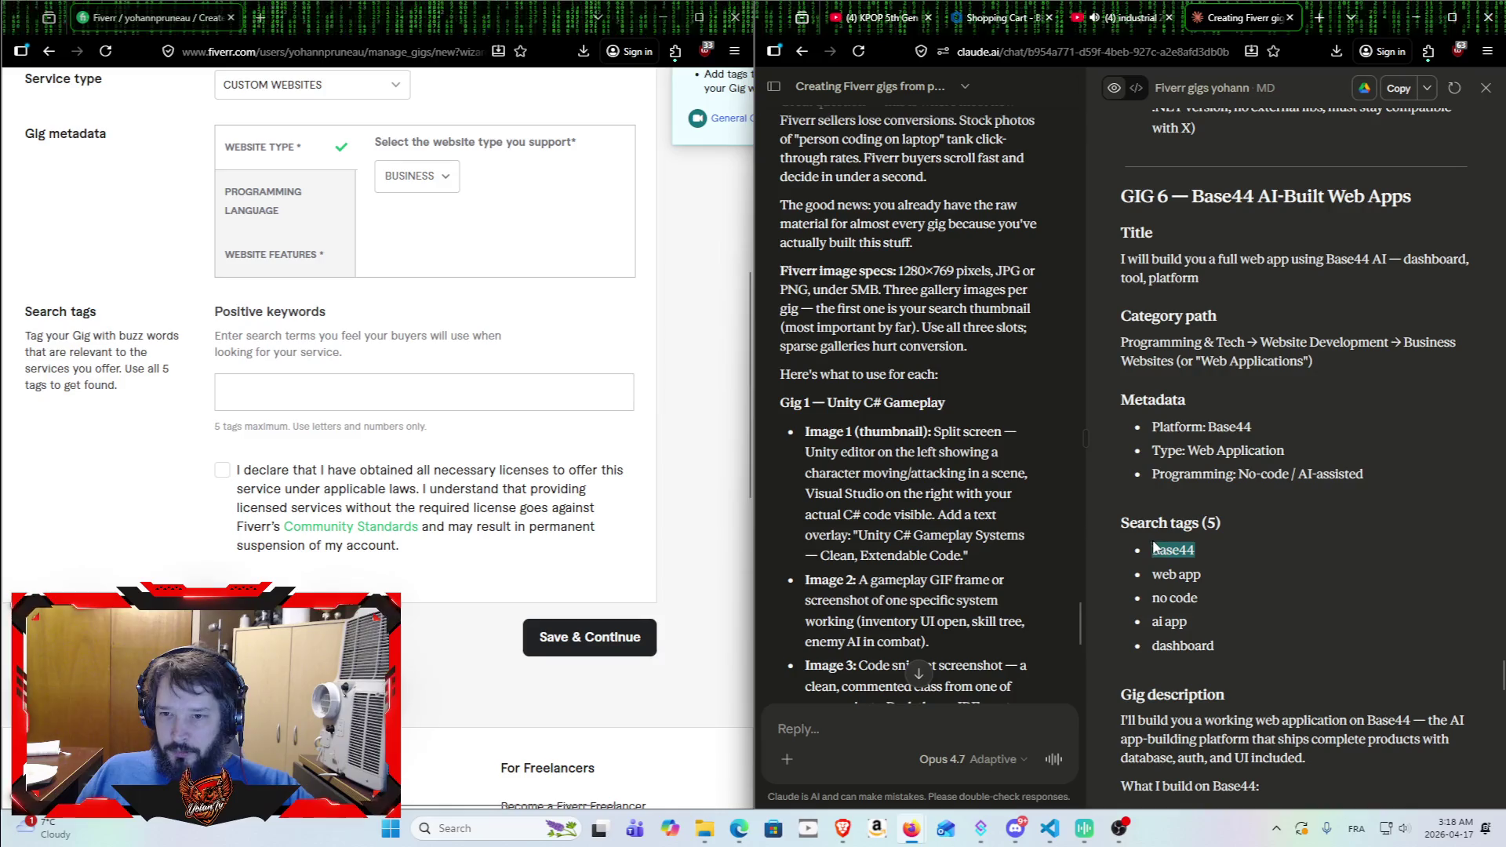
click(372, 400)
key(ctrl+v)
key(Return)
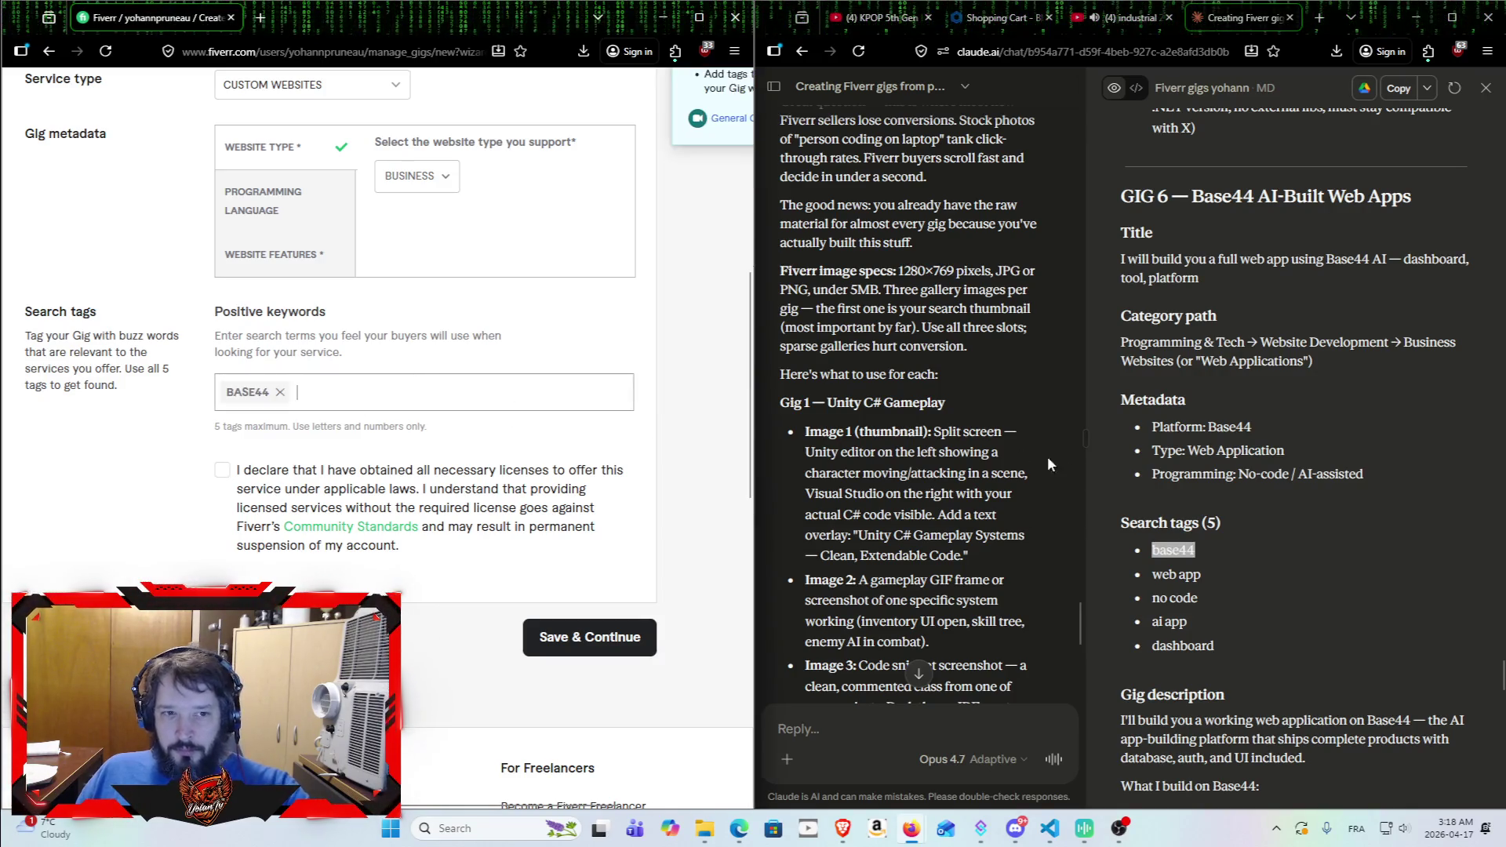
double_click(1176, 574)
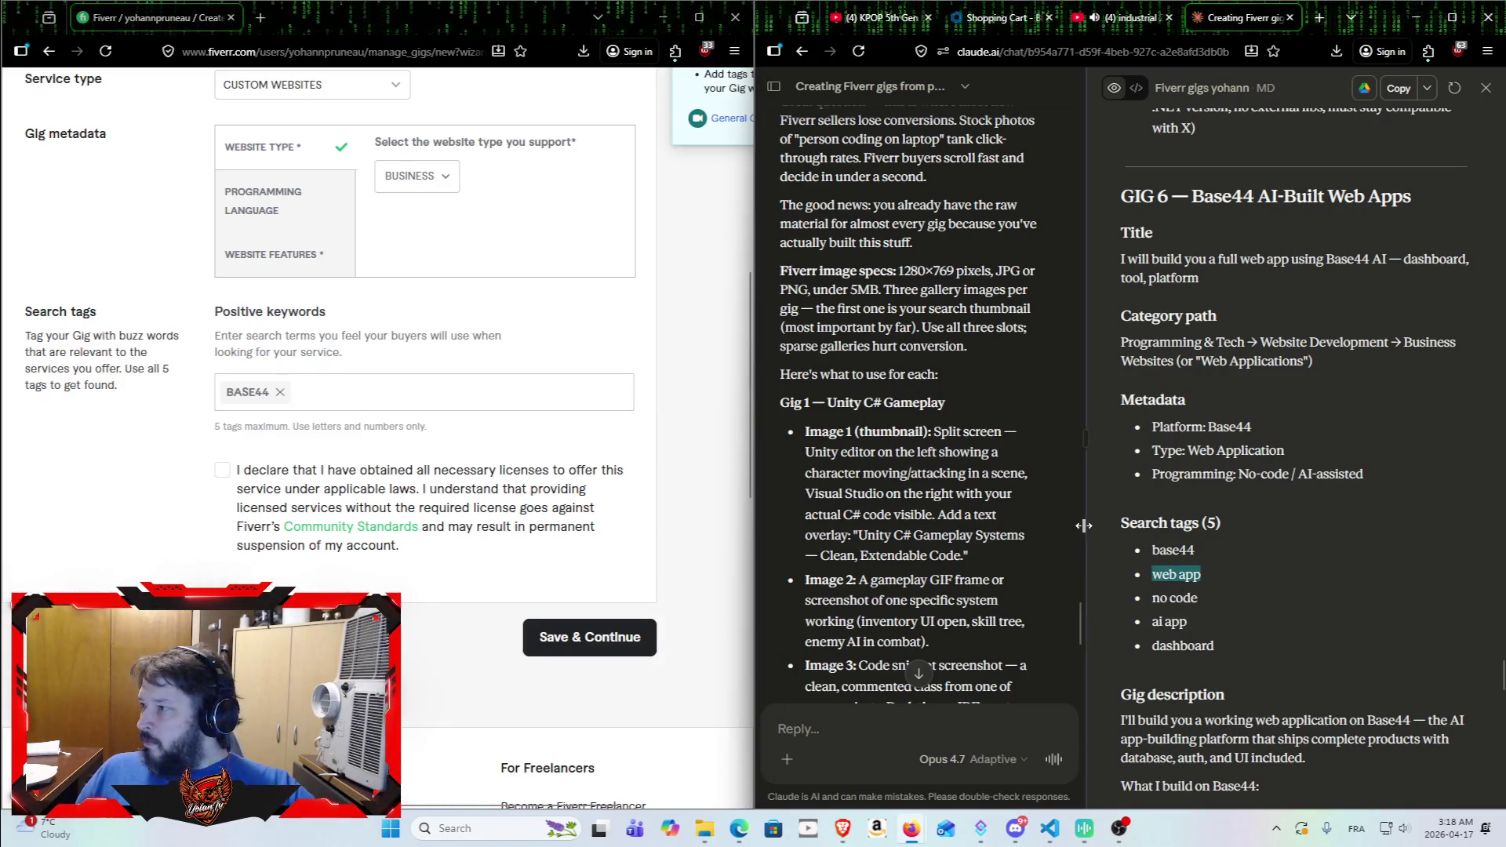
click(343, 408)
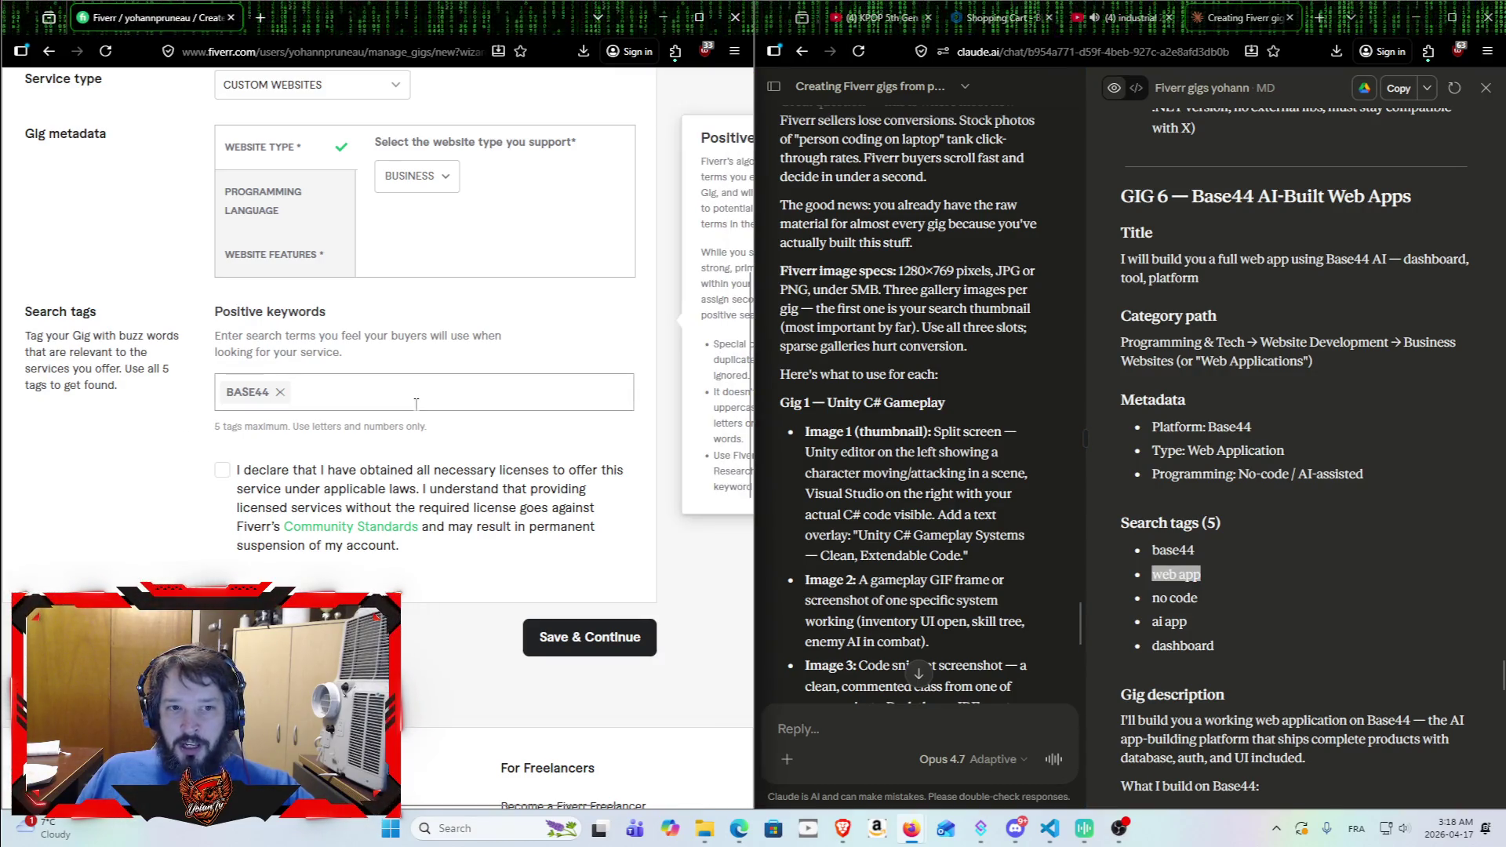